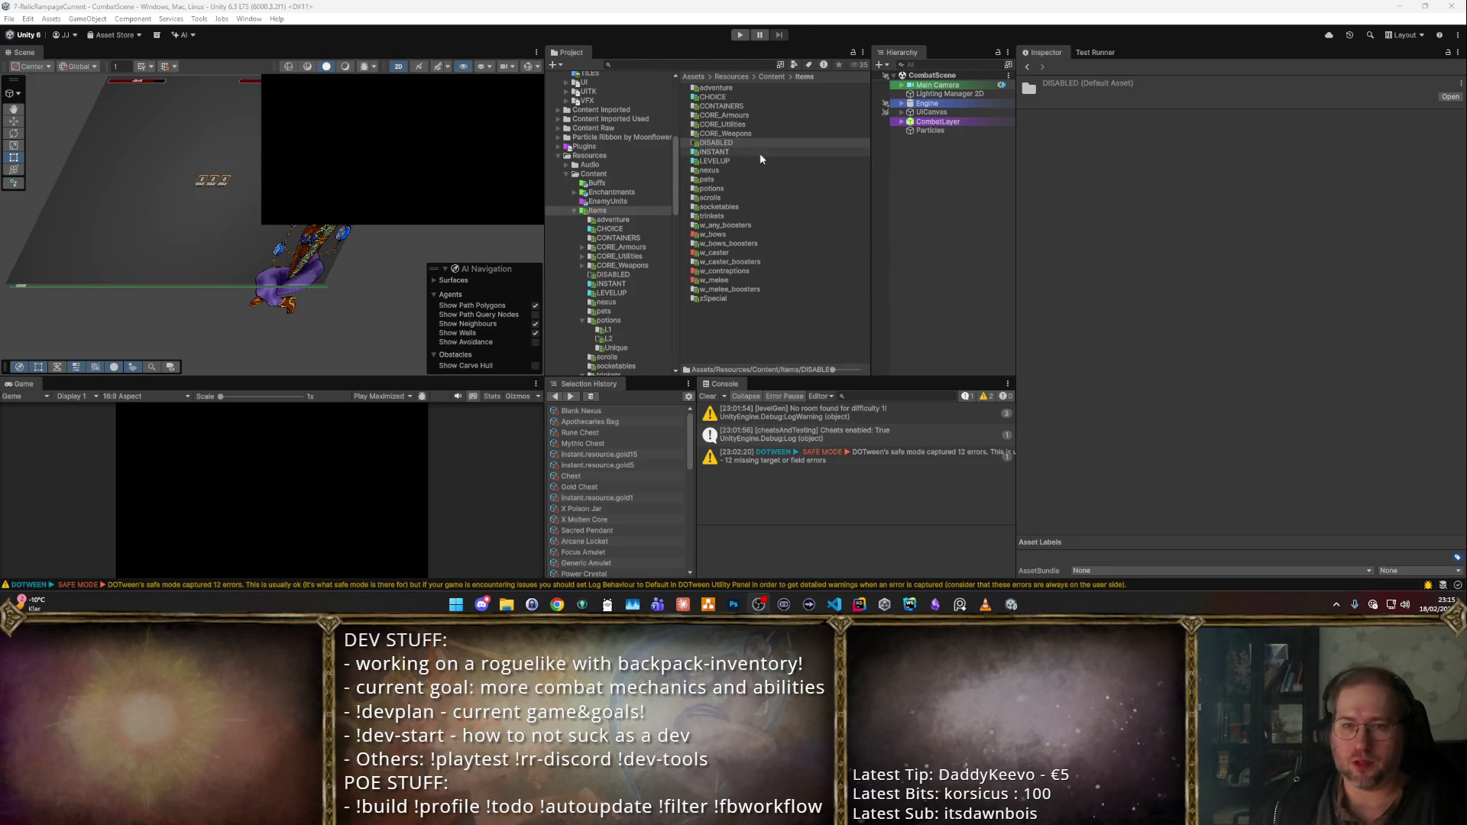
# - Move the nexus folder into DISABLED, then look through the zSpecial and characters folders
pyautogui.moveTo(721, 169); pyautogui.dragTo(718, 143)
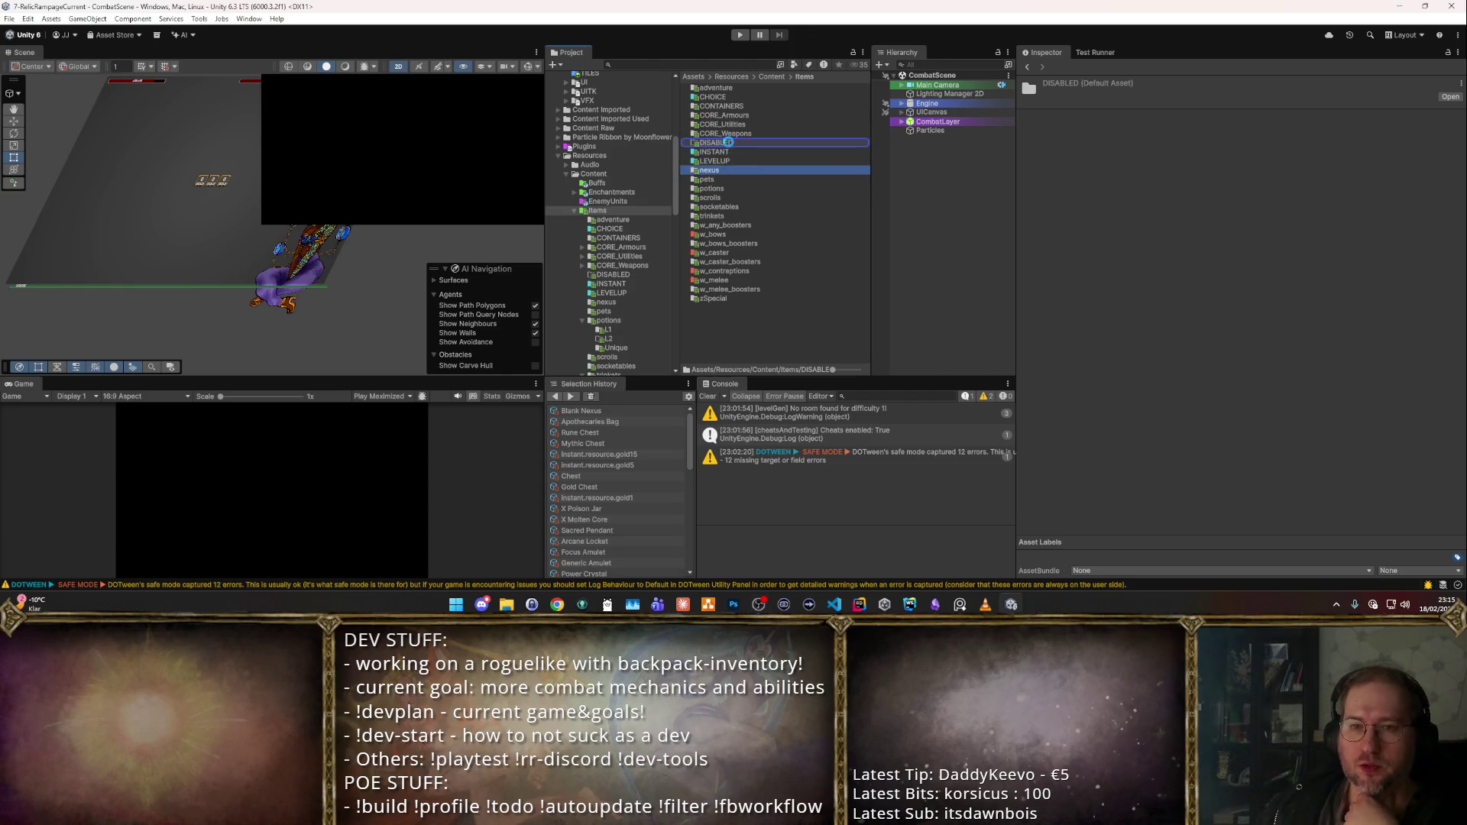
pyautogui.click(753, 169)
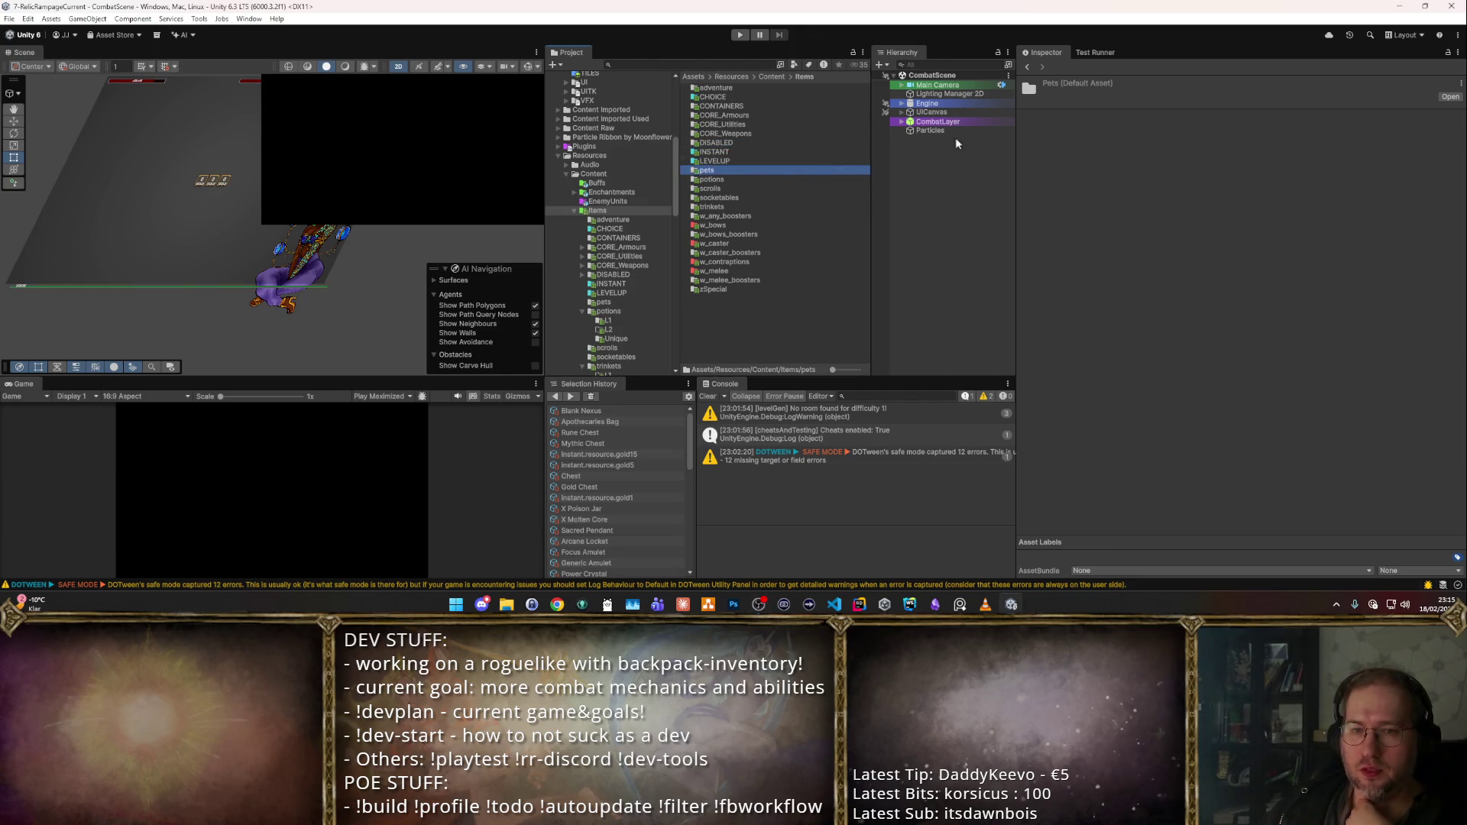
pyautogui.press('Up')
pyautogui.press('Up')
pyautogui.press('Up')
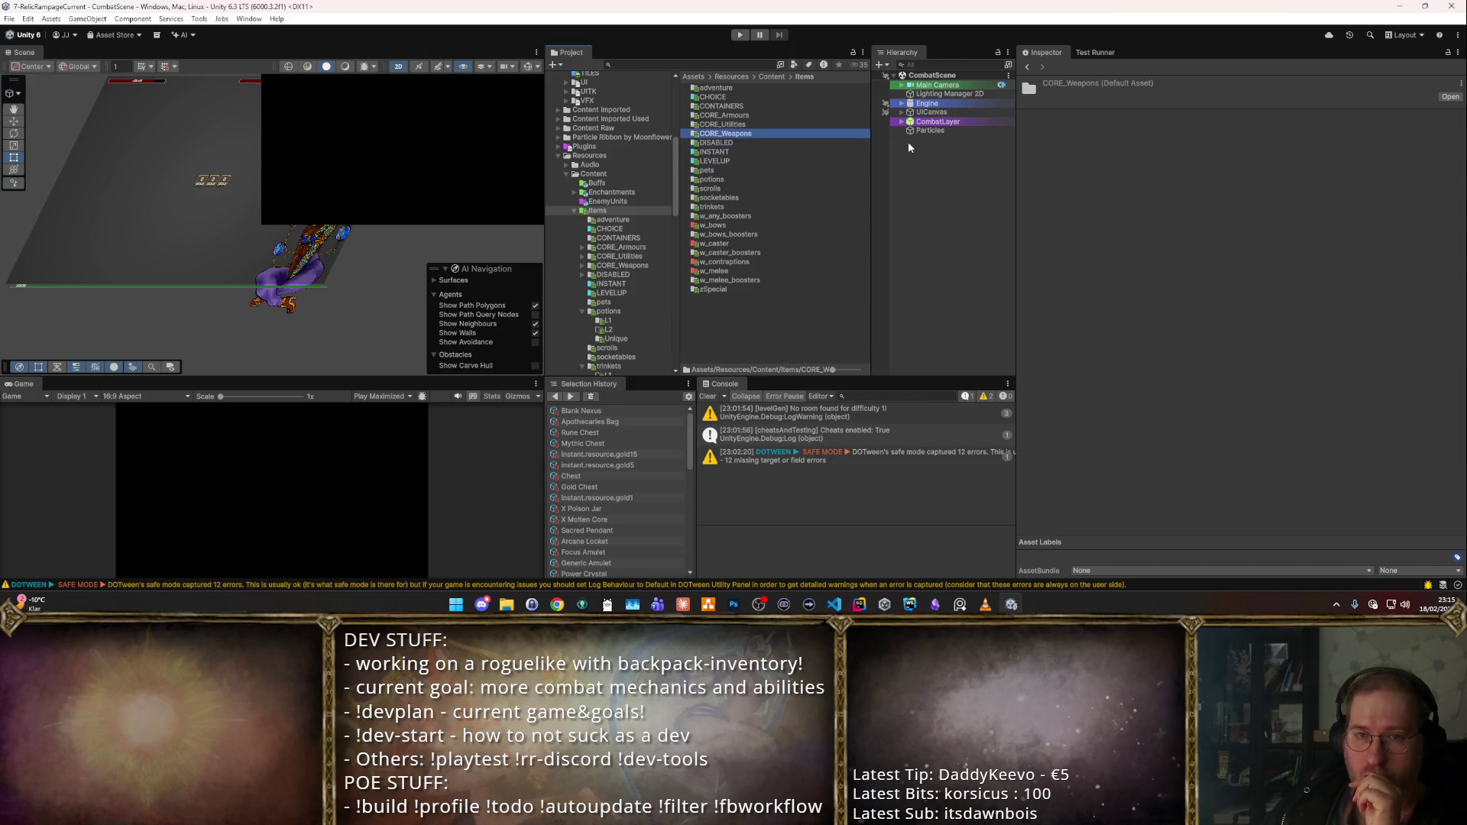
pyautogui.press('Down')
pyautogui.press('Down')
pyautogui.press('Down')
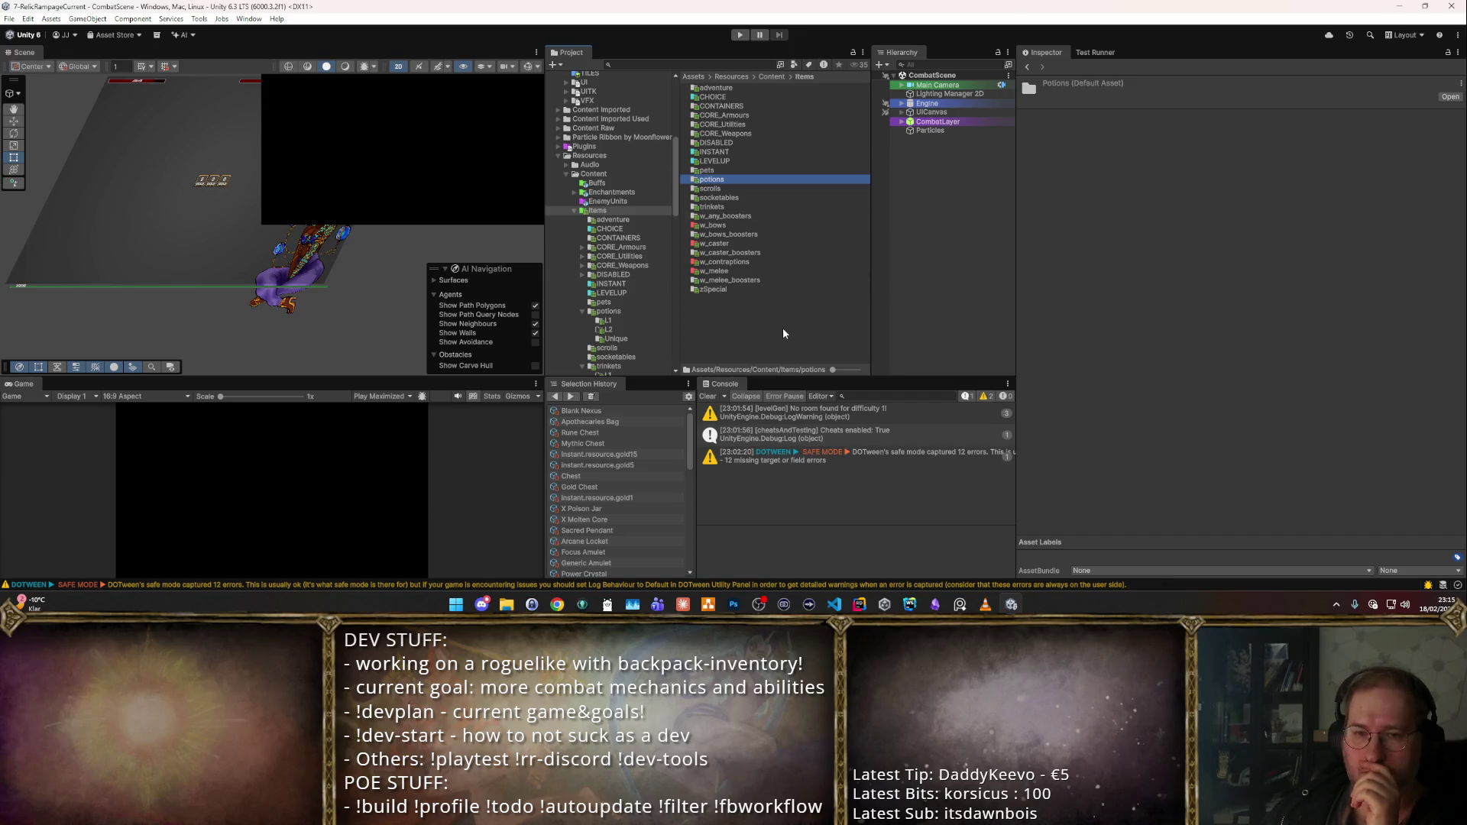
pyautogui.click(741, 290)
pyautogui.doubleClick(741, 290)
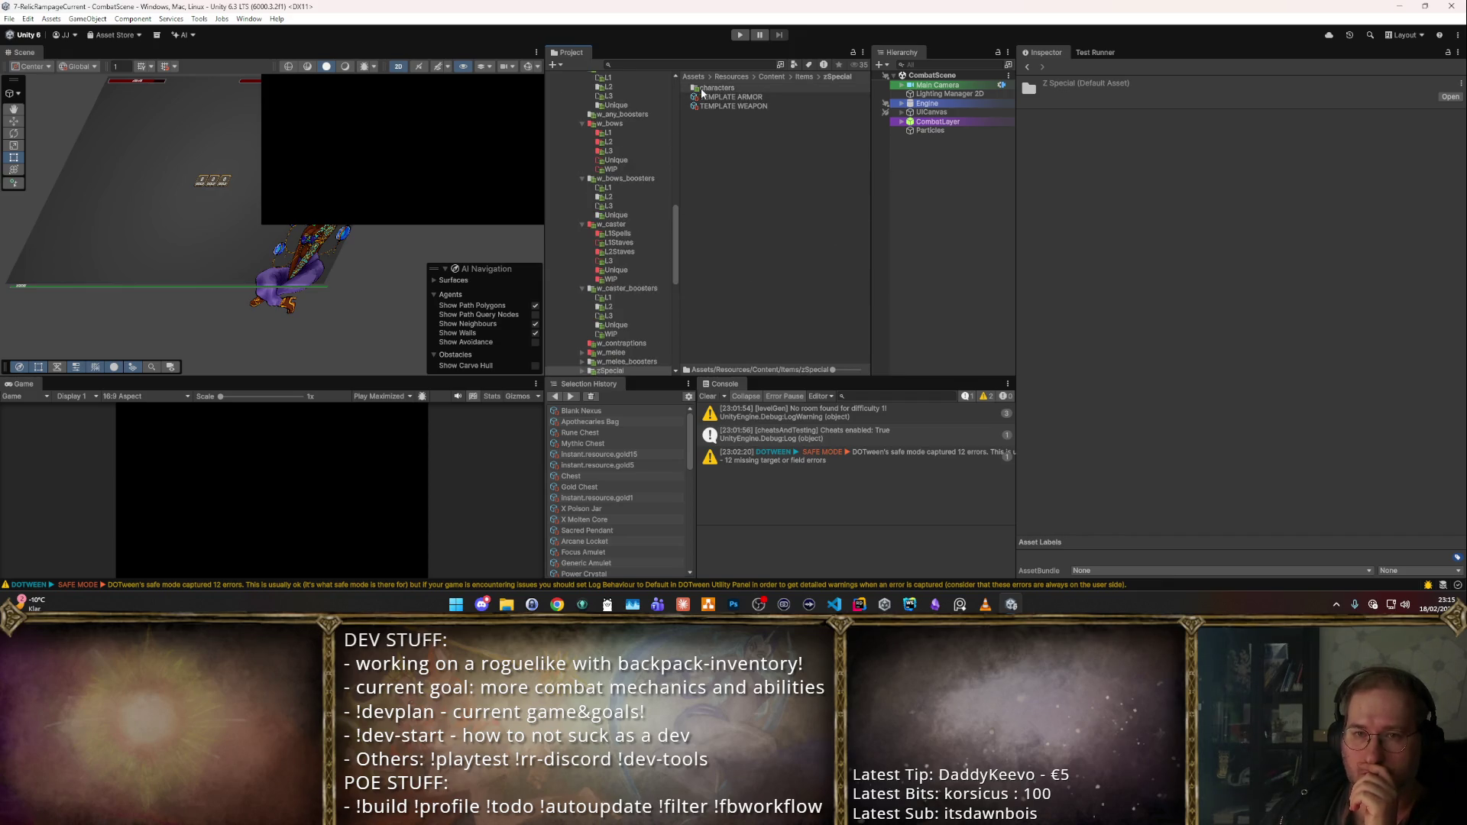
pyautogui.click(720, 87)
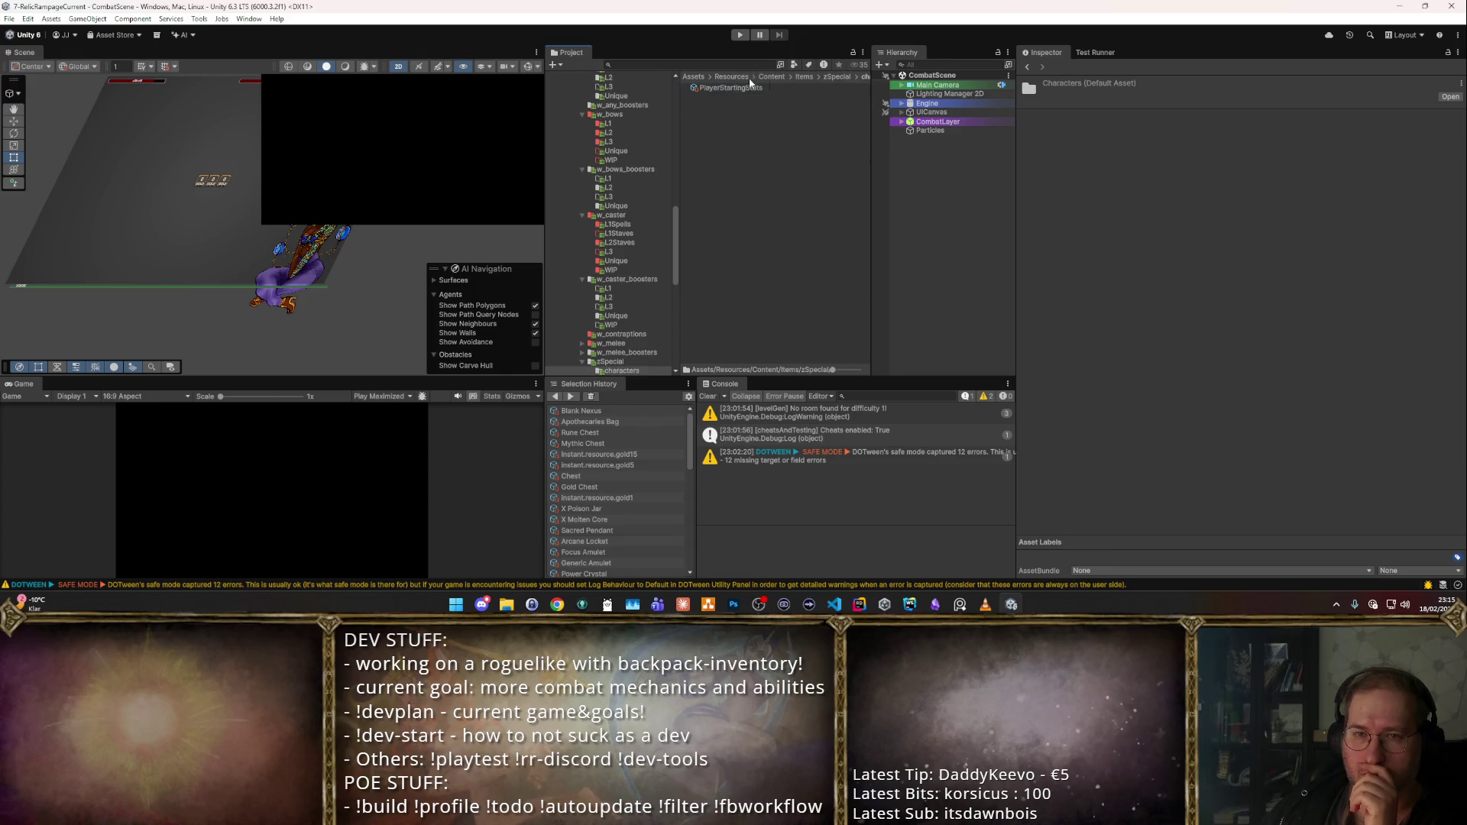
pyautogui.click(811, 77)
# - Rename LEVELUP to zLEVELUP and CHOICE to zCHOICE
pyautogui.click(728, 97)
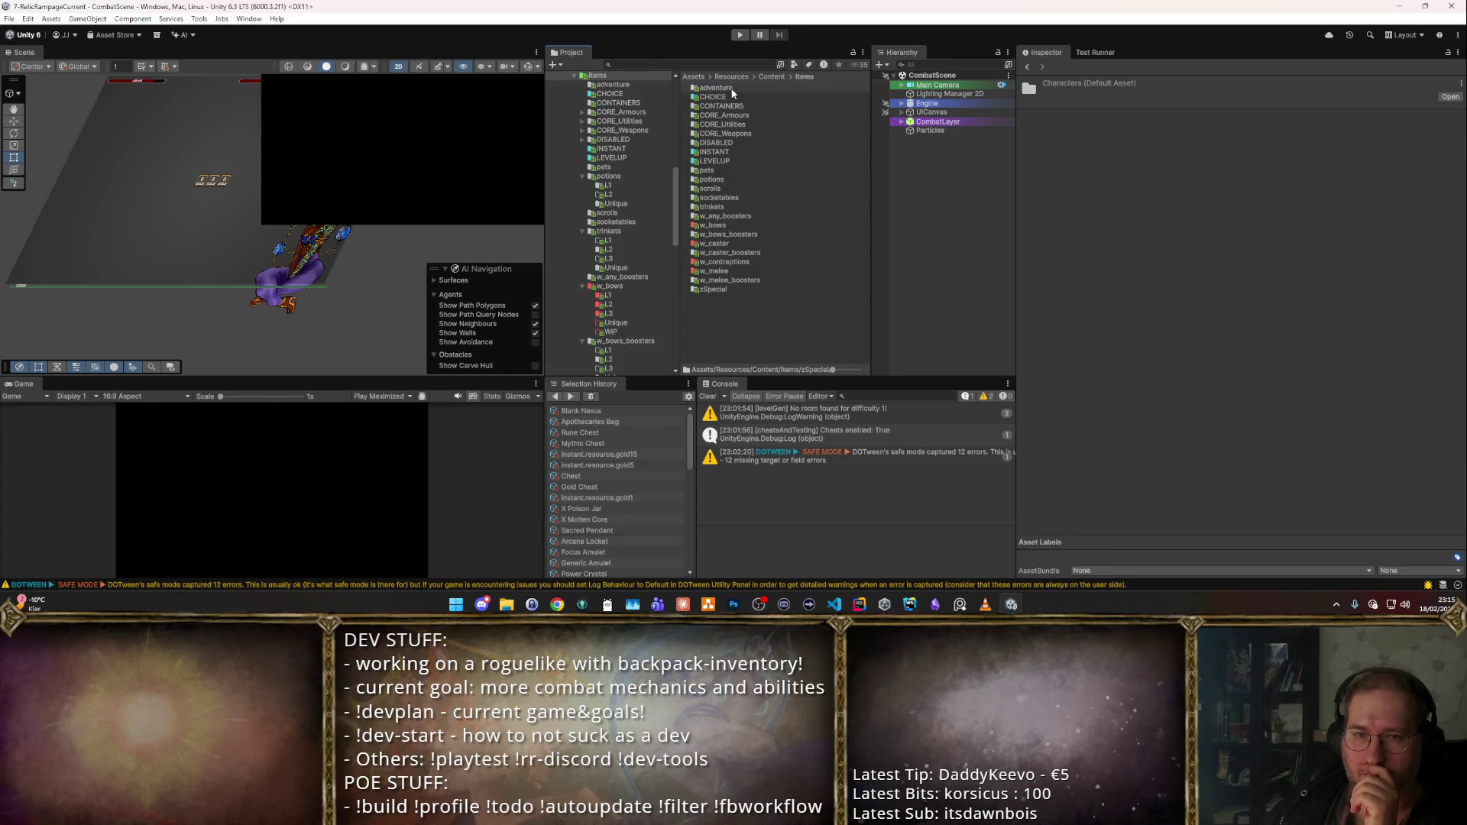
pyautogui.click(717, 161)
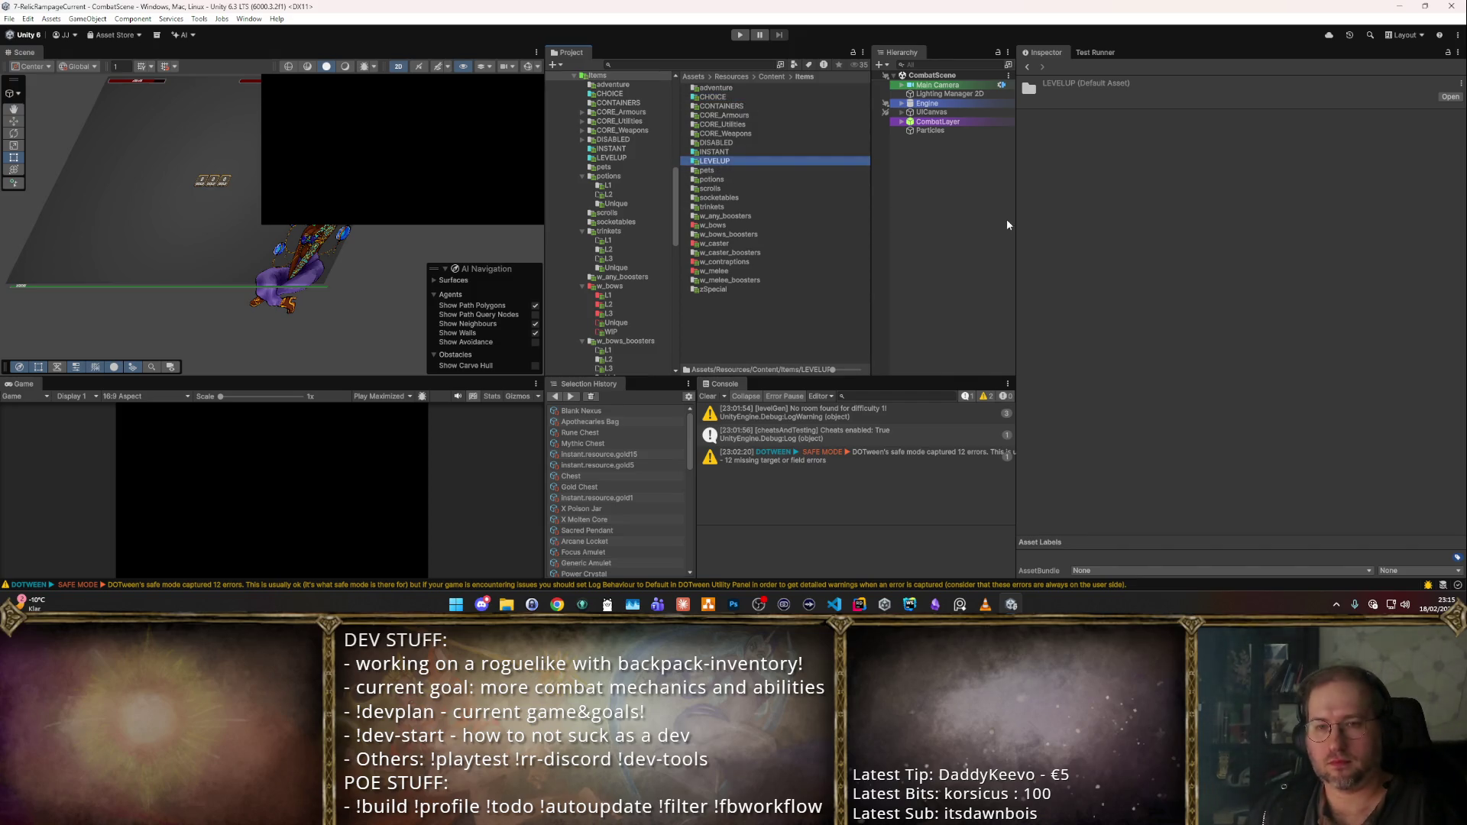
pyautogui.press('Return')
pyautogui.press('Up')
pyautogui.press('Up')
pyautogui.press('Up')
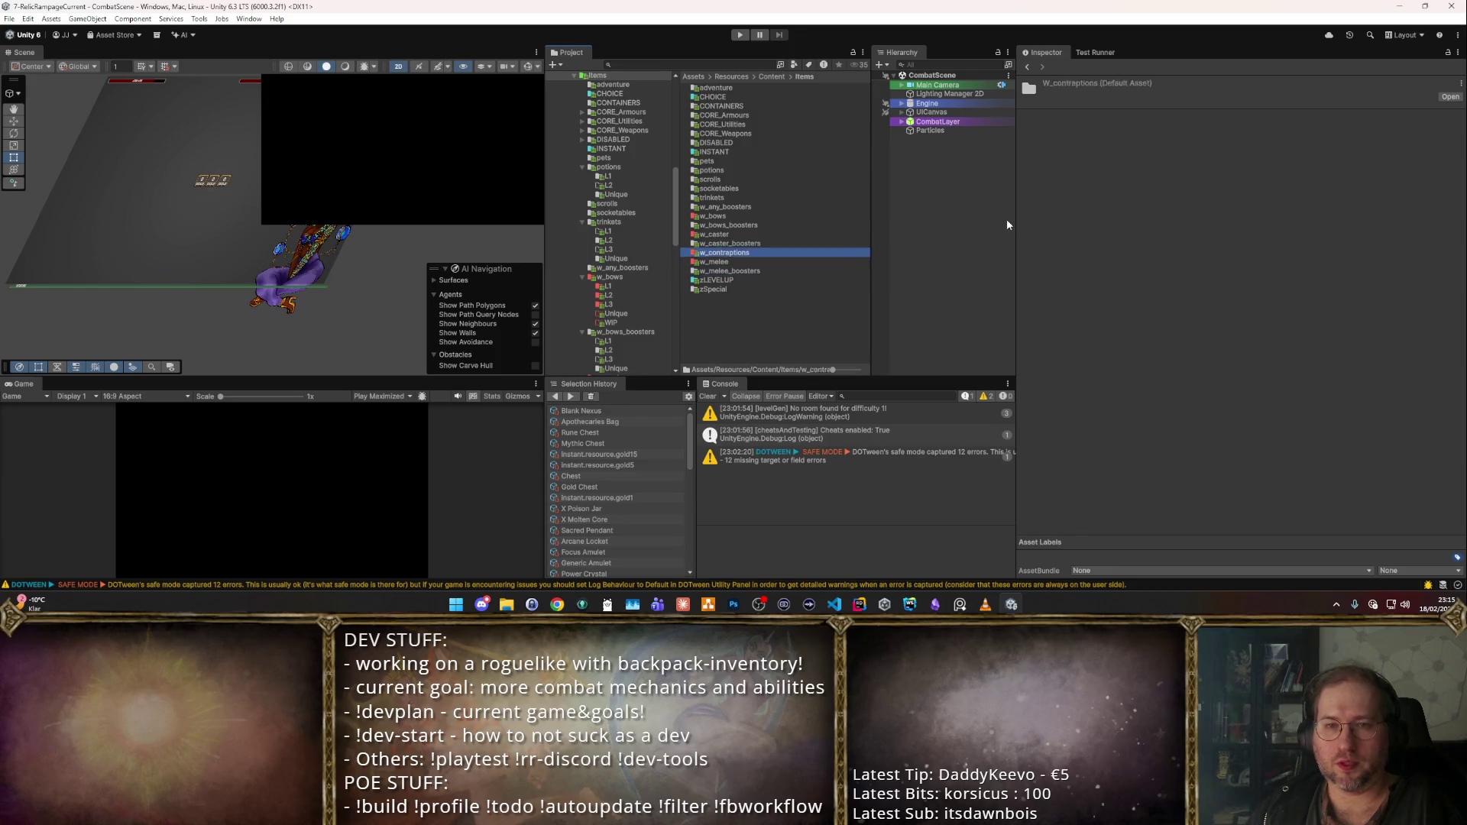
pyautogui.press('F2')
pyautogui.press('Home')
pyautogui.write('z')
pyautogui.press('Return')
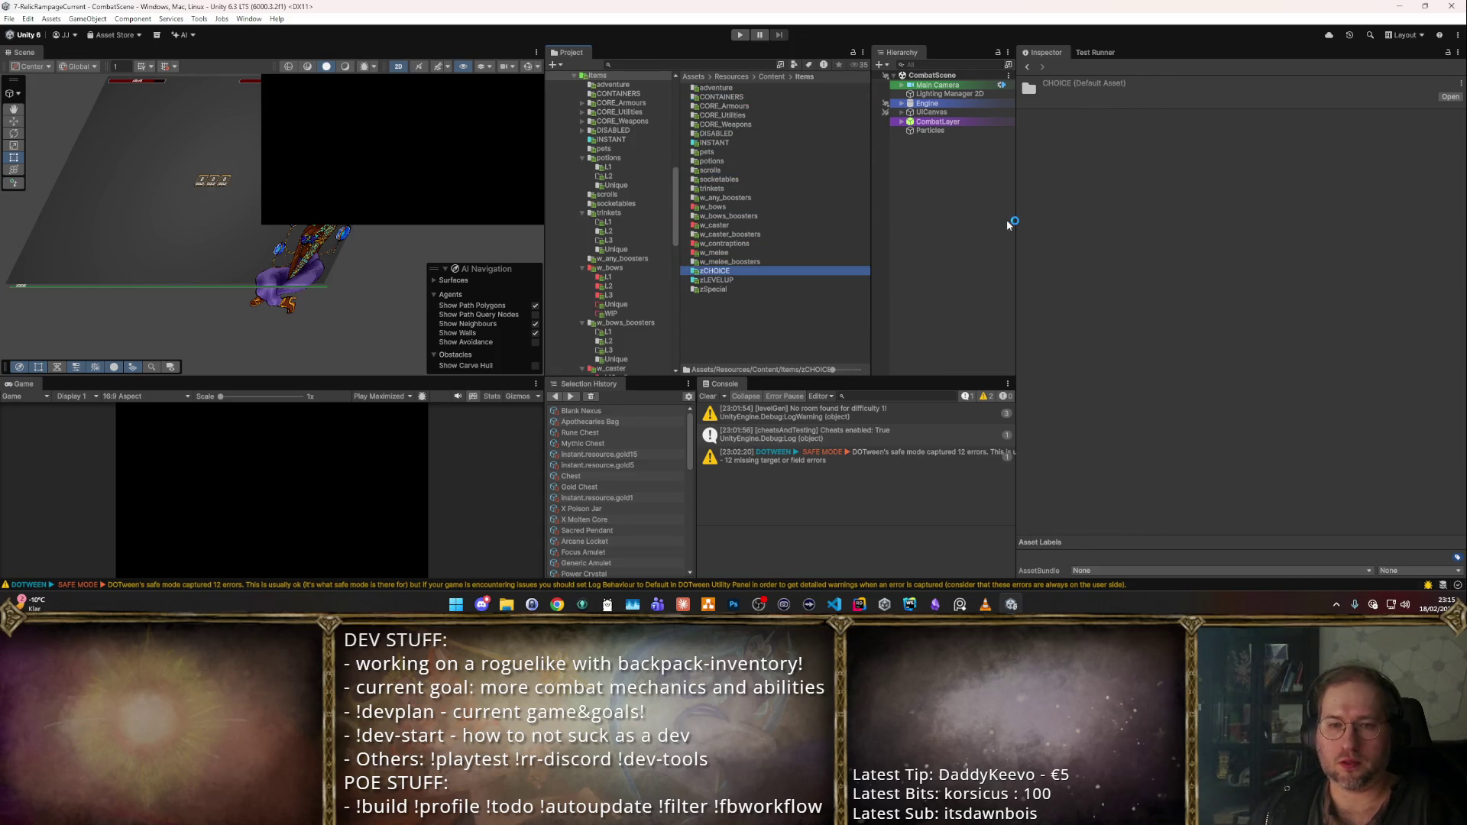
# - Rename INSTANT to zINSTANT and select the CONTAINERS folder
pyautogui.press('Up')
pyautogui.press('Up')
pyautogui.press('Up')
pyautogui.press('Up')
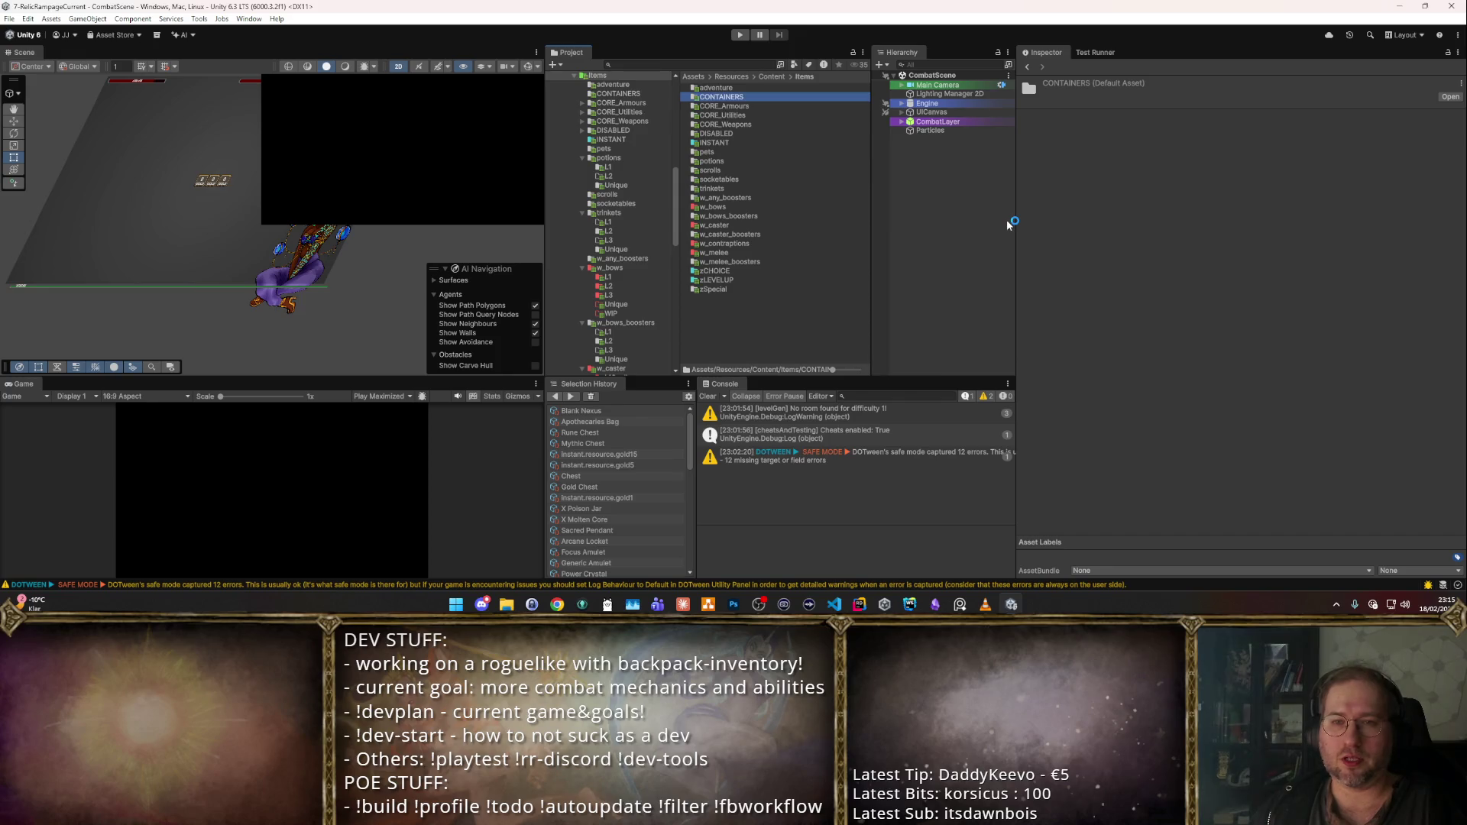
pyautogui.press('Down')
pyautogui.press('Down')
pyautogui.press('Down')
pyautogui.press('F2')
pyautogui.press('Home')
pyautogui.write('z')
pyautogui.press('Return')
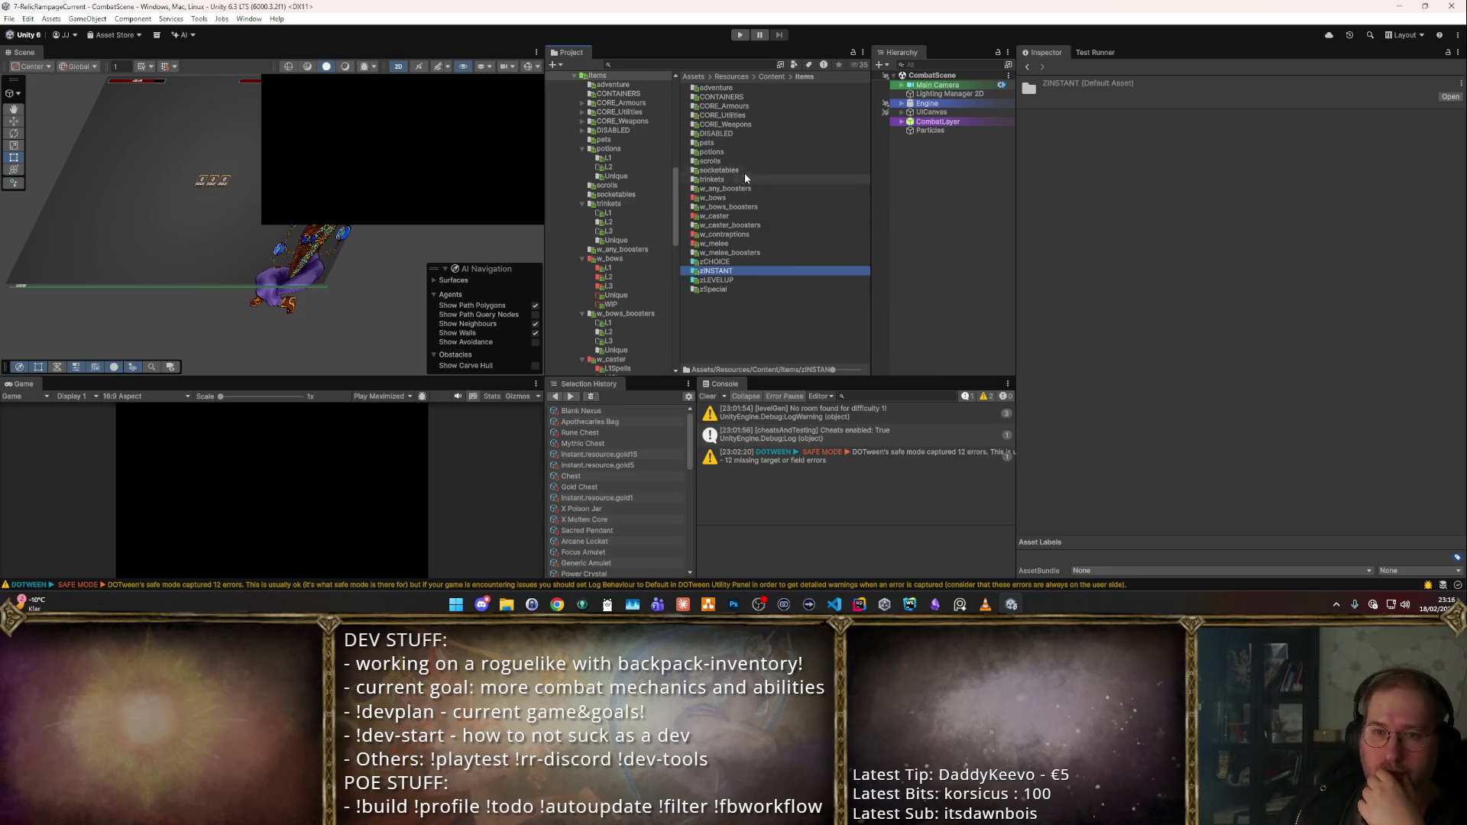
pyautogui.click(748, 89)
pyautogui.doubleClick(806, 95)
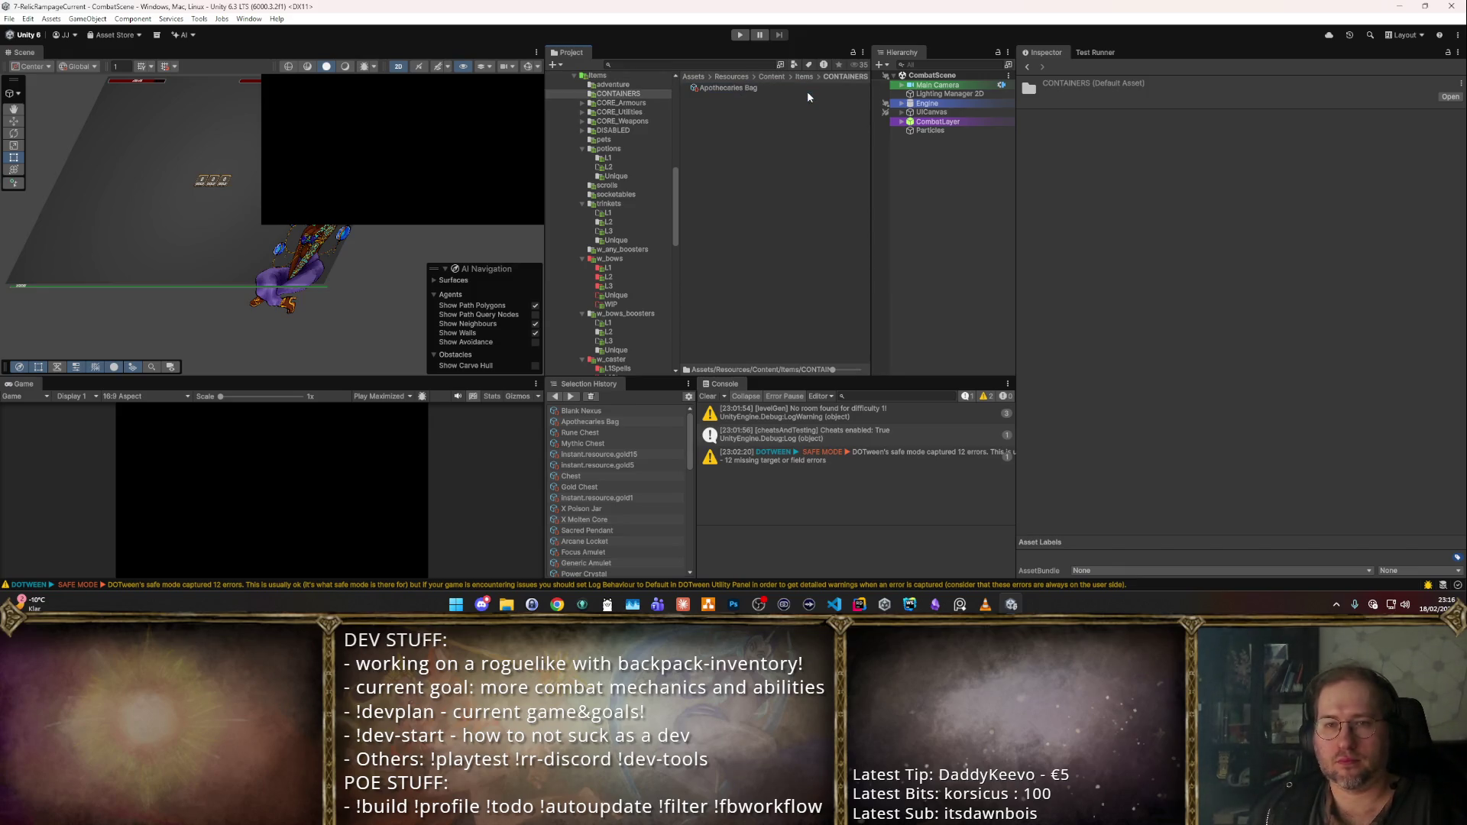
pyautogui.click(803, 76)
pyautogui.click(762, 88)
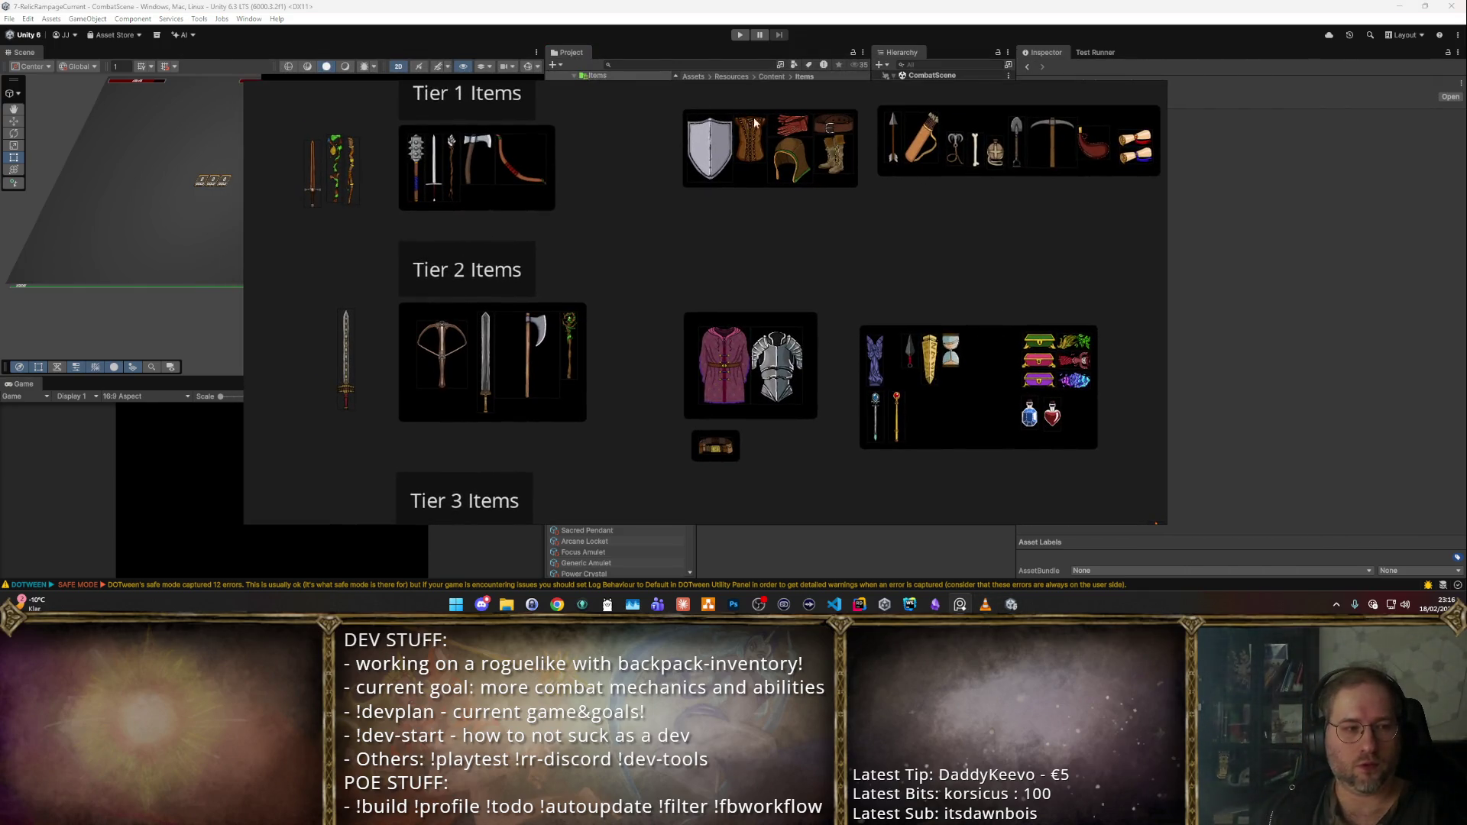
pyautogui.scroll(-3, 732, 262)
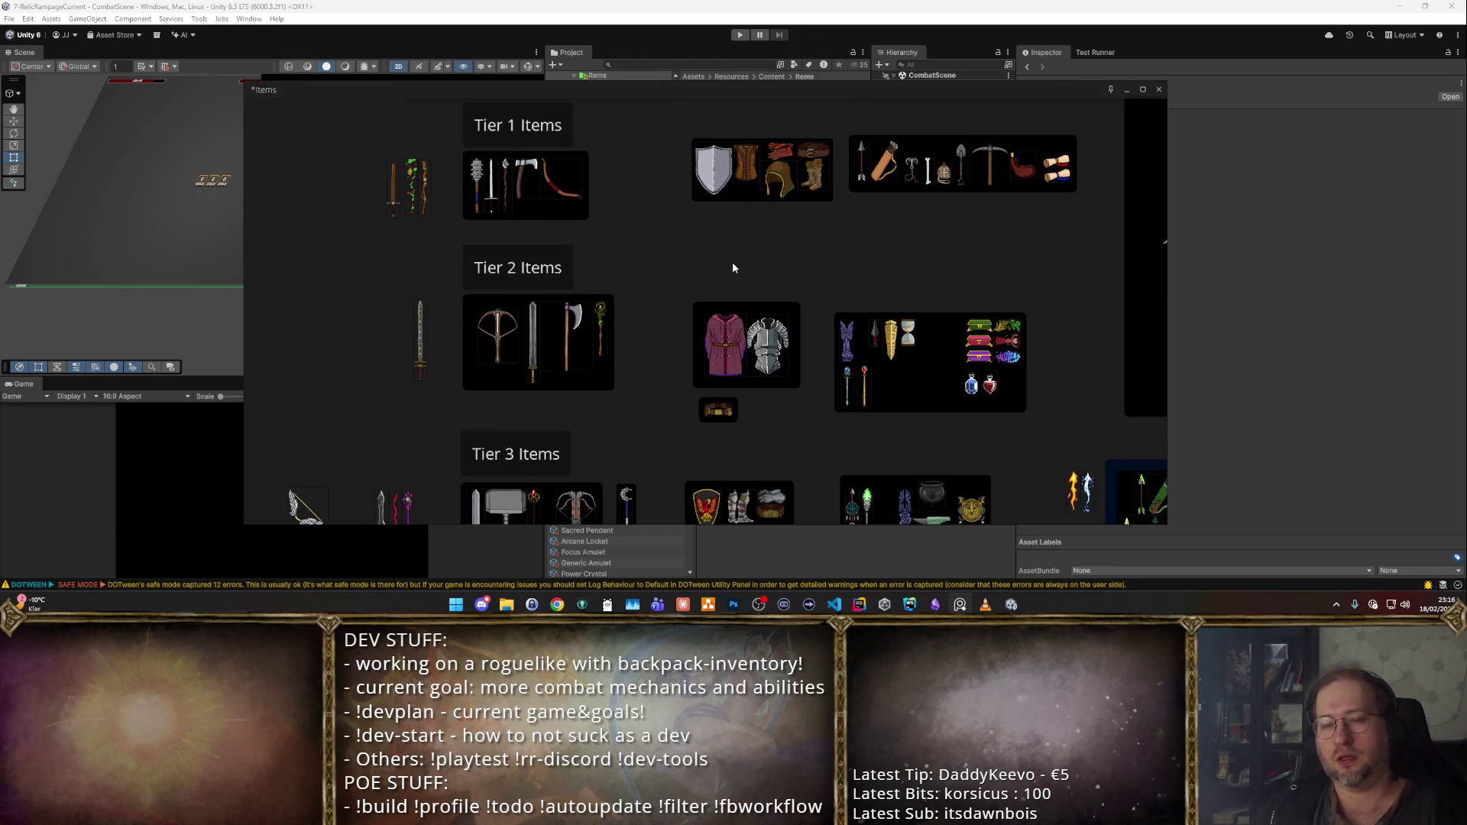
pyautogui.scroll(1, 816, 343)
pyautogui.scroll(-2, 819, 346)
pyautogui.scroll(1, 822, 347)
pyautogui.moveTo(822, 347); pyautogui.dragTo(830, 352)
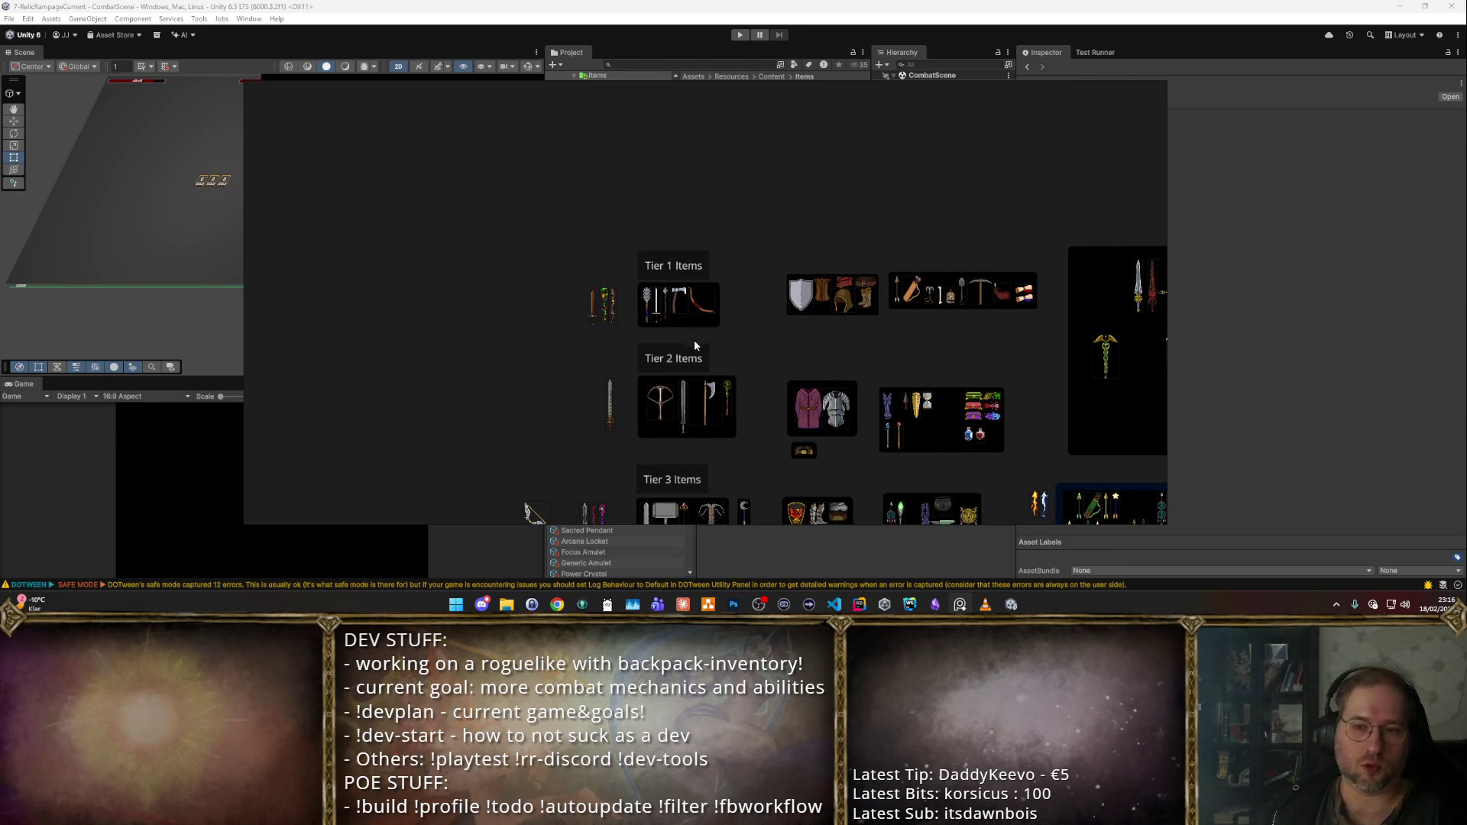
pyautogui.scroll(2, 981, 433)
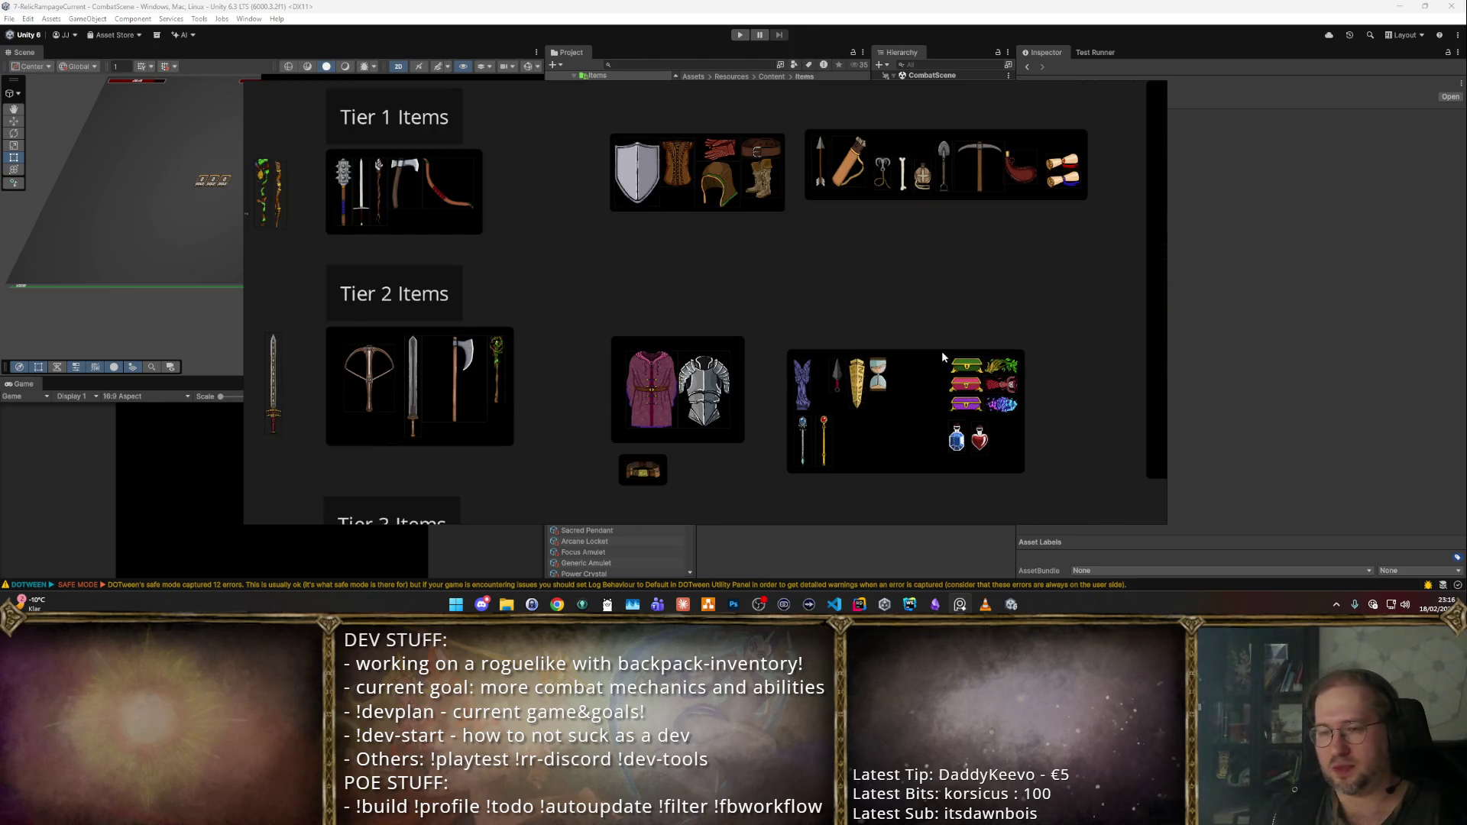
pyautogui.press('Escape')
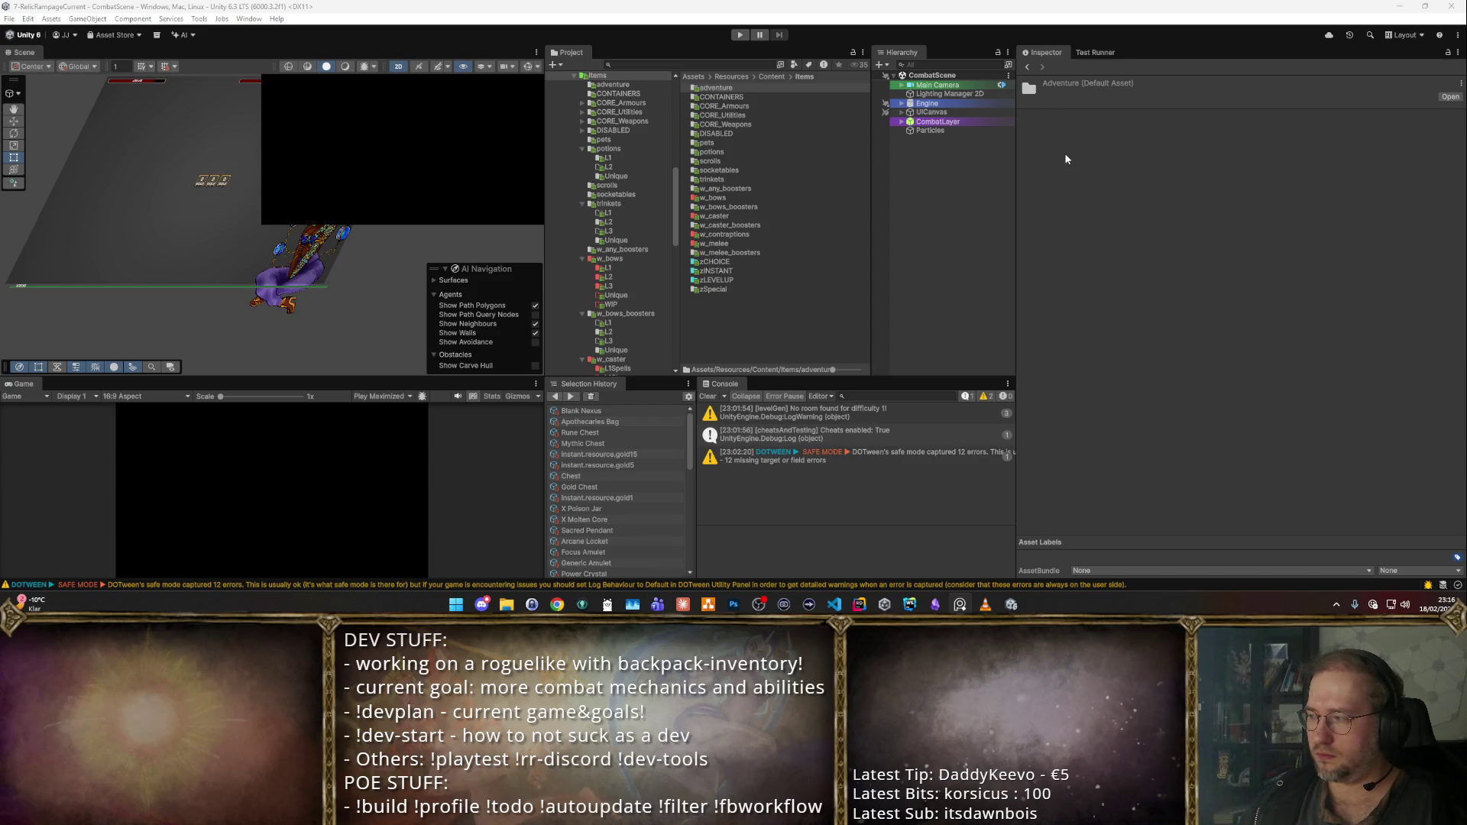
# - Open CORE_Utilities and review its items, from Bloody Mana Spike to Grace of the Nature
pyautogui.doubleClick(738, 116)
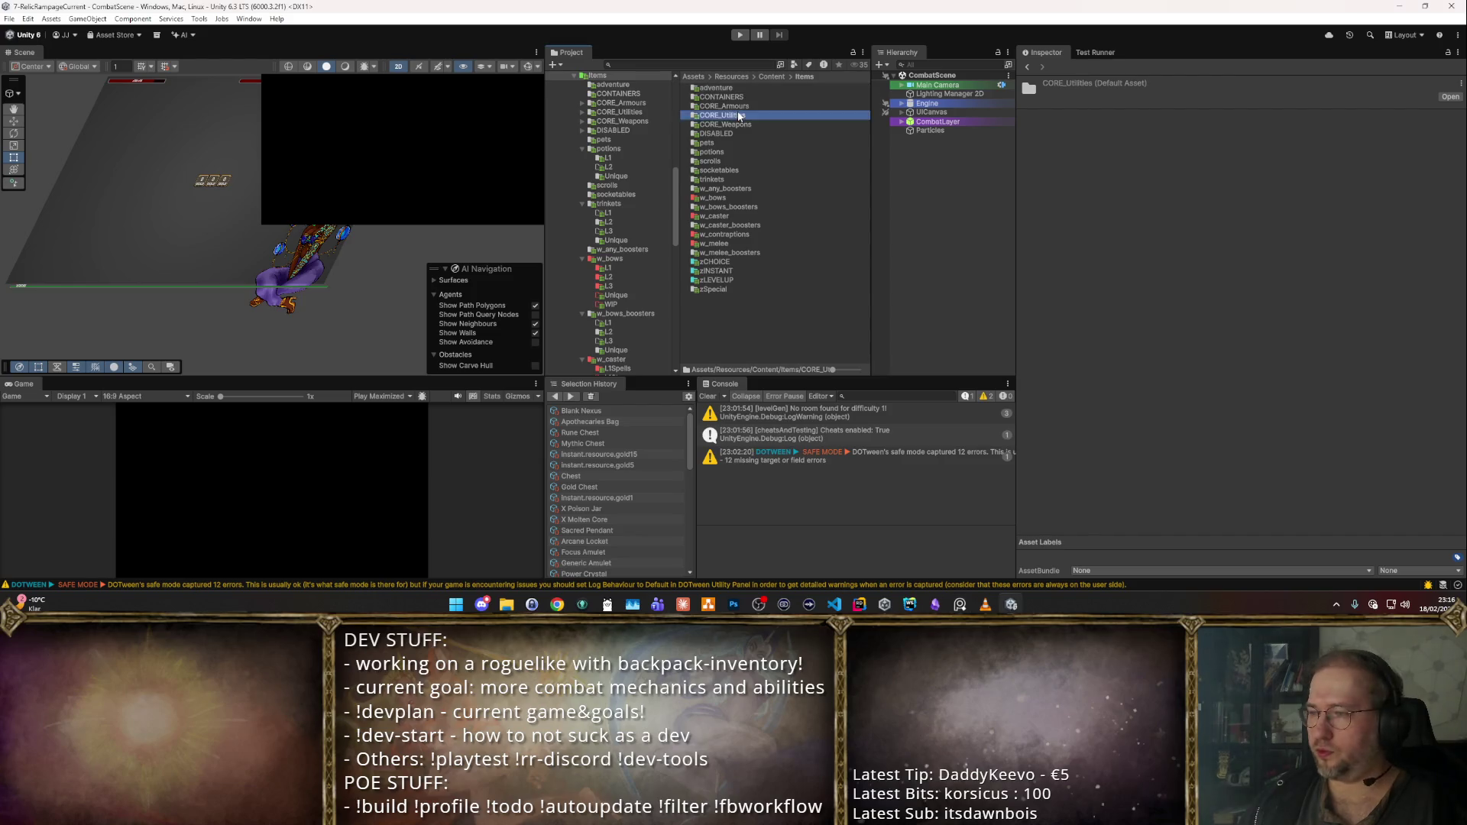
pyautogui.click(747, 96)
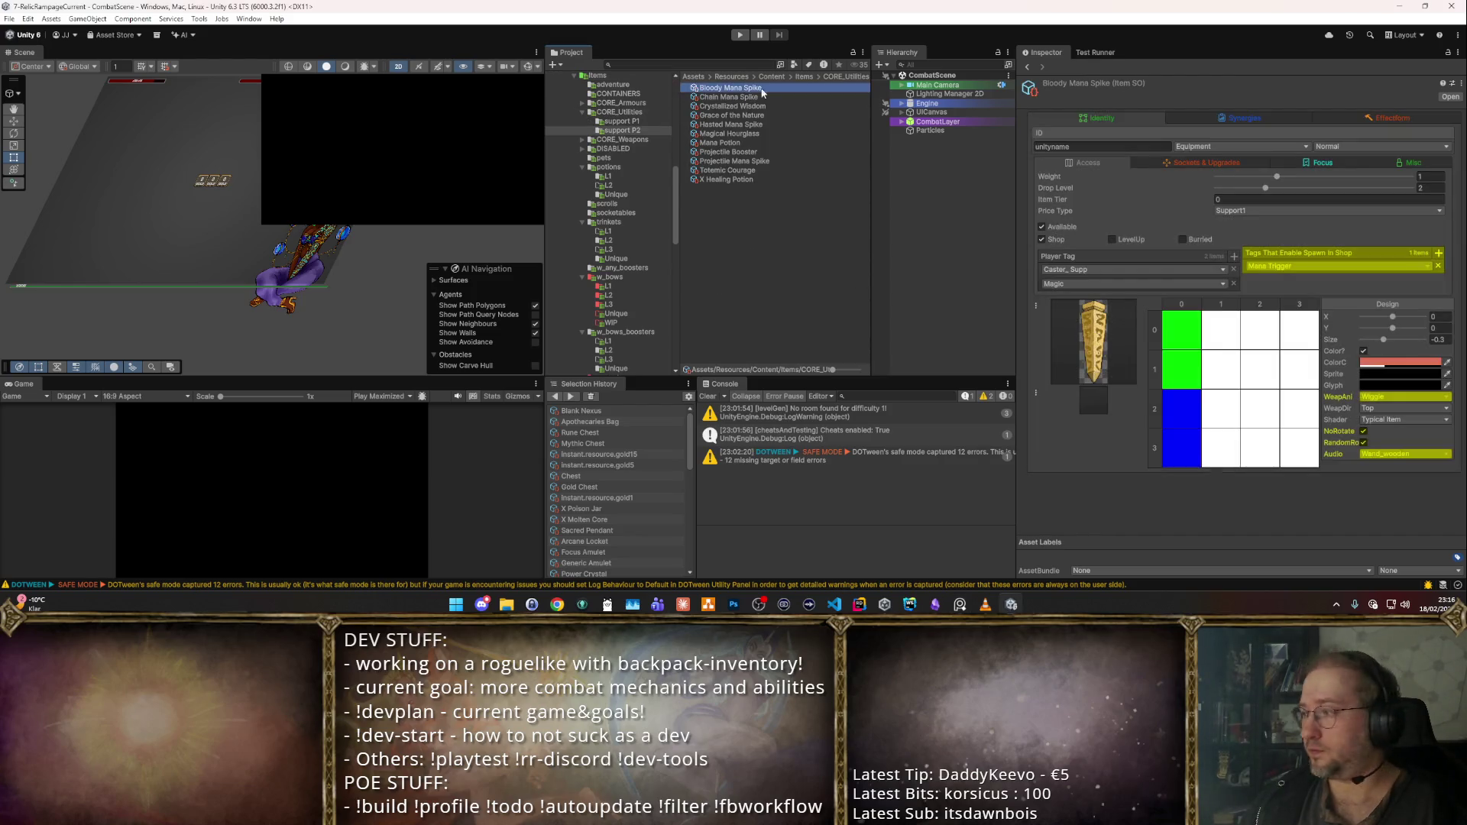
pyautogui.press('Down')
pyautogui.press('Down')
pyautogui.press('Down')
pyautogui.press('Down')
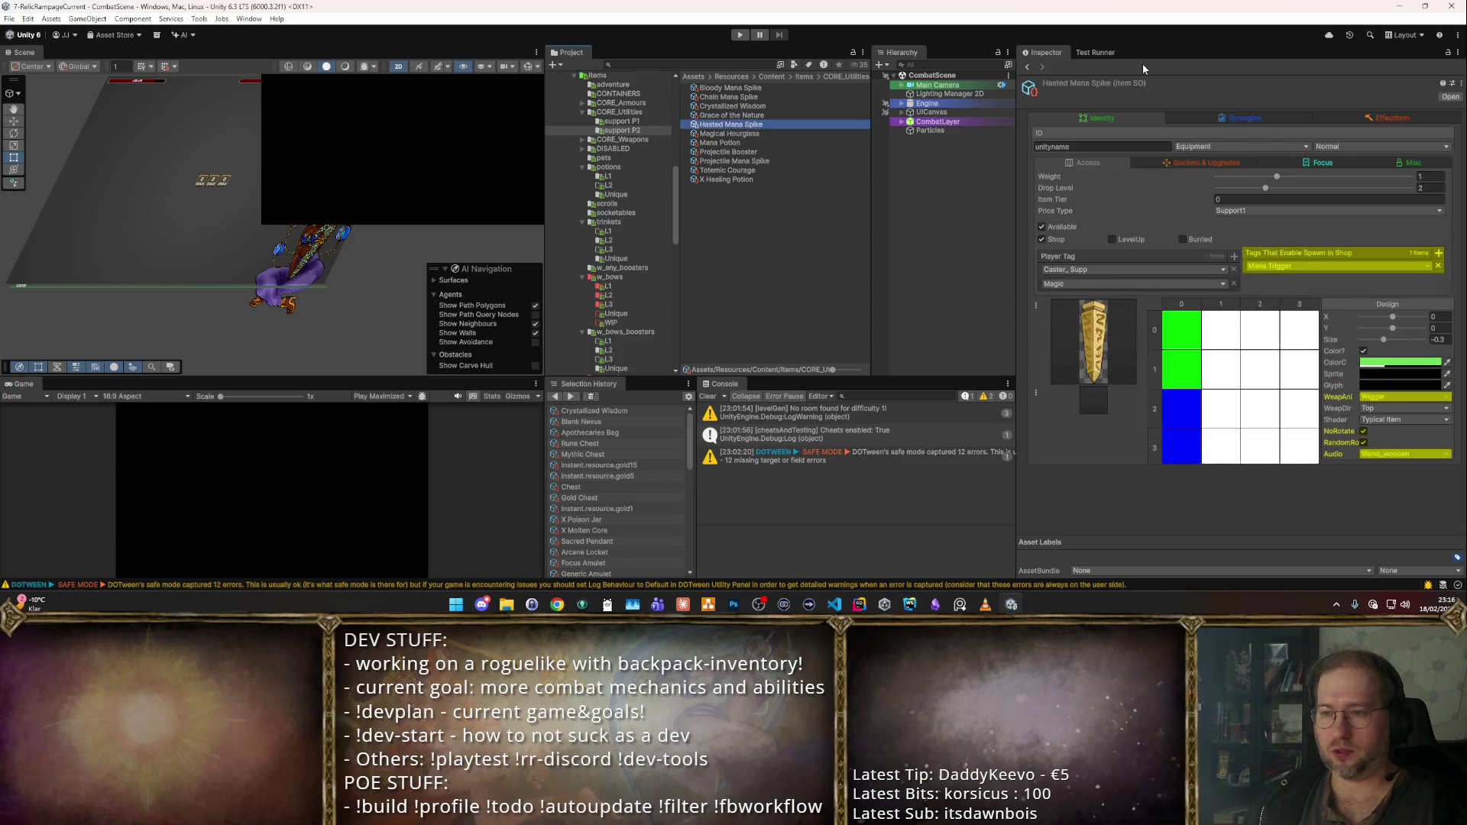
pyautogui.press('Up')
pyautogui.press('Up')
pyautogui.press('Down')
pyautogui.press('Up')
pyautogui.press('Up')
pyautogui.press('Up')
pyautogui.press('Up')
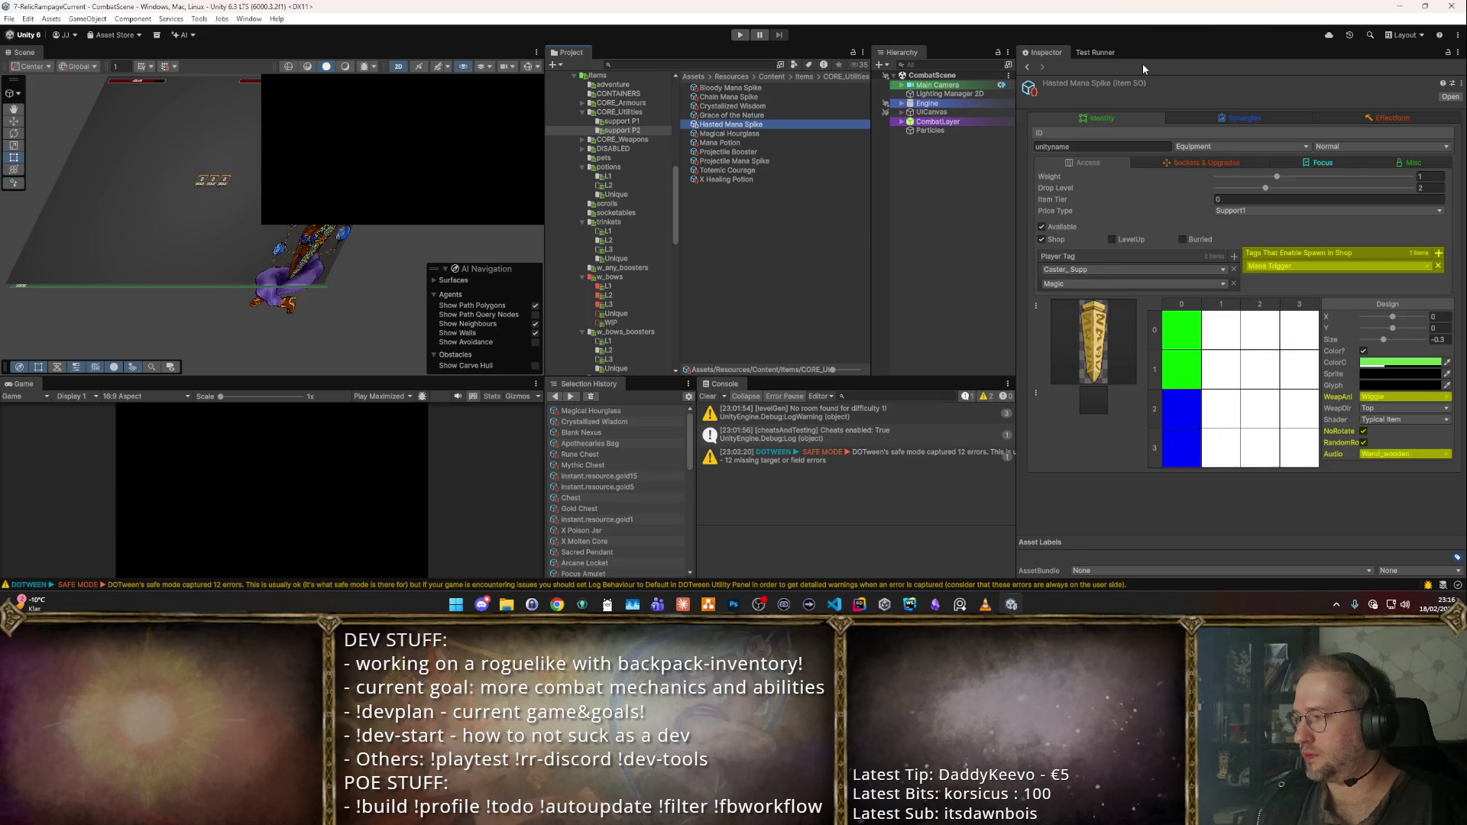
pyautogui.press('Down')
pyautogui.press('Down')
pyautogui.press('Down')
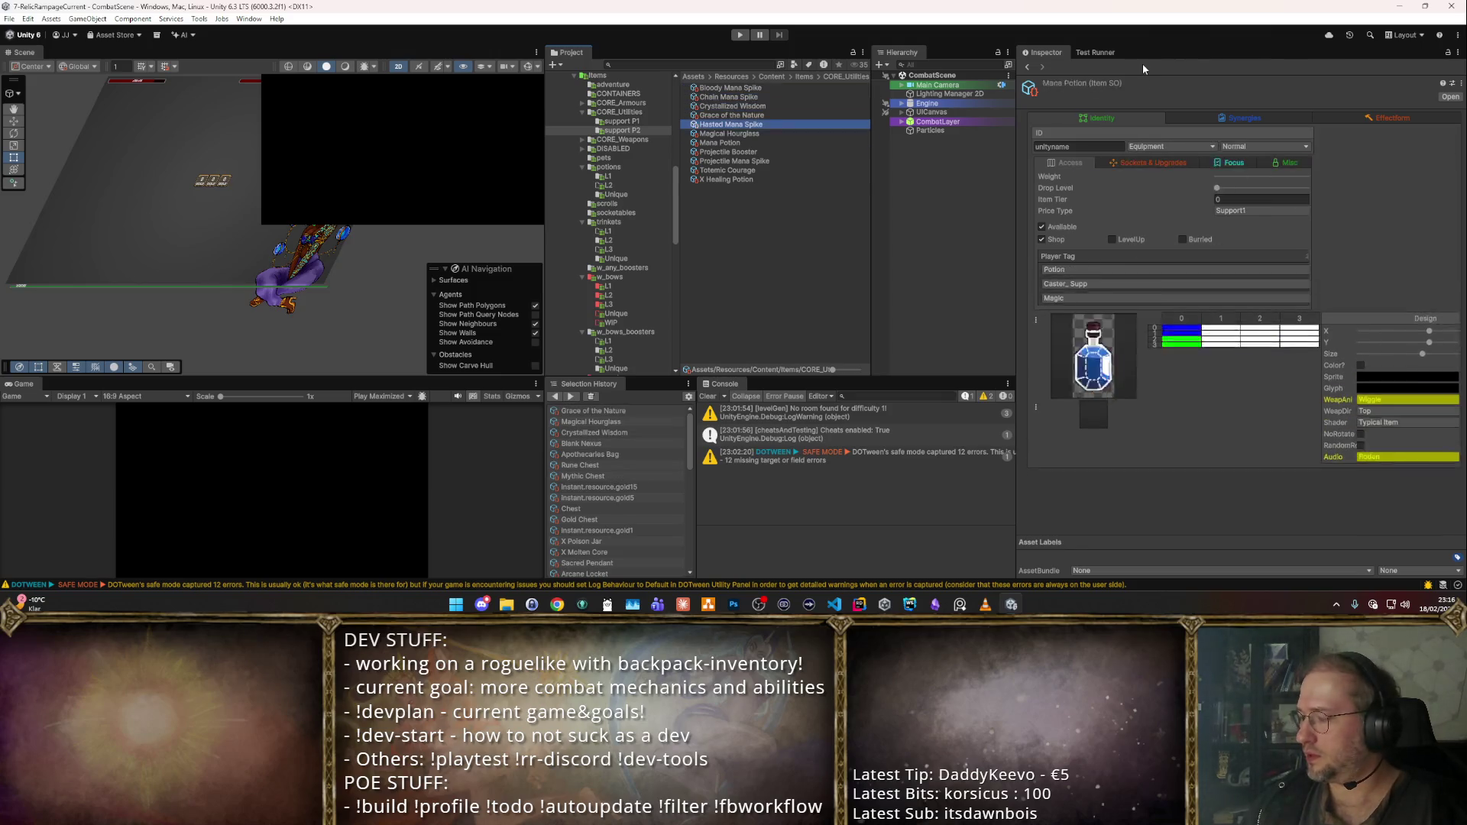
pyautogui.press('Up')
pyautogui.press('Up')
pyautogui.press('Up')
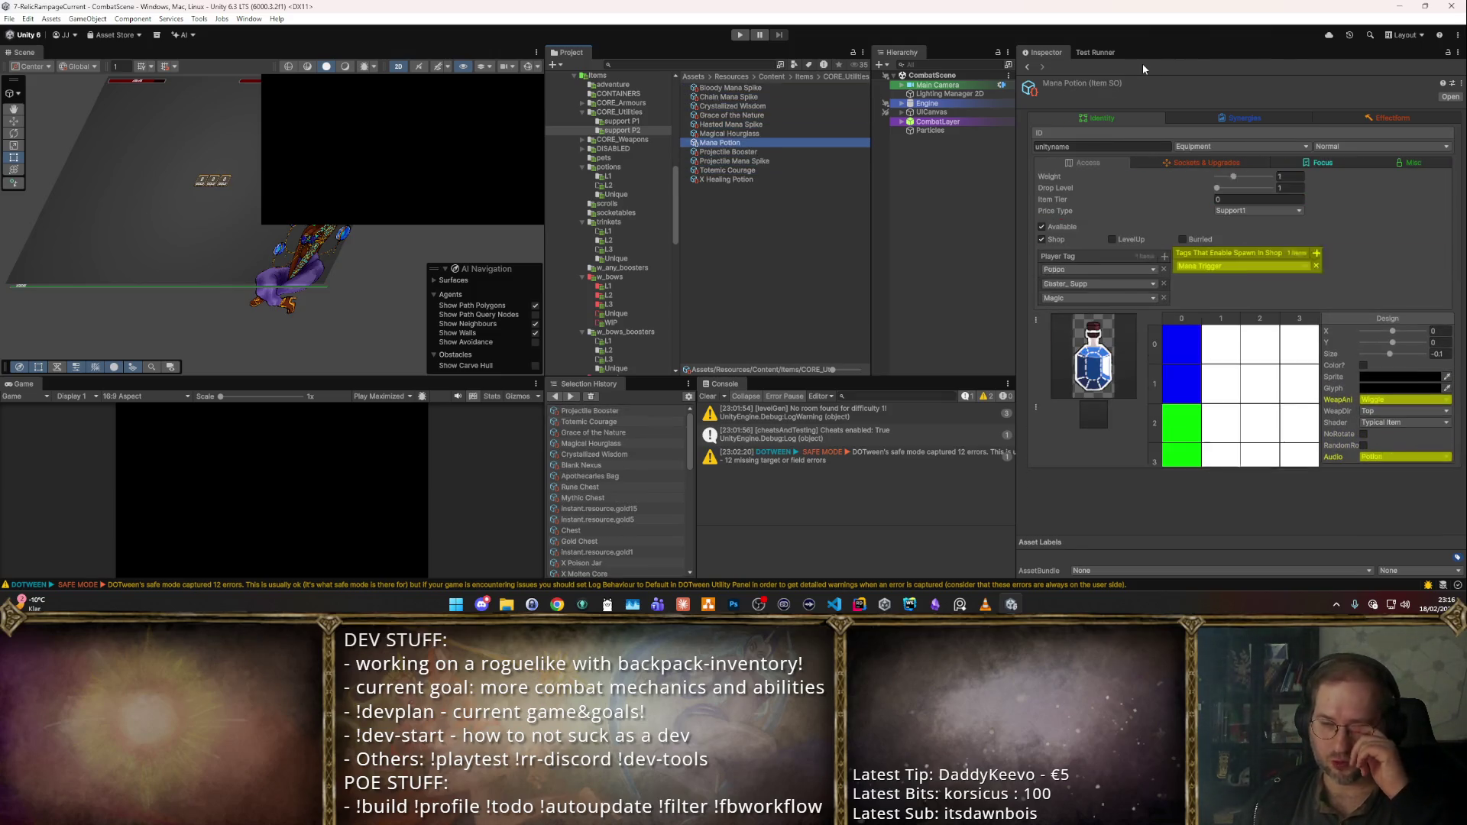
pyautogui.press('Up')
pyautogui.press('Up')
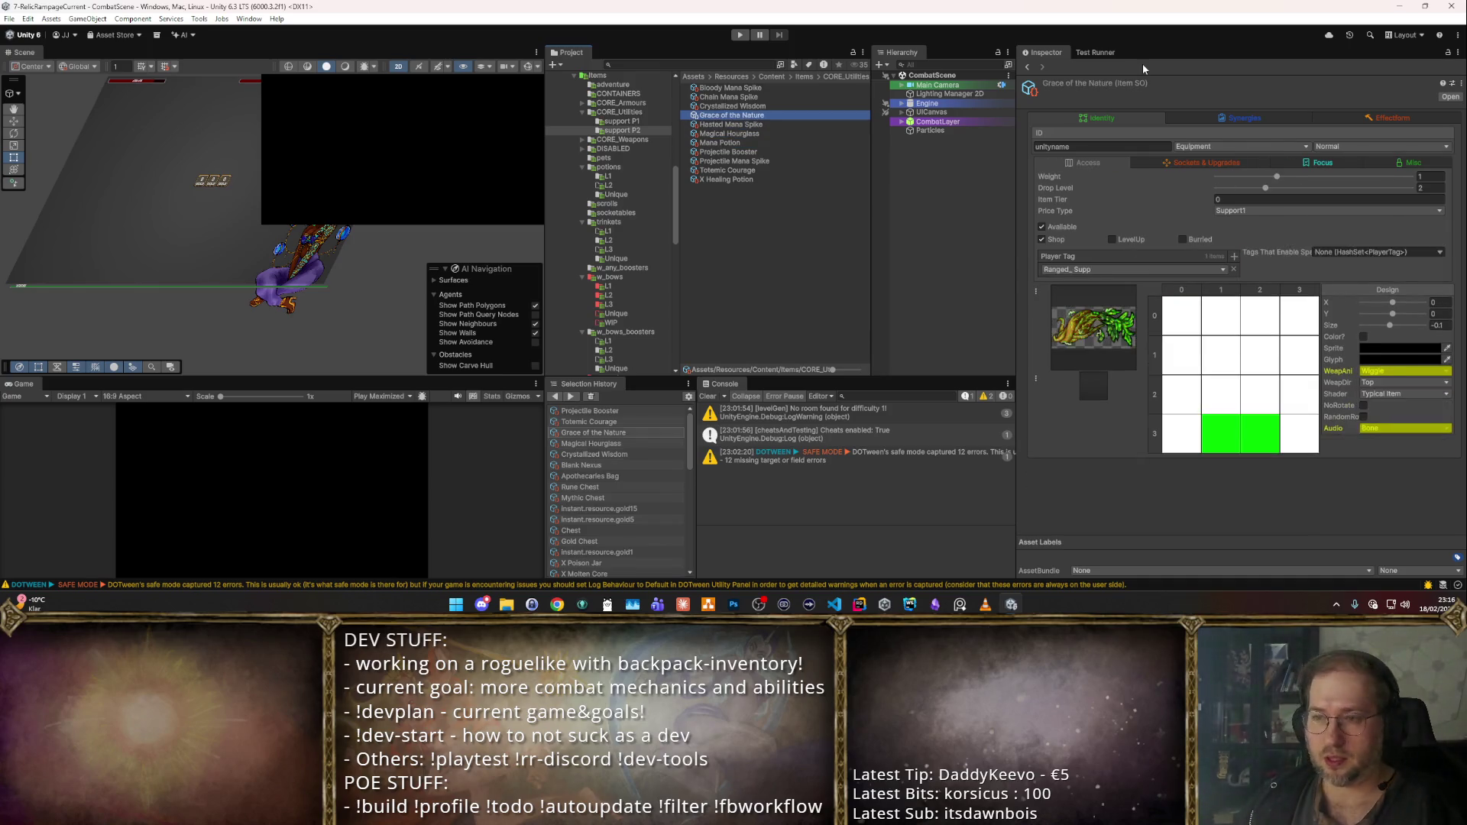
pyautogui.press('Up')
pyautogui.press('Up')
pyautogui.press('Up')
pyautogui.press('Down')
pyautogui.press('Down')
pyautogui.press('Down')
pyautogui.press('Up')
pyautogui.press('Up')
pyautogui.press('Up')
pyautogui.press('Down')
pyautogui.press('Down')
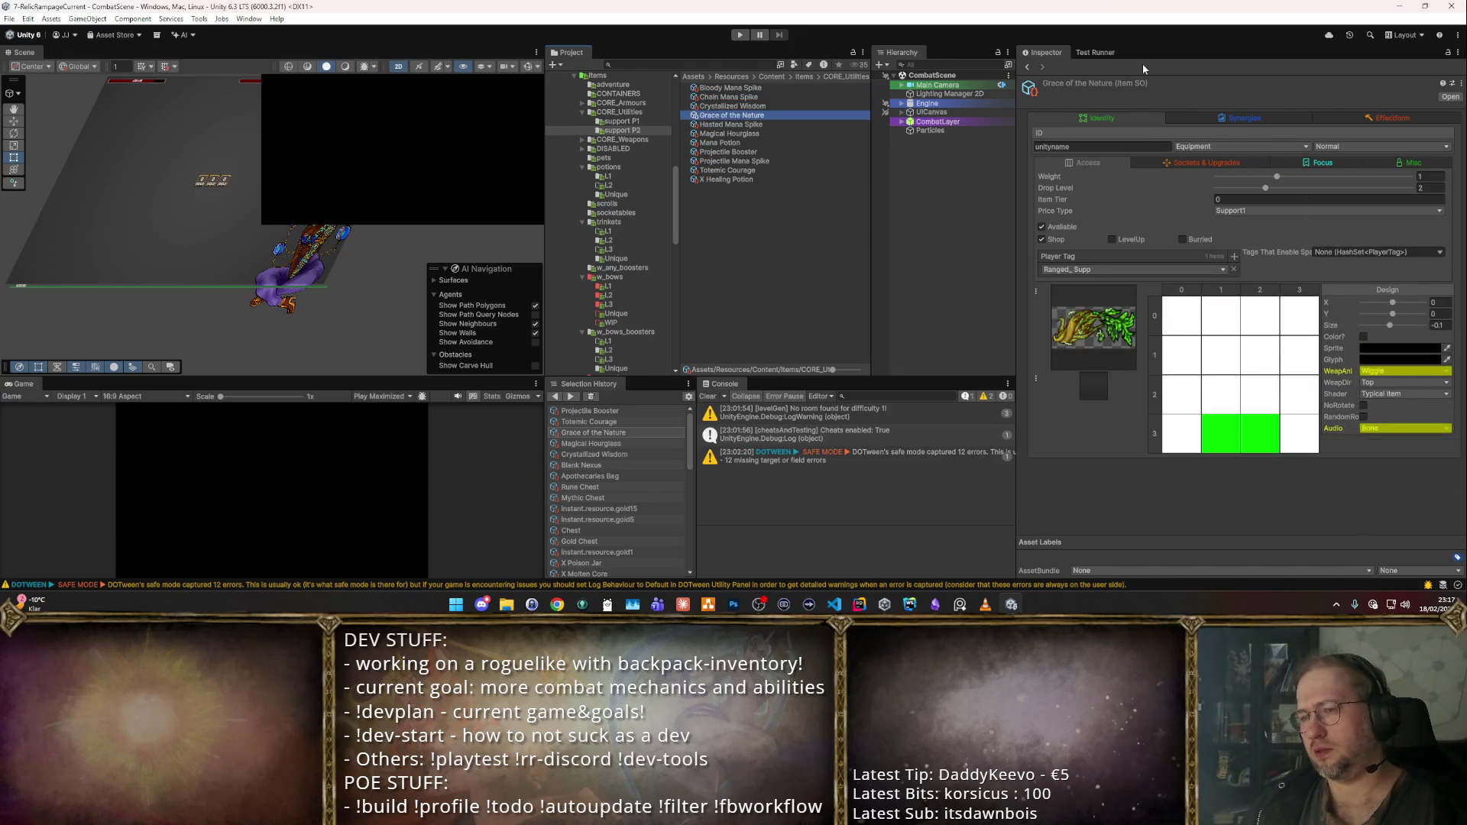
pyautogui.press('Down')
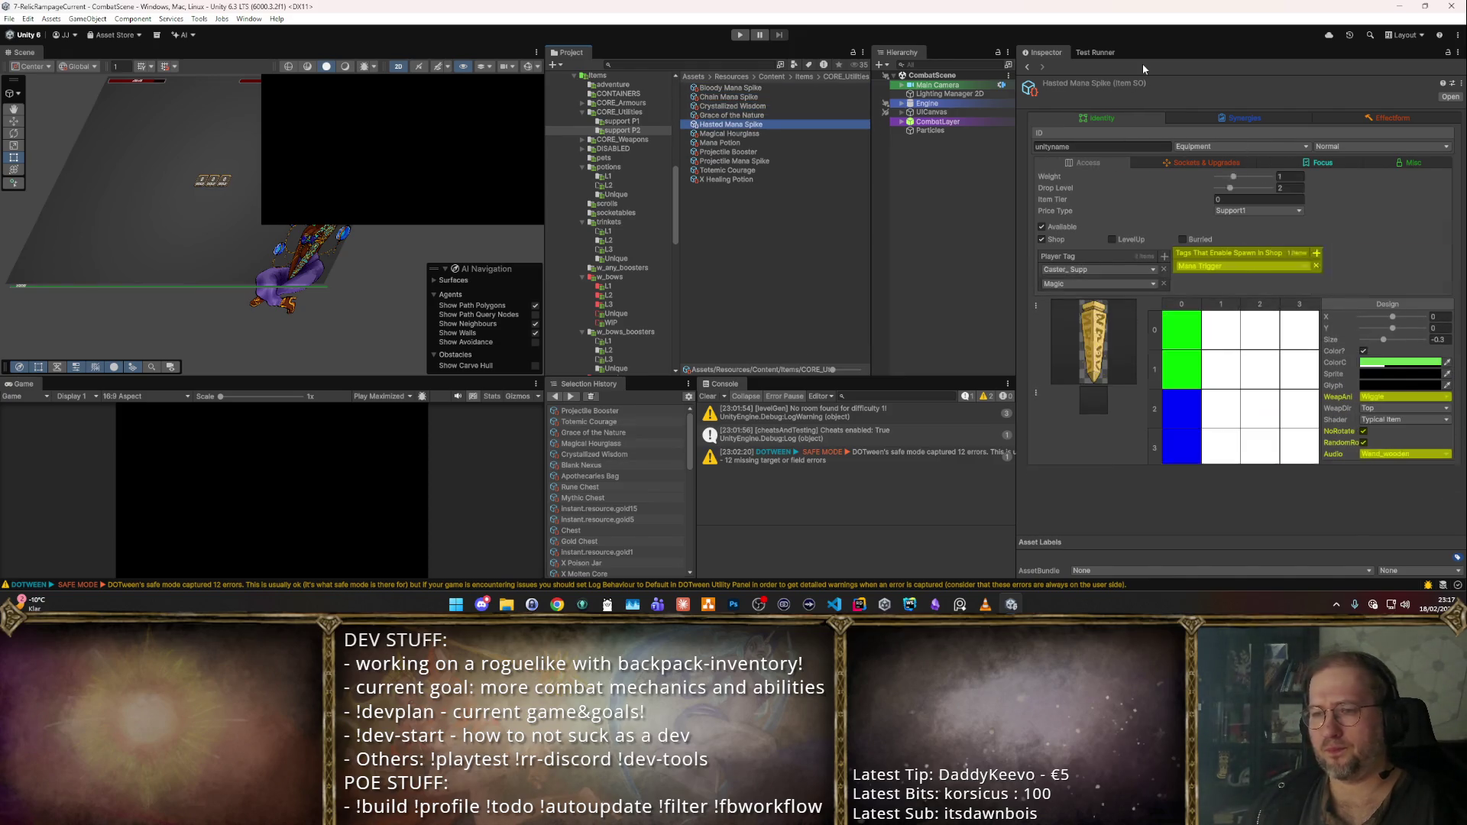
pyautogui.press('Up')
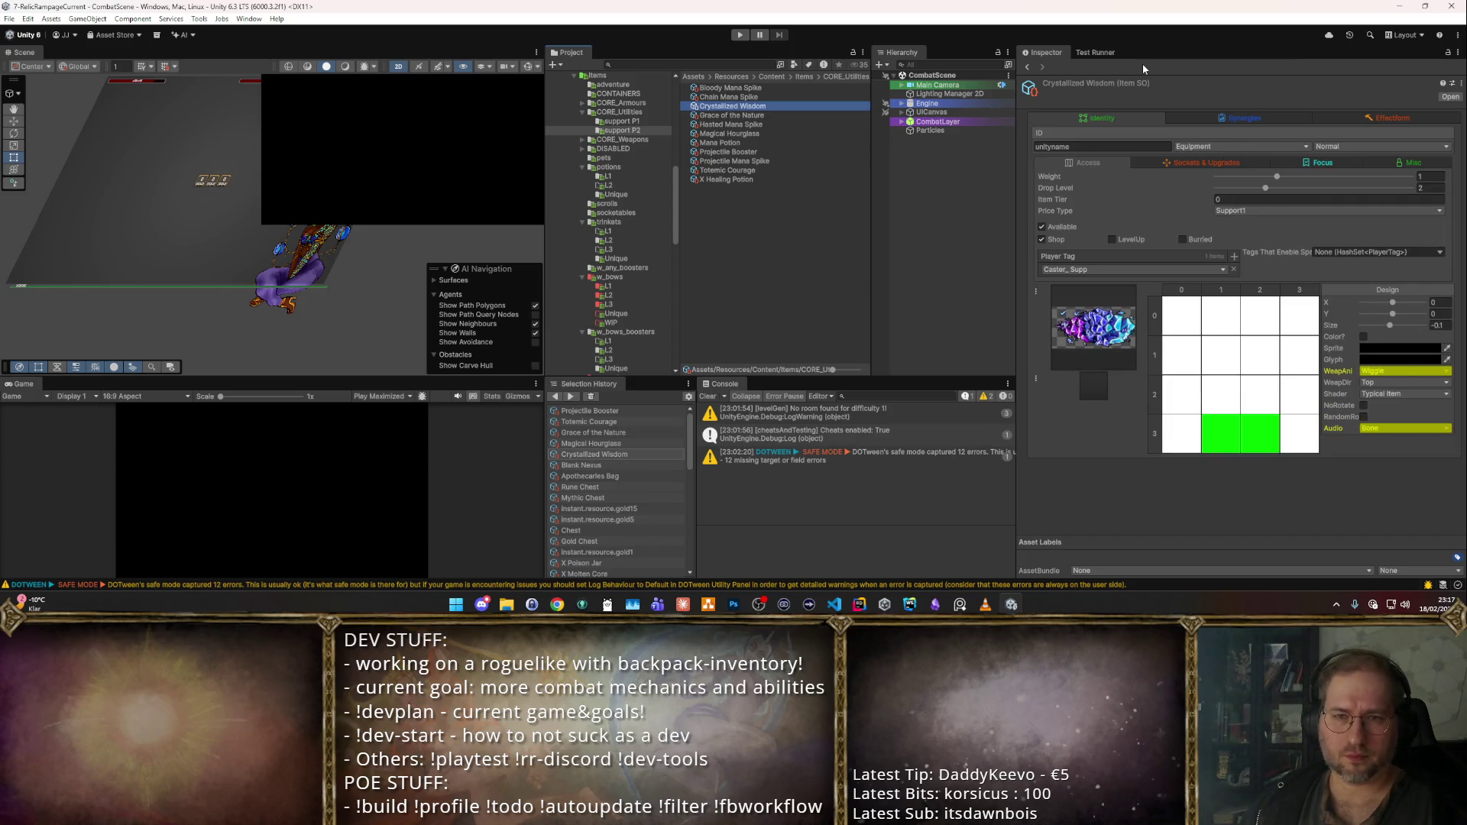
# - Duplicate Crystallized Wisdom, Grace of the Nature and Totemic Courage with Ctrl+D
pyautogui.hotkey('ctrl', 'd')
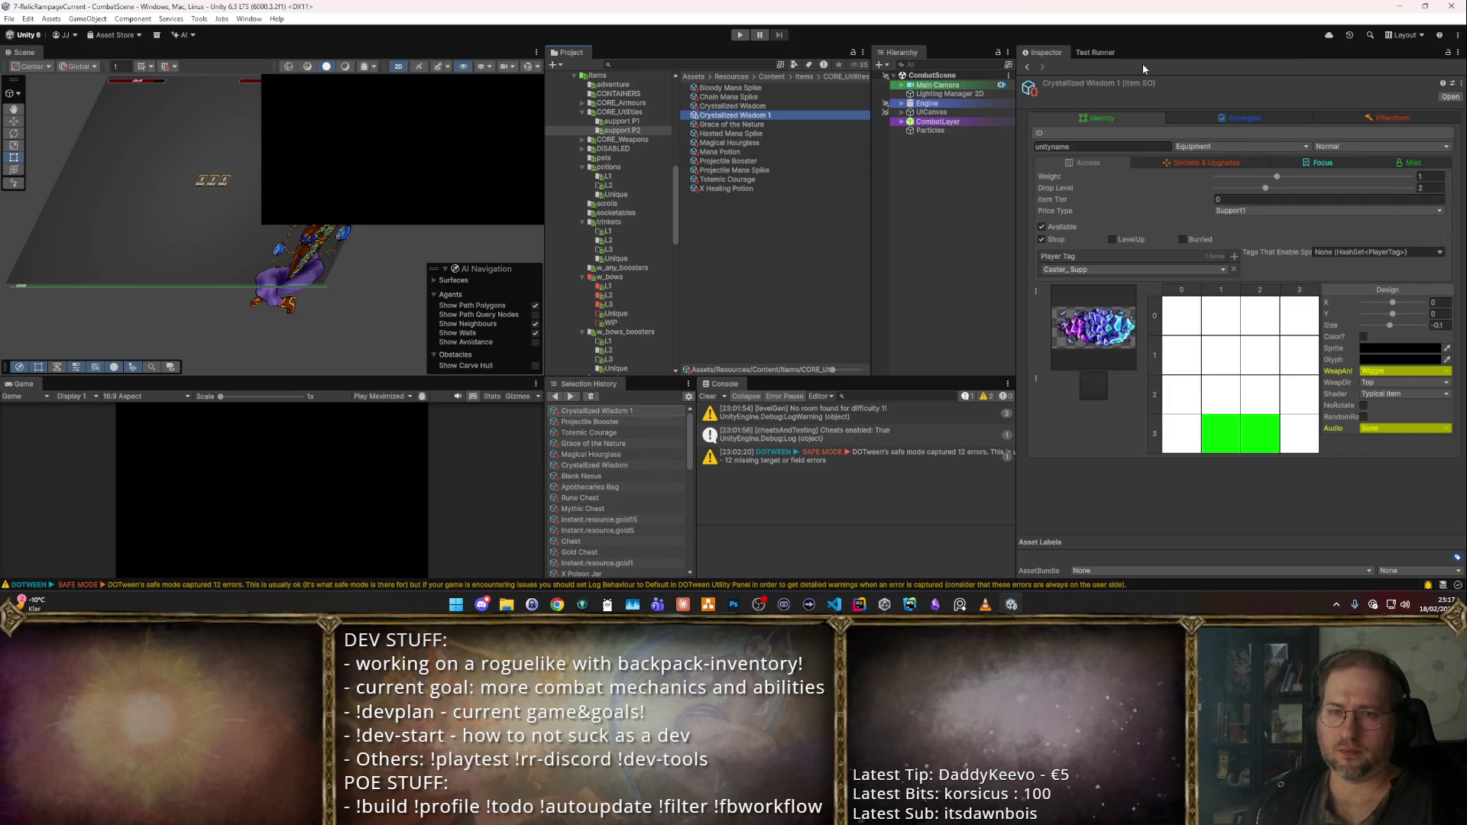
pyautogui.press('Down')
pyautogui.hotkey('ctrl', 'd')
pyautogui.press('Down')
pyautogui.press('Down')
pyautogui.press('Down')
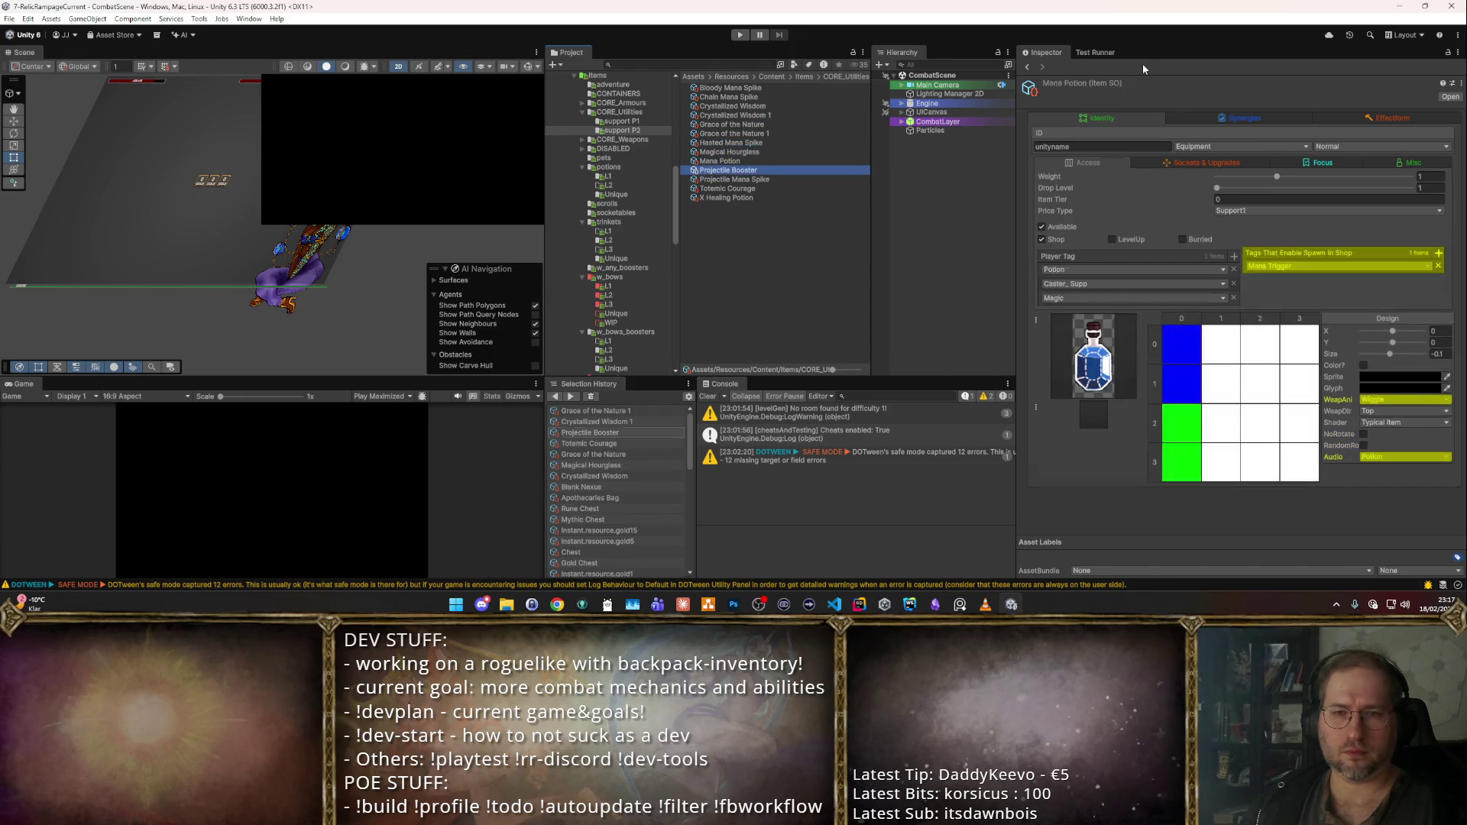
pyautogui.press('Down')
pyautogui.press('Down')
pyautogui.hotkey('ctrl', 'd')
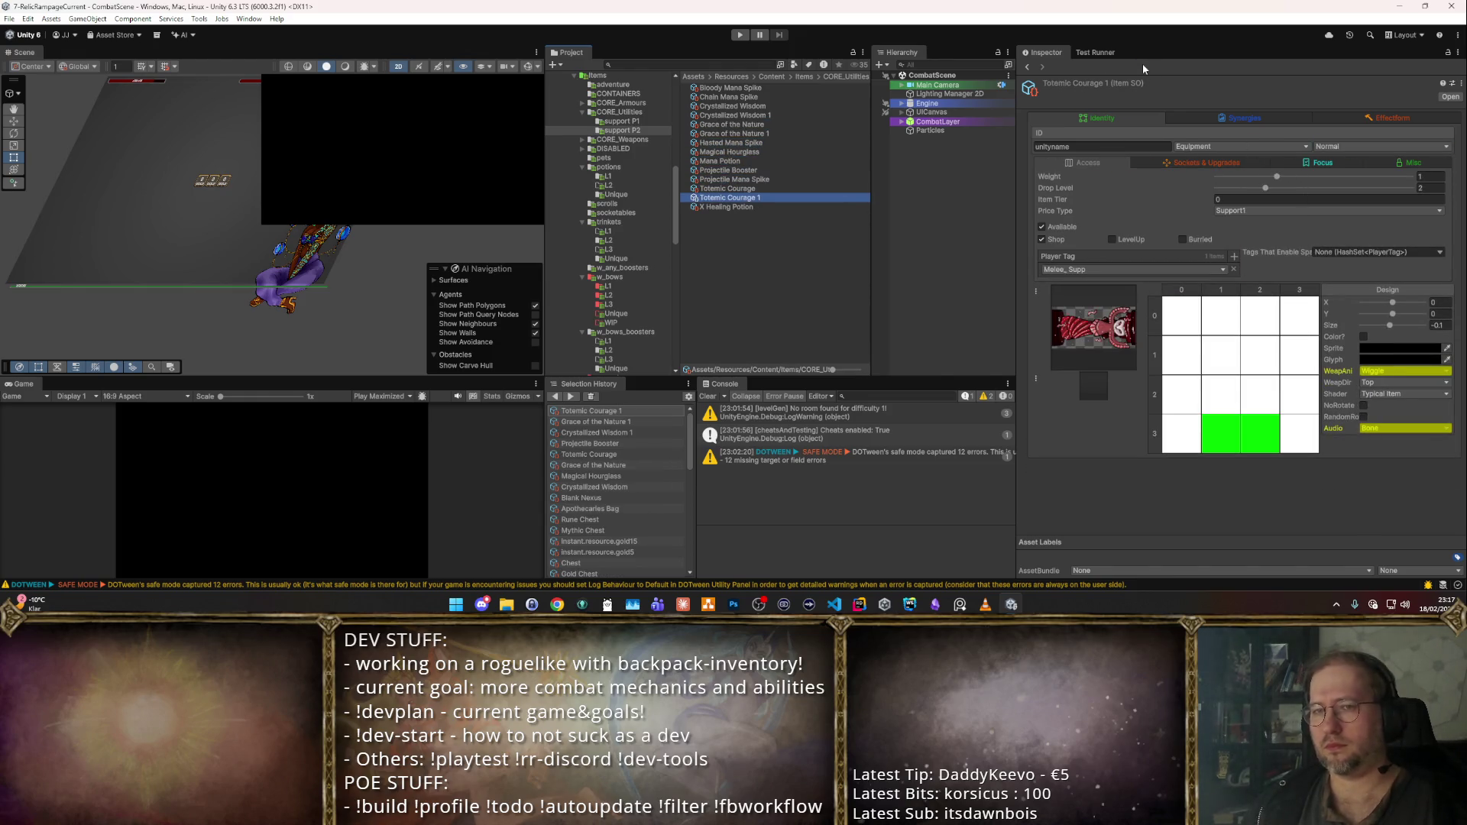
# - Select the six originals and copies, then return to Items and reopen CORE_Utilities
pyautogui.click(756, 115)
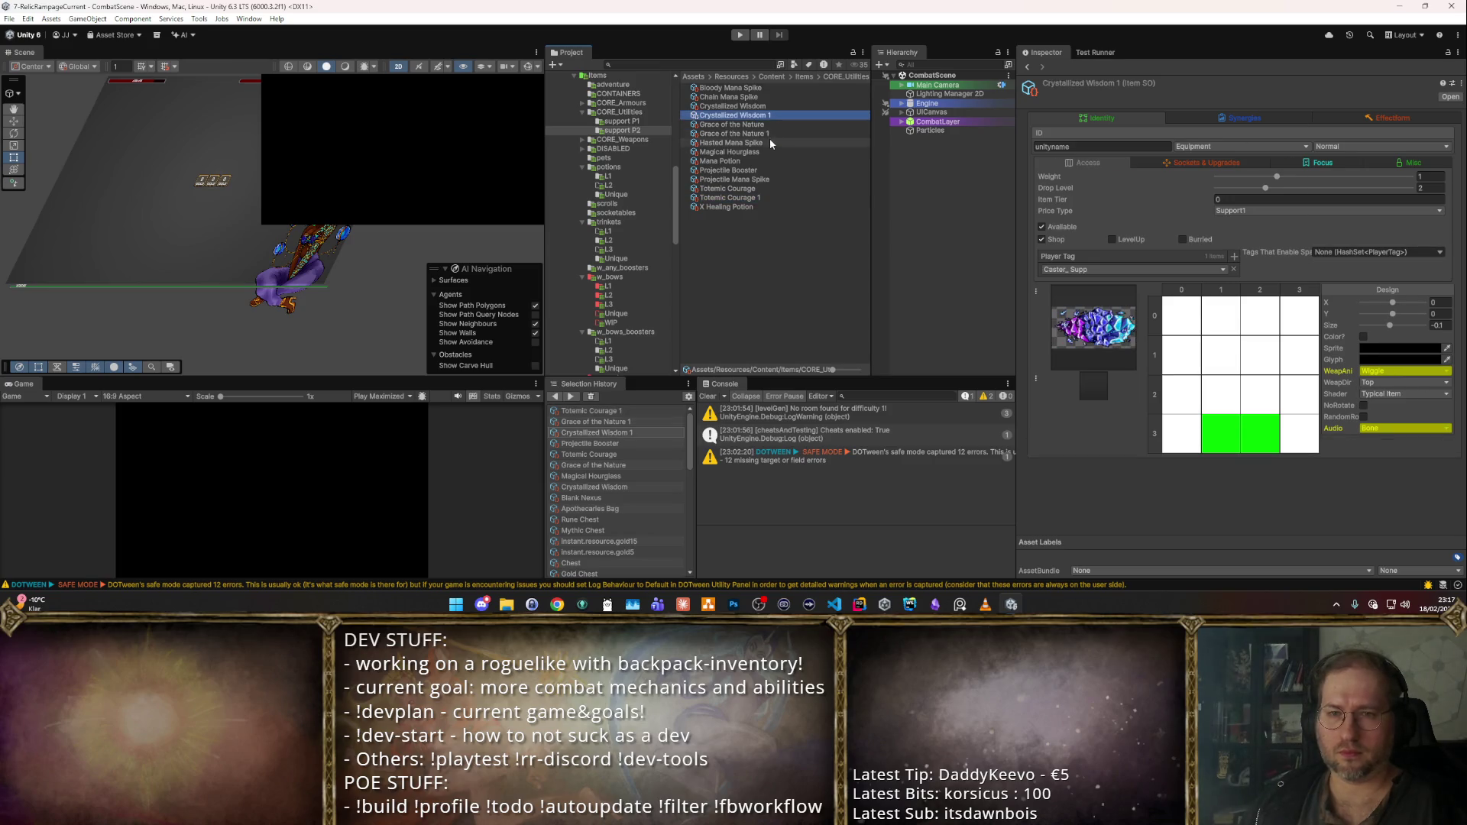
pyautogui.click(768, 108)
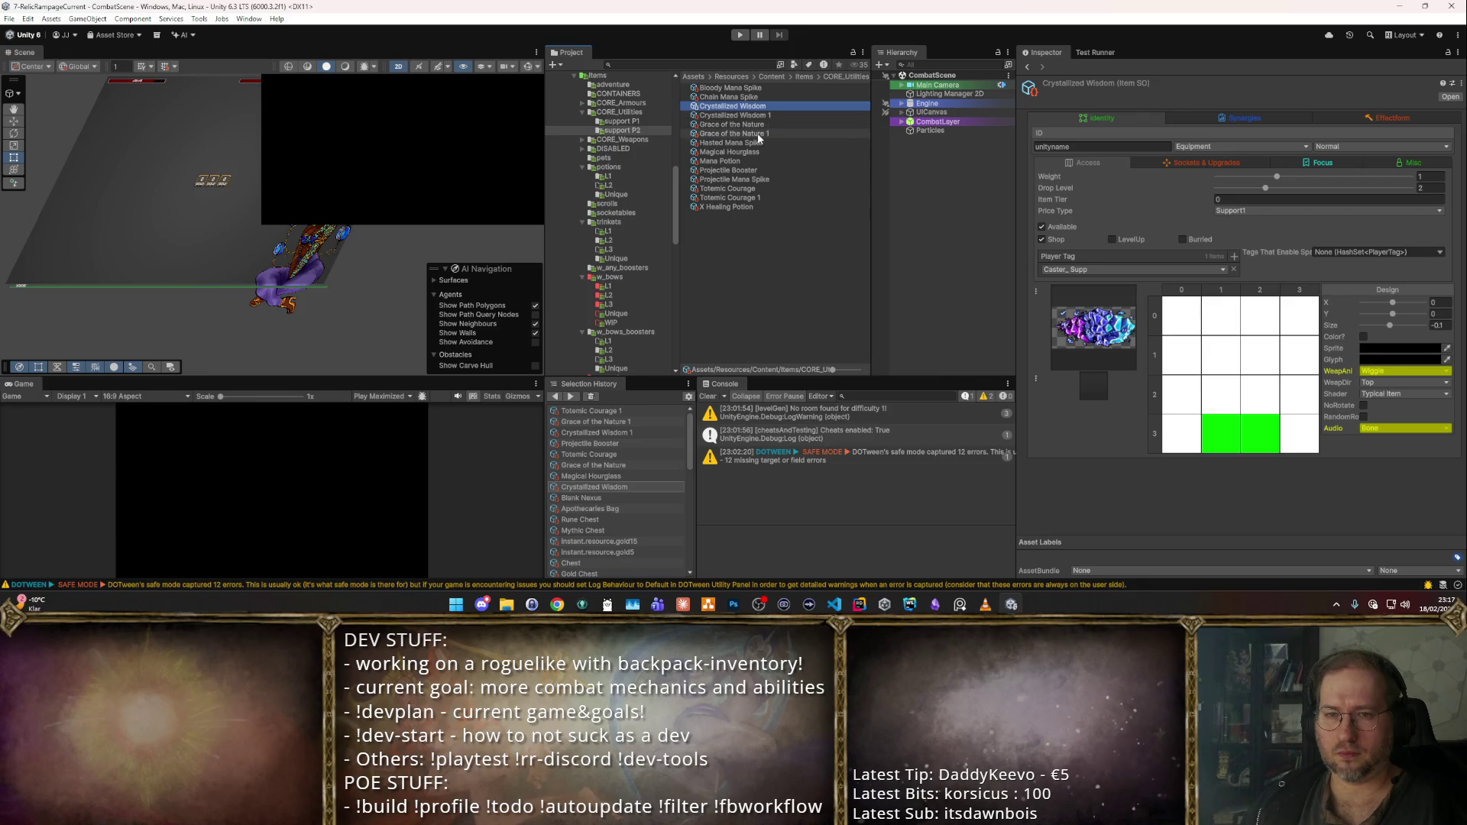
pyautogui.keyDown('shift'); pyautogui.click(758, 134); pyautogui.keyUp('shift')
pyautogui.keyDown('ctrl'); pyautogui.click(727, 189); pyautogui.keyUp('ctrl')
pyautogui.keyDown('ctrl'); pyautogui.click(730, 198); pyautogui.keyUp('ctrl')
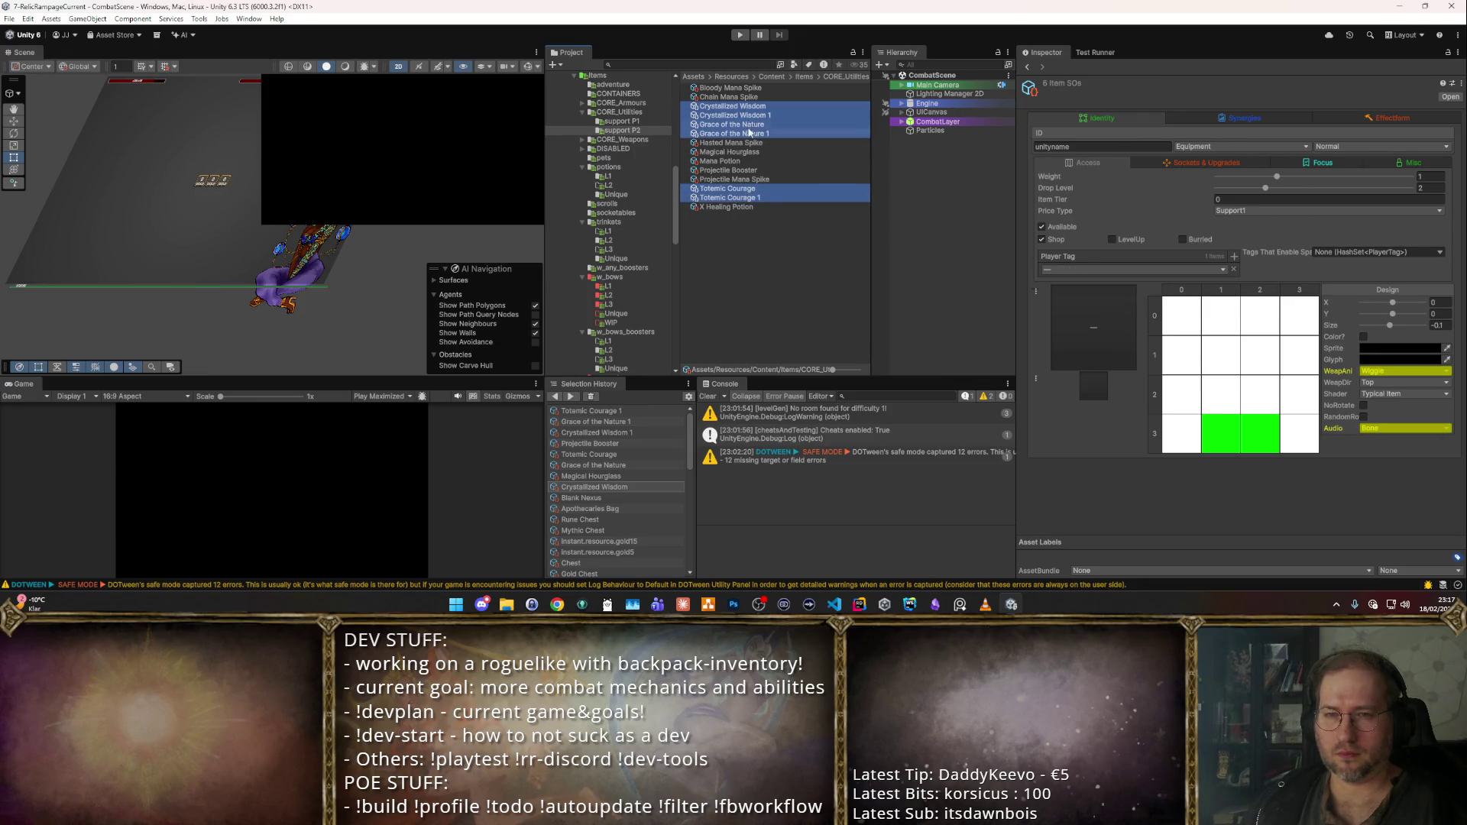
pyautogui.click(805, 77)
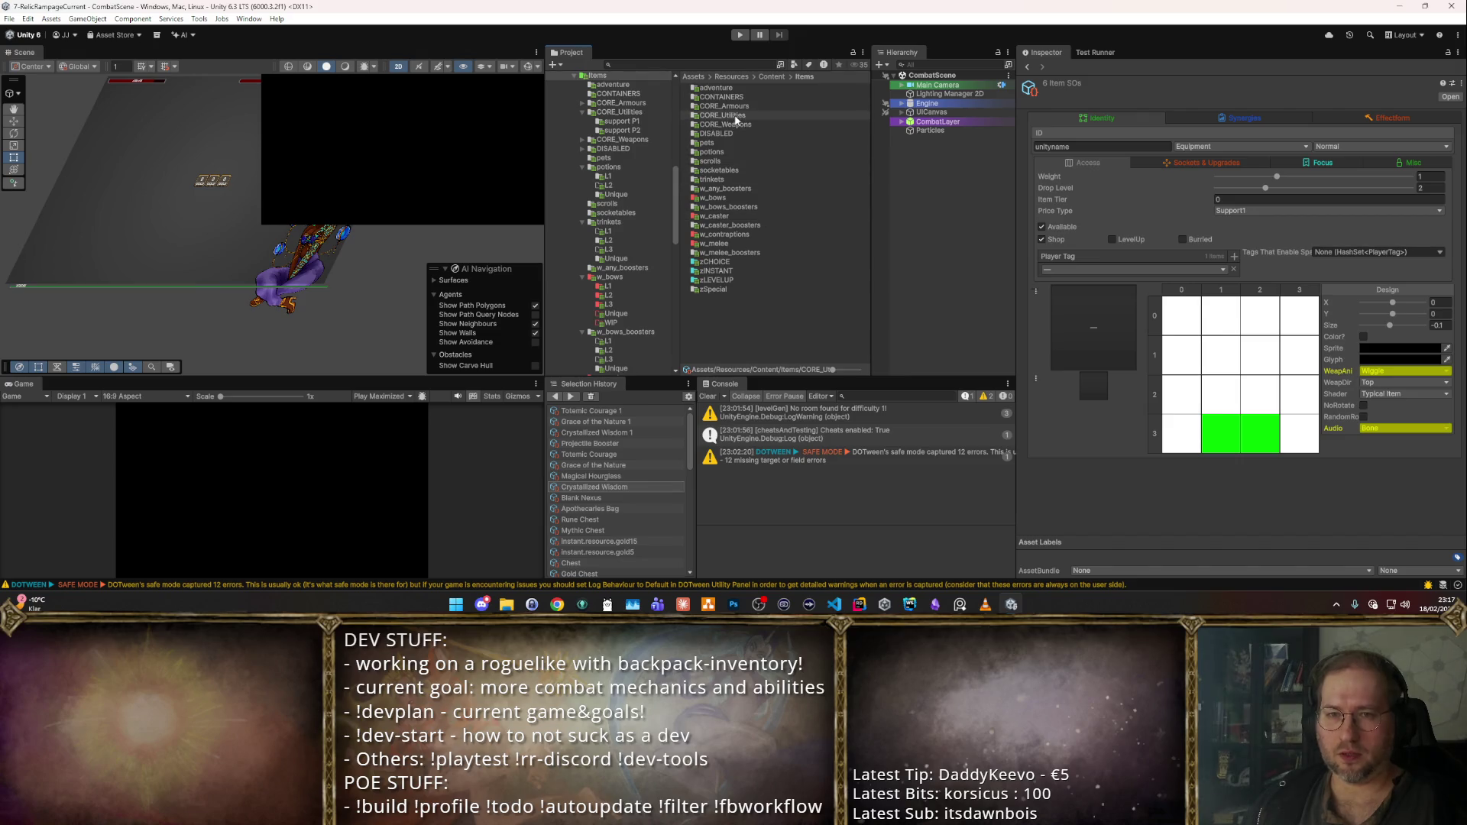
pyautogui.click(723, 115)
pyautogui.doubleClick(723, 115)
# - Create a new folder named charm P2 in CORE_Utilities
pyautogui.rightClick(763, 167)
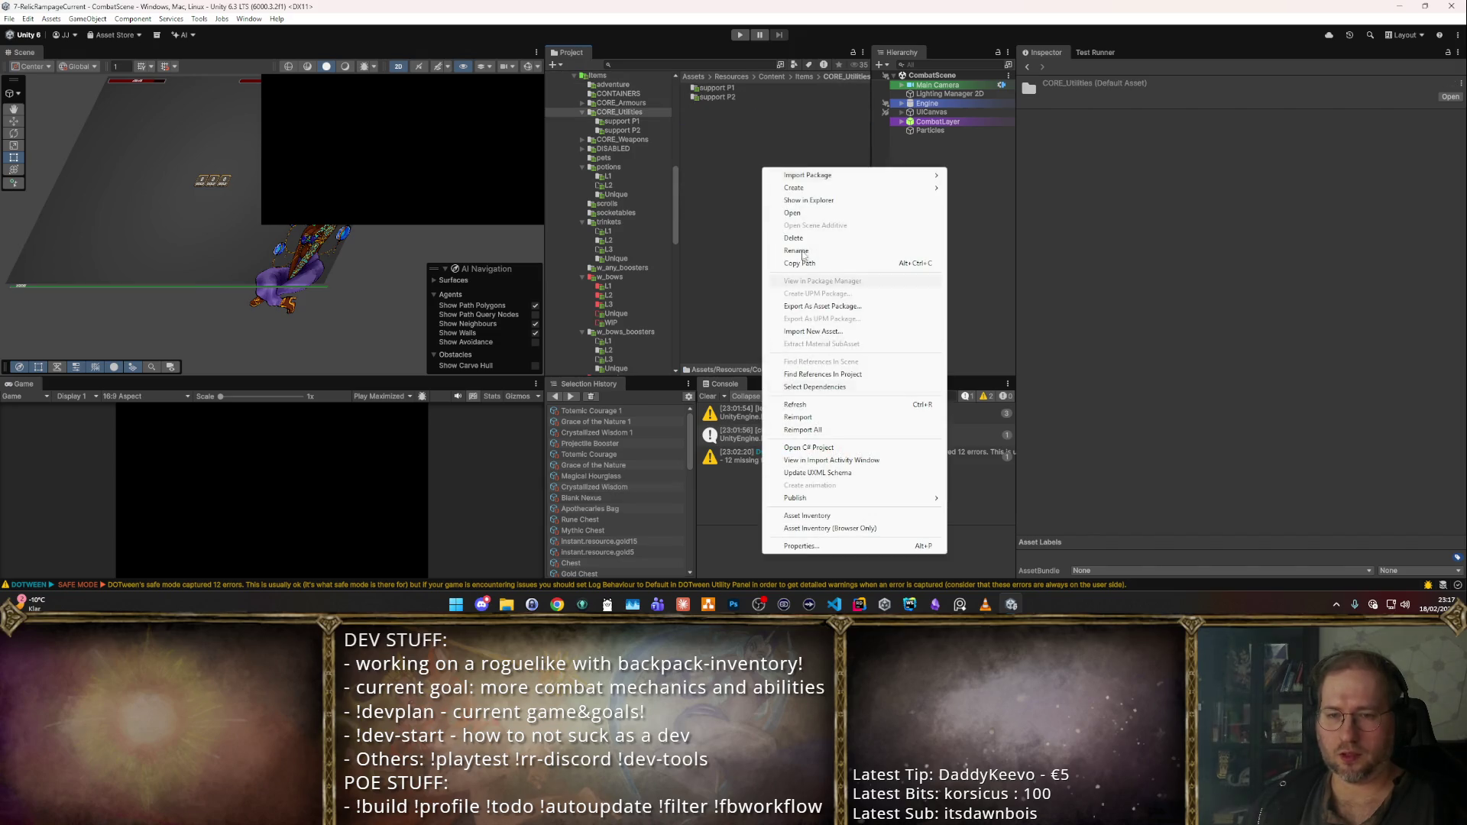
pyautogui.moveTo(841, 188)
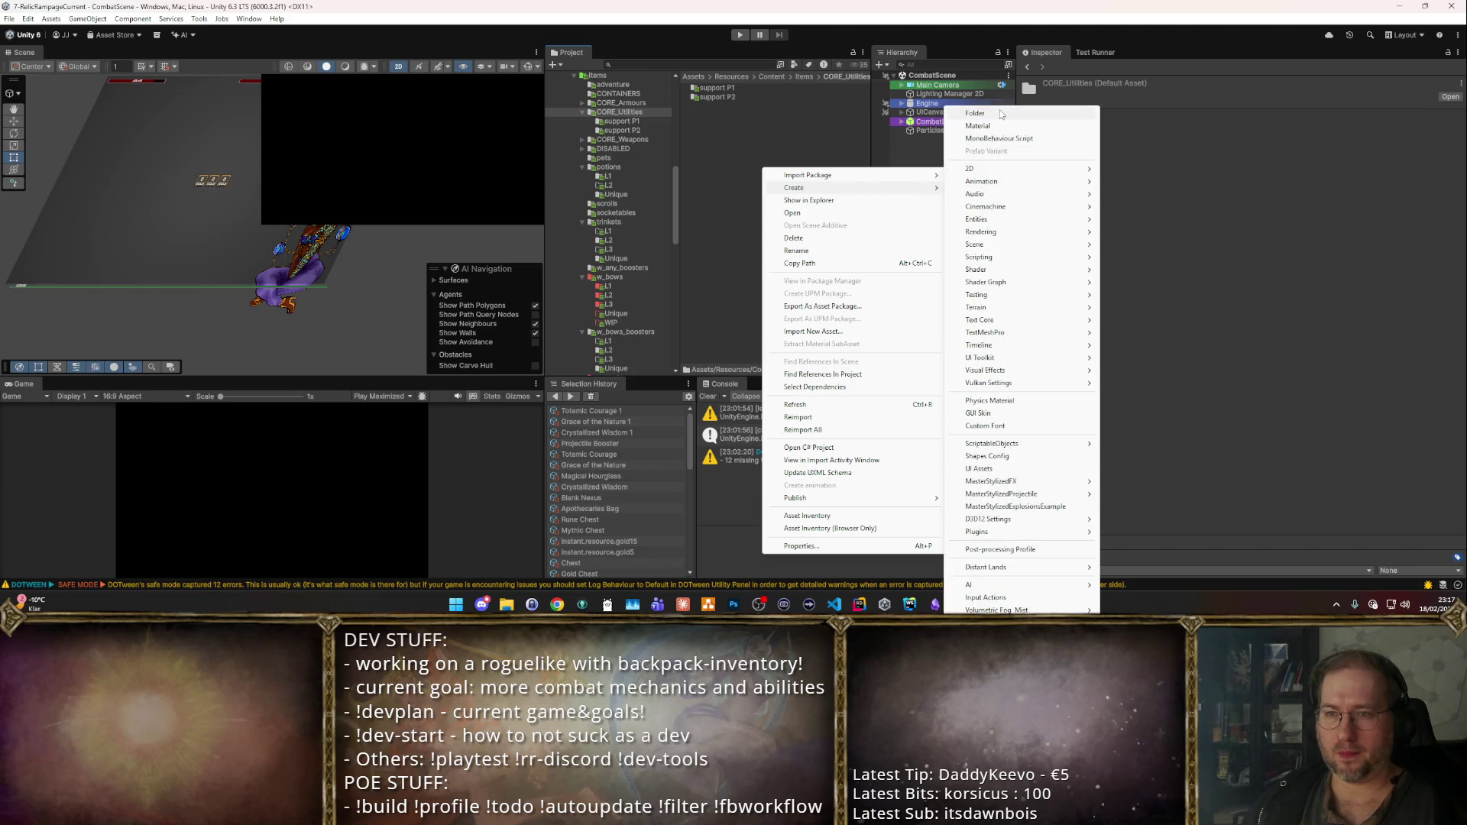
pyautogui.click(1001, 114)
pyautogui.write('ch')
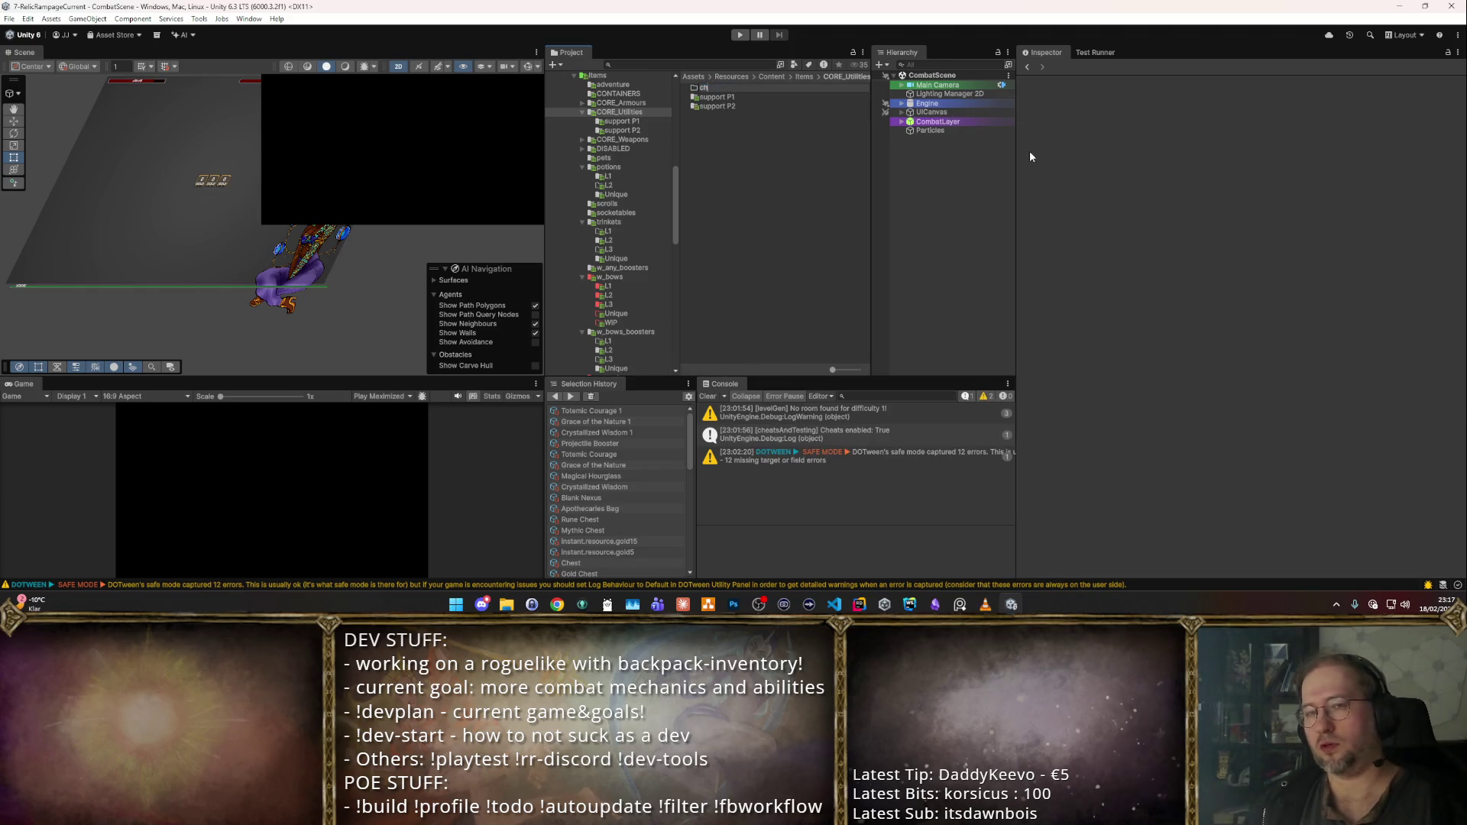
pyautogui.write('arm P2')
pyautogui.press('Return')
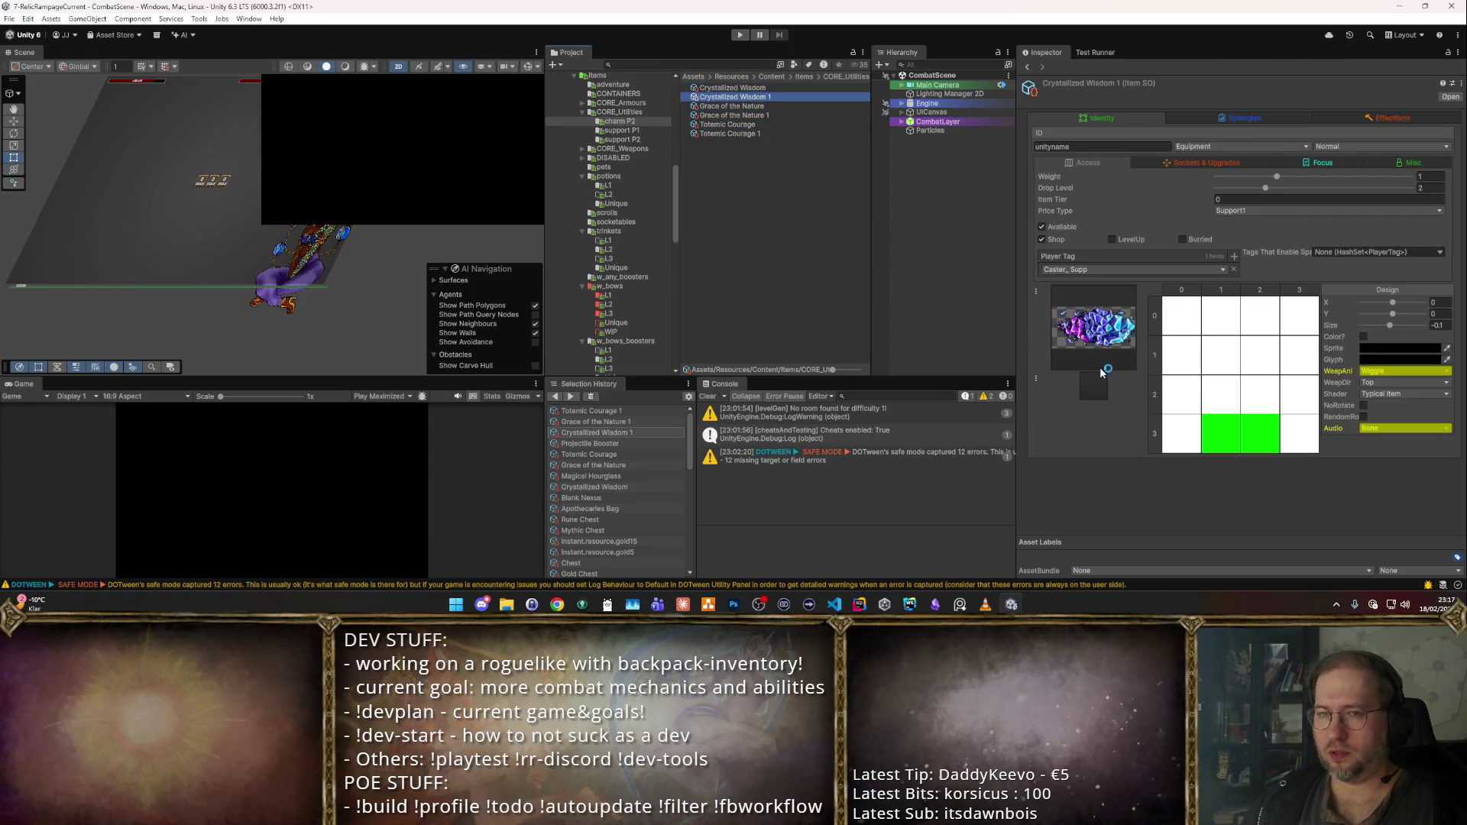
# - Rename the Crystallized Wisdom and Grace of the Nature copies to Blue Charm Box and Green Charm Box
pyautogui.press('F2')
pyautogui.write('Blue Char')
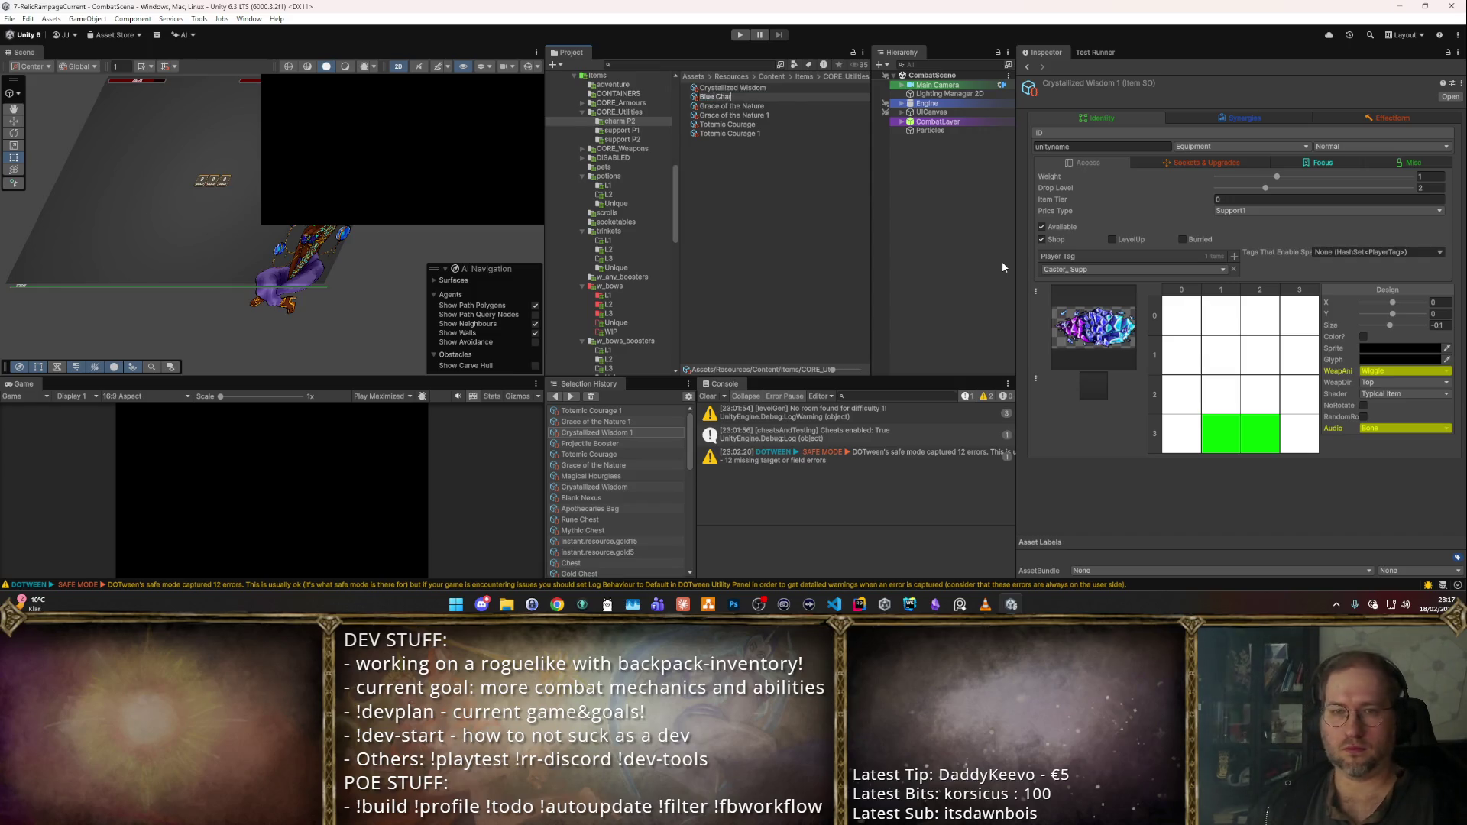
pyautogui.write('m Box')
pyautogui.press('Return')
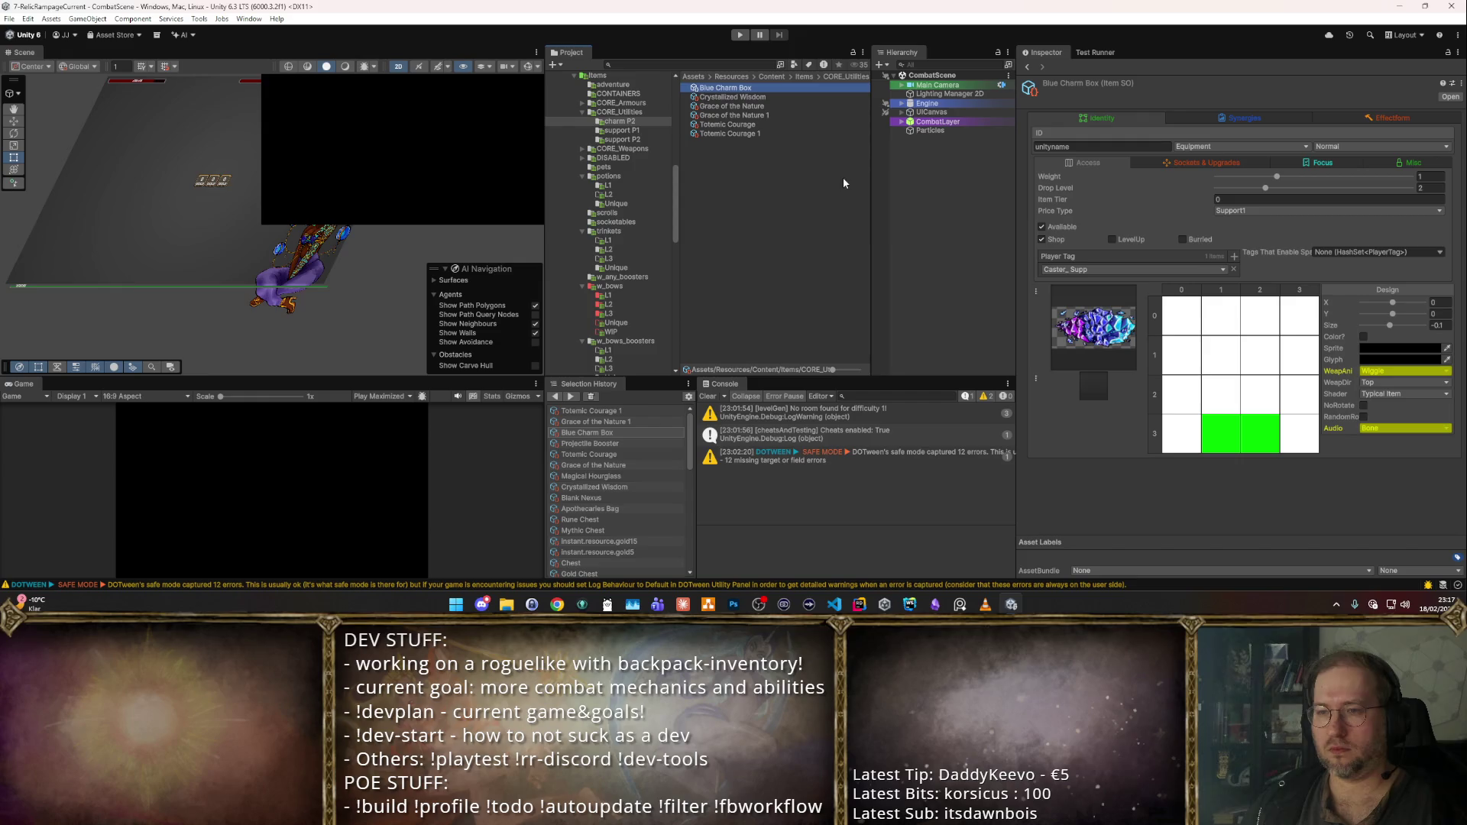
pyautogui.click(791, 116)
pyautogui.press('F2')
pyautogui.write('Gre')
pyautogui.write(' Box')
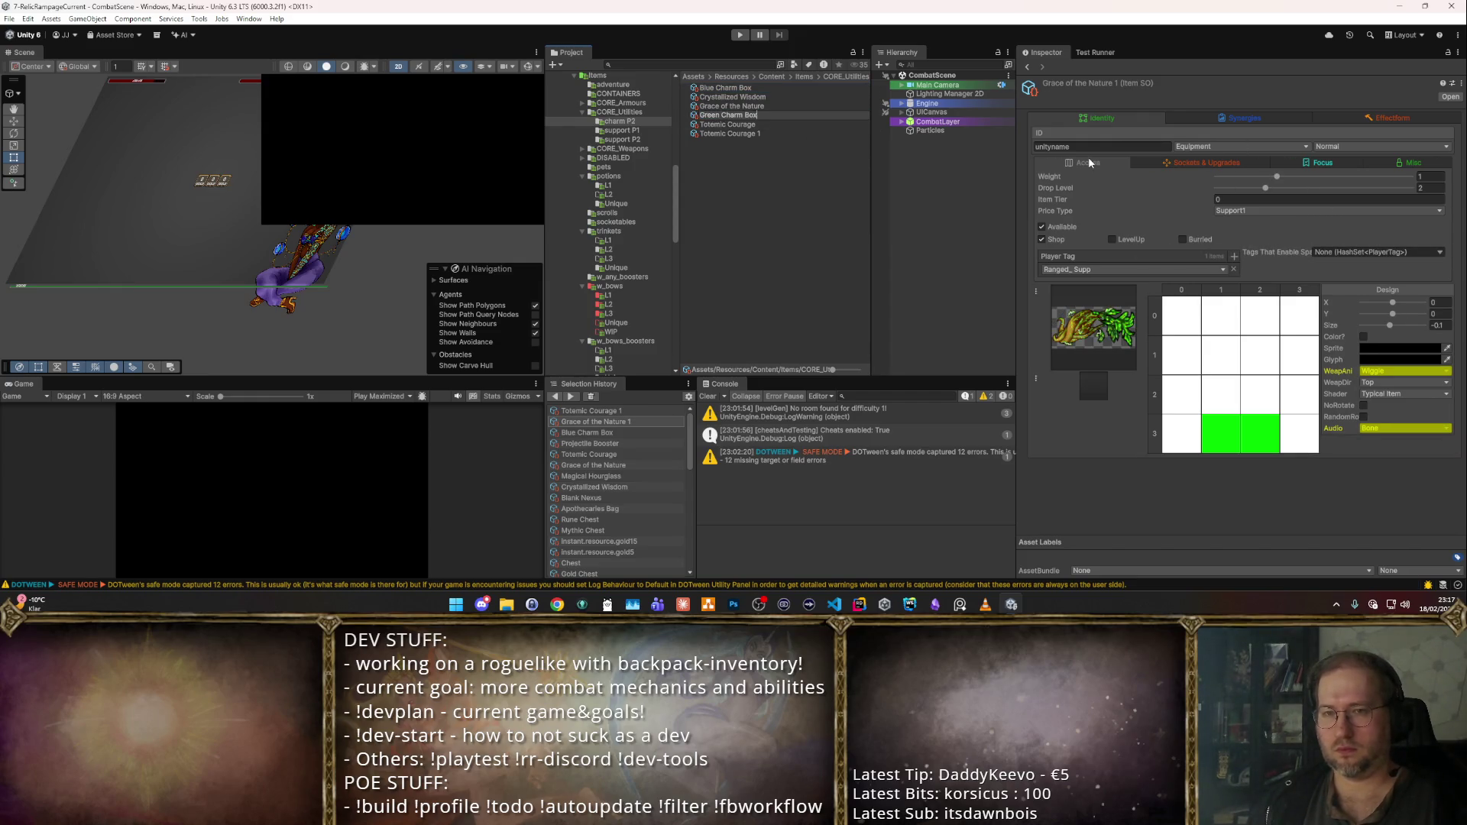
pyautogui.press('Return')
pyautogui.press('Down')
pyautogui.press('Down')
pyautogui.press('F2')
# - Finish renaming the Totemic Courage copy to Red Charm Box
pyautogui.write('Red C')
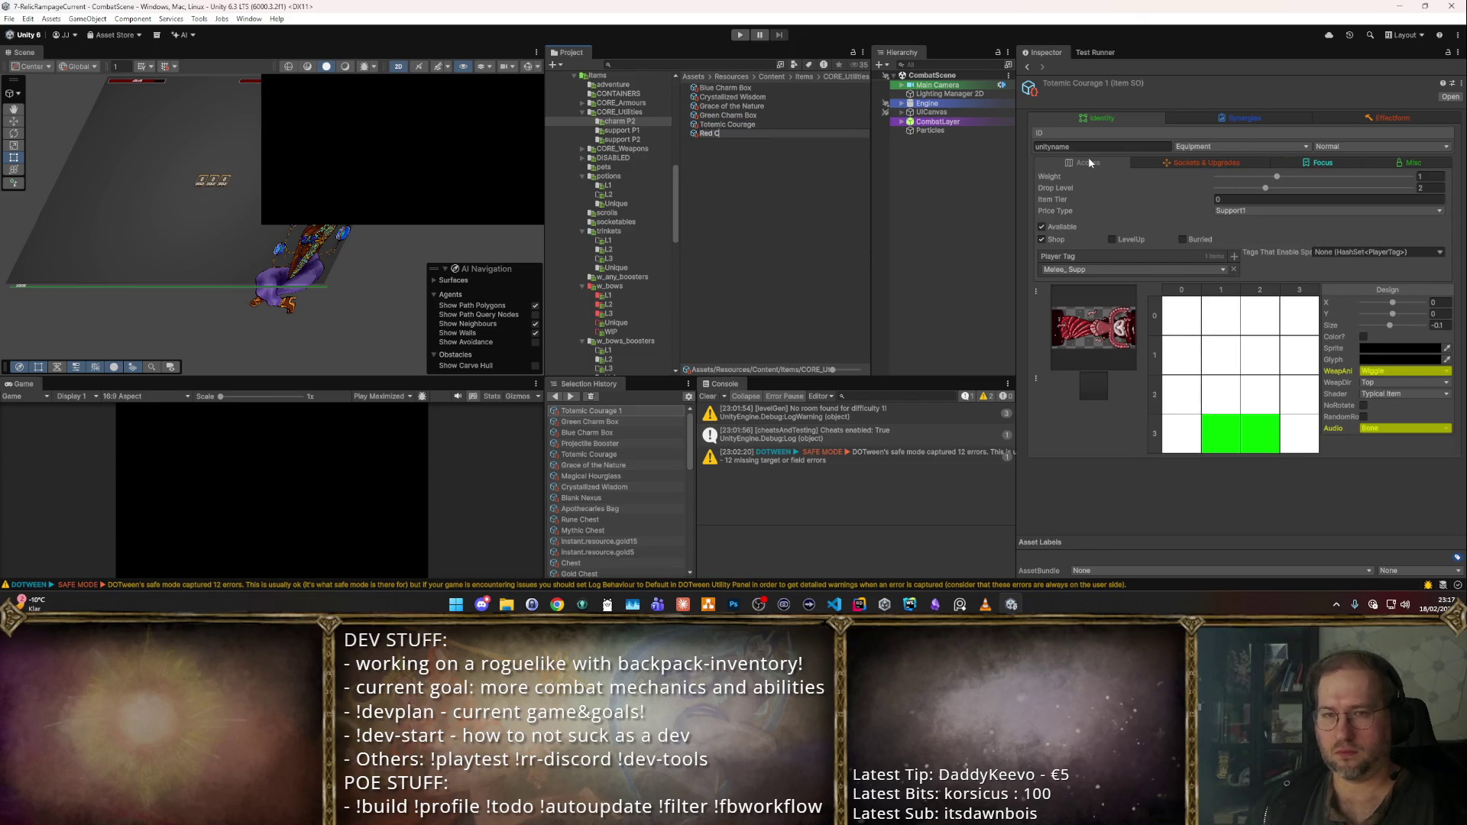
pyautogui.write('ox')
pyautogui.press('Return')
pyautogui.press('Up')
pyautogui.press('Up')
pyautogui.press('Up')
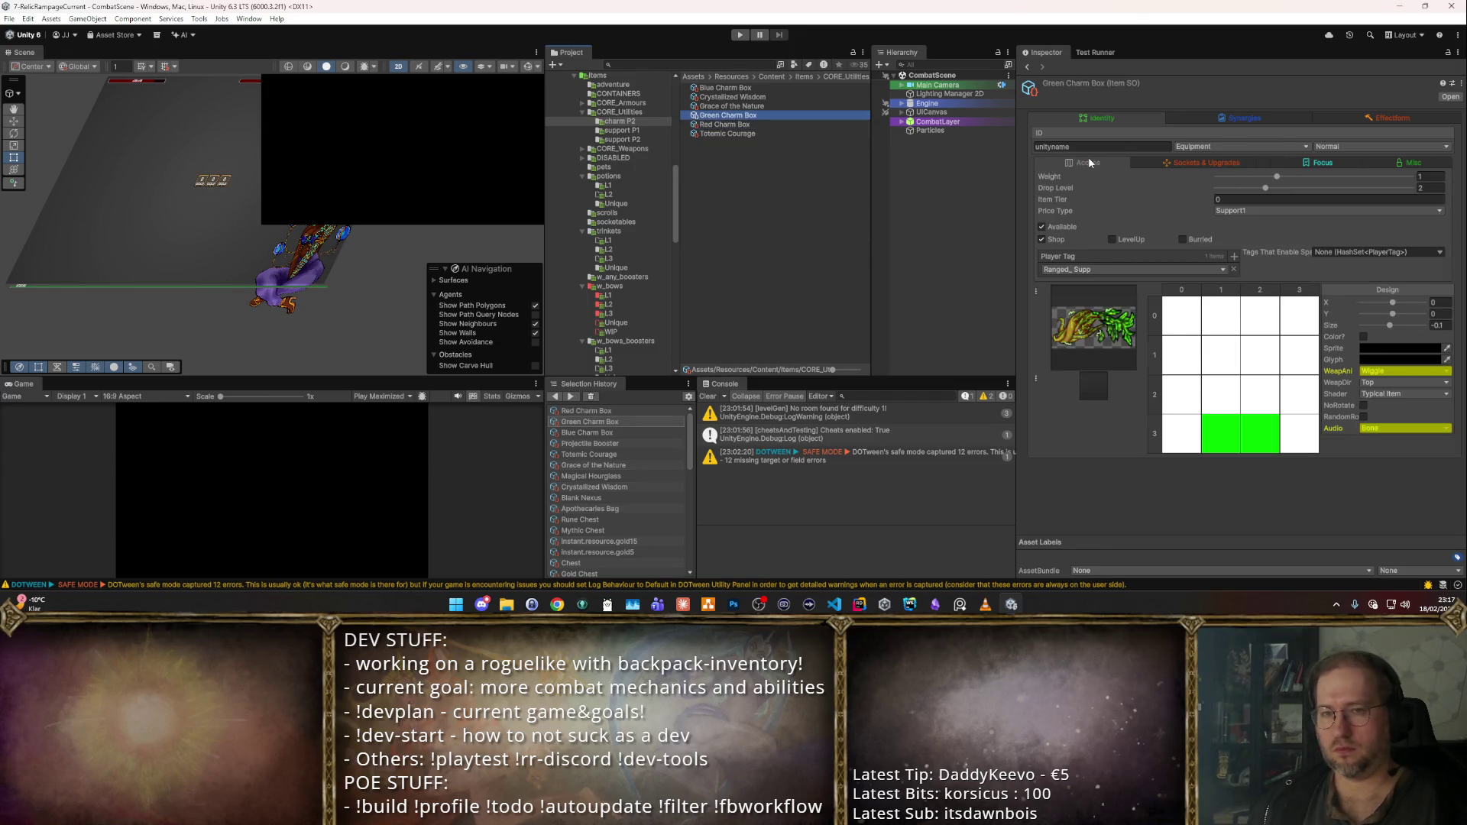
# - Give Blue, Green and Red Charm Box the purple, green and red chest sprites
pyautogui.click(1092, 365)
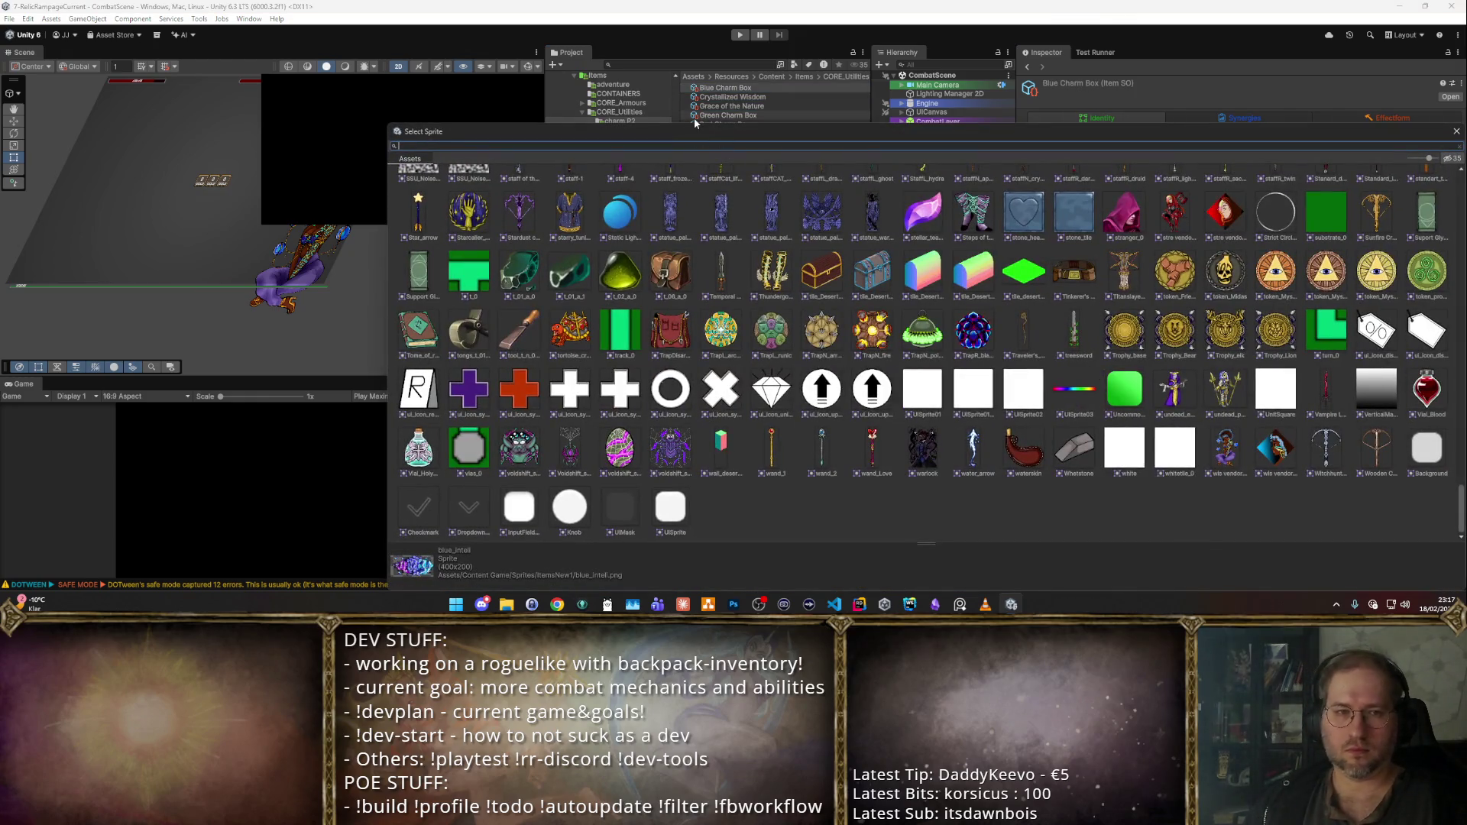
pyautogui.write('box')
pyautogui.doubleClick(470, 195)
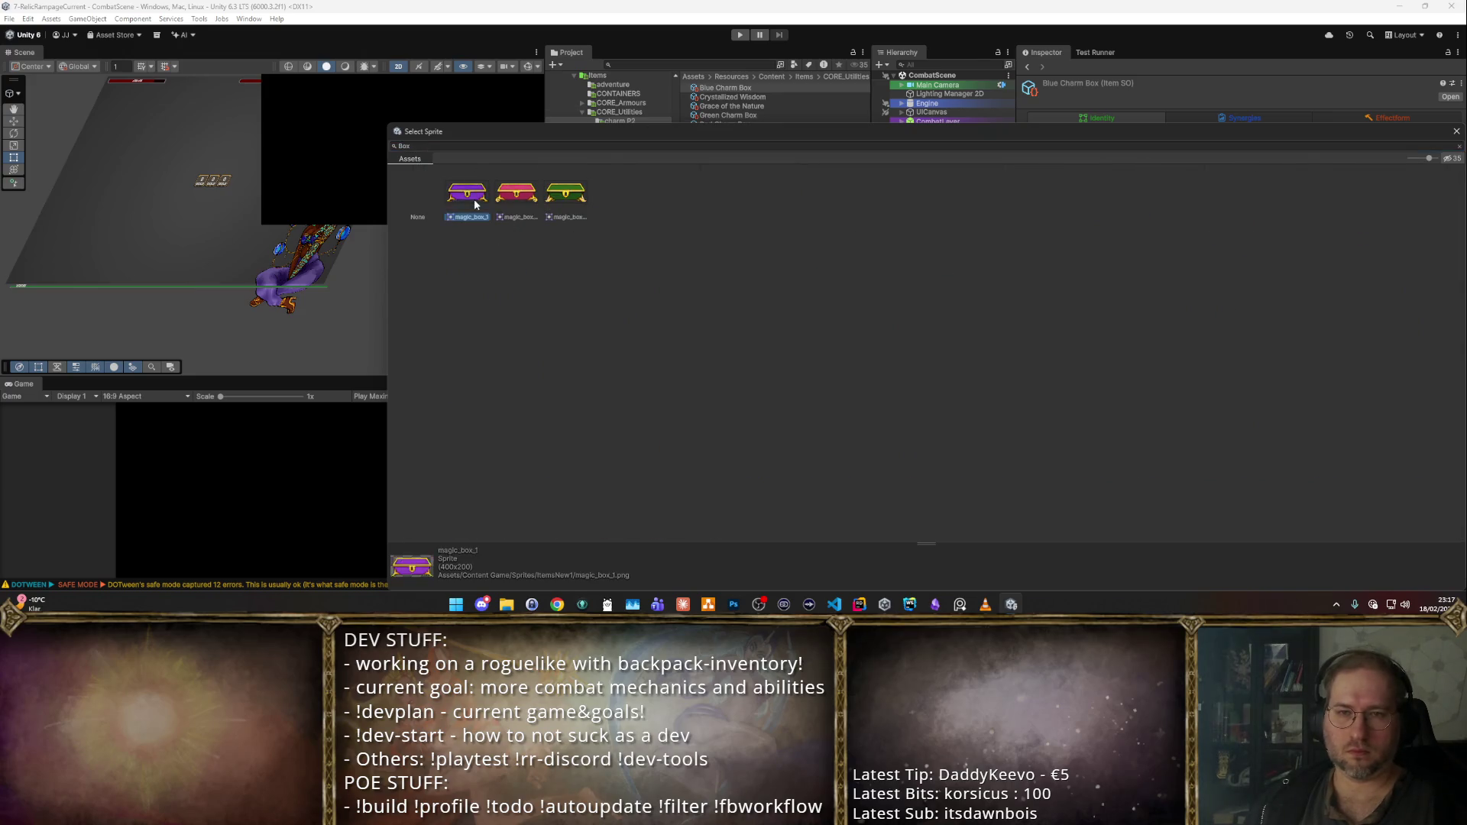
pyautogui.click(756, 115)
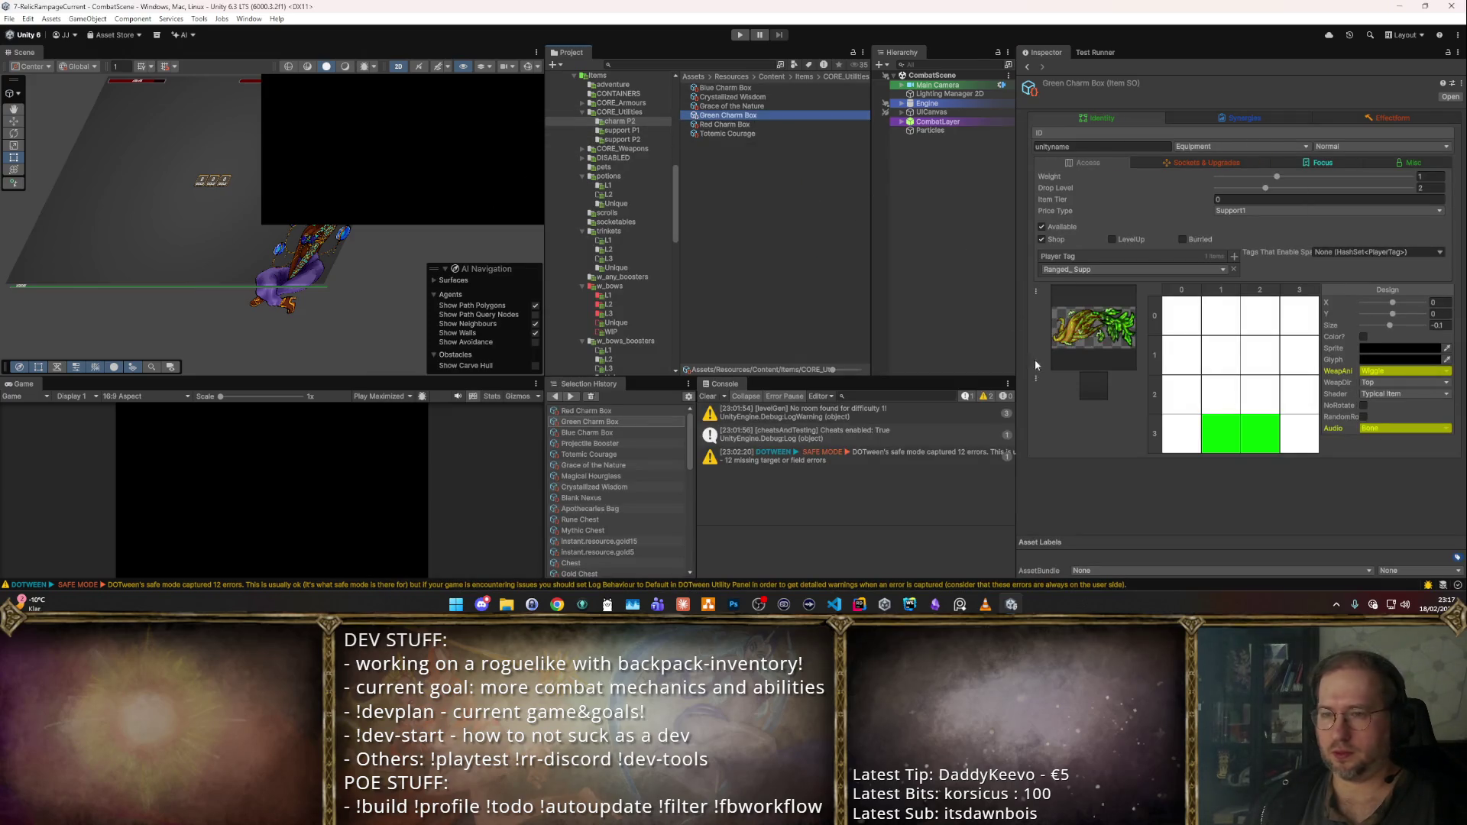
pyautogui.click(1091, 369)
pyautogui.write('Green')
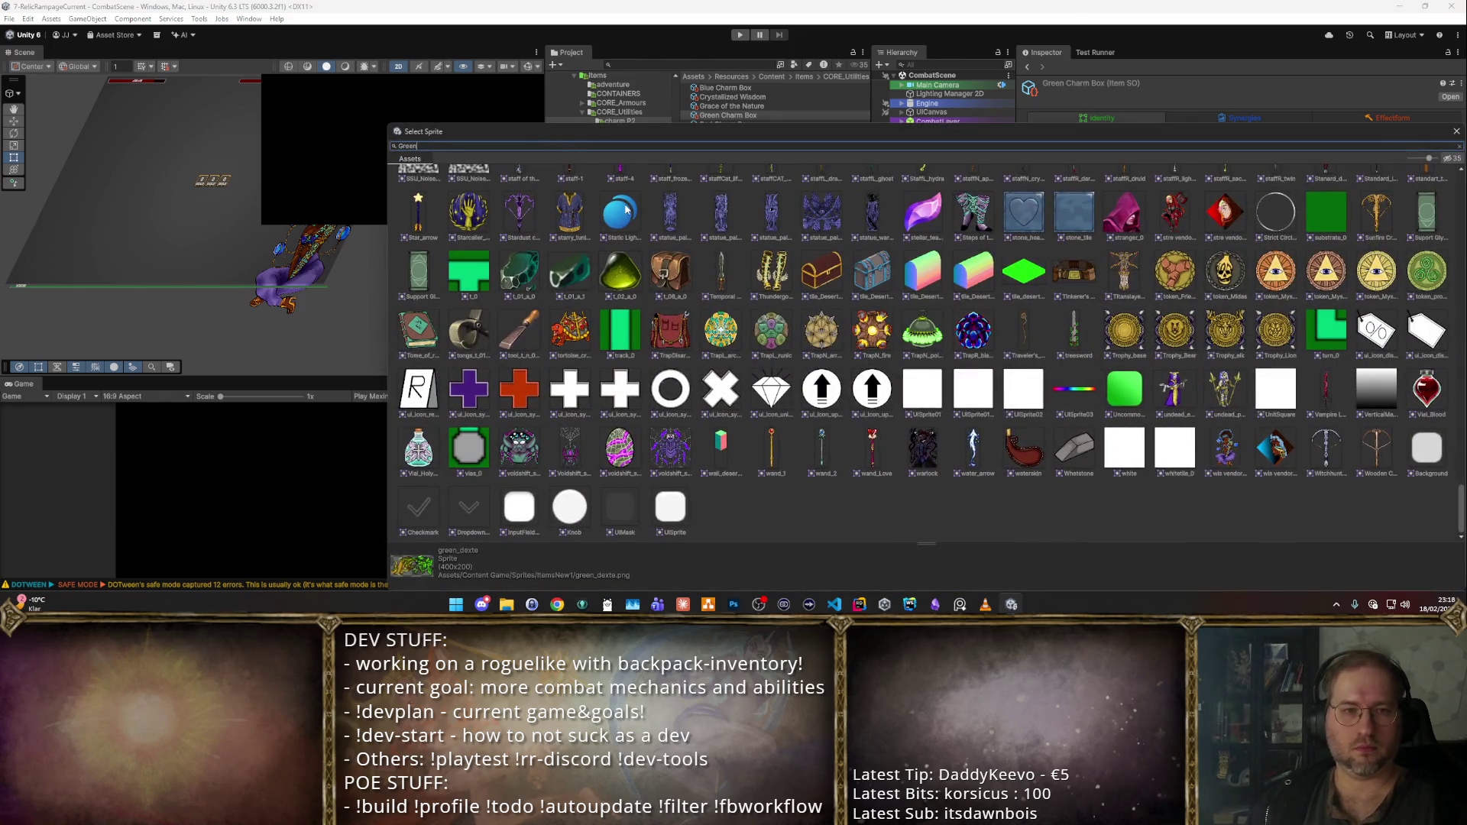
pyautogui.hotkey('ctrl', 'a')
pyautogui.write('Char')
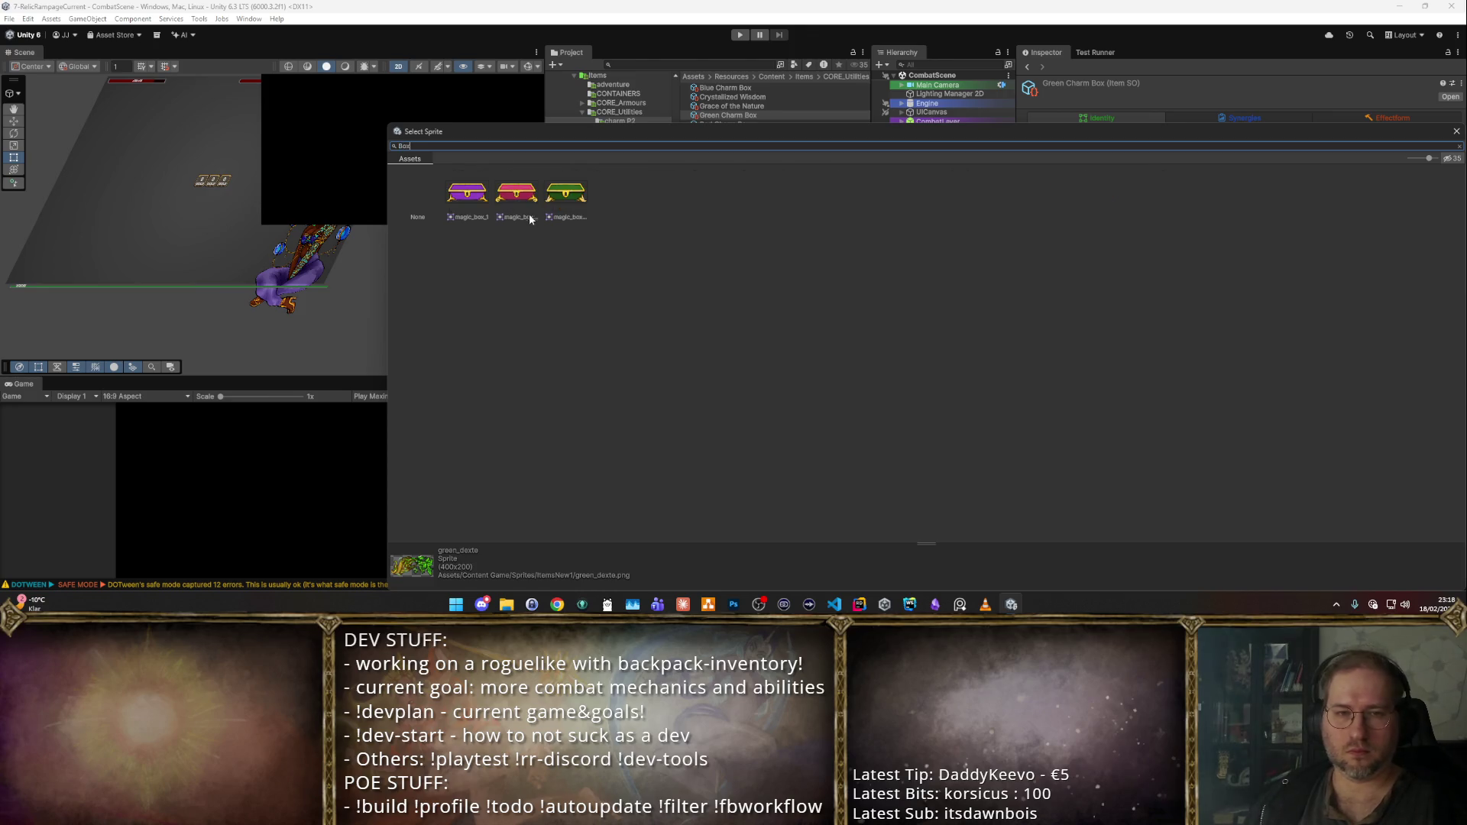
pyautogui.doubleClick(535, 201)
pyautogui.click(724, 125)
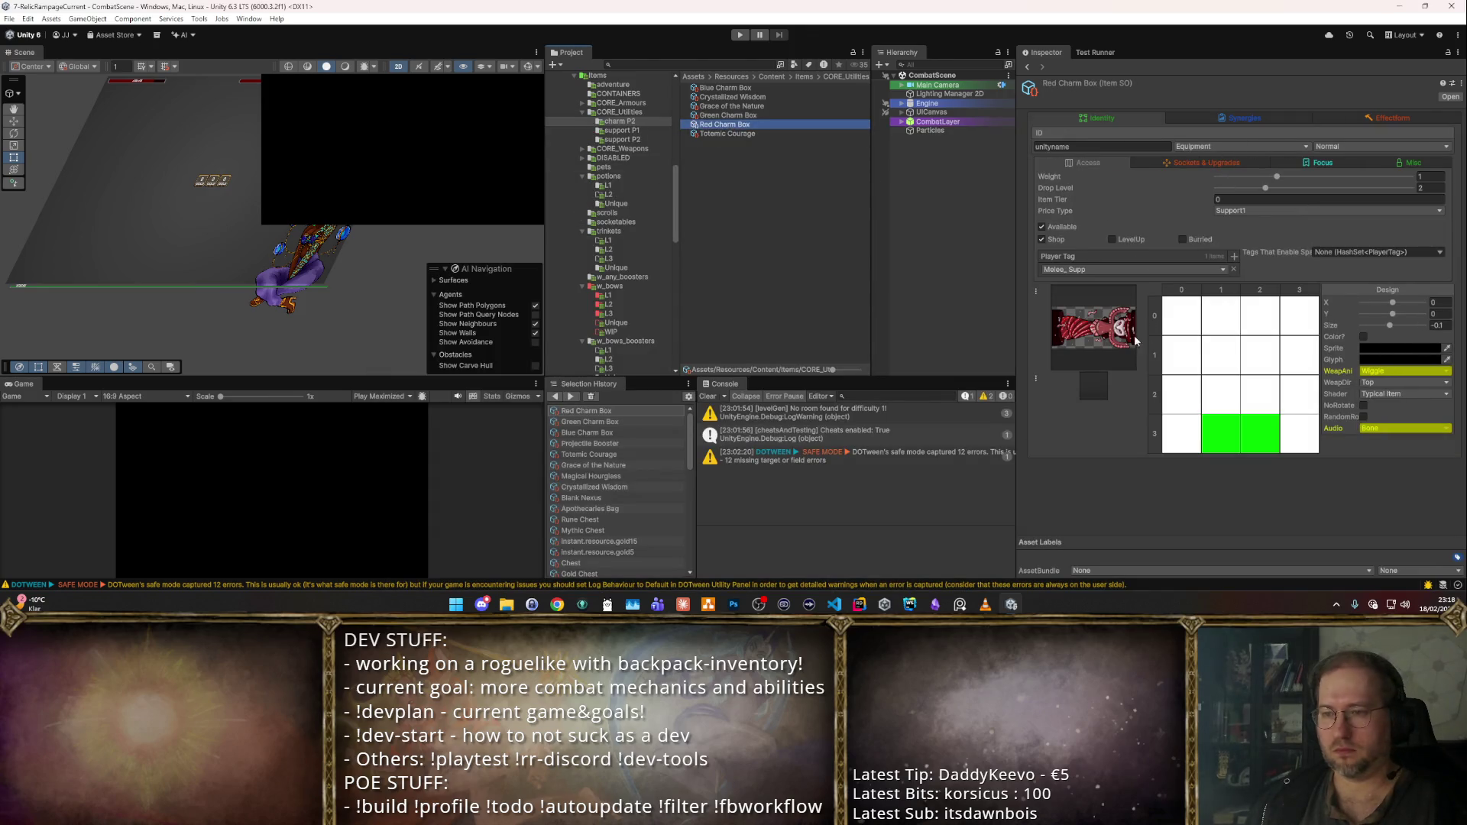
pyautogui.click(1094, 362)
pyautogui.write('b')
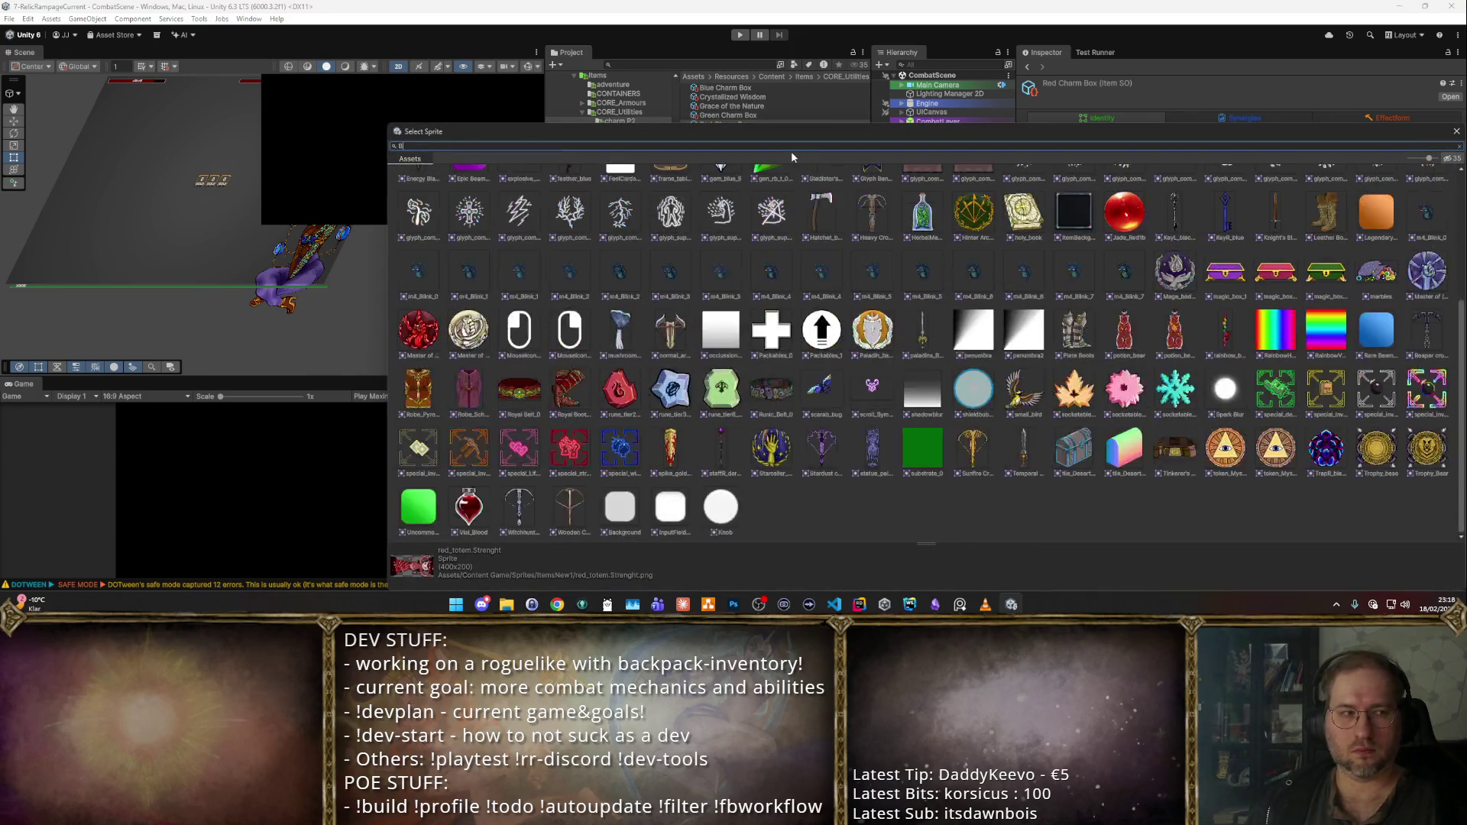
pyautogui.write('ox')
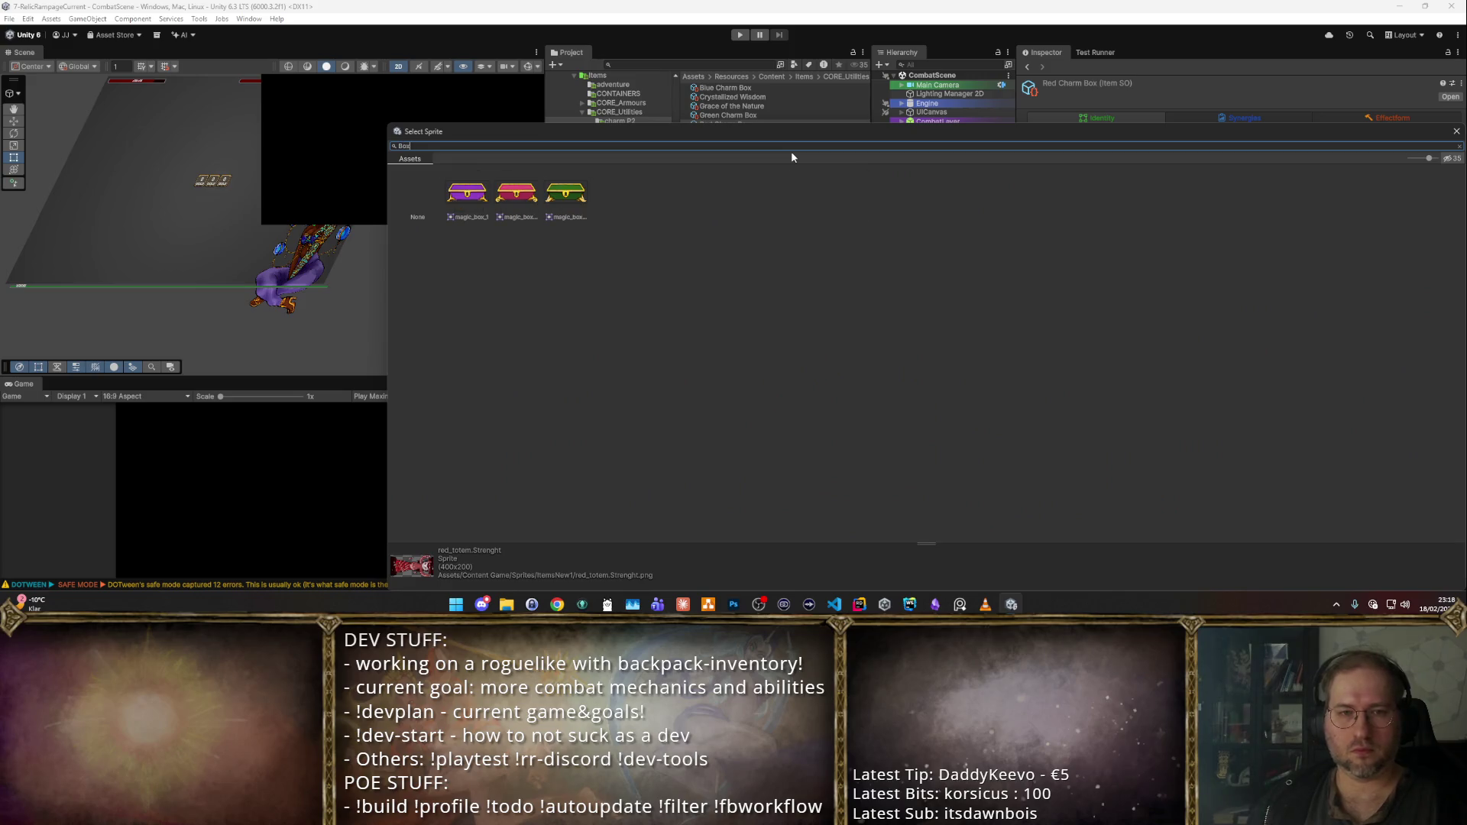
pyautogui.doubleClick(512, 194)
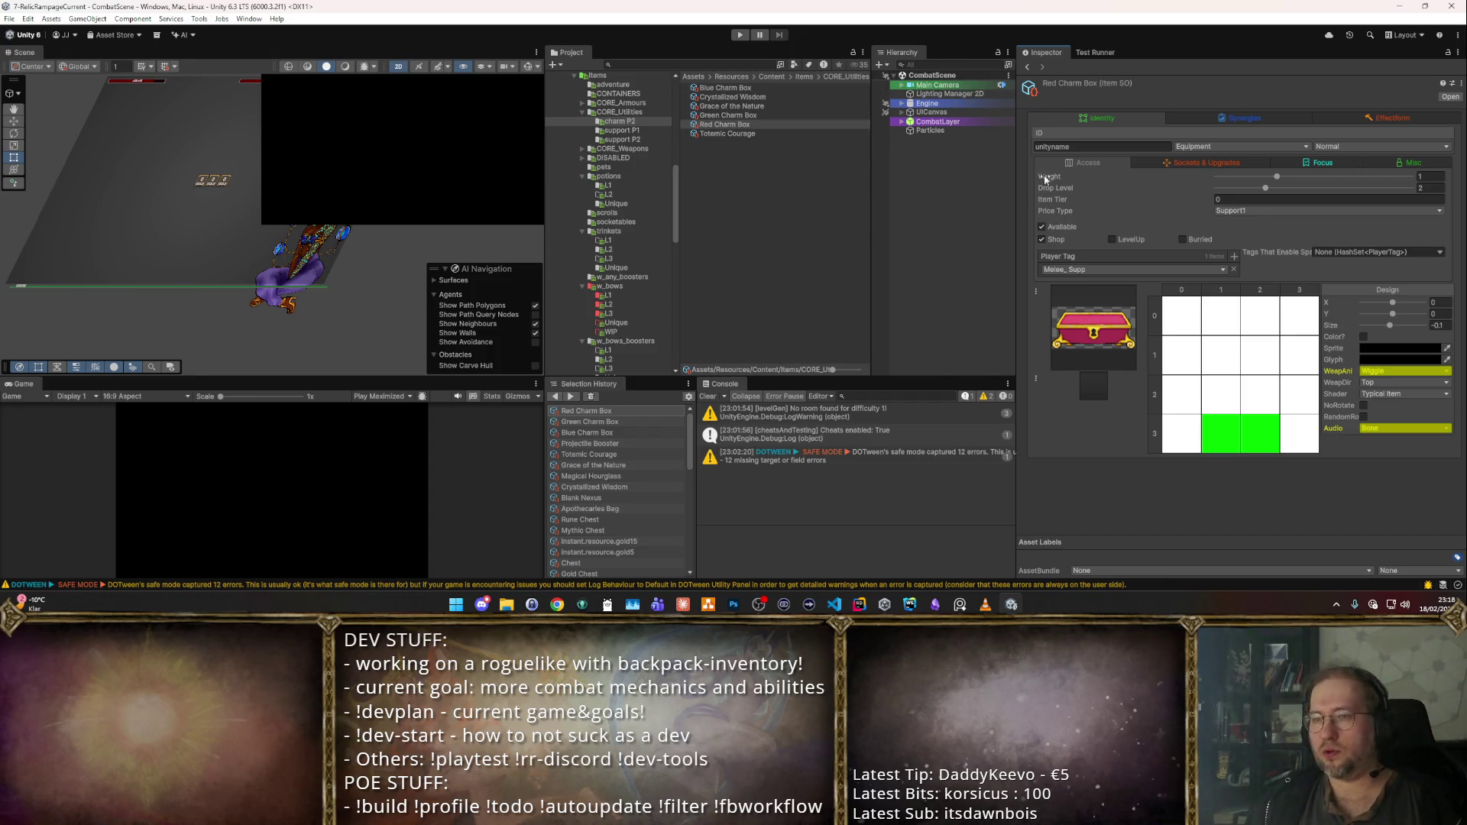
# - Show the Synergies stats of Blue and Green Charm Box, ending on Blue's Intelligence 3
pyautogui.click(779, 88)
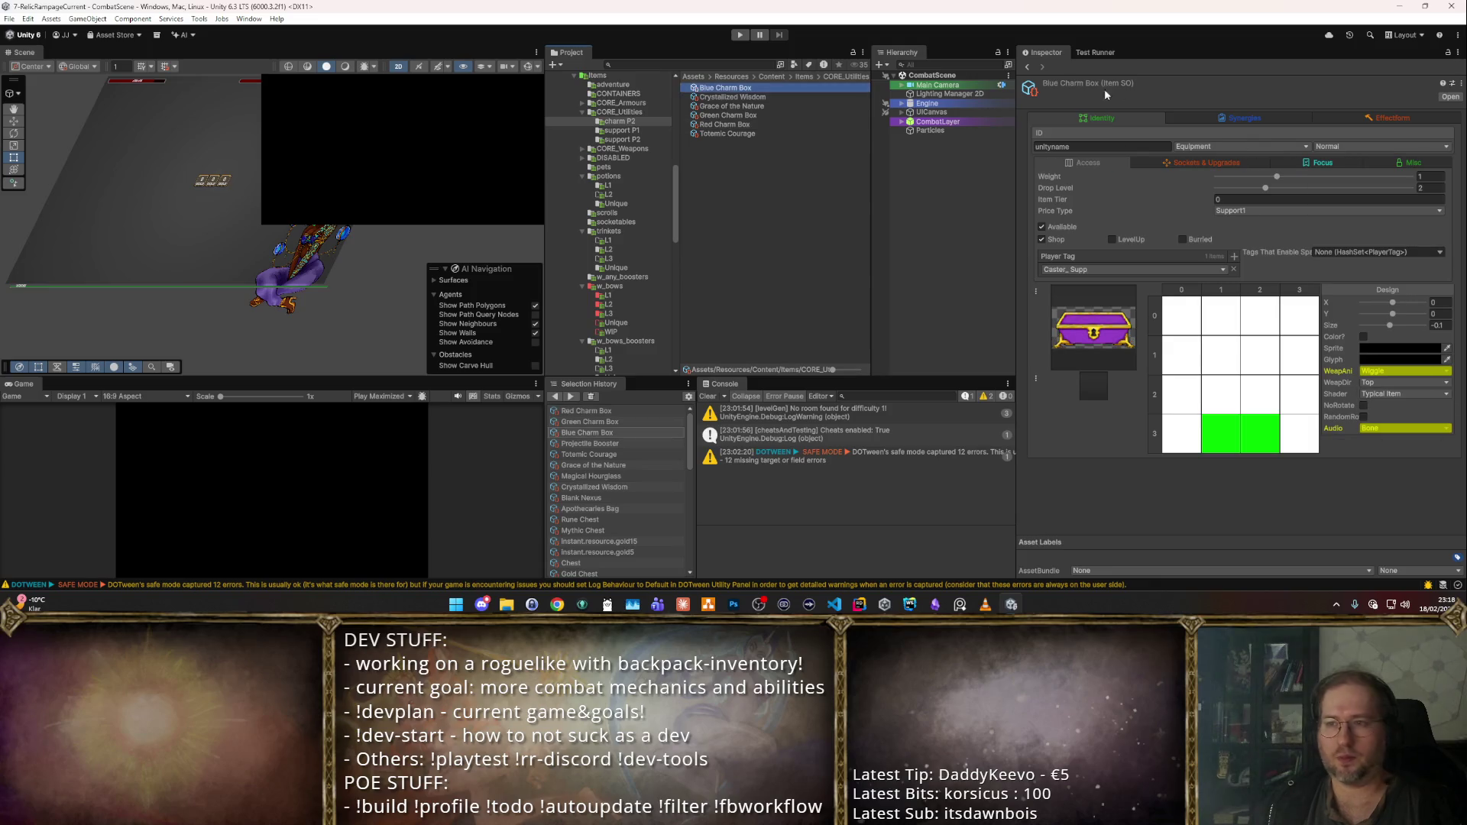
pyautogui.click(1223, 119)
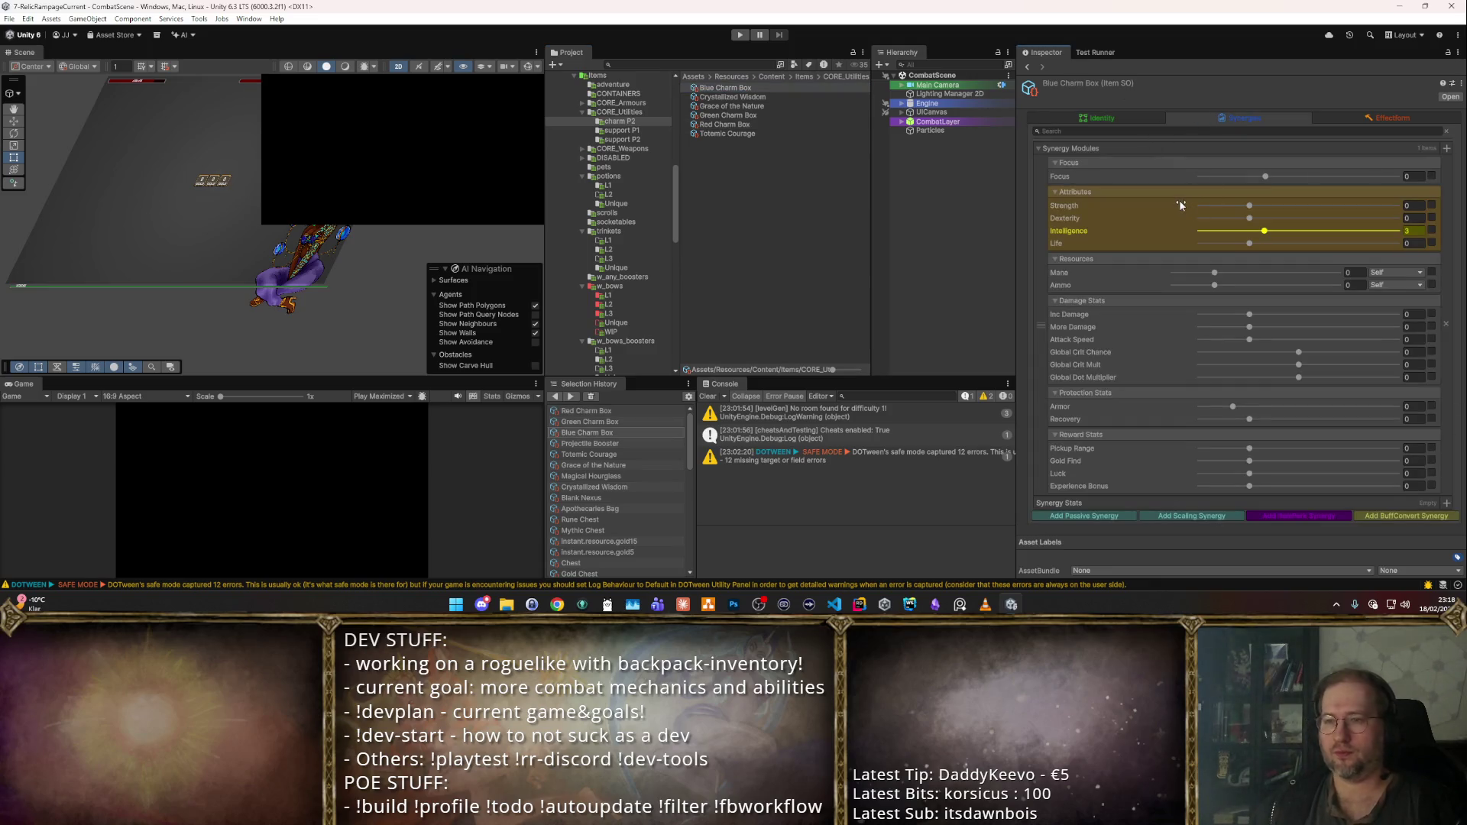
pyautogui.click(786, 90)
pyautogui.press('Down')
pyautogui.press('Down')
pyautogui.press('Down')
pyautogui.press('Down')
pyautogui.press('Down')
pyautogui.press('Up')
pyautogui.press('Up')
pyautogui.press('Up')
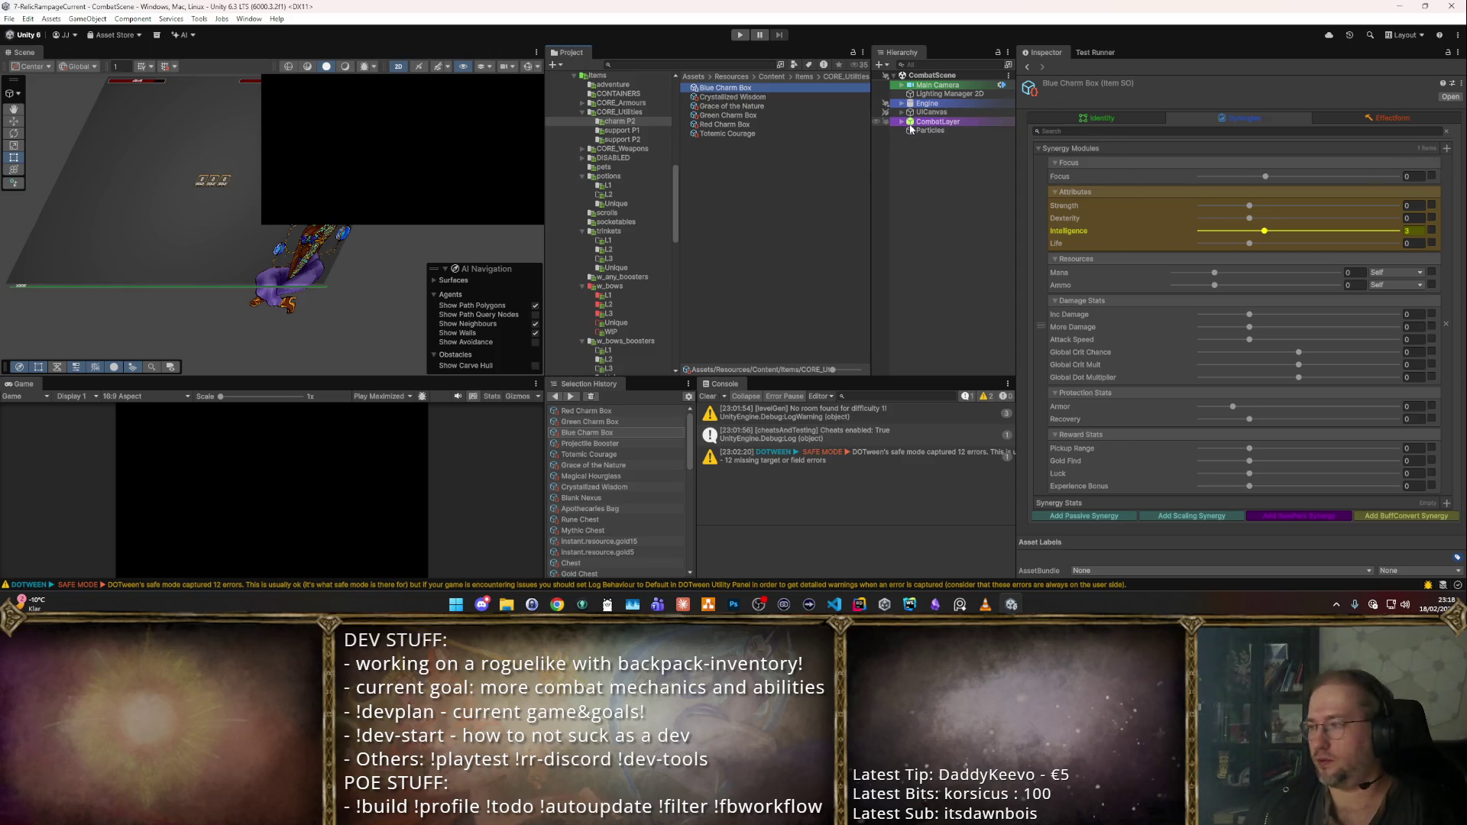
# - Review the mana spike items and Magical Hourglass in support P2, then return to Items
pyautogui.click(615, 140)
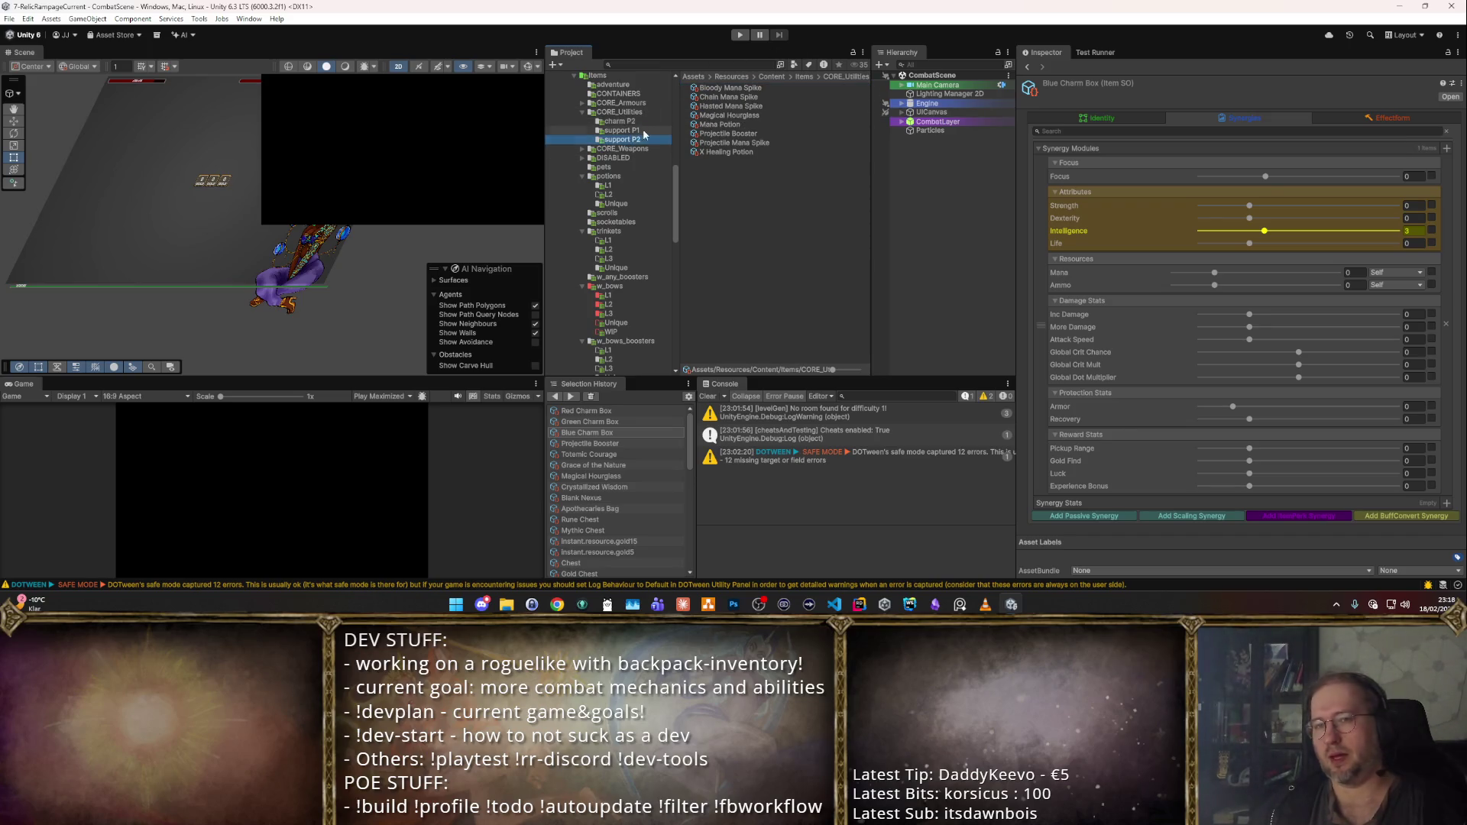
pyautogui.click(793, 96)
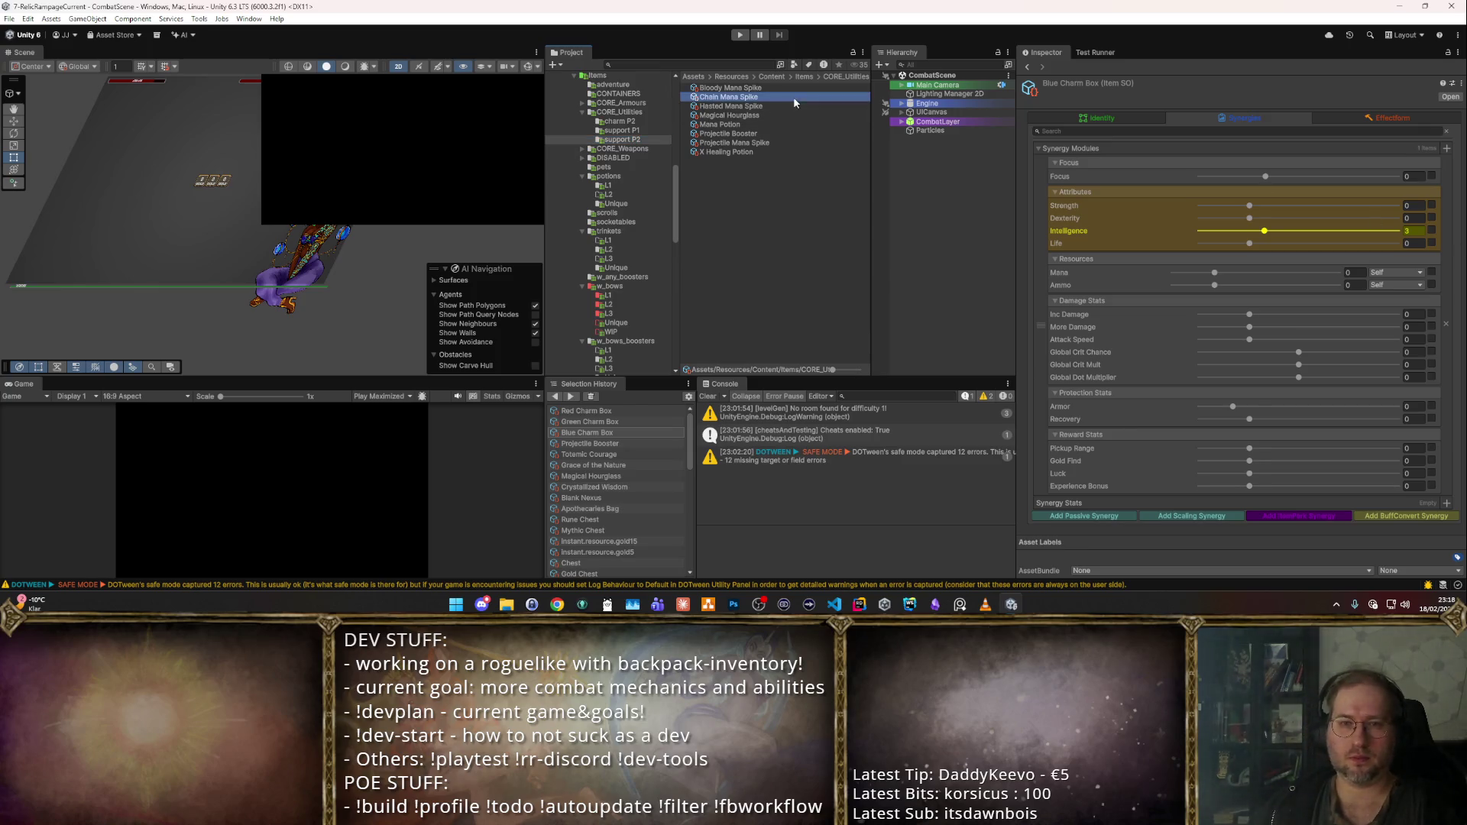
pyautogui.click(1136, 117)
pyautogui.click(786, 115)
pyautogui.press('Up')
pyautogui.press('Up')
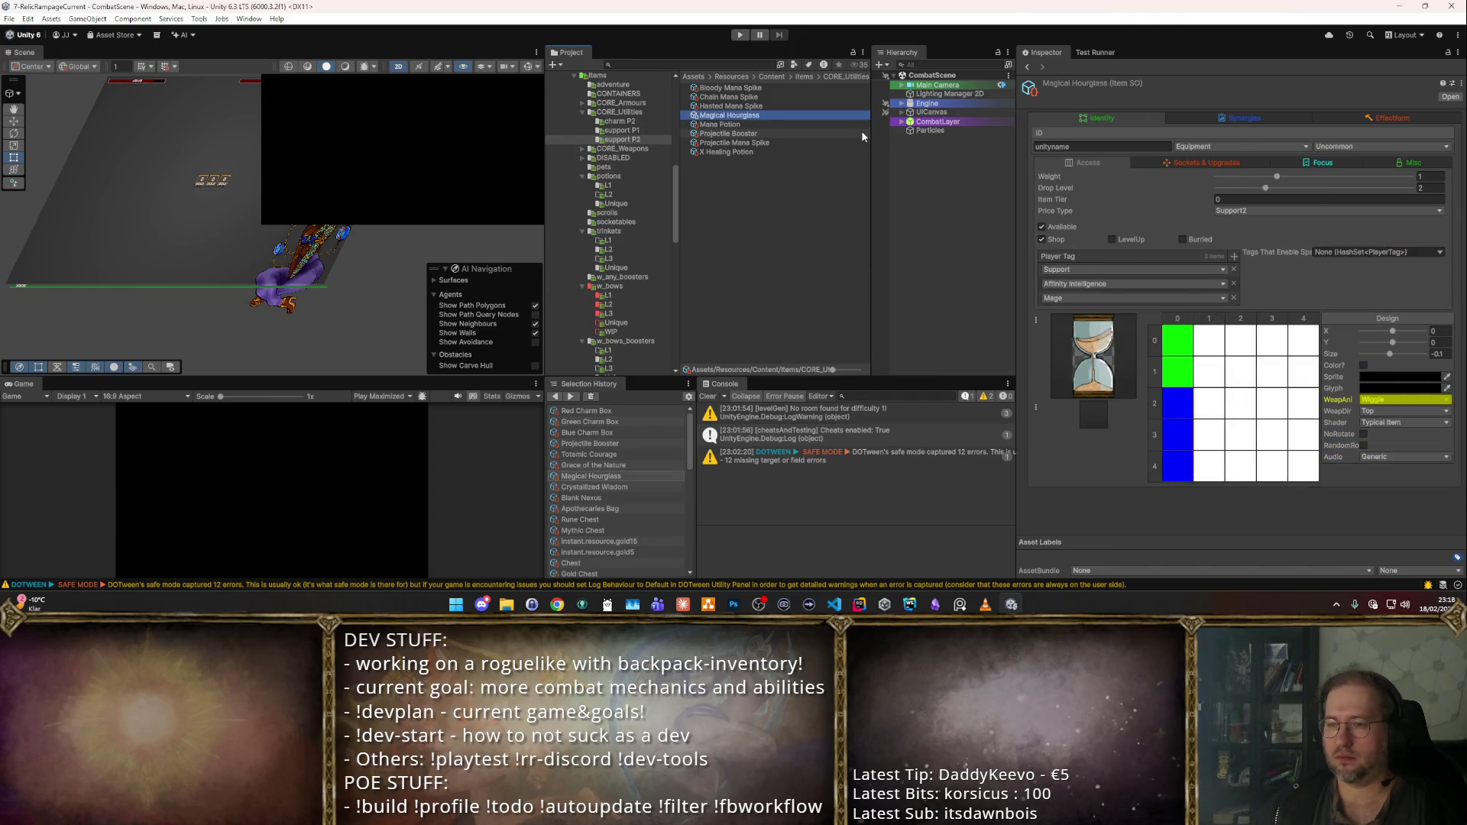
pyautogui.press('Up')
pyautogui.press('Down')
pyautogui.press('Down')
pyautogui.press('Up')
pyautogui.press('Up')
pyautogui.press('Down')
pyautogui.press('Down')
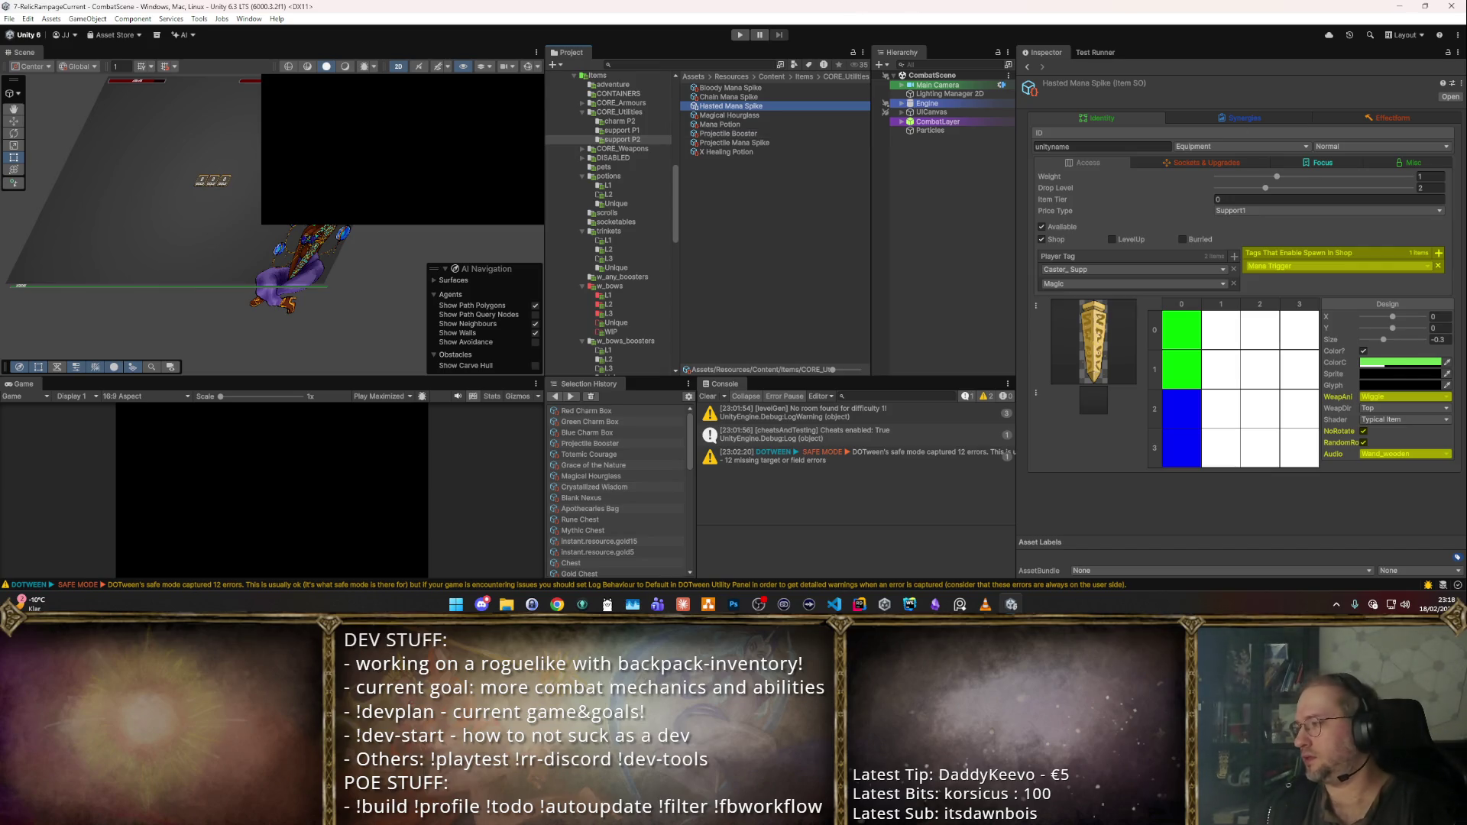
pyautogui.hotkey('alt', 'Tab')
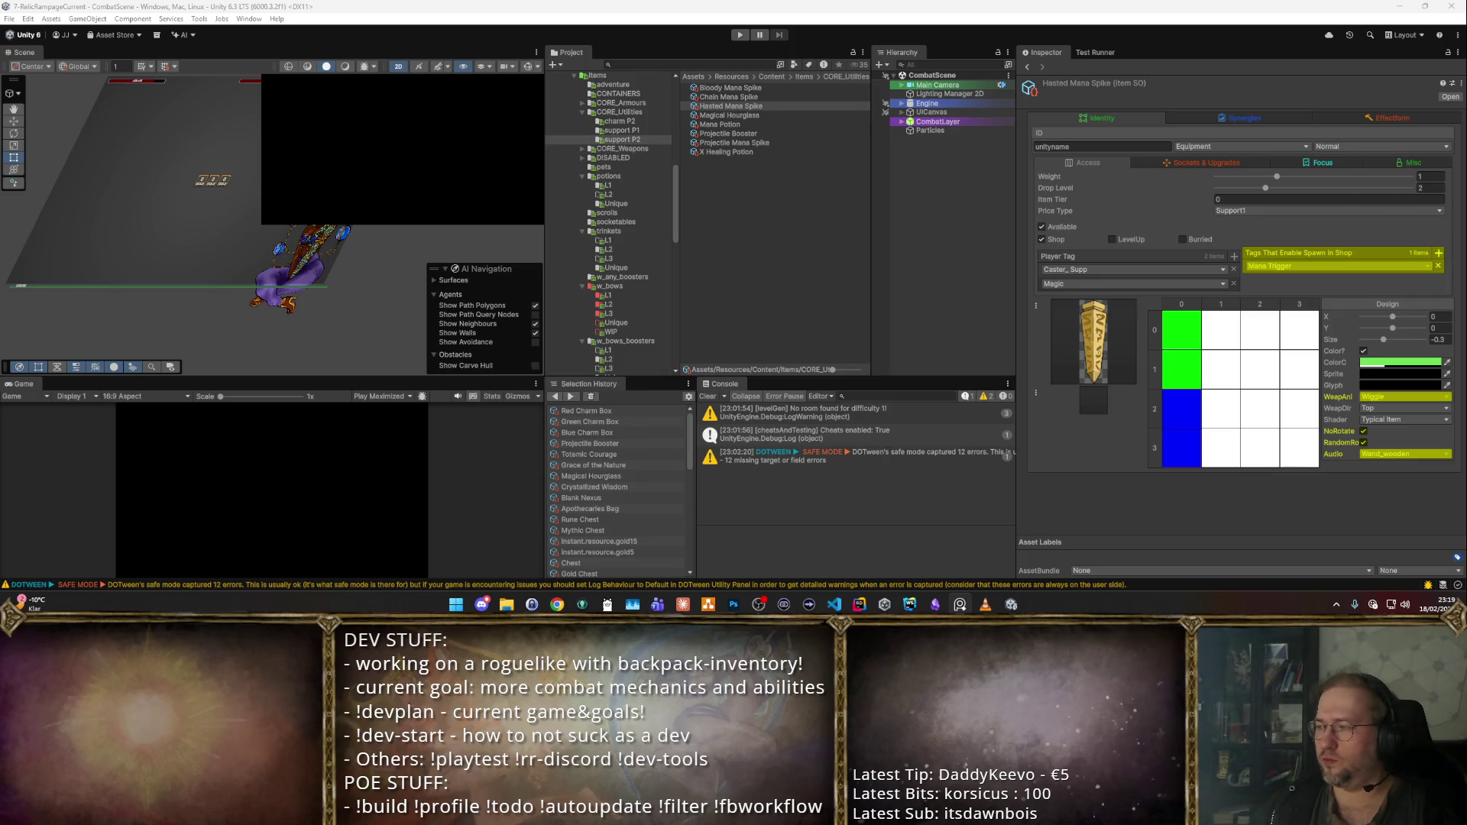
pyautogui.click(804, 77)
# - Open CORE_Weapons P2 and check Ember Staff's sprite options without changing them
pyautogui.doubleClick(752, 122)
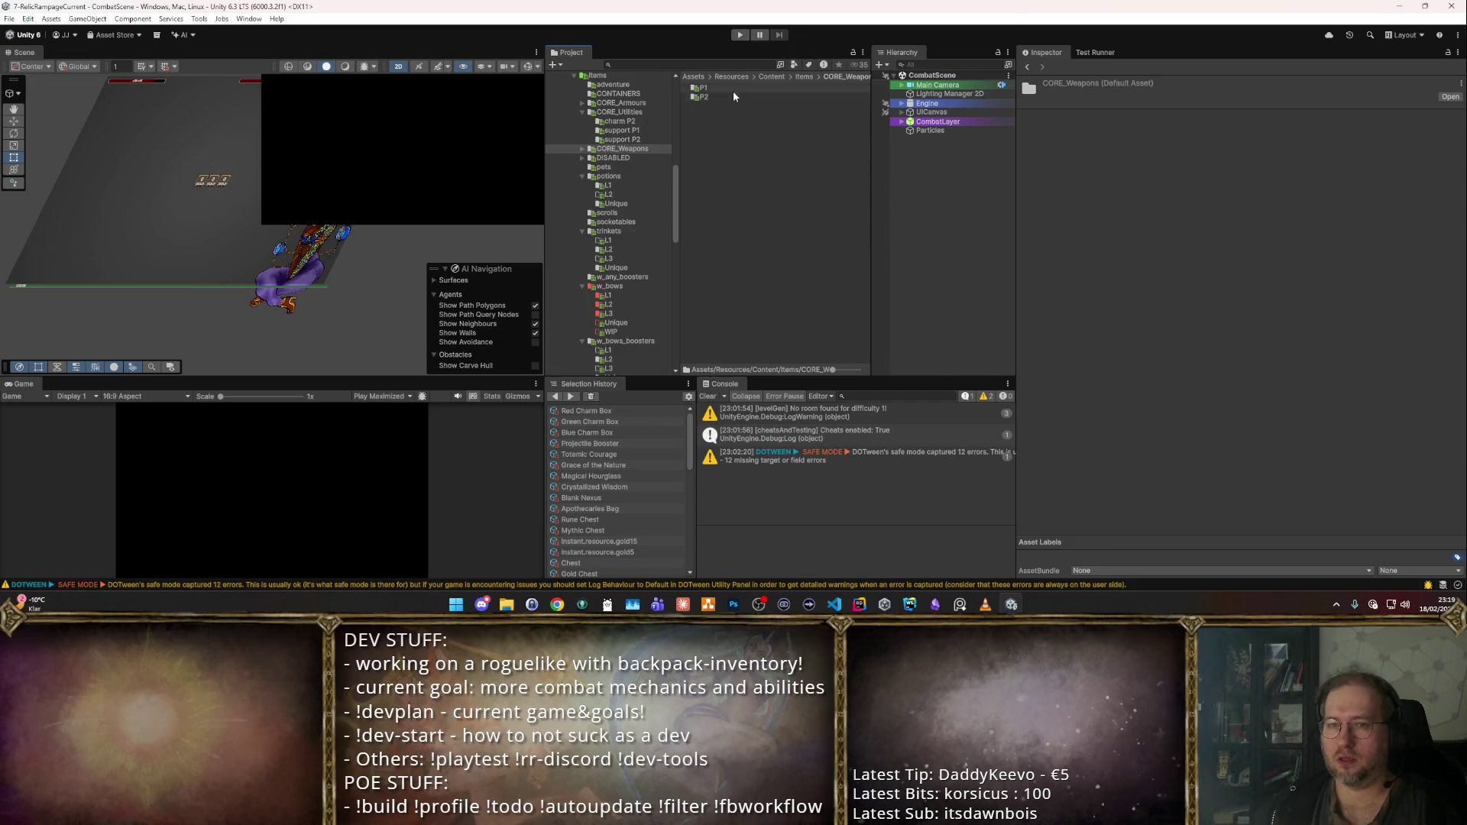
pyautogui.doubleClick(735, 97)
pyautogui.click(748, 96)
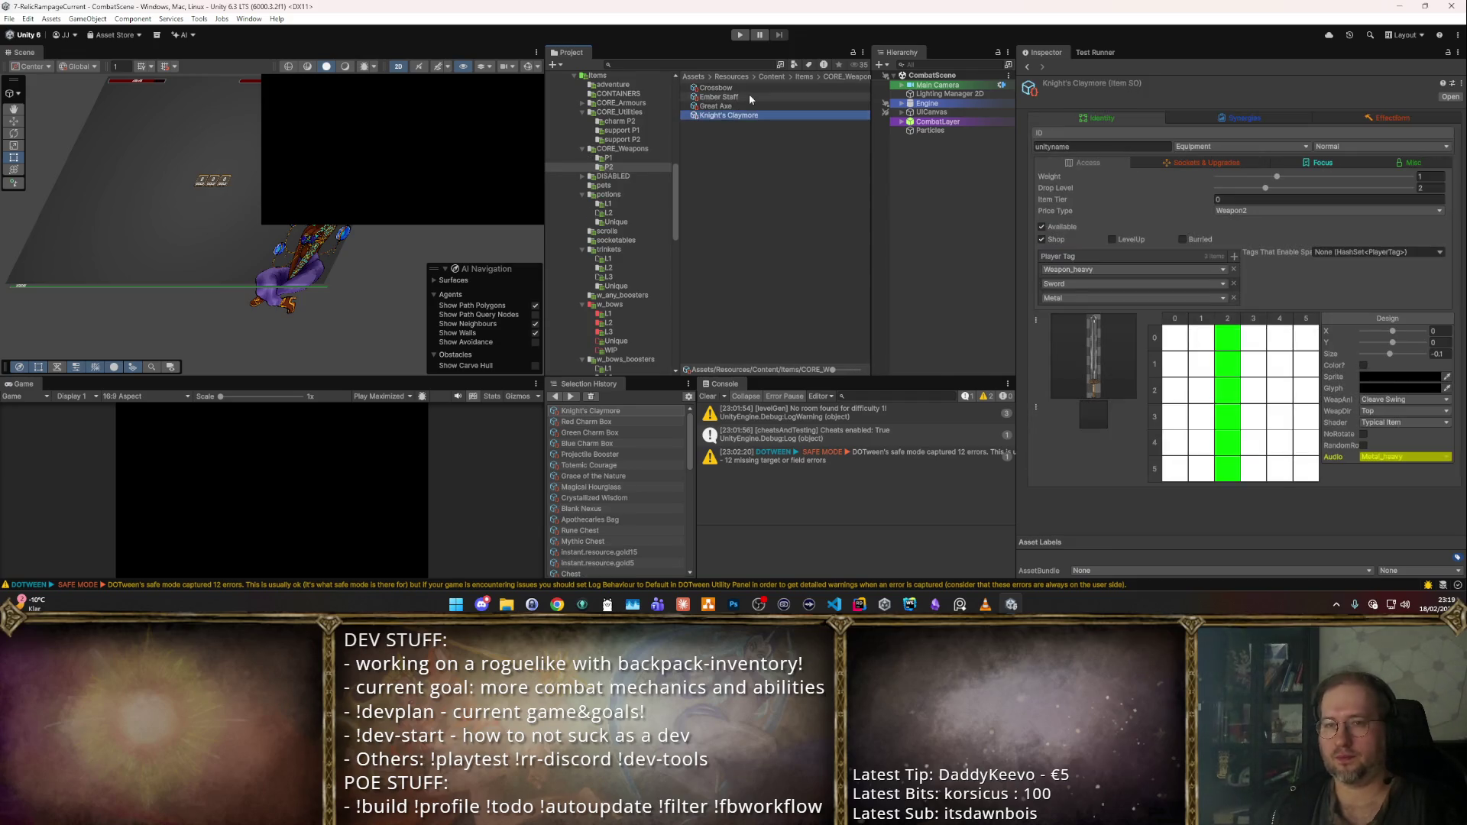
pyautogui.click(1104, 401)
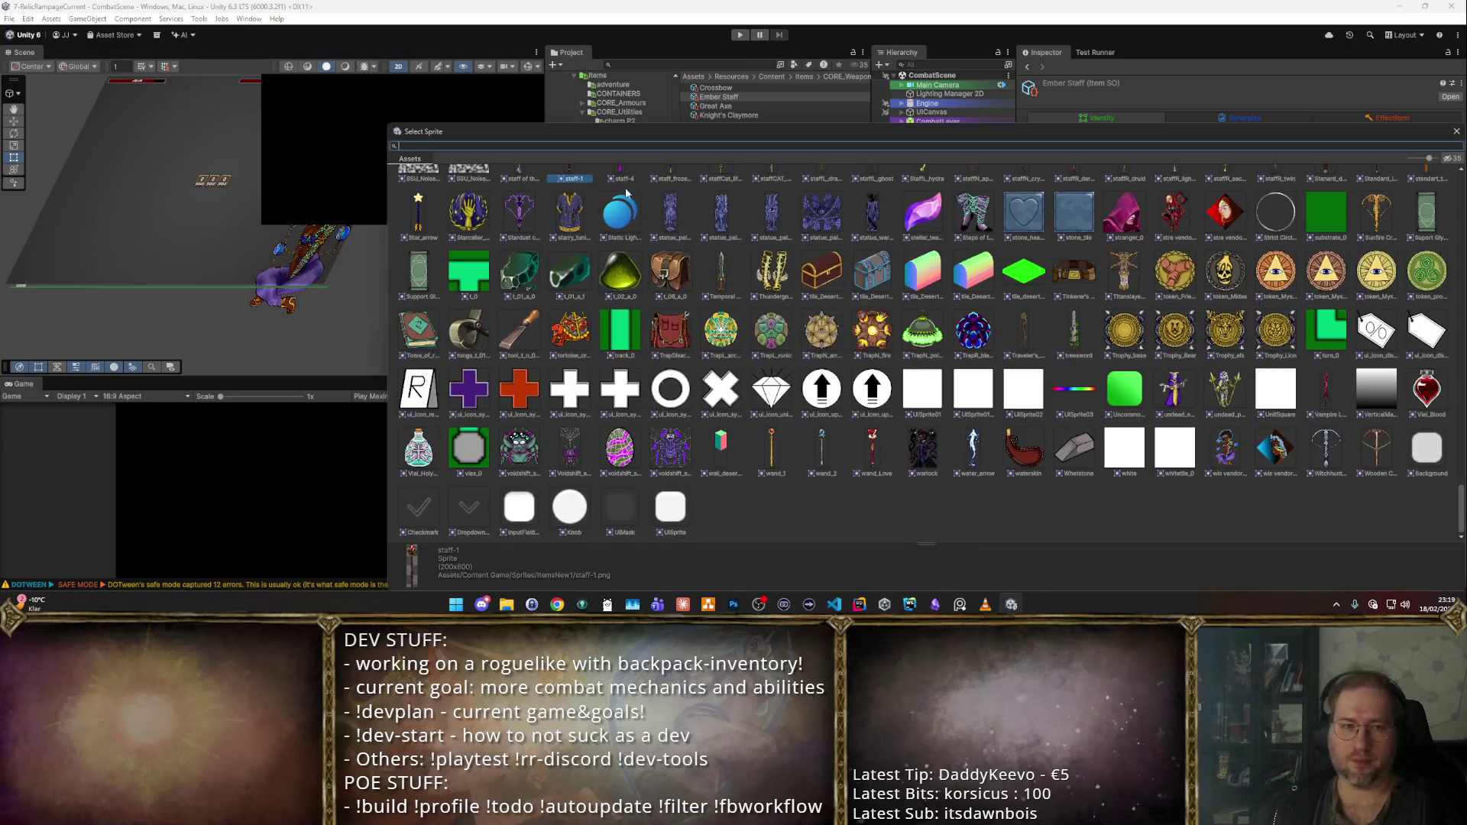
pyautogui.click(756, 96)
# - Duplicate Ember Staff as 'Ember Staff Old' and file it in the w_caster folder
pyautogui.hotkey('ctrl', 'd')
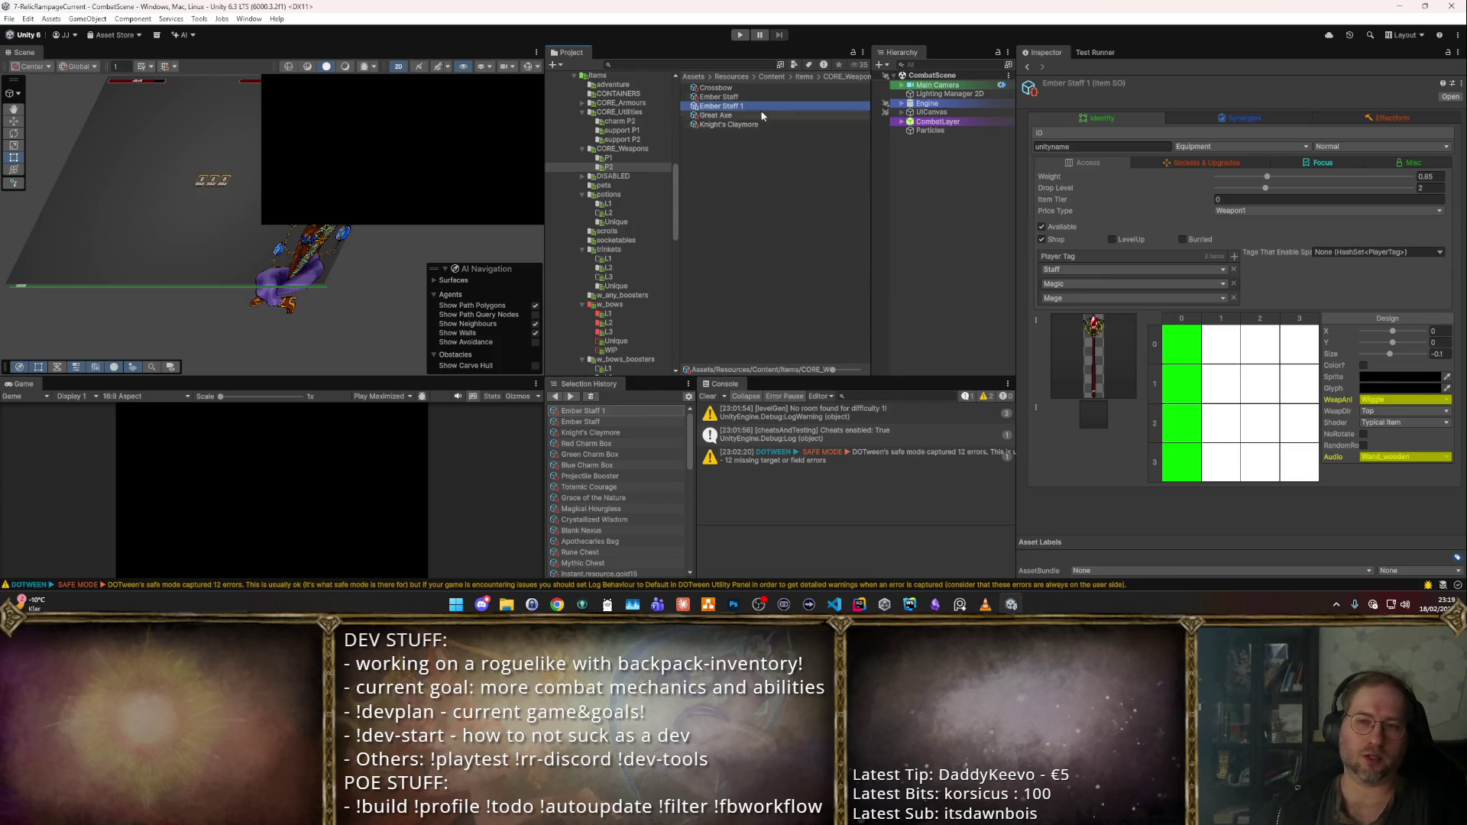
pyautogui.press('F2')
pyautogui.write('Ember Staff Old')
pyautogui.press('Return')
pyautogui.scroll(-3, 650, 181)
pyautogui.click(630, 320)
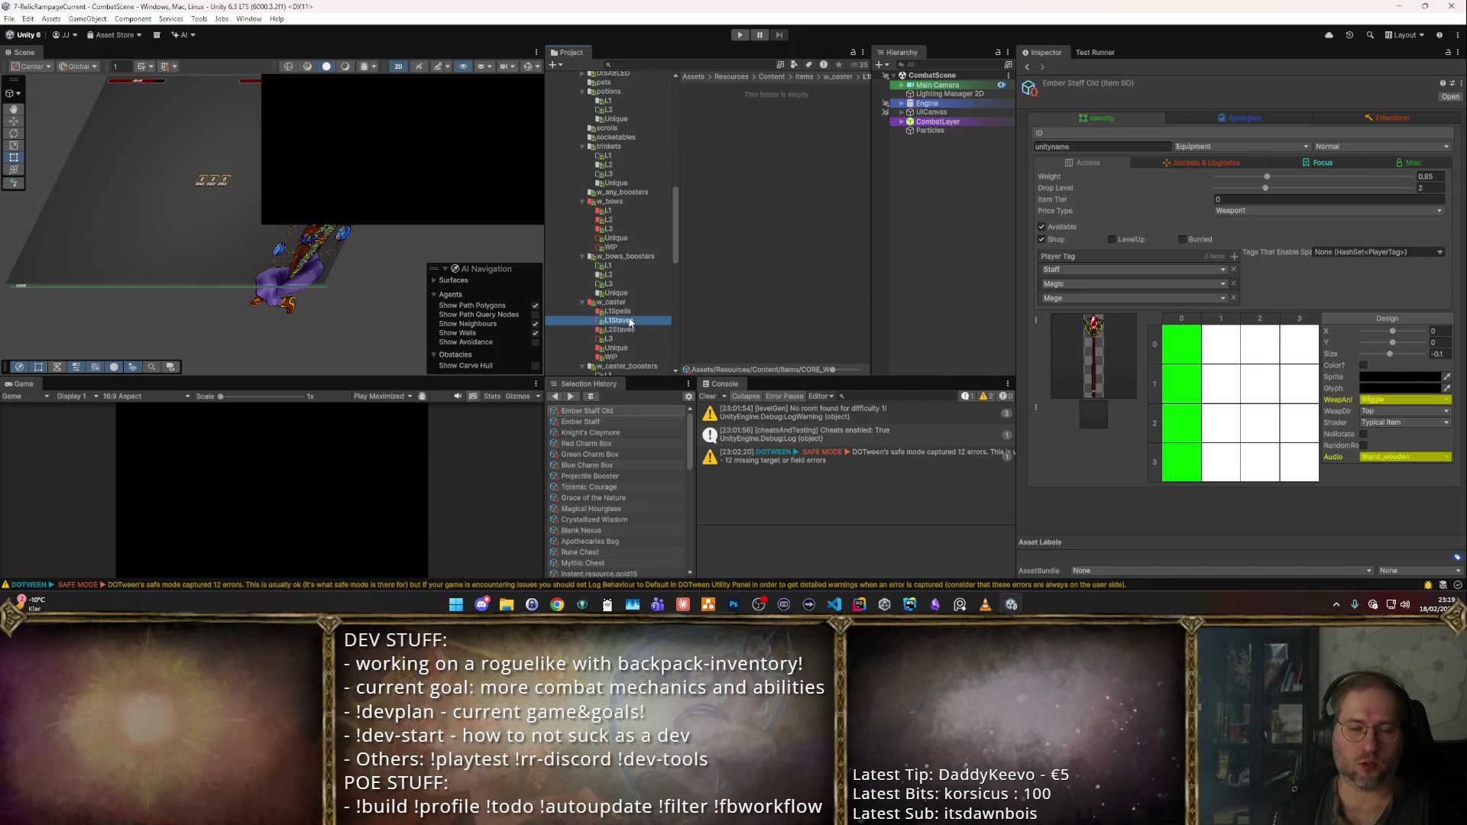
pyautogui.click(633, 305)
pyautogui.click(639, 319)
pyautogui.click(627, 303)
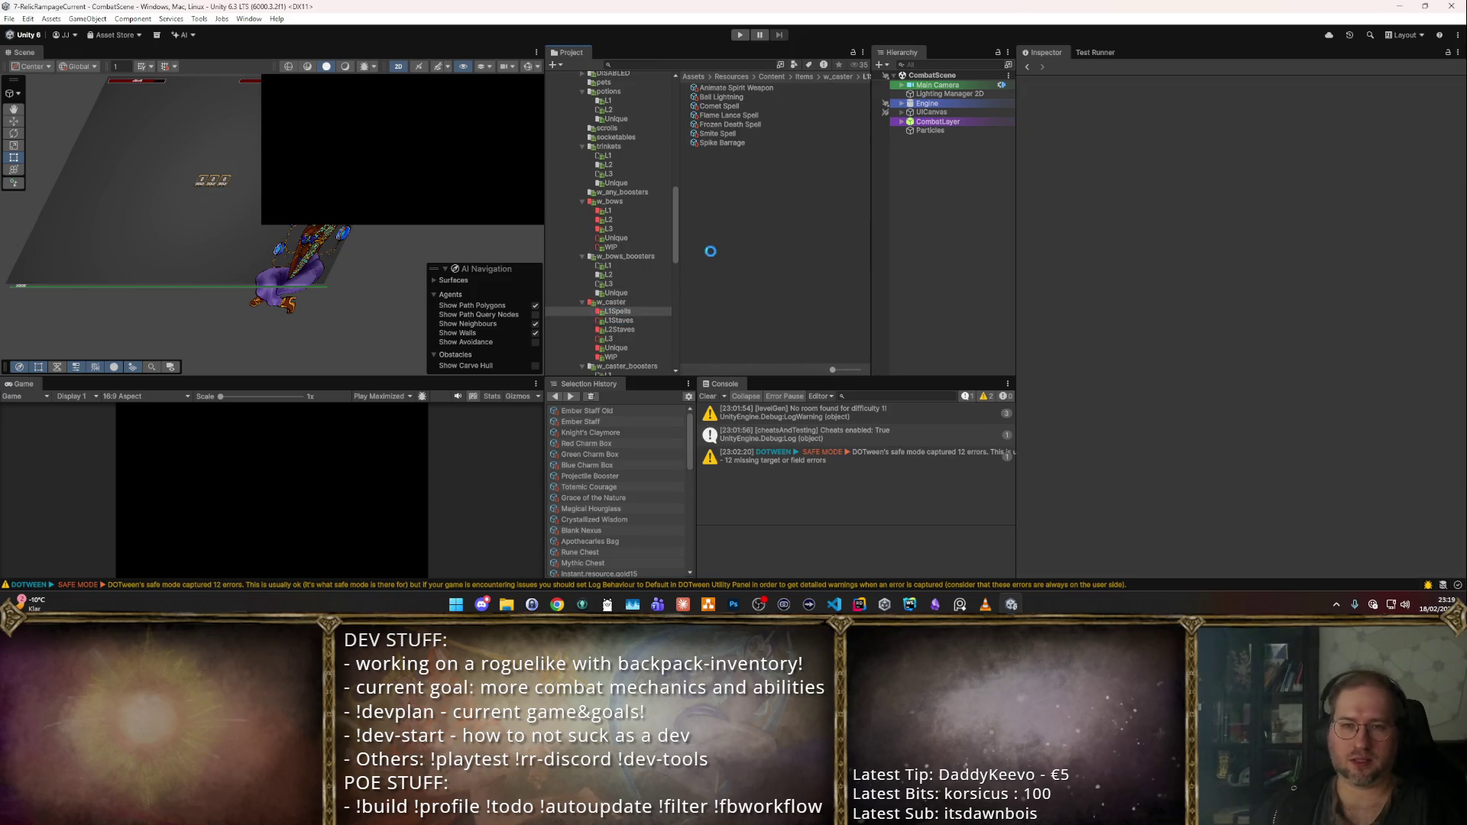
pyautogui.scroll(5, 672, 253)
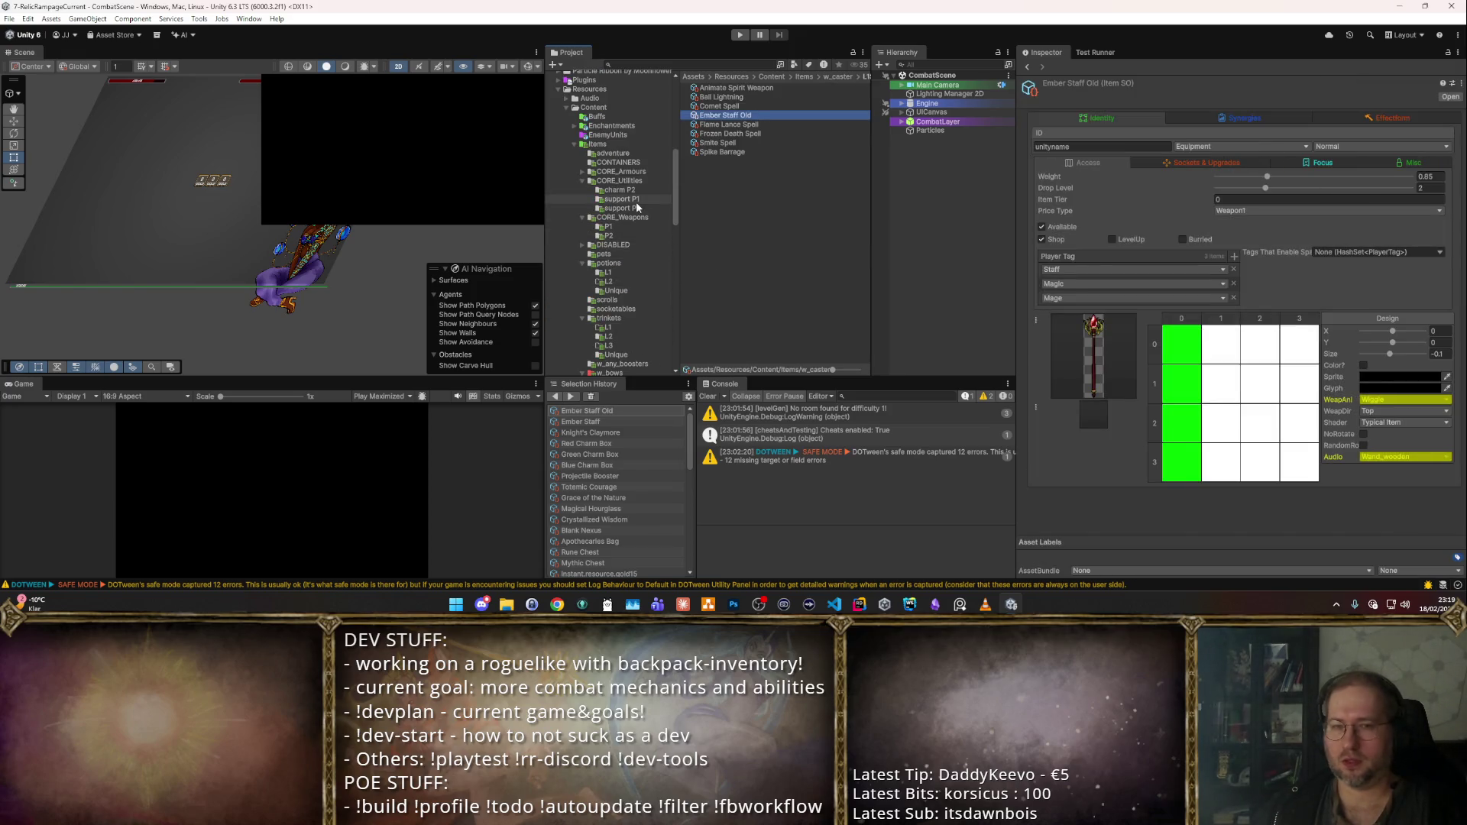
pyautogui.click(623, 226)
pyautogui.click(616, 237)
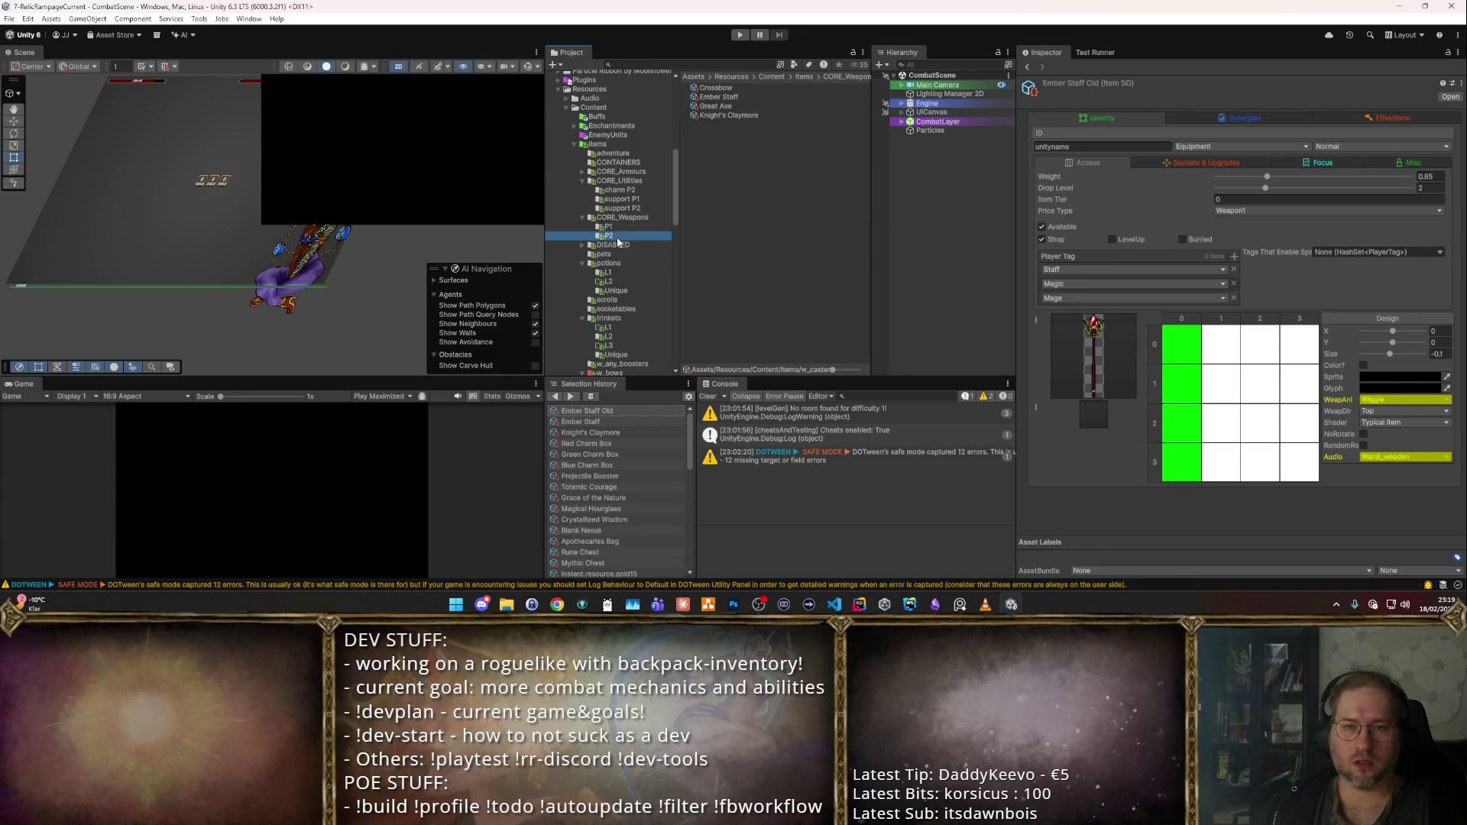
# - Rename the original Ember Staff to Druid's Staff with the staffR_druid sprite
pyautogui.click(785, 97)
pyautogui.click(1075, 205)
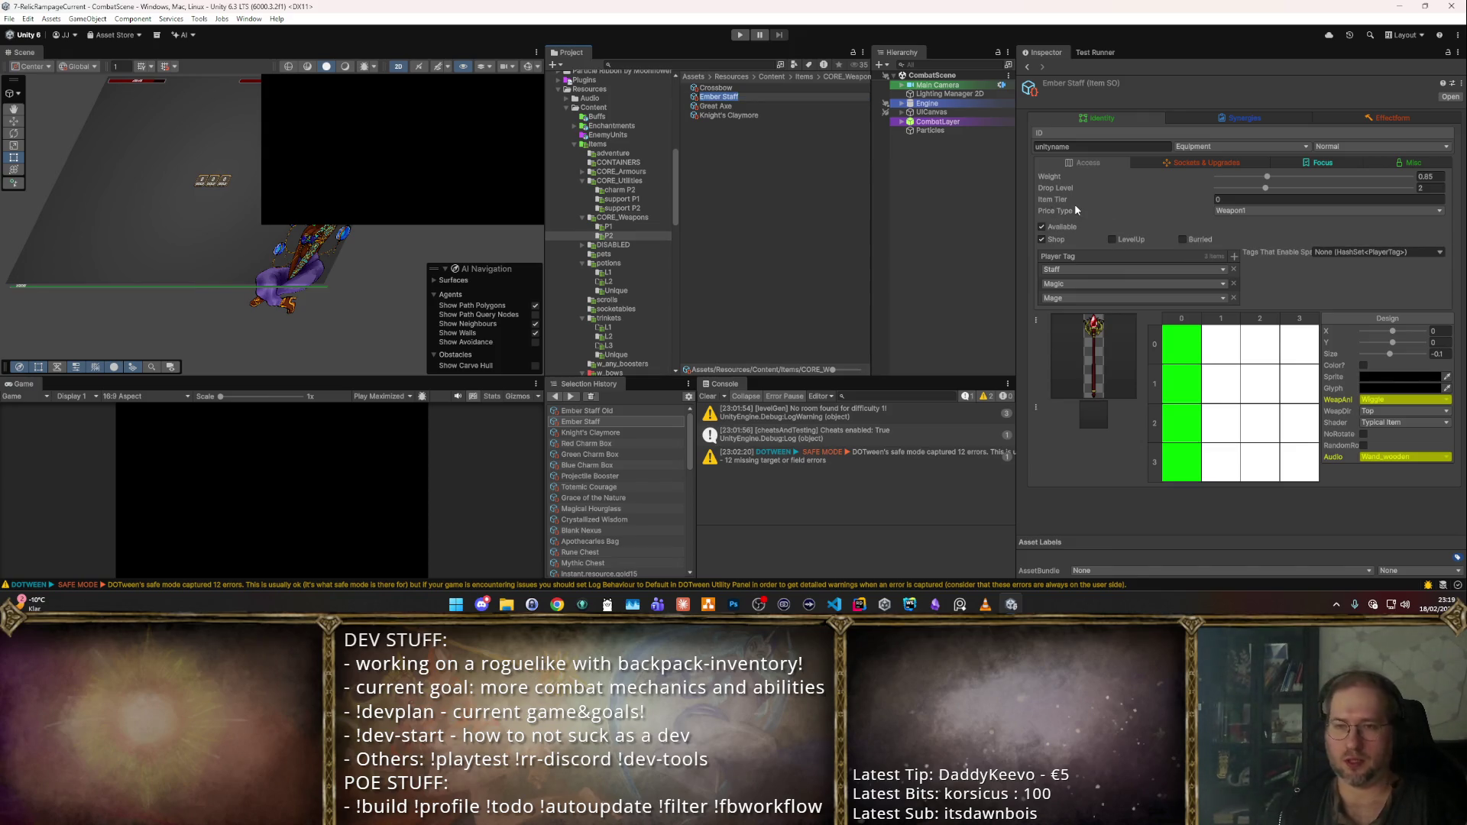
pyautogui.write("Druid's Staff")
pyautogui.press('Return')
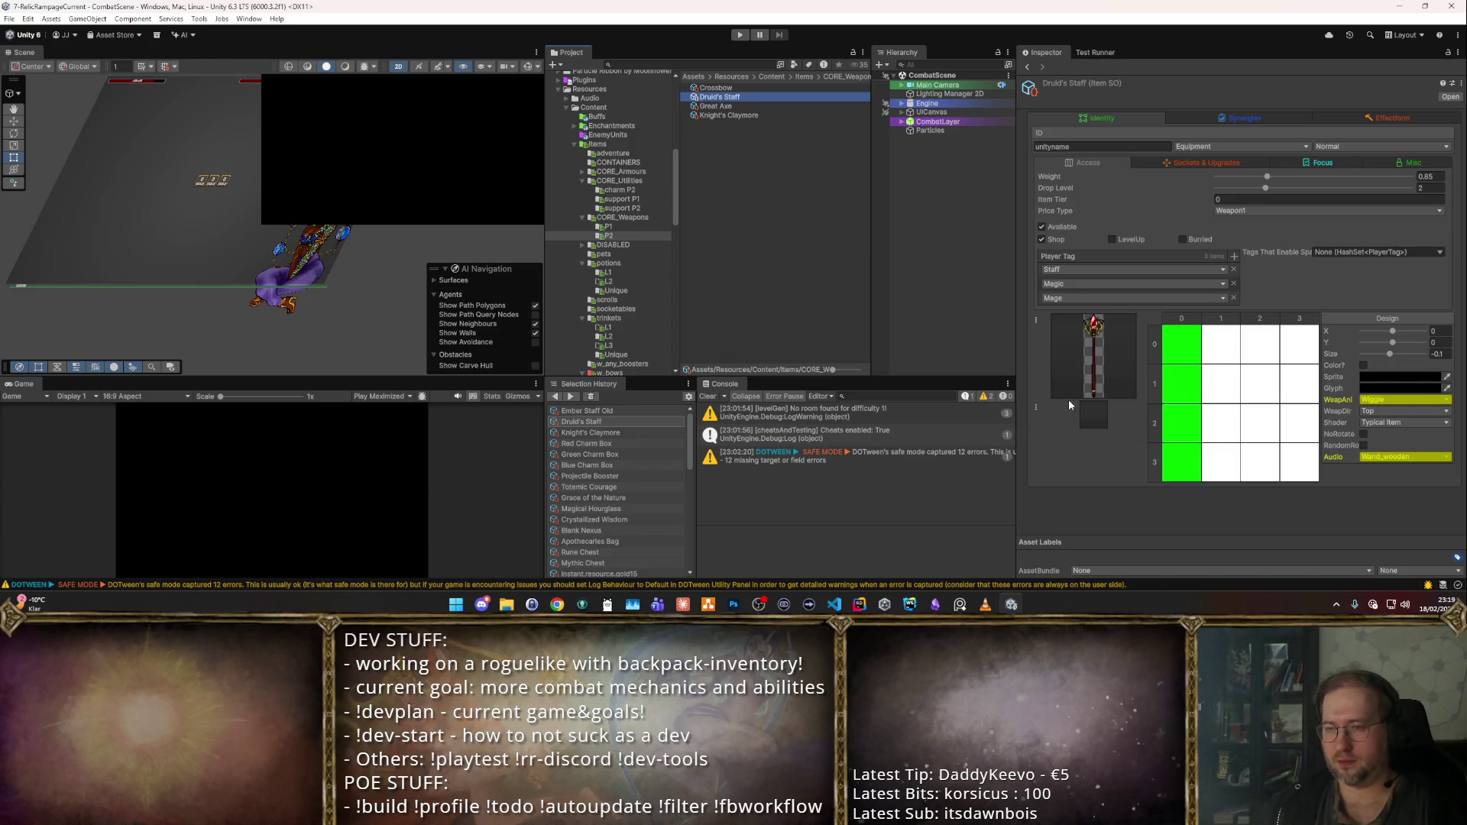
pyautogui.click(1090, 399)
pyautogui.write('taff')
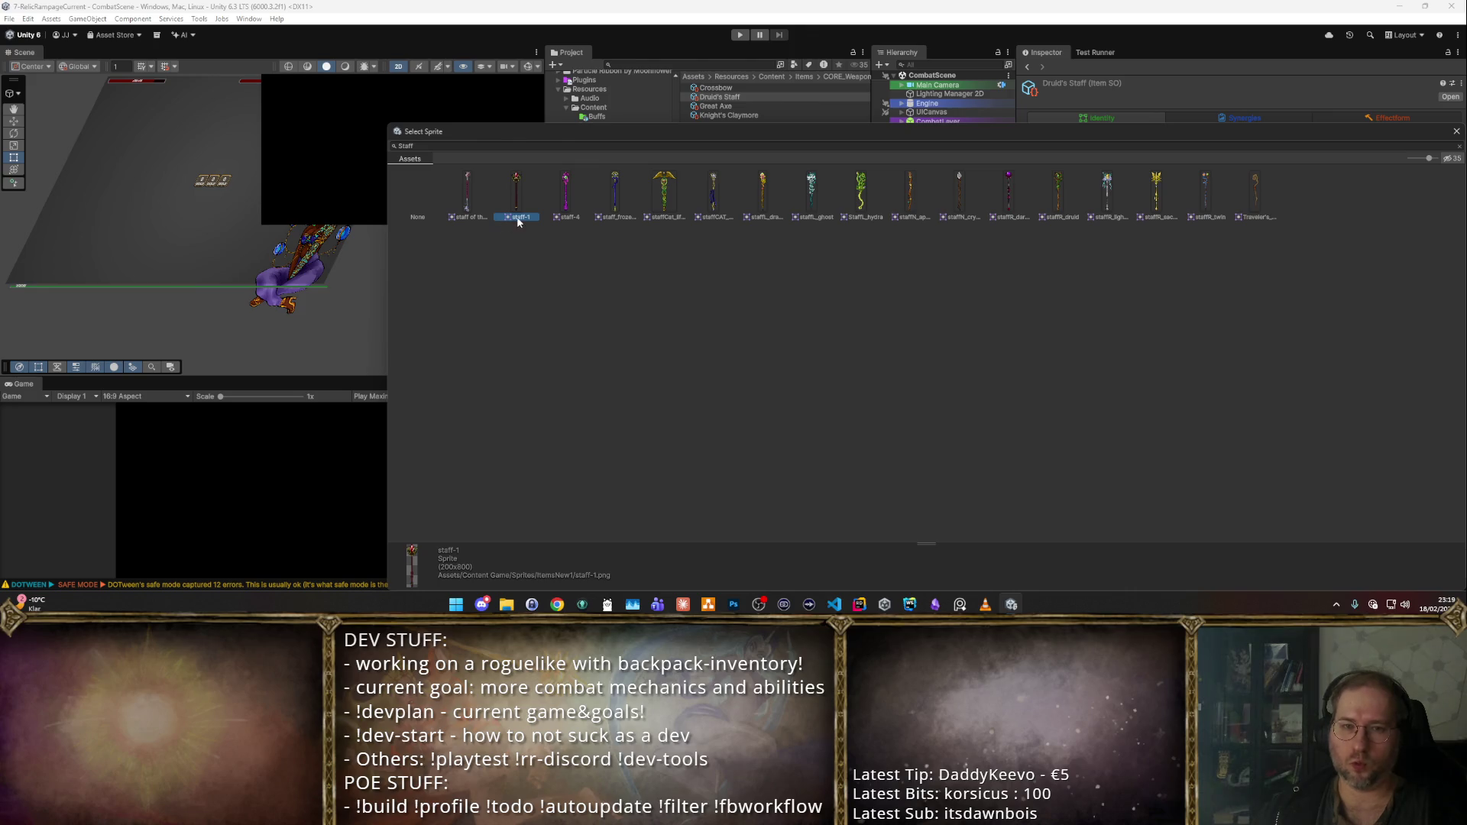
pyautogui.doubleClick(1057, 195)
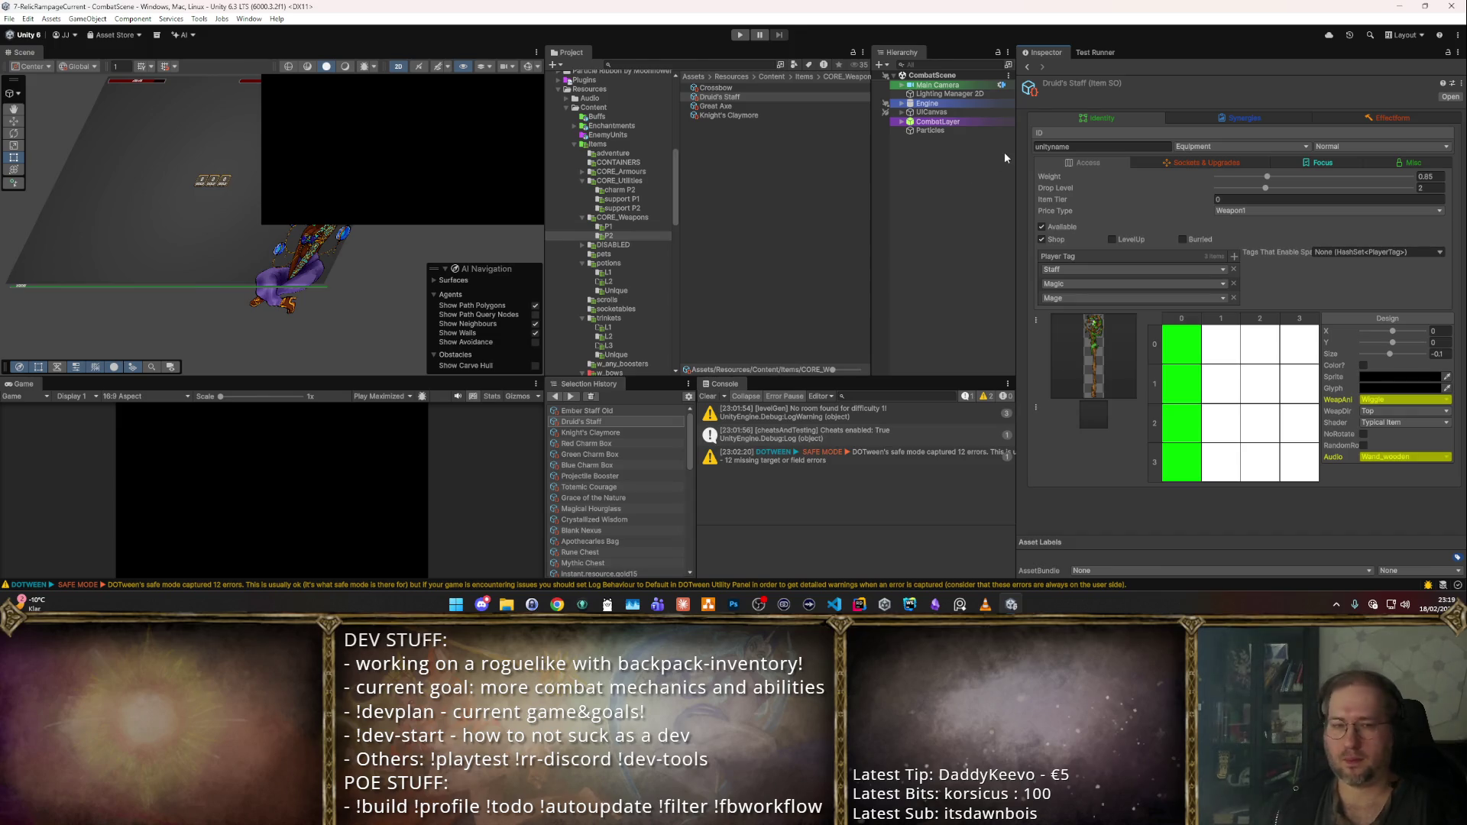
pyautogui.click(1210, 119)
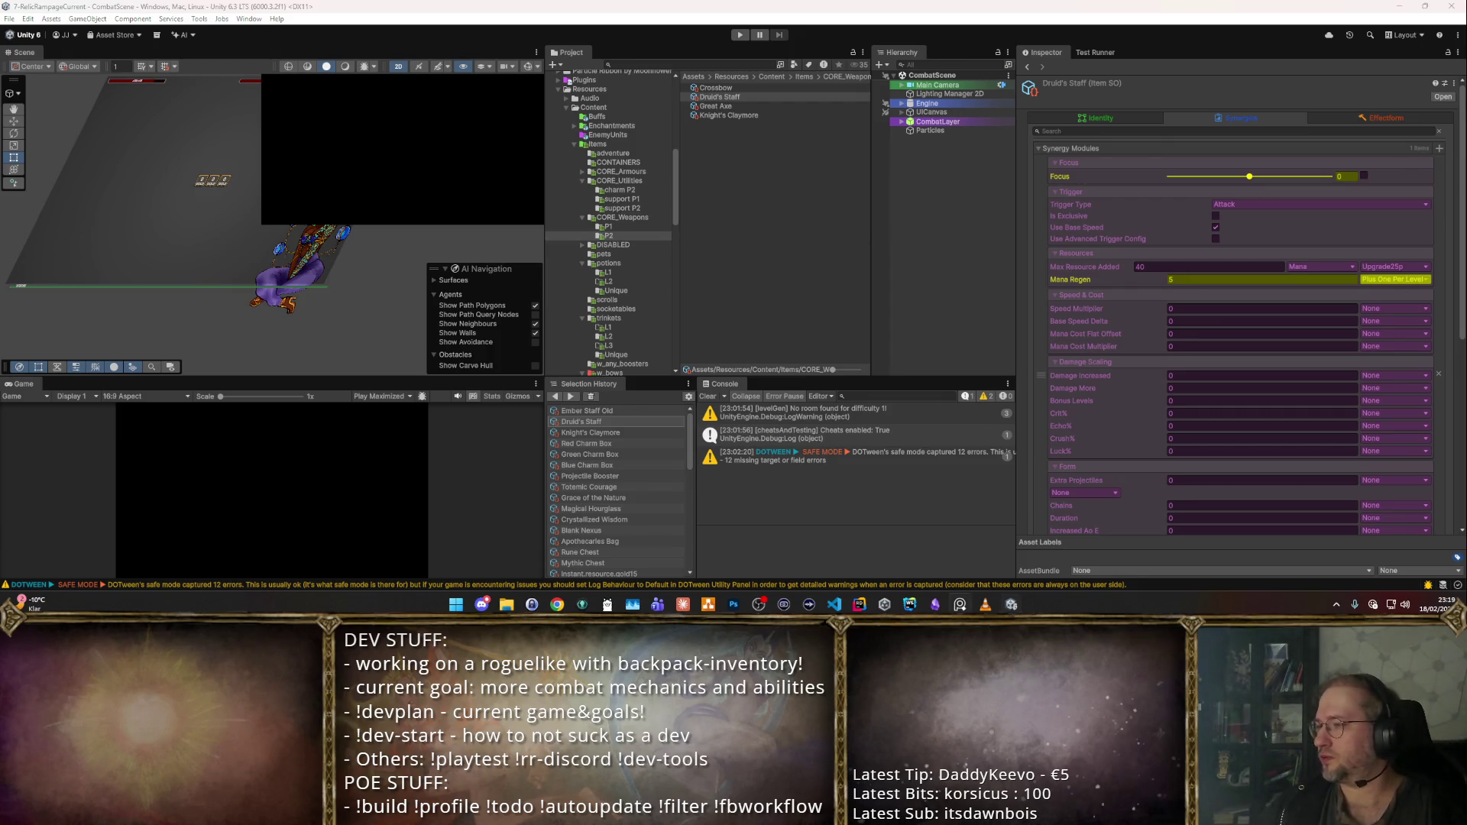
pyautogui.click(620, 226)
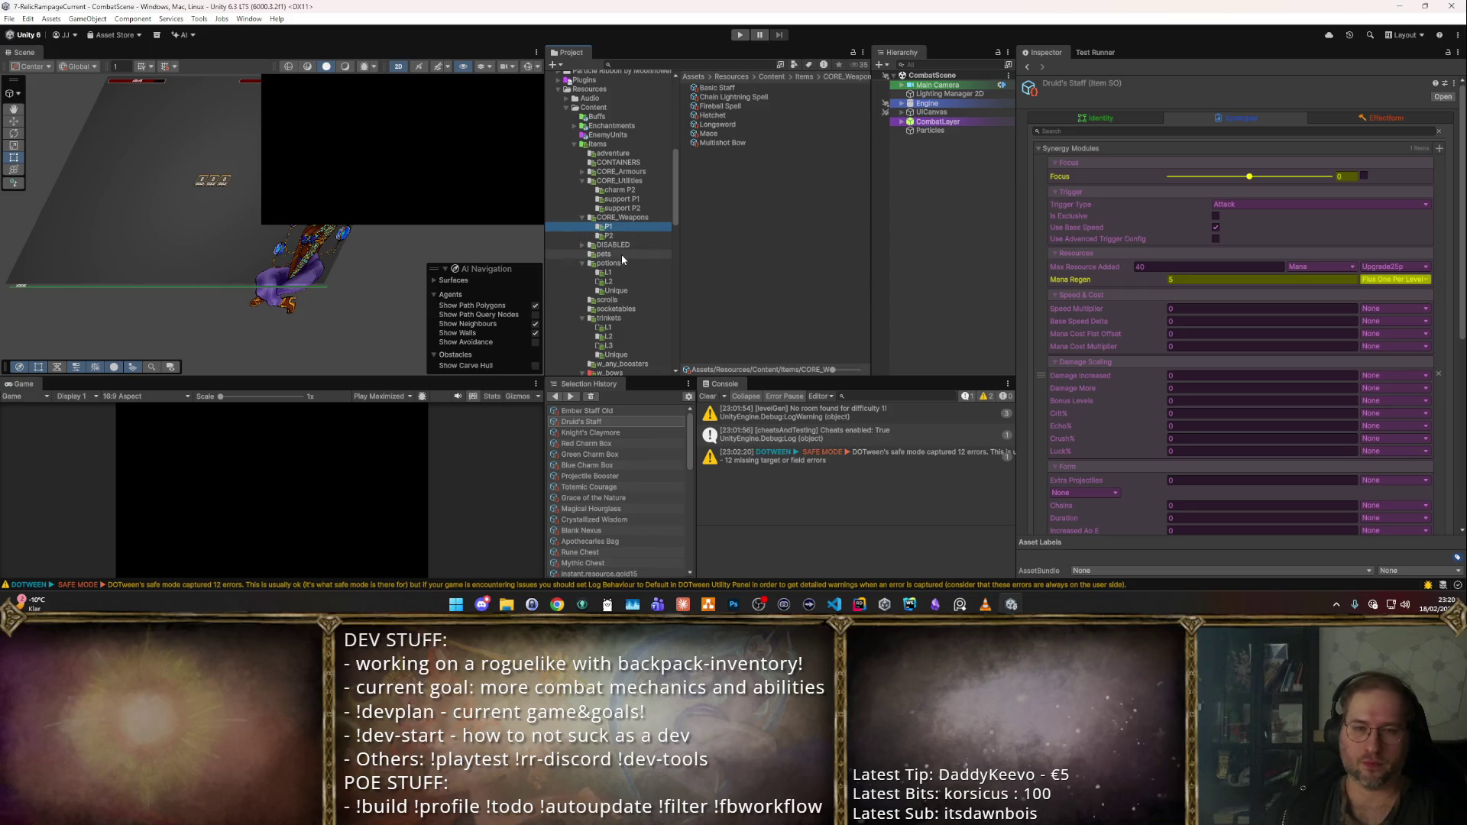
# - Open potions L1 and inspect Grand Mana Potion and Poison Flask identity details
pyautogui.click(621, 254)
pyautogui.click(626, 272)
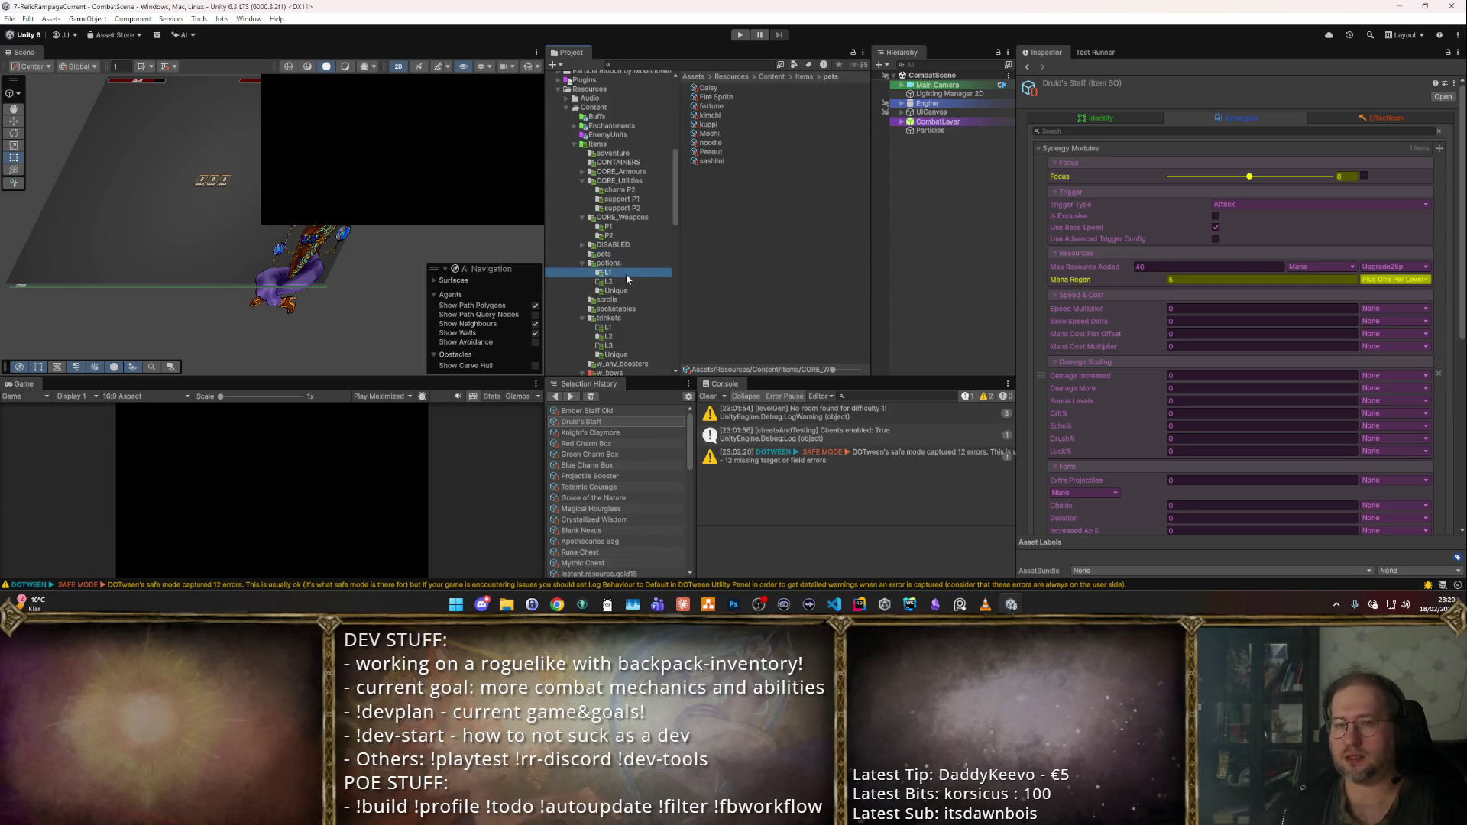
pyautogui.click(718, 88)
pyautogui.click(725, 98)
pyautogui.click(734, 88)
pyautogui.click(740, 95)
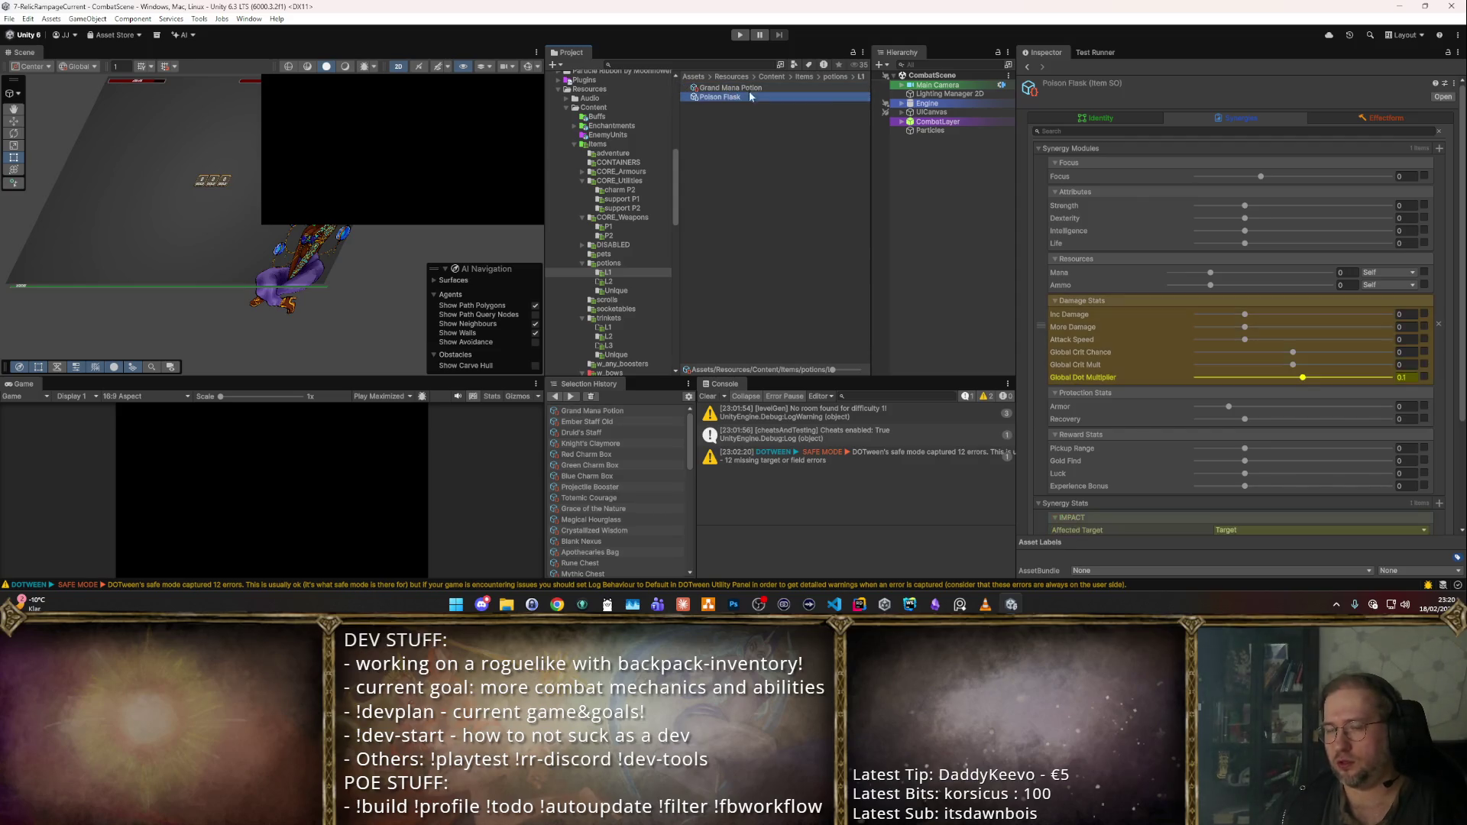
pyautogui.click(1128, 114)
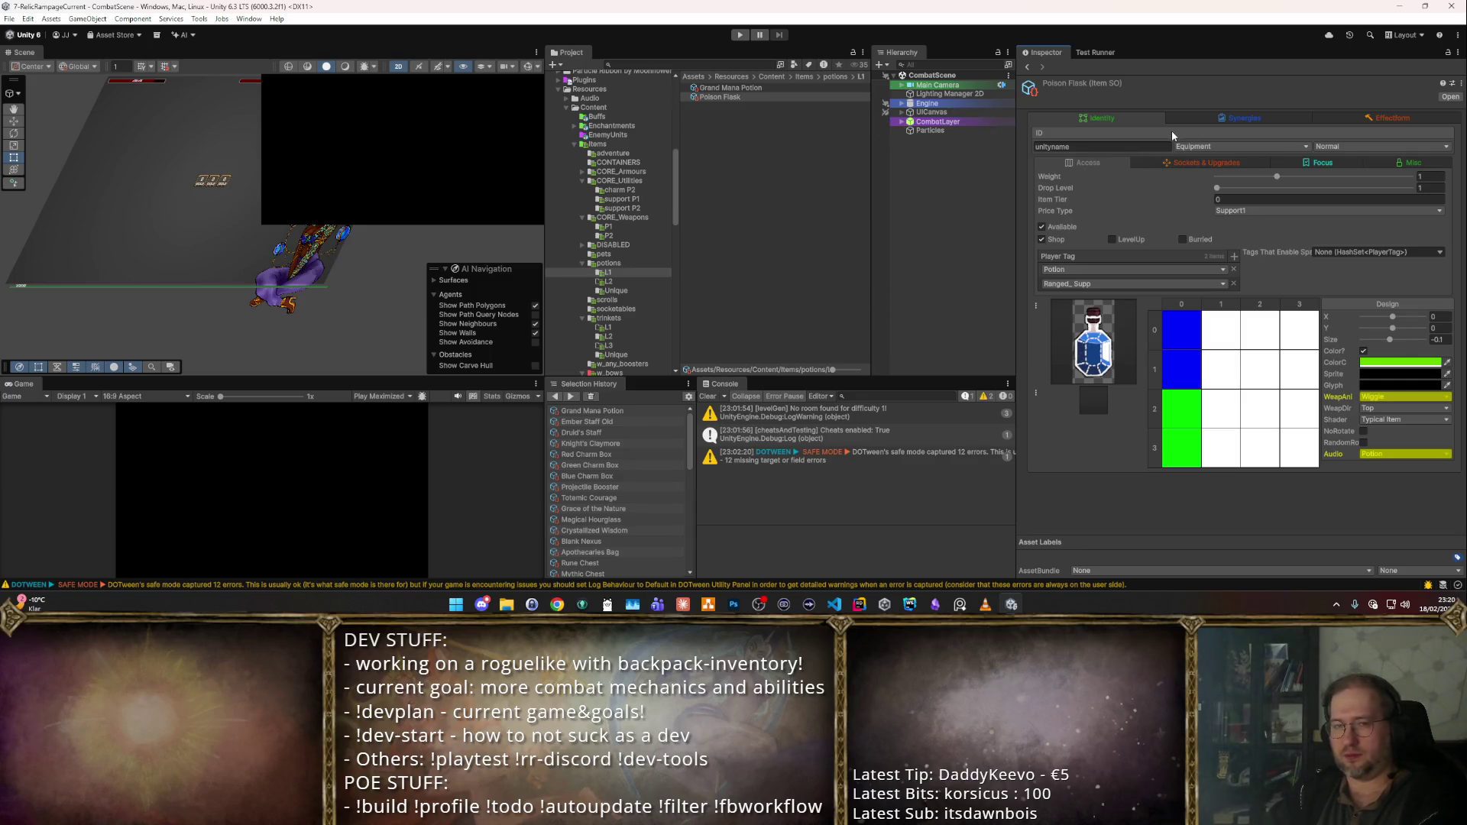
# - Select both potions together, then bring up the DISABLED folder's contents
pyautogui.keyDown('ctrl'); pyautogui.click(740, 89); pyautogui.keyUp('ctrl')
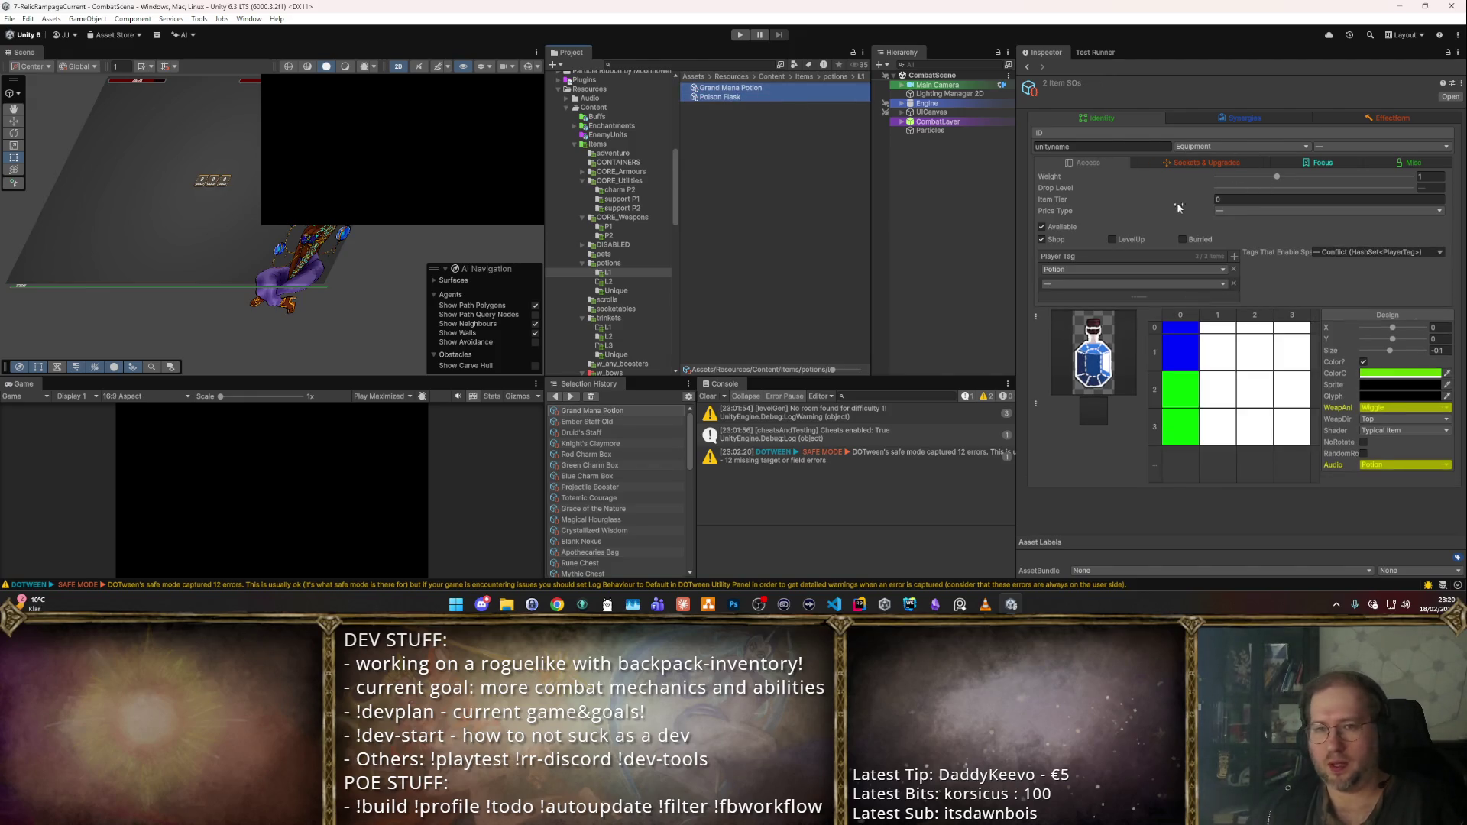
pyautogui.click(739, 171)
pyautogui.hotkey('ctrl', 'a')
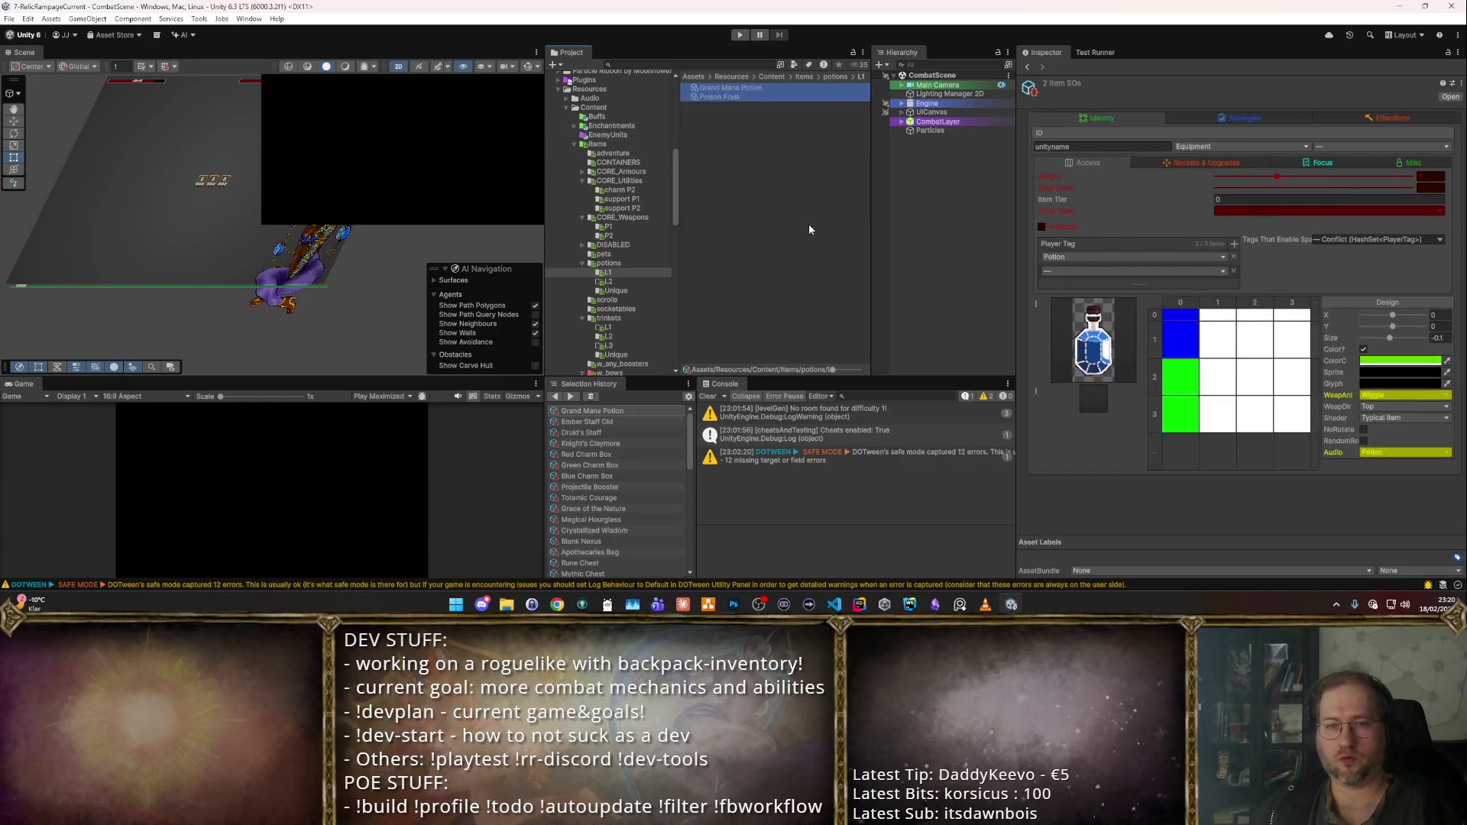
pyautogui.click(714, 97)
pyautogui.keyDown('ctrl'); pyautogui.click(721, 88); pyautogui.keyUp('ctrl')
pyautogui.moveTo(721, 88)
pyautogui.mouseDown()
pyautogui.moveTo(611, 200)
pyautogui.moveTo(613, 244)
pyautogui.mouseUp()
# - Create a new folder named 'support' inside the DISABLED folder
pyautogui.rightClick(725, 182)
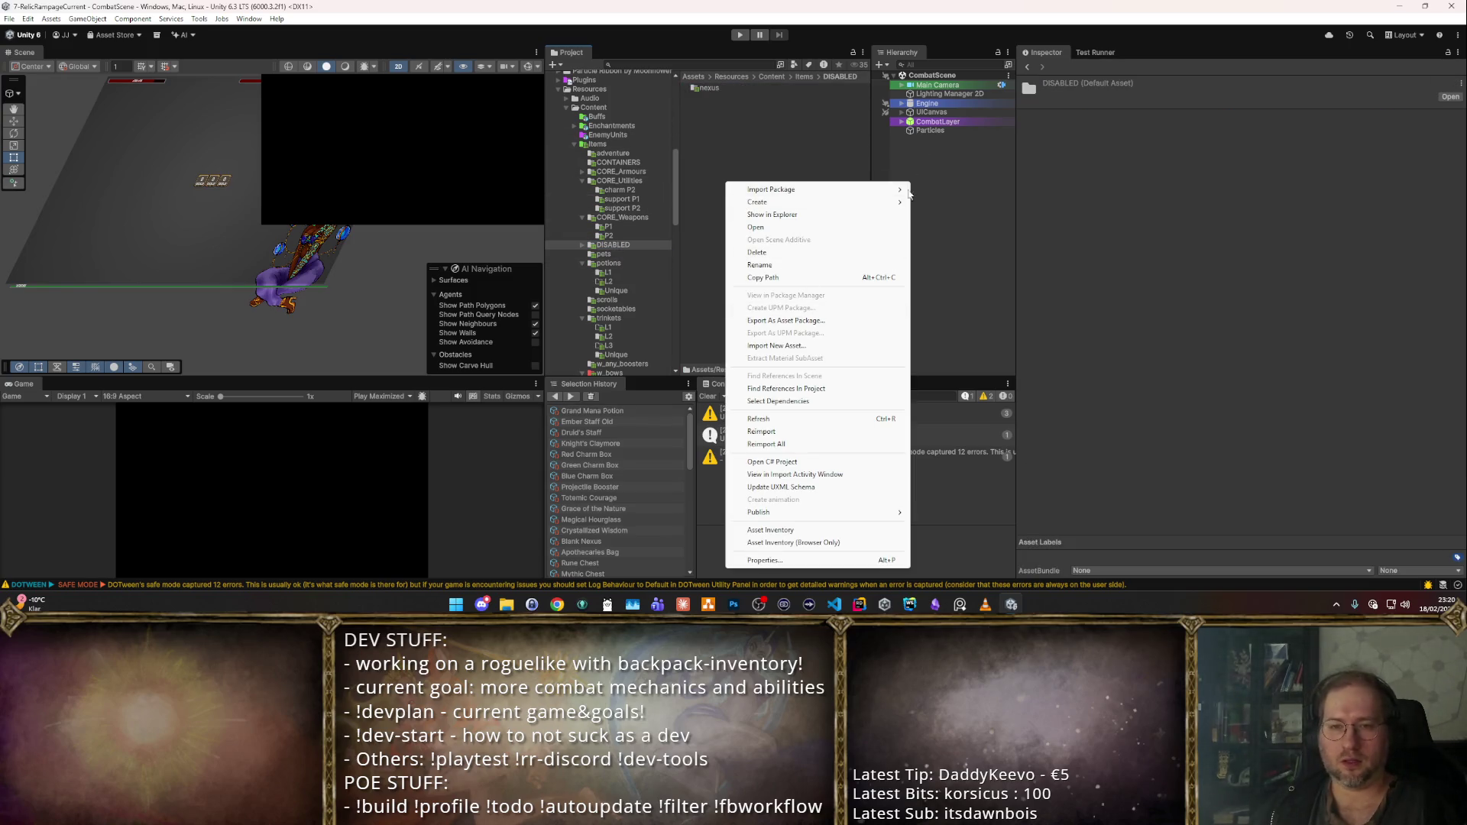
pyautogui.moveTo(876, 202)
pyautogui.click(969, 113)
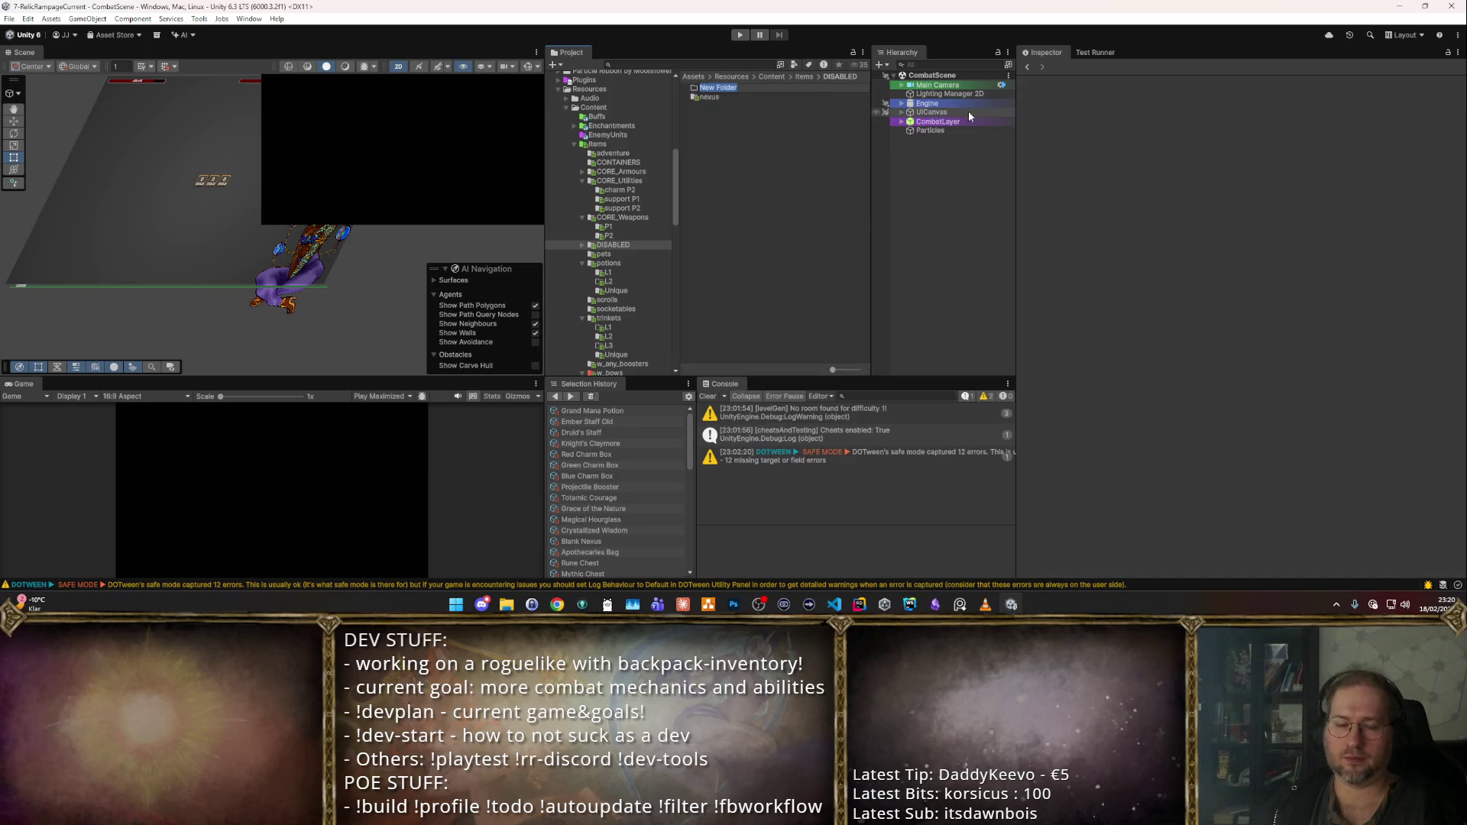
pyautogui.write('support')
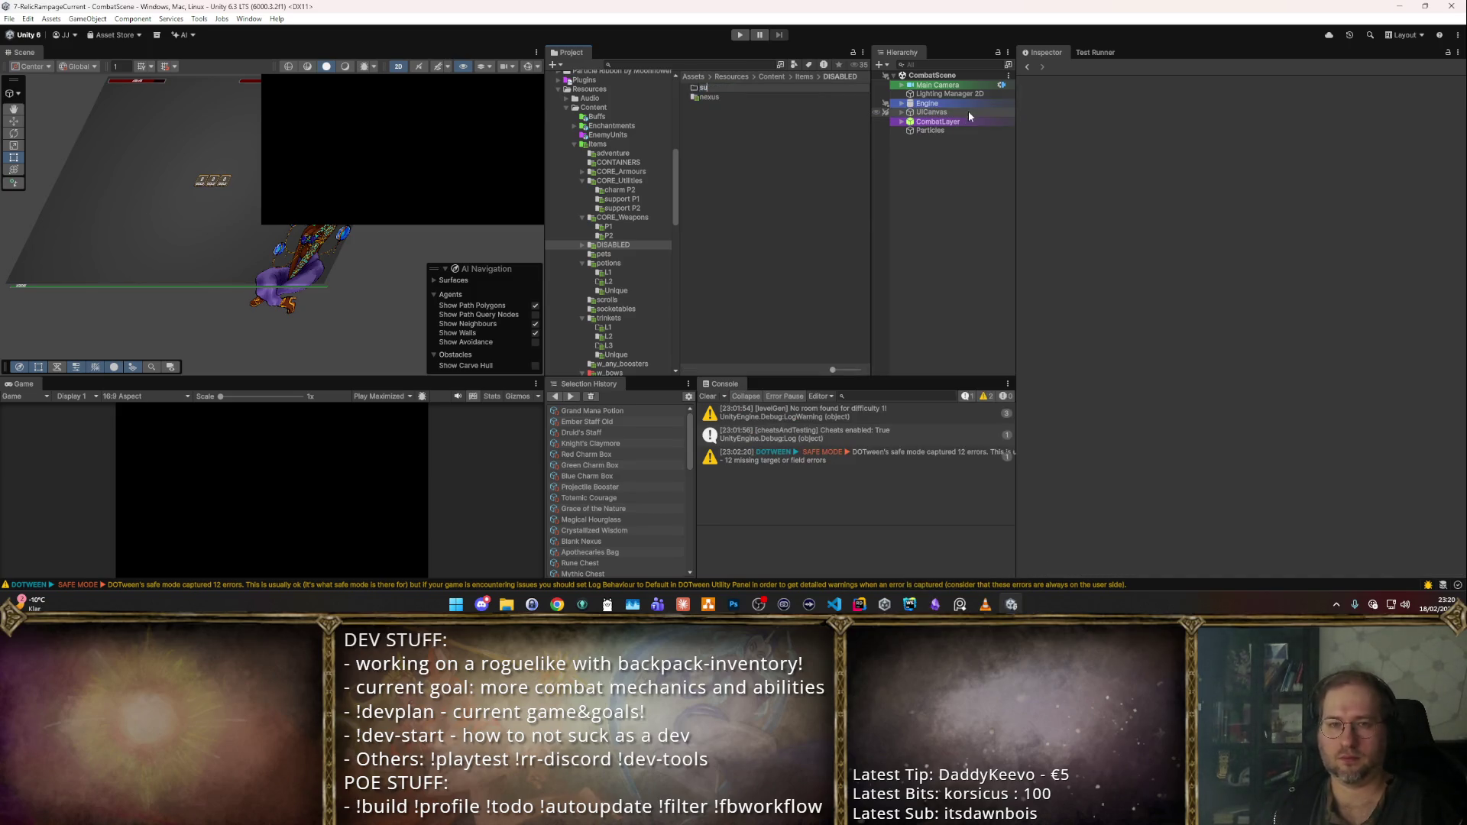
pyautogui.press('Return')
# - Move Grand Mana Potion and Poison Flask from potions/L1 into support, then inspect Mana Jar in potions/Unique
pyautogui.click(620, 245)
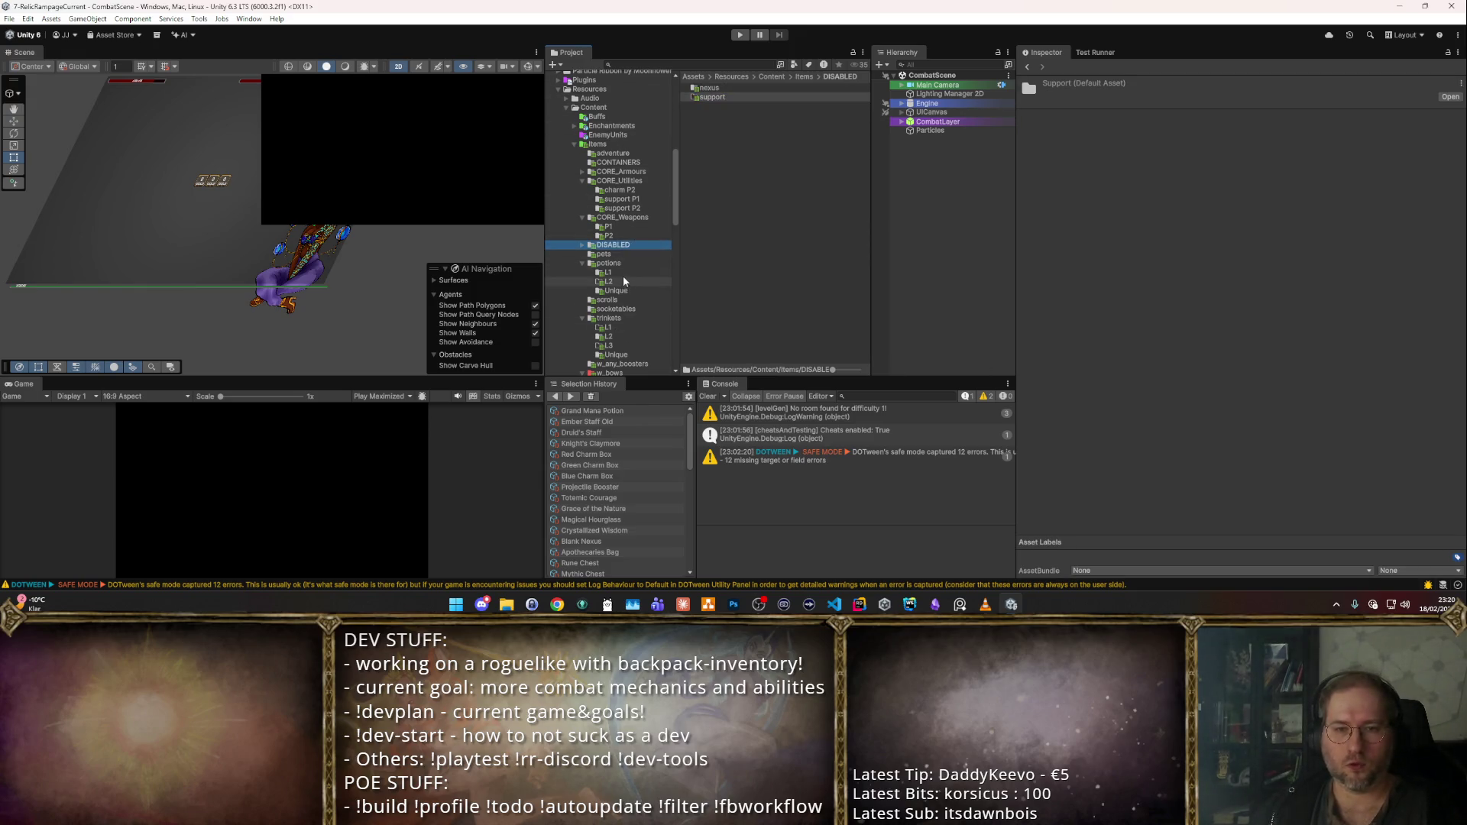
pyautogui.click(608, 273)
pyautogui.moveTo(718, 107)
pyautogui.mouseDown()
pyautogui.moveTo(735, 87)
pyautogui.moveTo(611, 243)
pyautogui.mouseUp()
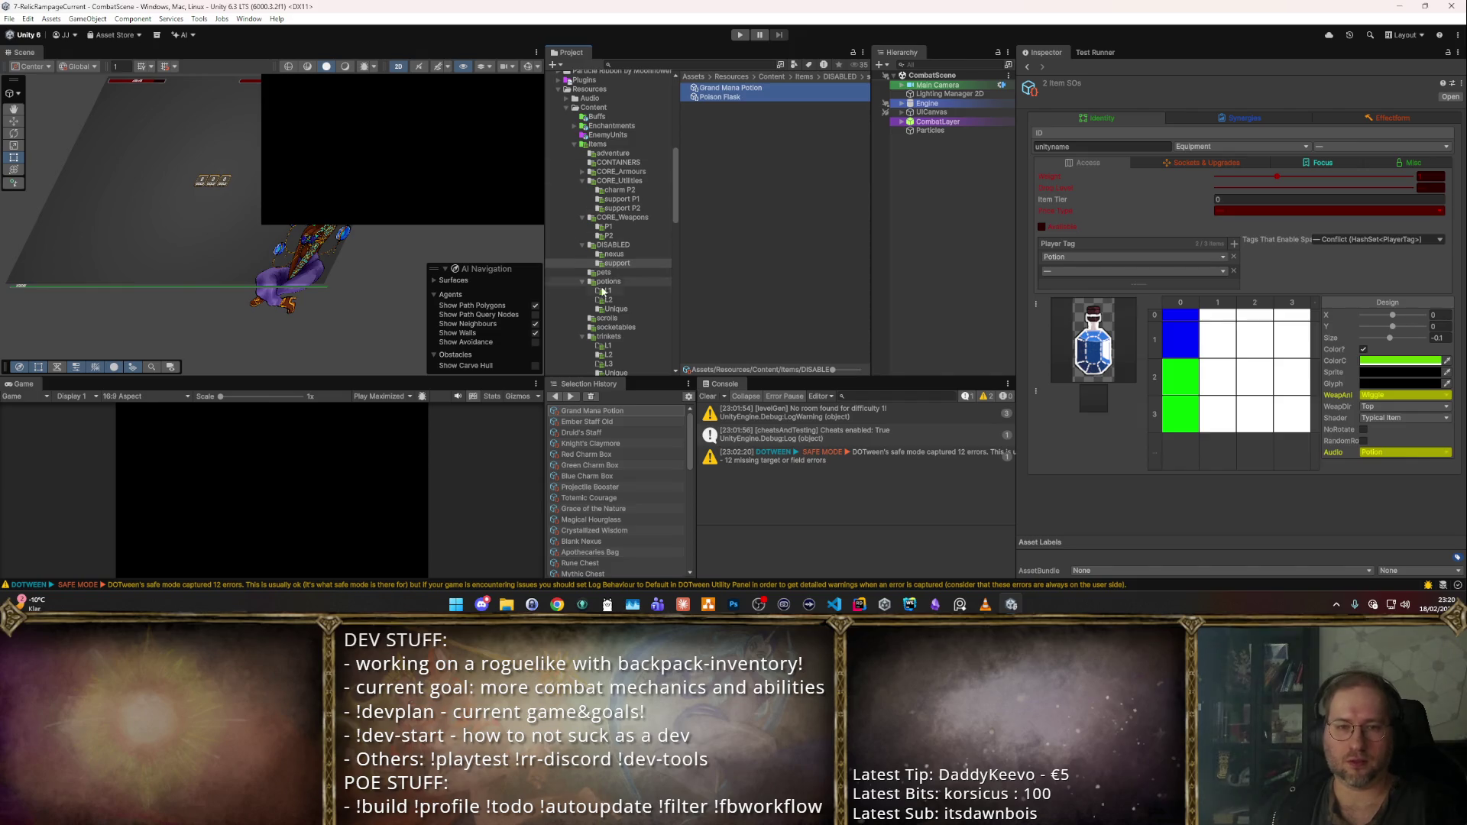
pyautogui.click(615, 309)
pyautogui.click(727, 85)
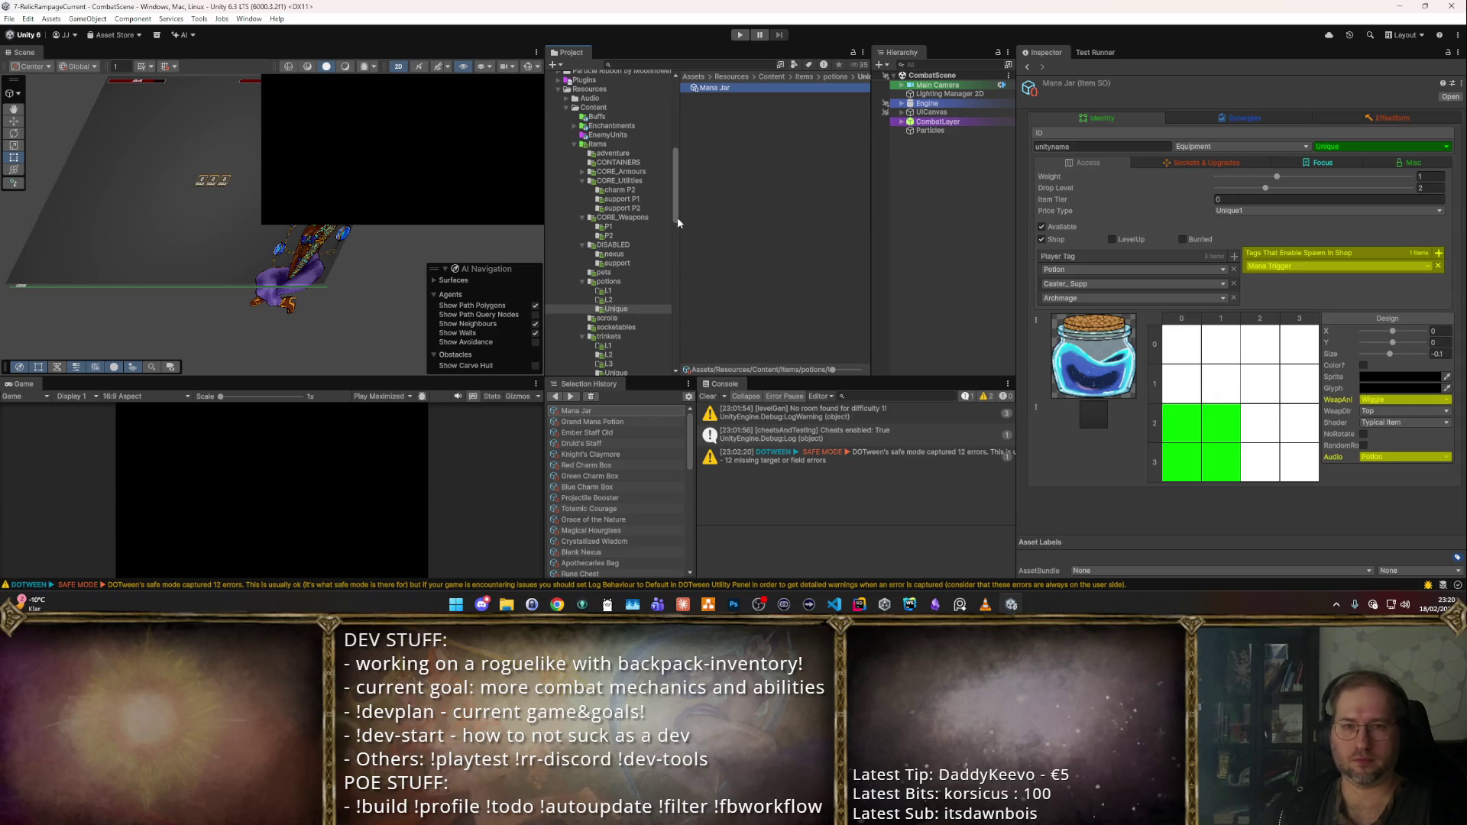
# - Rename the potions Unique folder to 'unique P1' and move it into CORE_Utilities
pyautogui.press('F2')
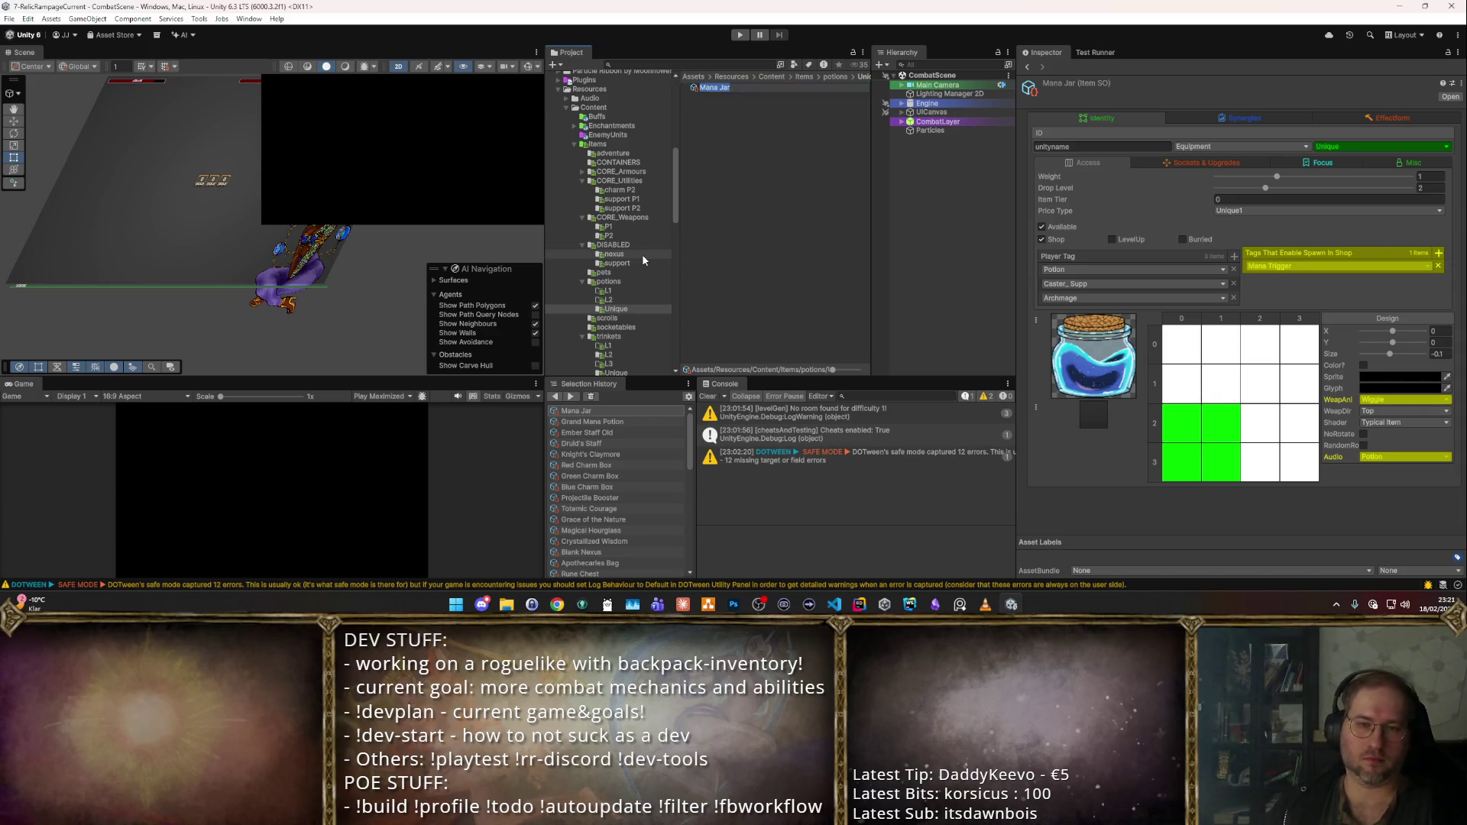
pyautogui.click(649, 309)
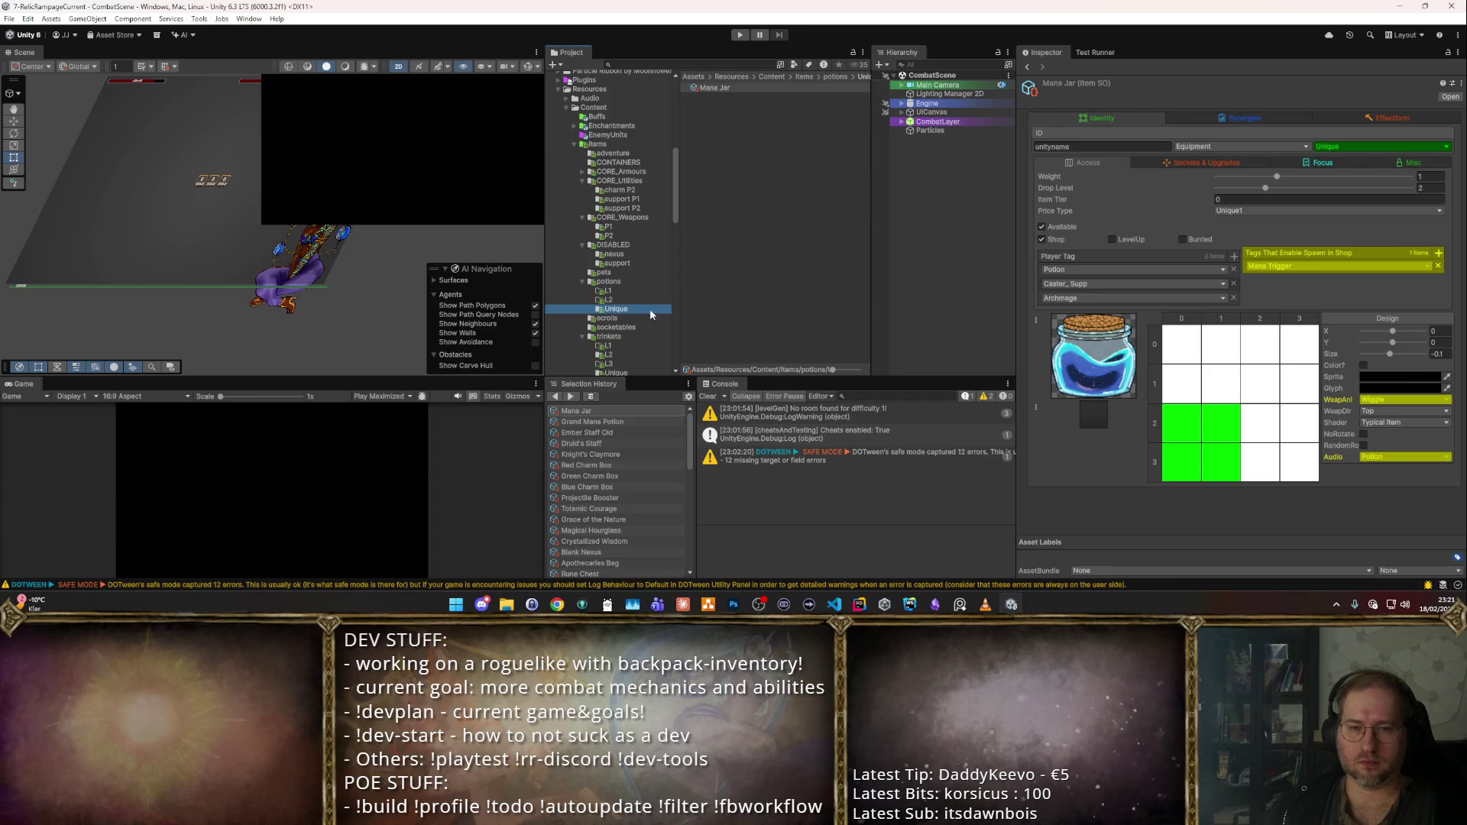
pyautogui.press('F2')
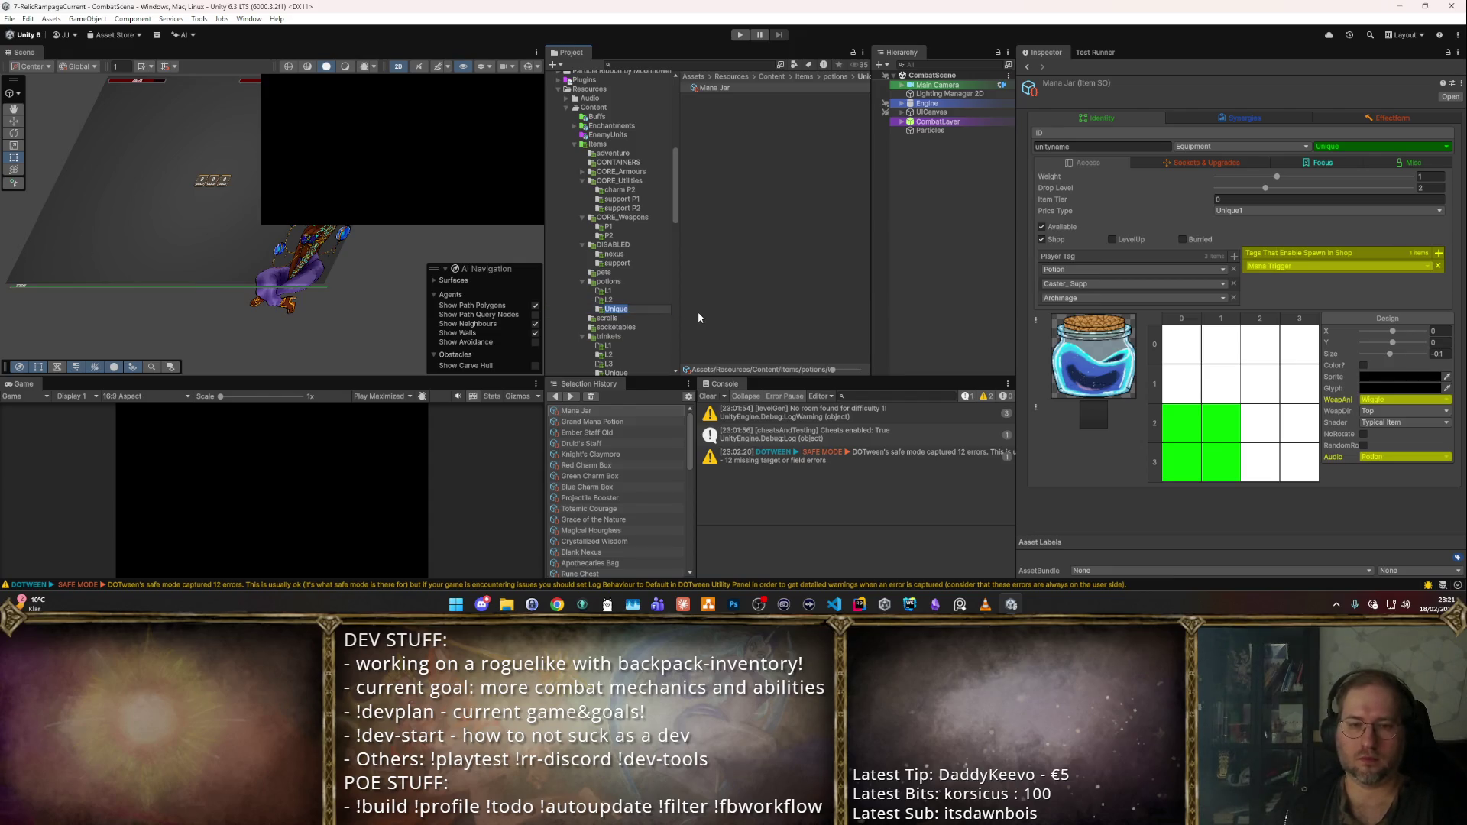
pyautogui.write('P1 uniqu')
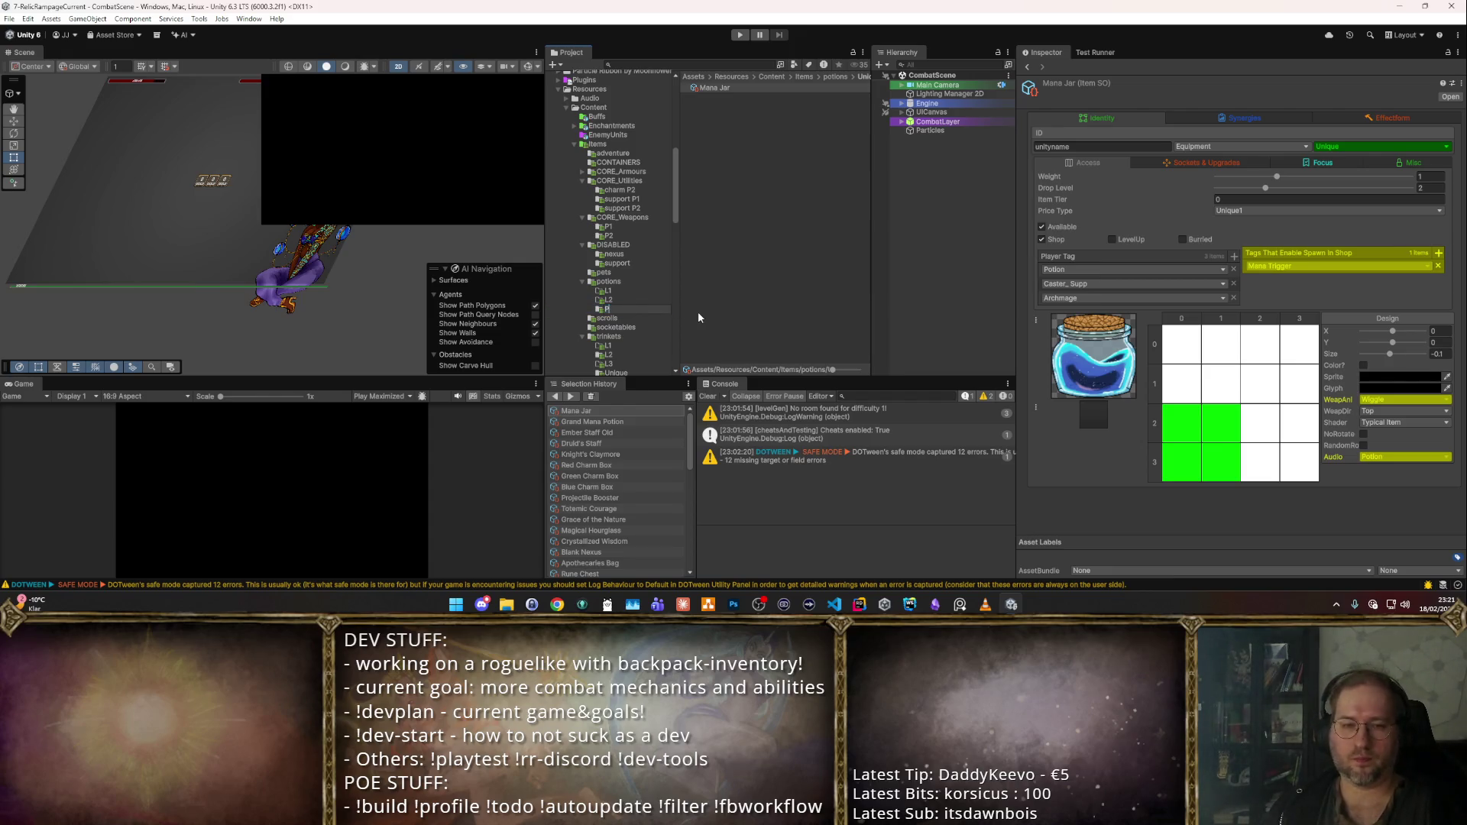
pyautogui.hotkey('ctrl', 'a')
pyautogui.write('unique P1')
pyautogui.press('Return')
pyautogui.moveTo(615, 309); pyautogui.dragTo(659, 185)
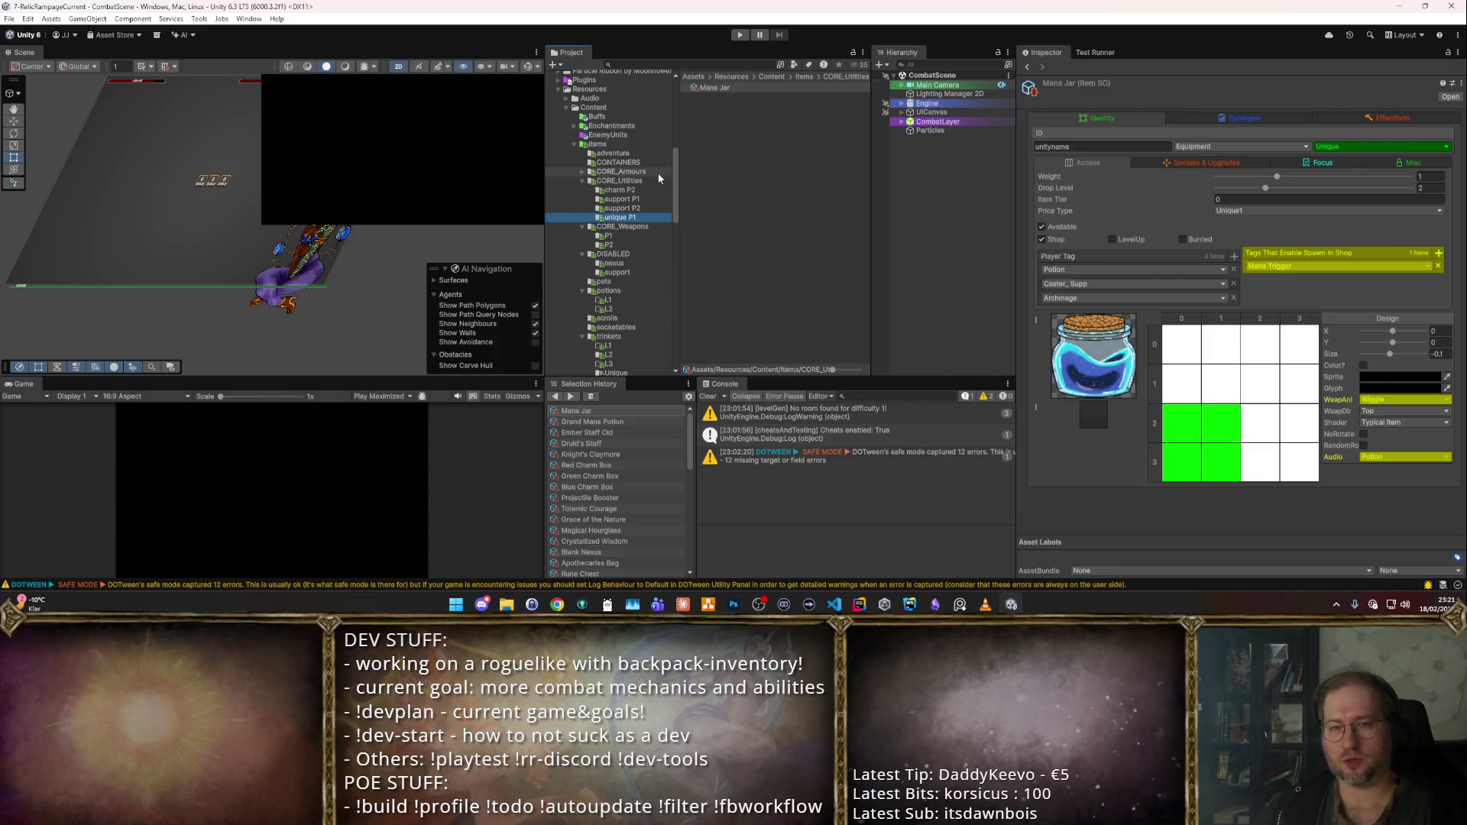
# - Duplicate the unique P1 folder and name the copy 'unique P2'
pyautogui.click(730, 88)
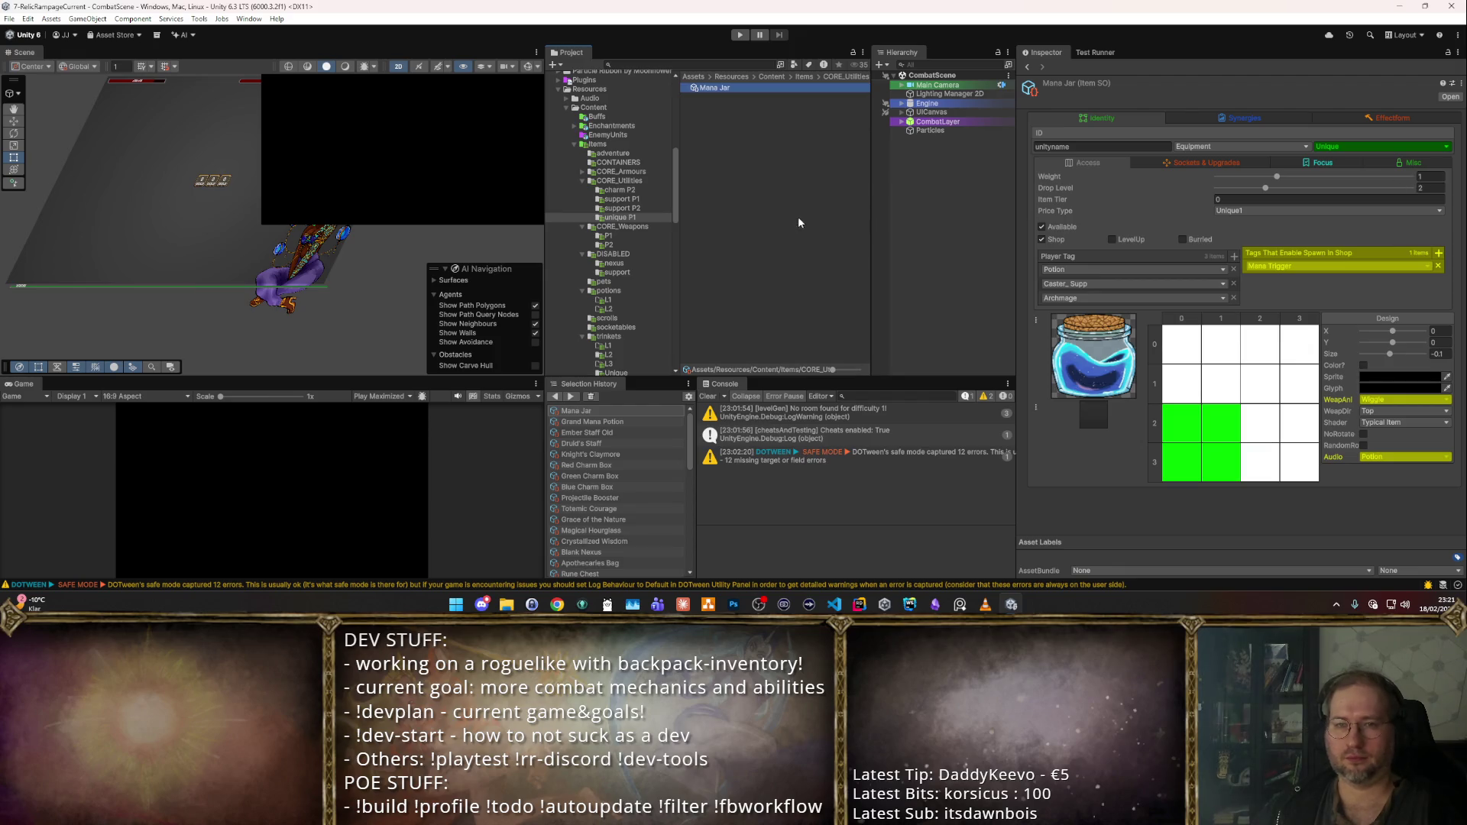
pyautogui.click(619, 217)
pyautogui.hotkey('ctrl', 'd')
pyautogui.press('F2')
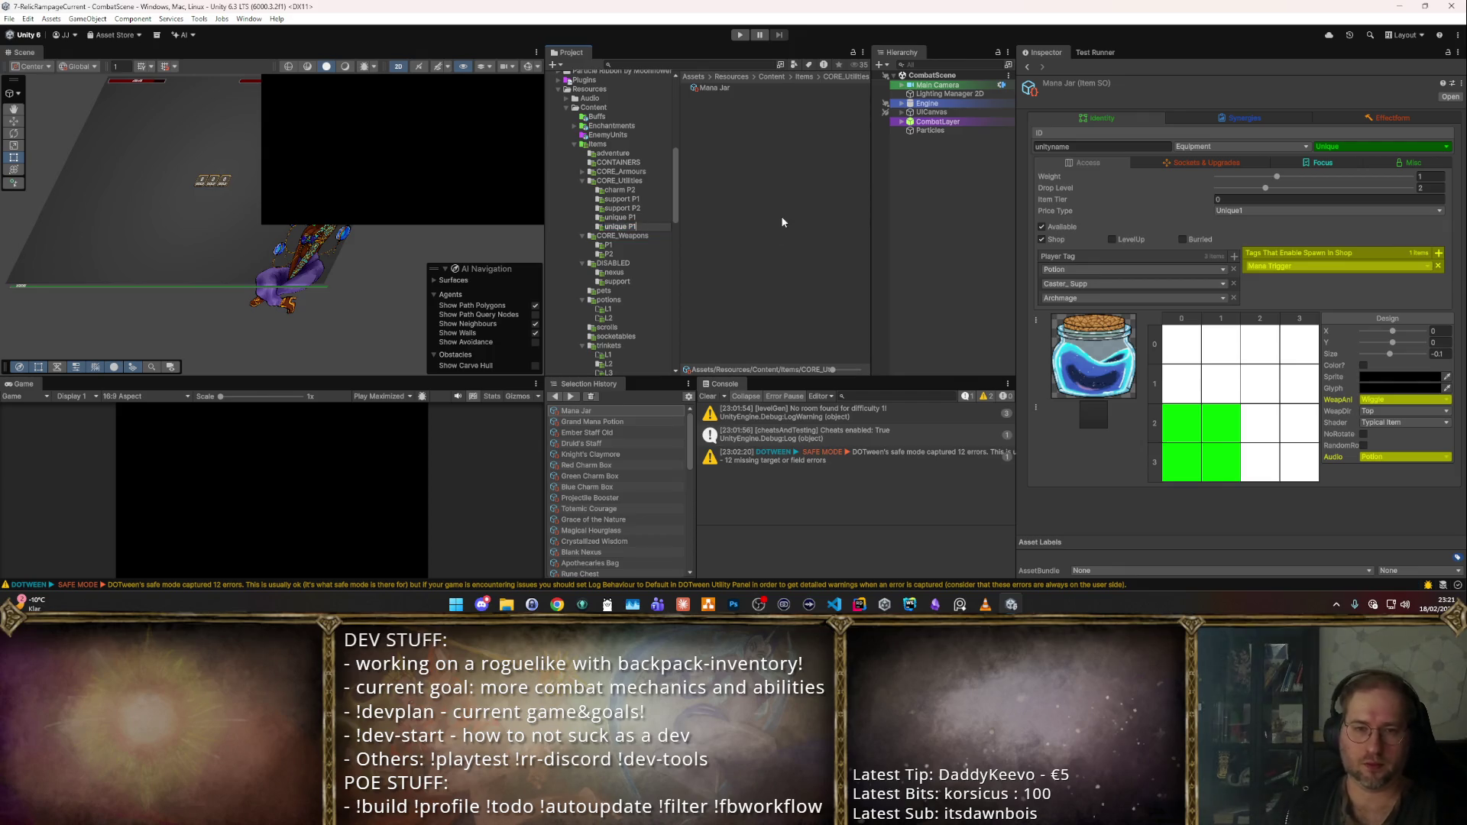
pyautogui.press('BackSpace')
pyautogui.write('2')
pyautogui.press('Return')
# - Delete the Mana Jar asset from the unique P1 folder
pyautogui.click(619, 217)
pyautogui.click(733, 88)
pyautogui.press('Delete')
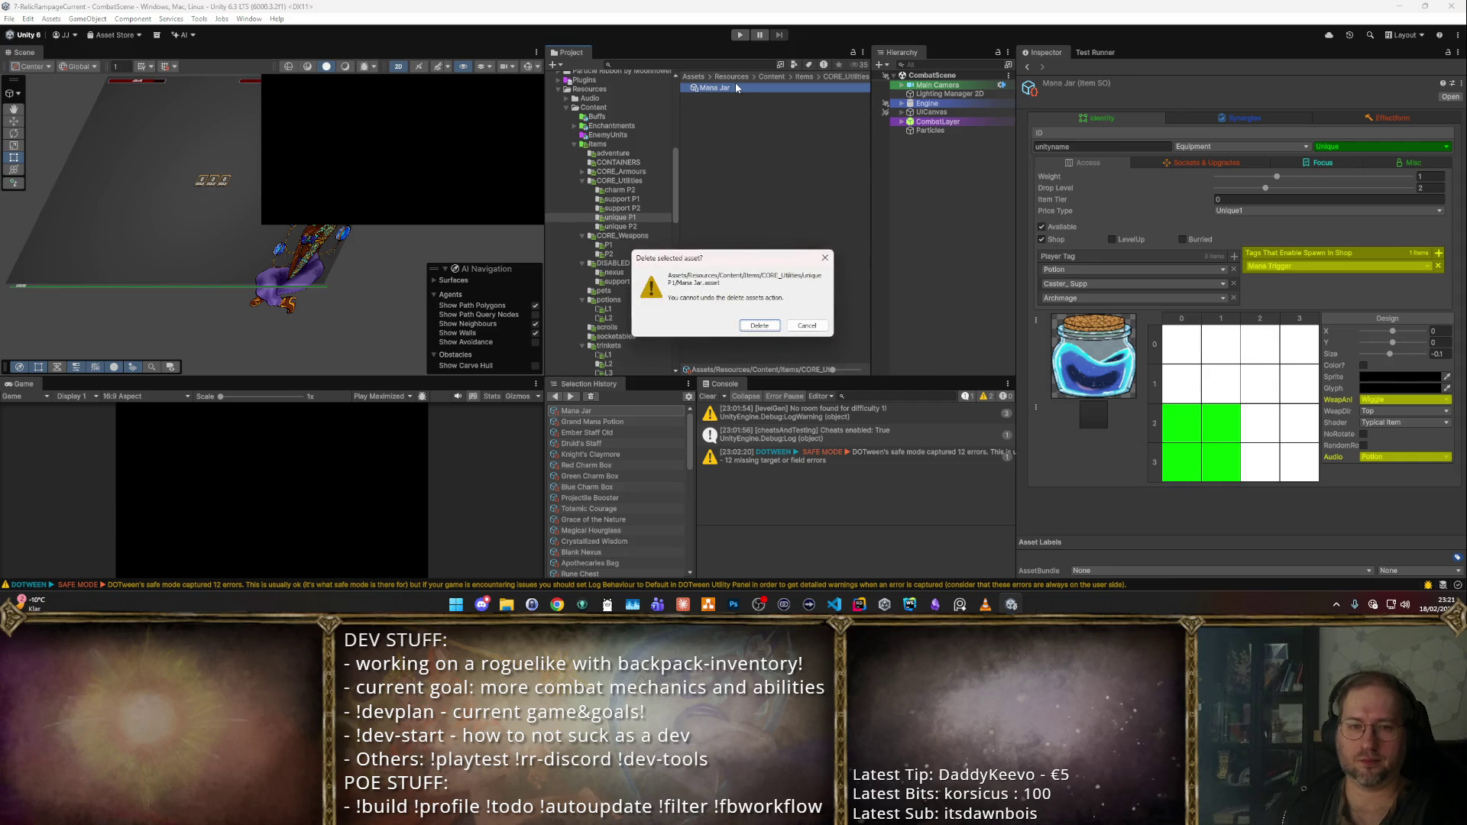
pyautogui.press('Return')
pyautogui.click(640, 182)
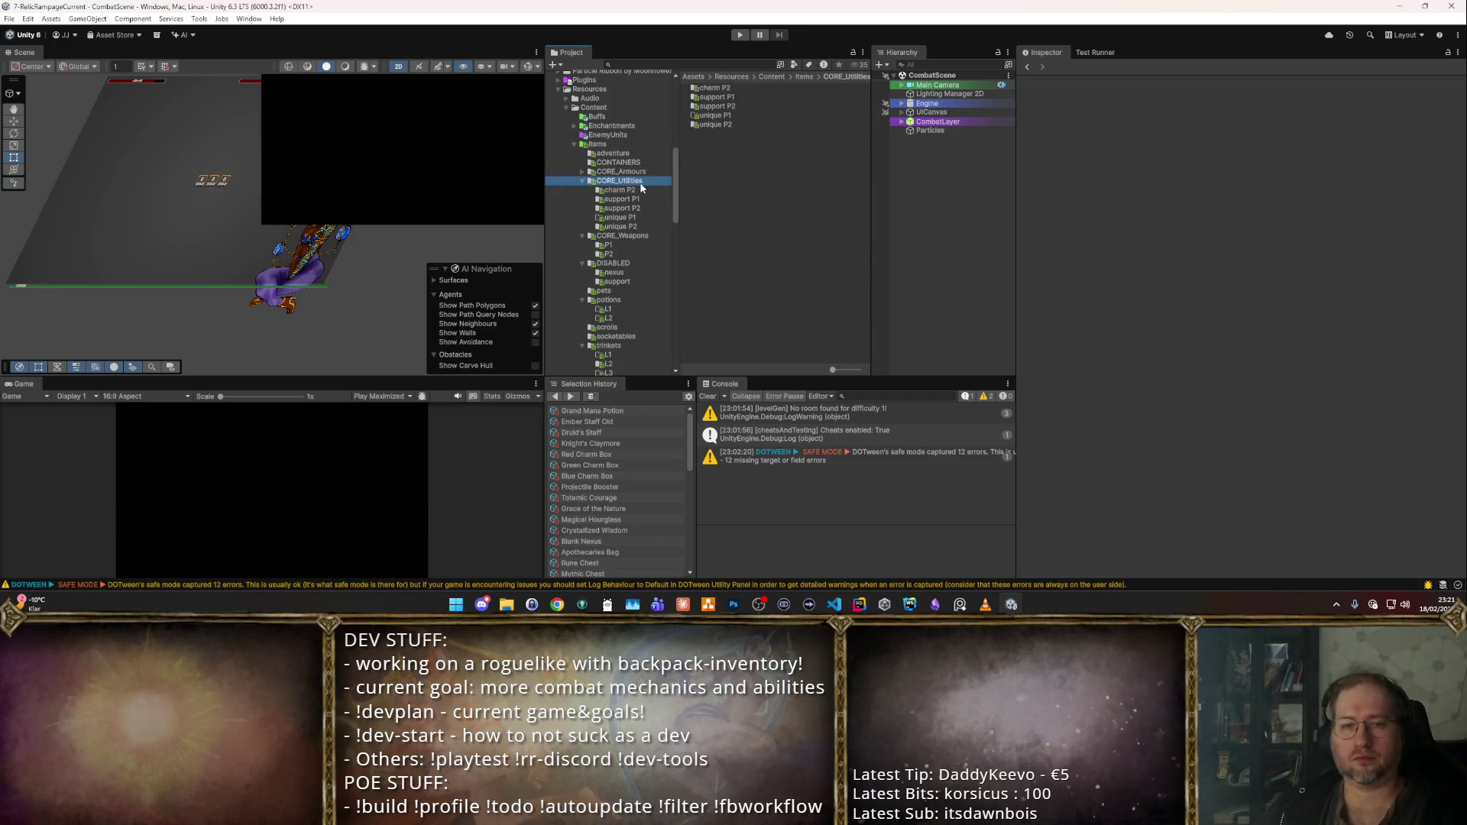
pyautogui.press('Left')
pyautogui.press('Up')
pyautogui.press('Down')
pyautogui.press('Down')
pyautogui.press('Down')
pyautogui.press('Down')
pyautogui.press('Down')
pyautogui.press('Down')
pyautogui.press('Down')
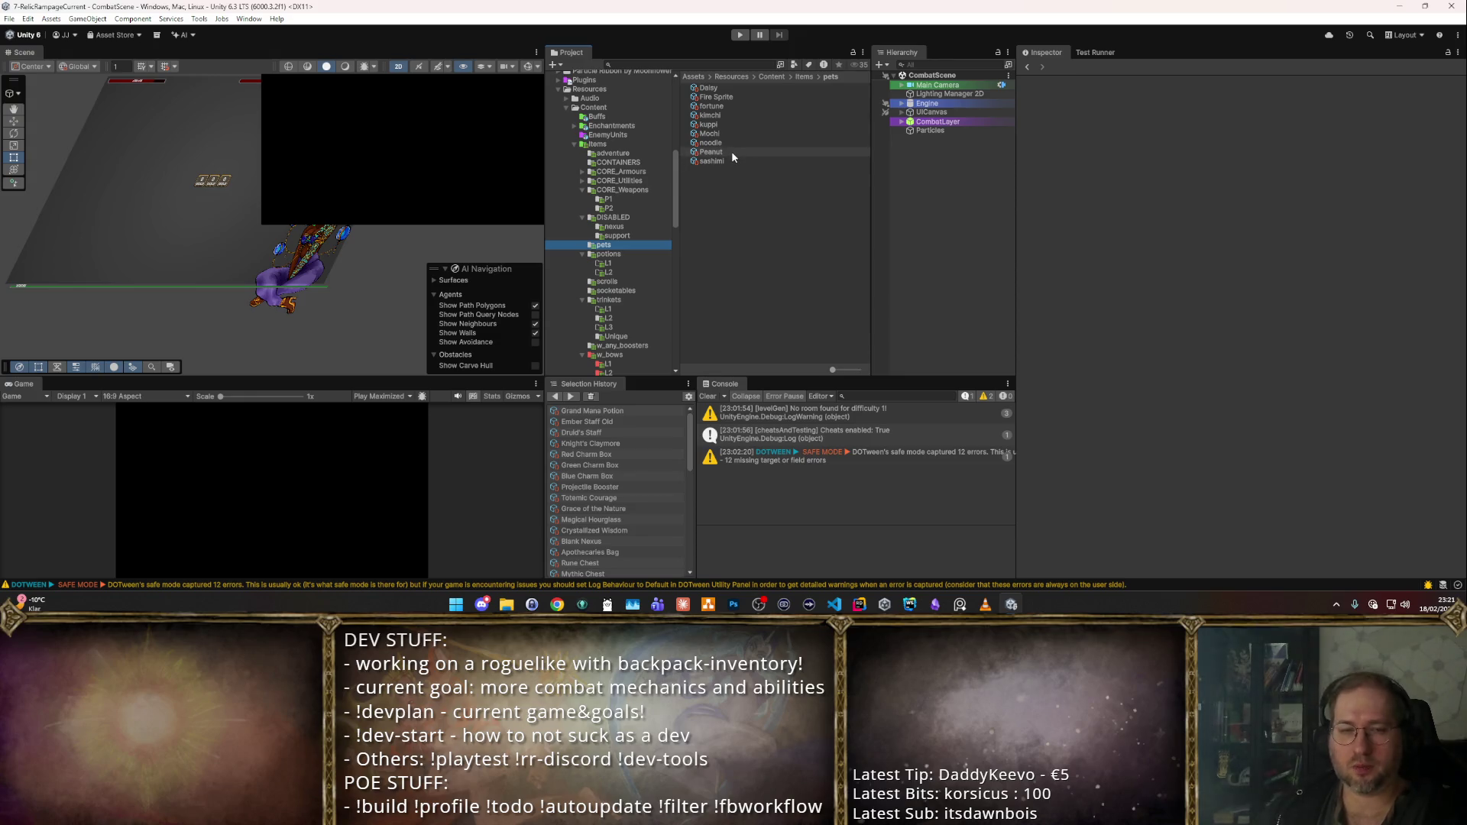
# - Delete the potions folder after checking its subfolders
pyautogui.press('Down')
pyautogui.press('Down')
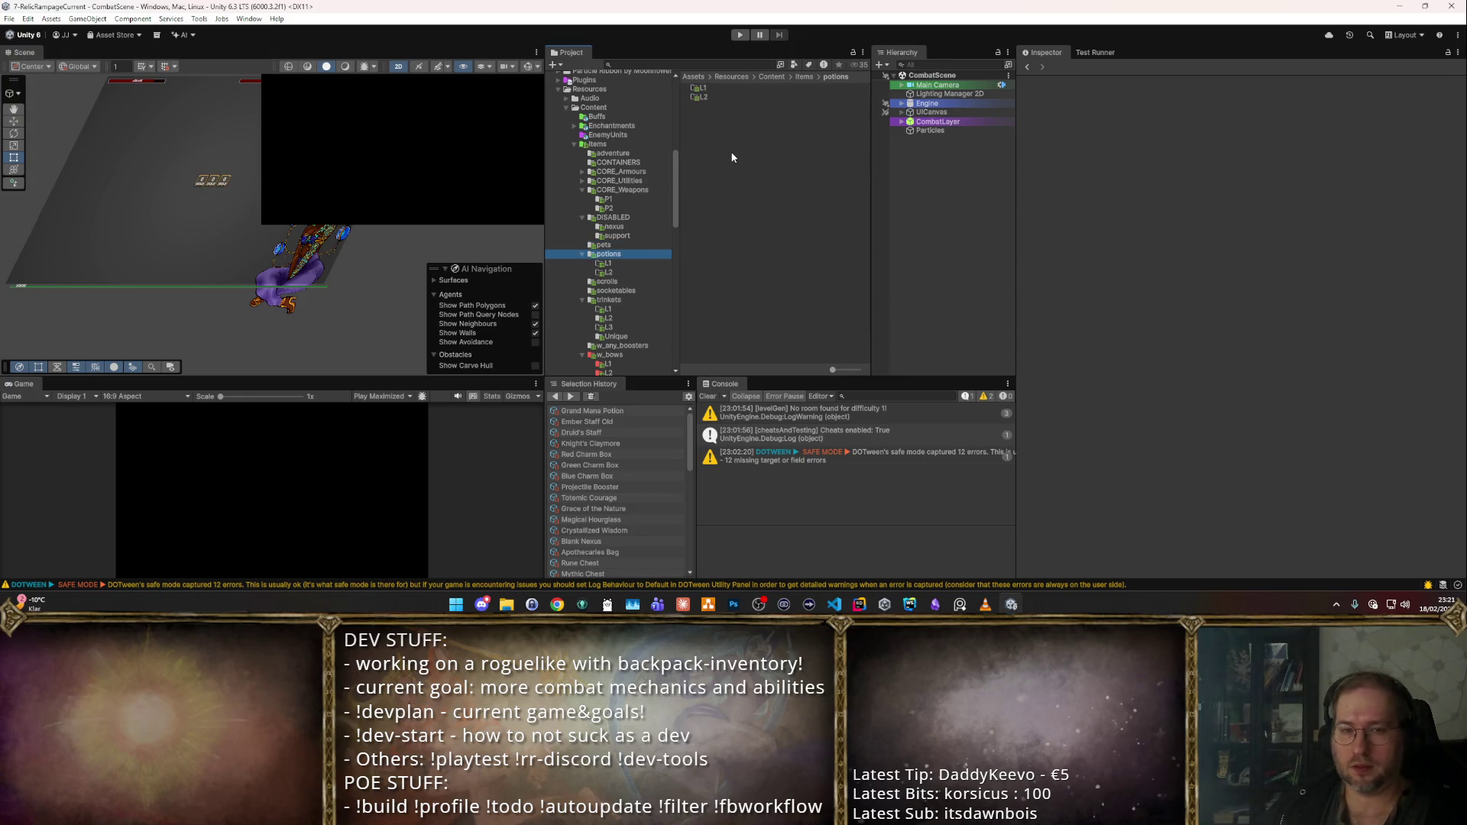
pyautogui.press('Down')
pyautogui.press('Delete')
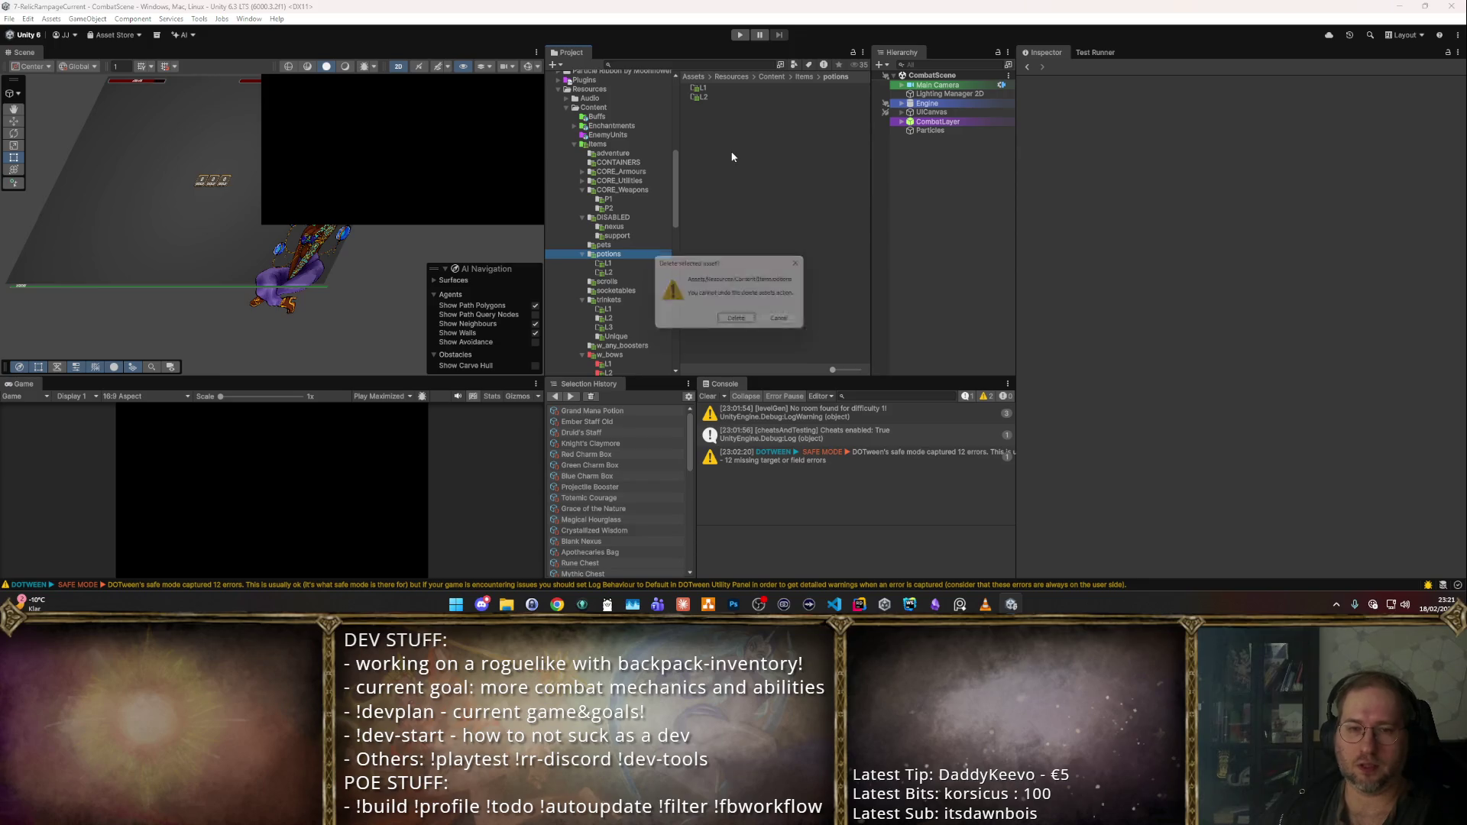
pyautogui.press('Return')
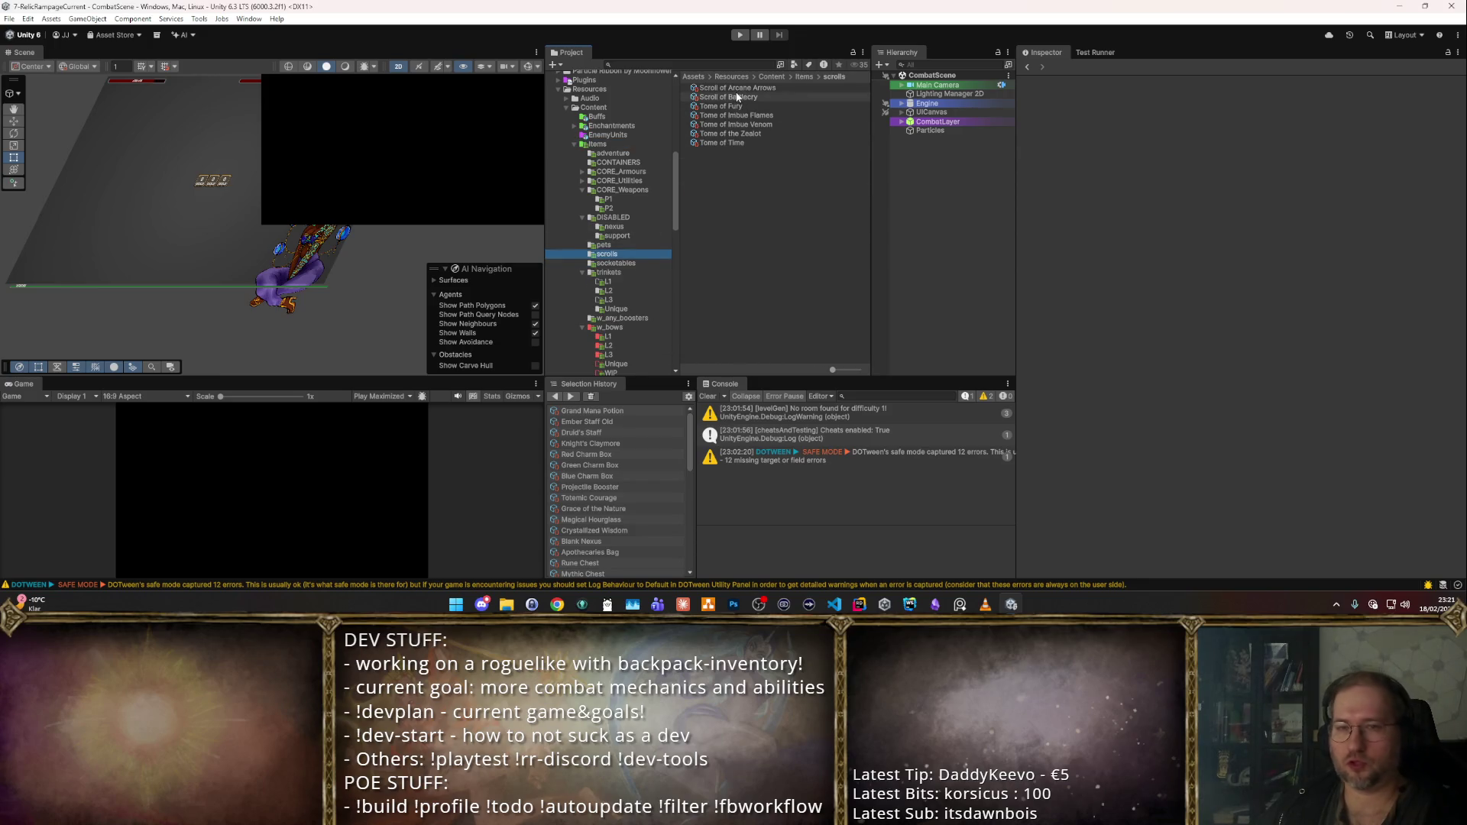
# - Select all seven scroll and tome items and untick Available
pyautogui.click(735, 87)
pyautogui.press('Down')
pyautogui.press('Down')
pyautogui.press('Down')
pyautogui.press('Down')
pyautogui.press('Down')
pyautogui.press('Down')
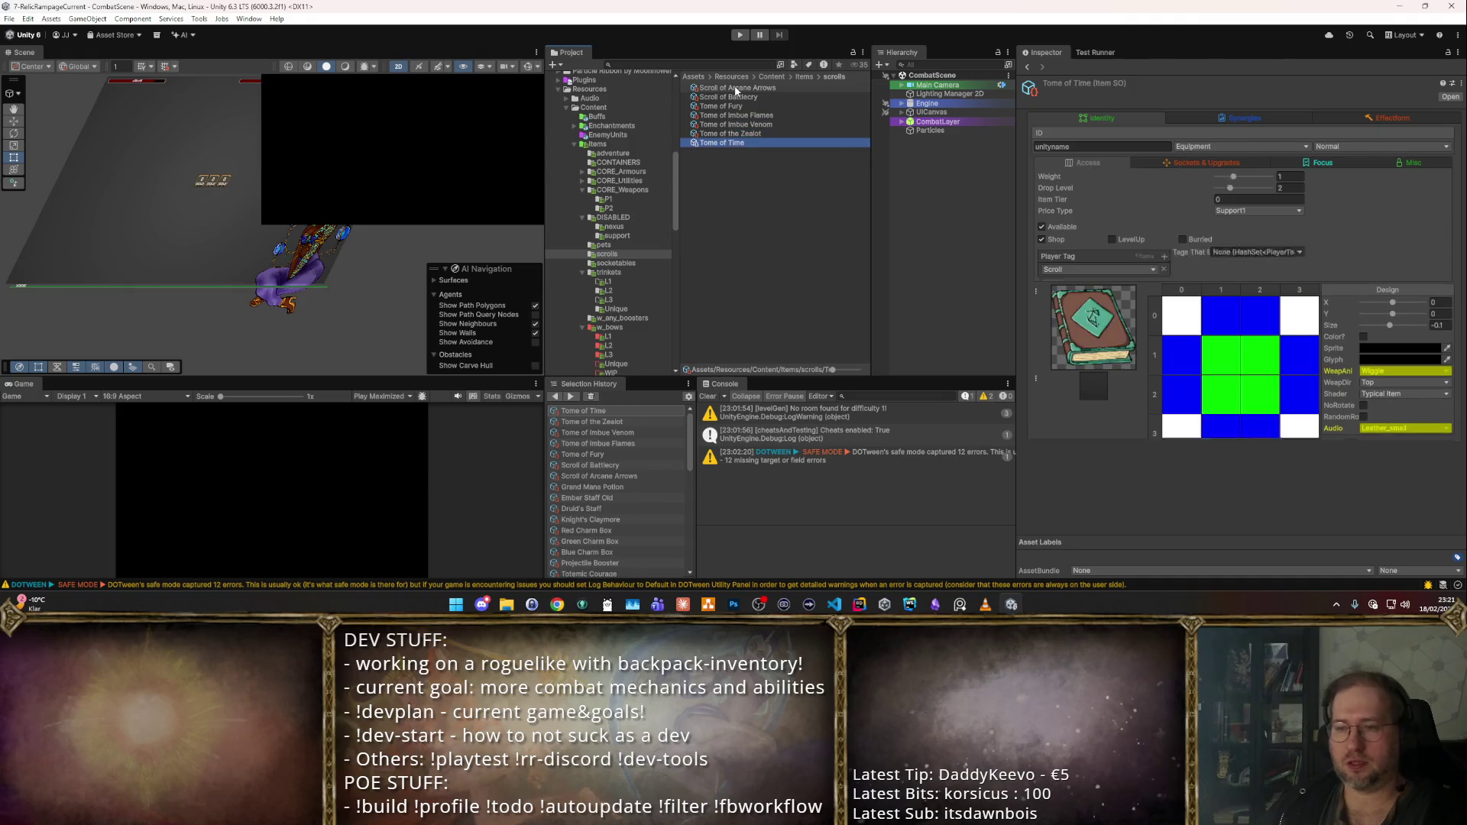
pyautogui.press('Up')
pyautogui.press('Up')
pyautogui.press('Up')
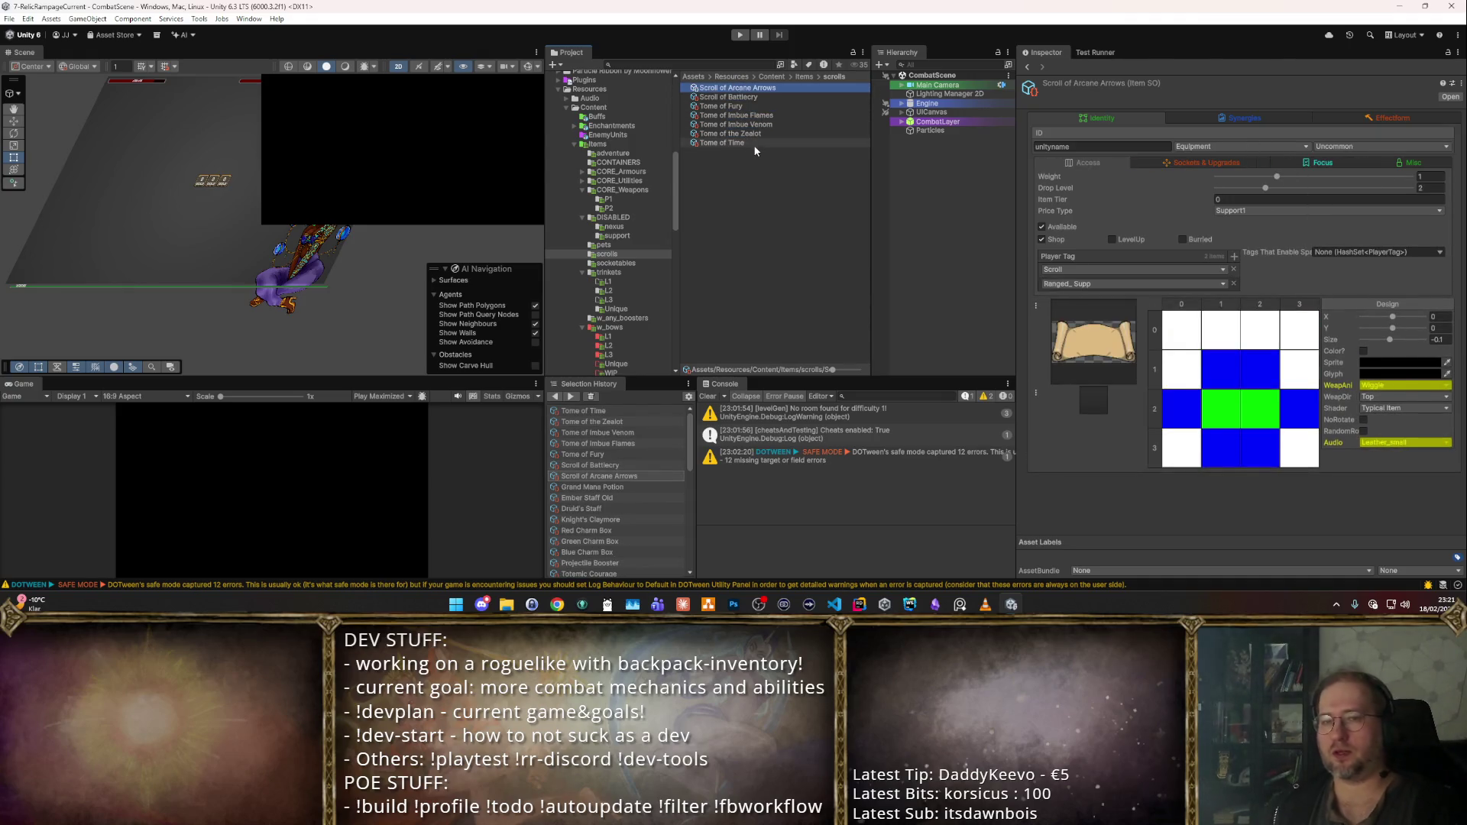
pyautogui.keyDown('shift'); pyautogui.click(754, 144); pyautogui.keyUp('shift')
pyautogui.click(1042, 227)
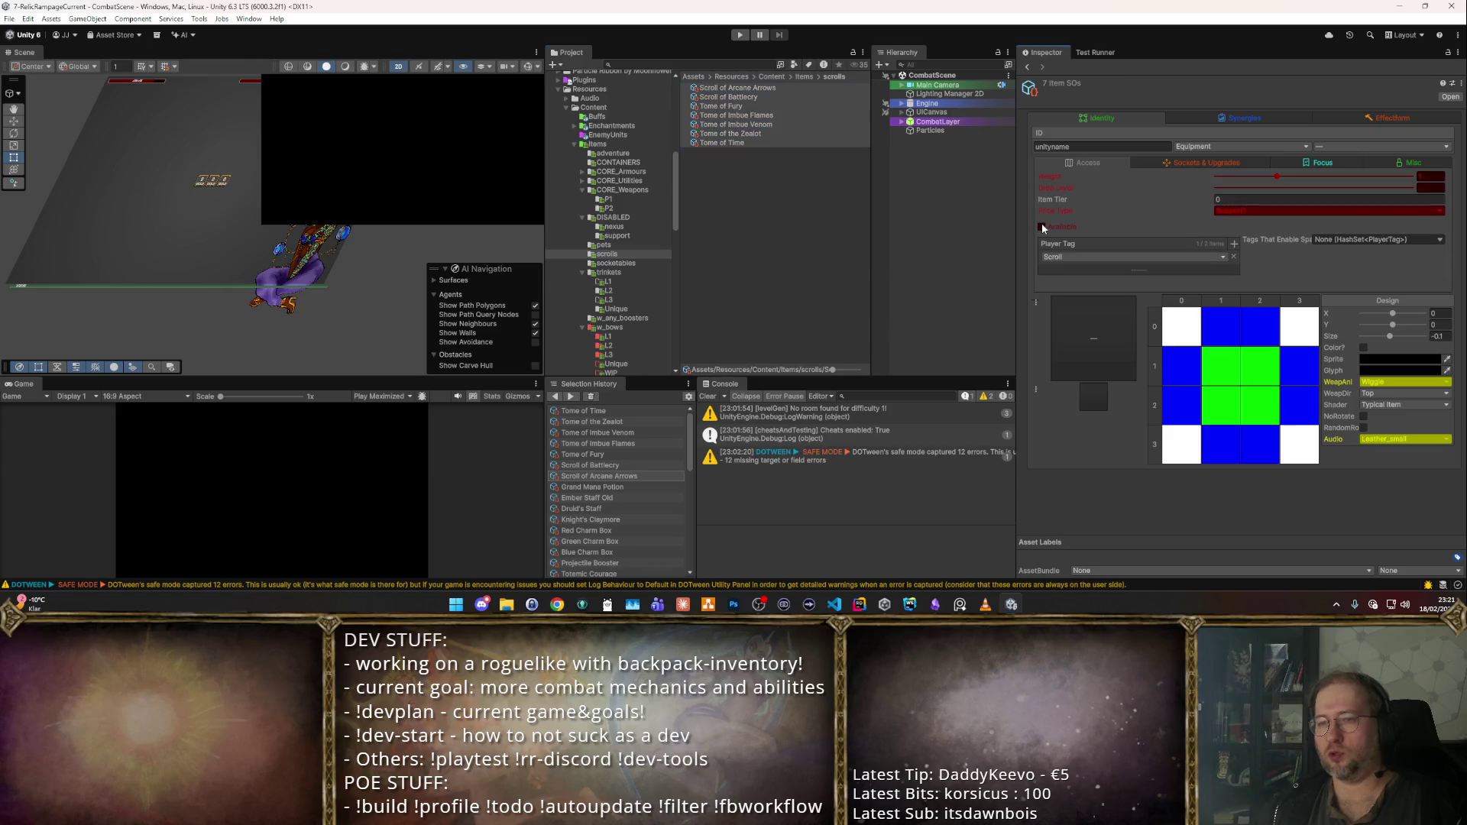
# - Move the scrolls folder into DISABLED
pyautogui.click(636, 255)
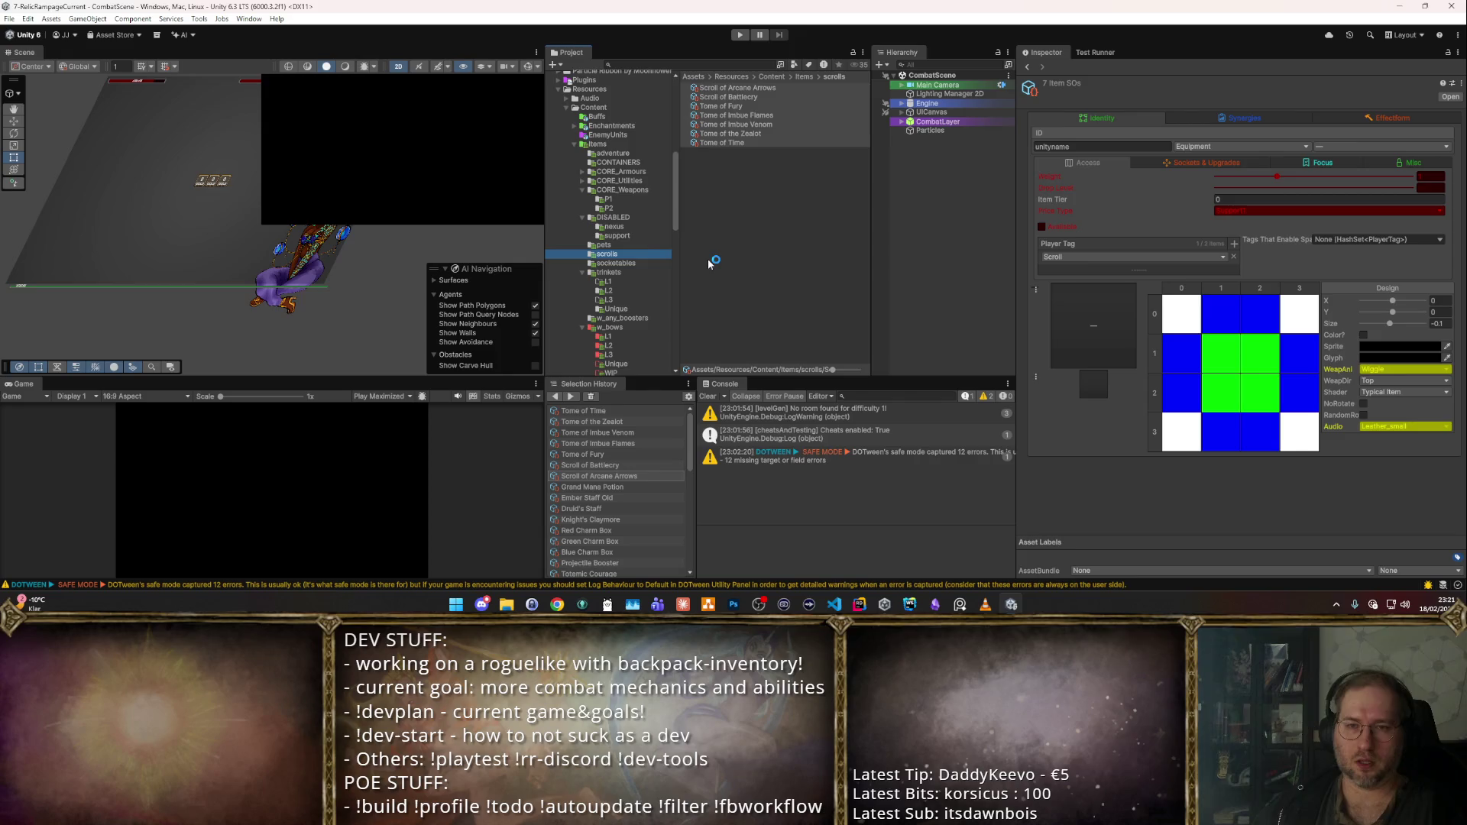
pyautogui.moveTo(611, 255); pyautogui.dragTo(626, 220)
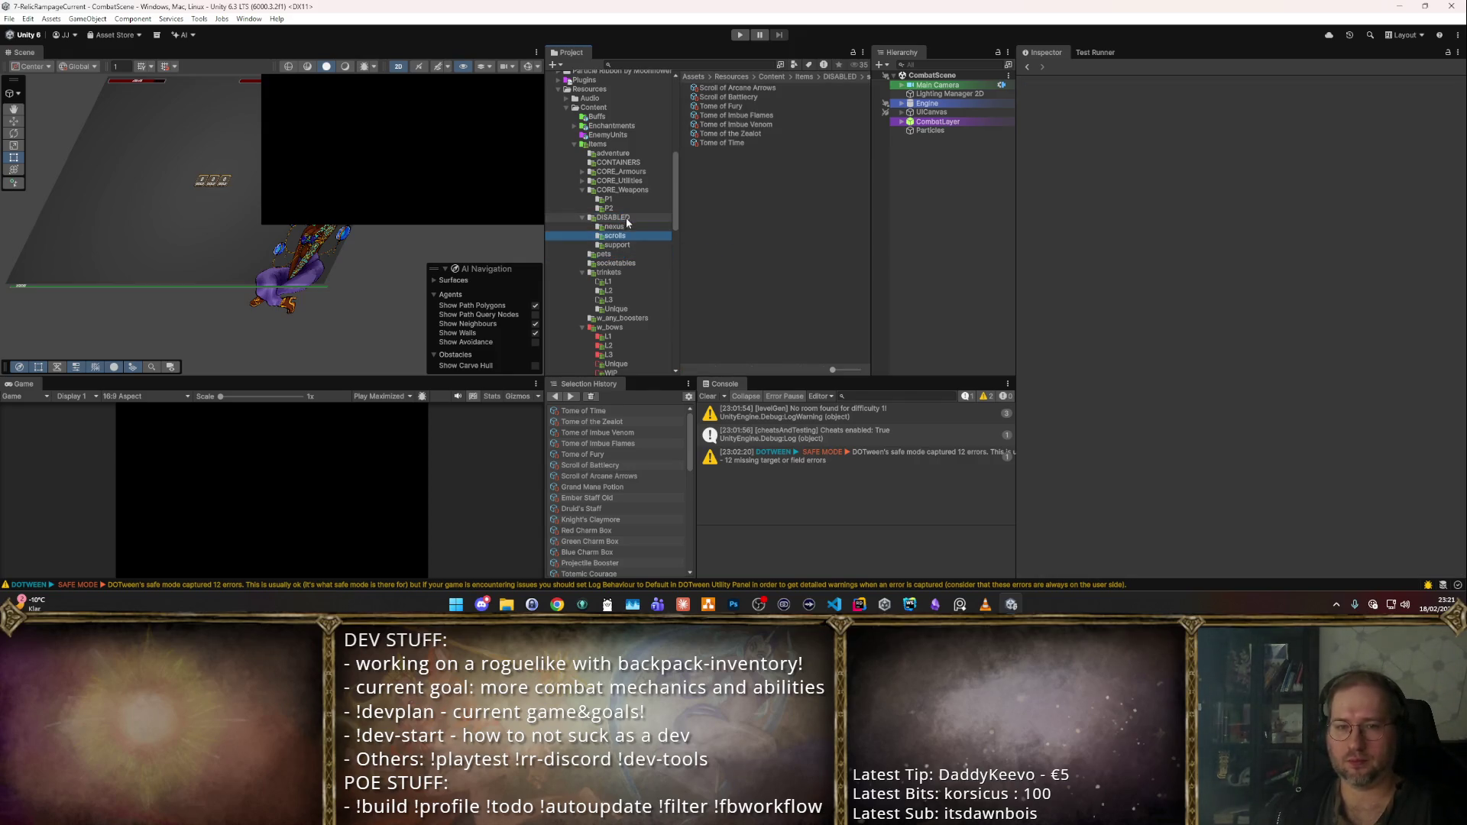
pyautogui.click(623, 264)
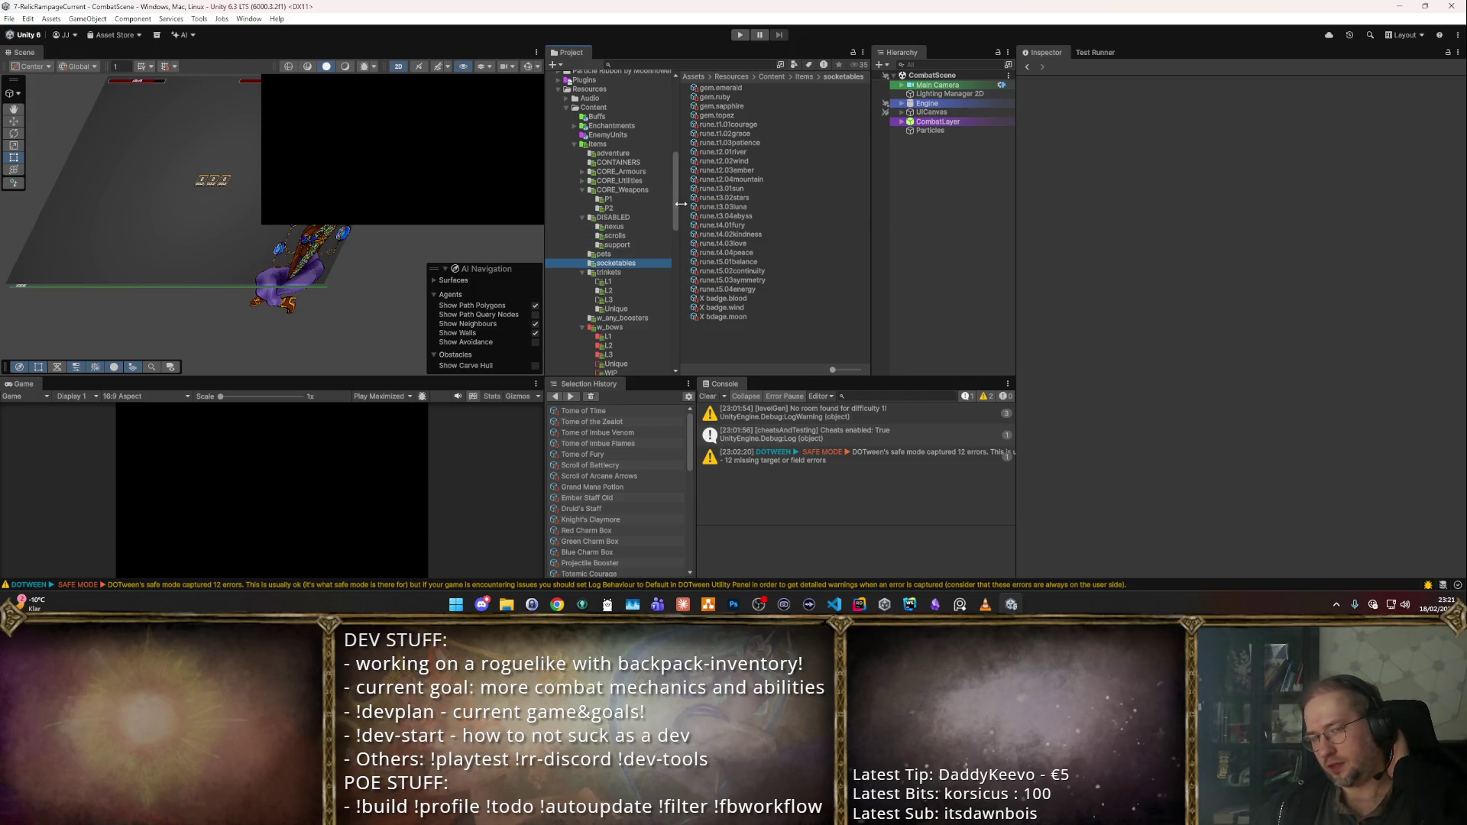
# - Review the four gem items, including topaz and emerald, and select them together
pyautogui.click(710, 114)
pyautogui.click(716, 88)
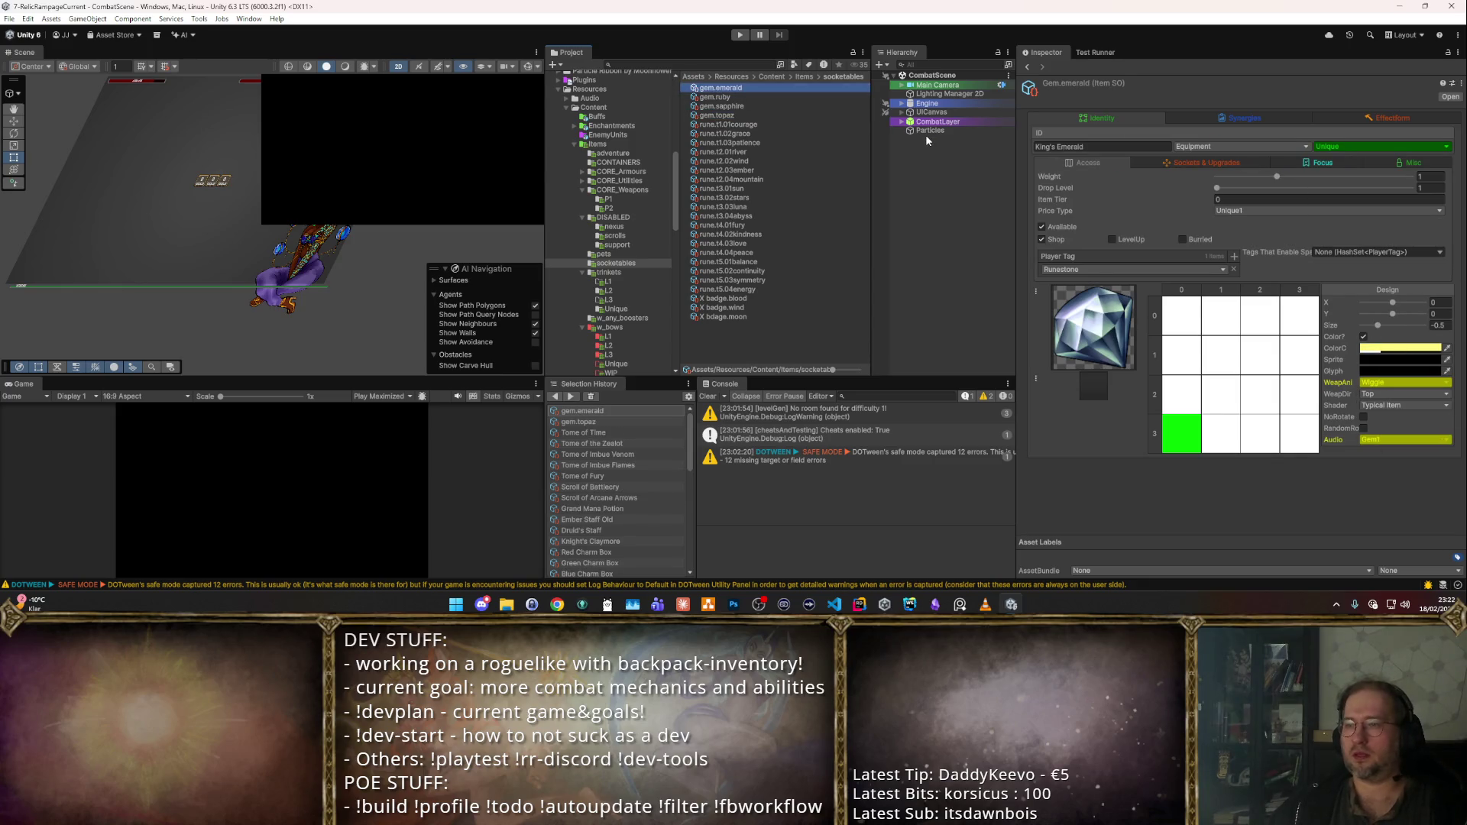
pyautogui.press('Down')
pyautogui.press('Down')
pyautogui.press('Down')
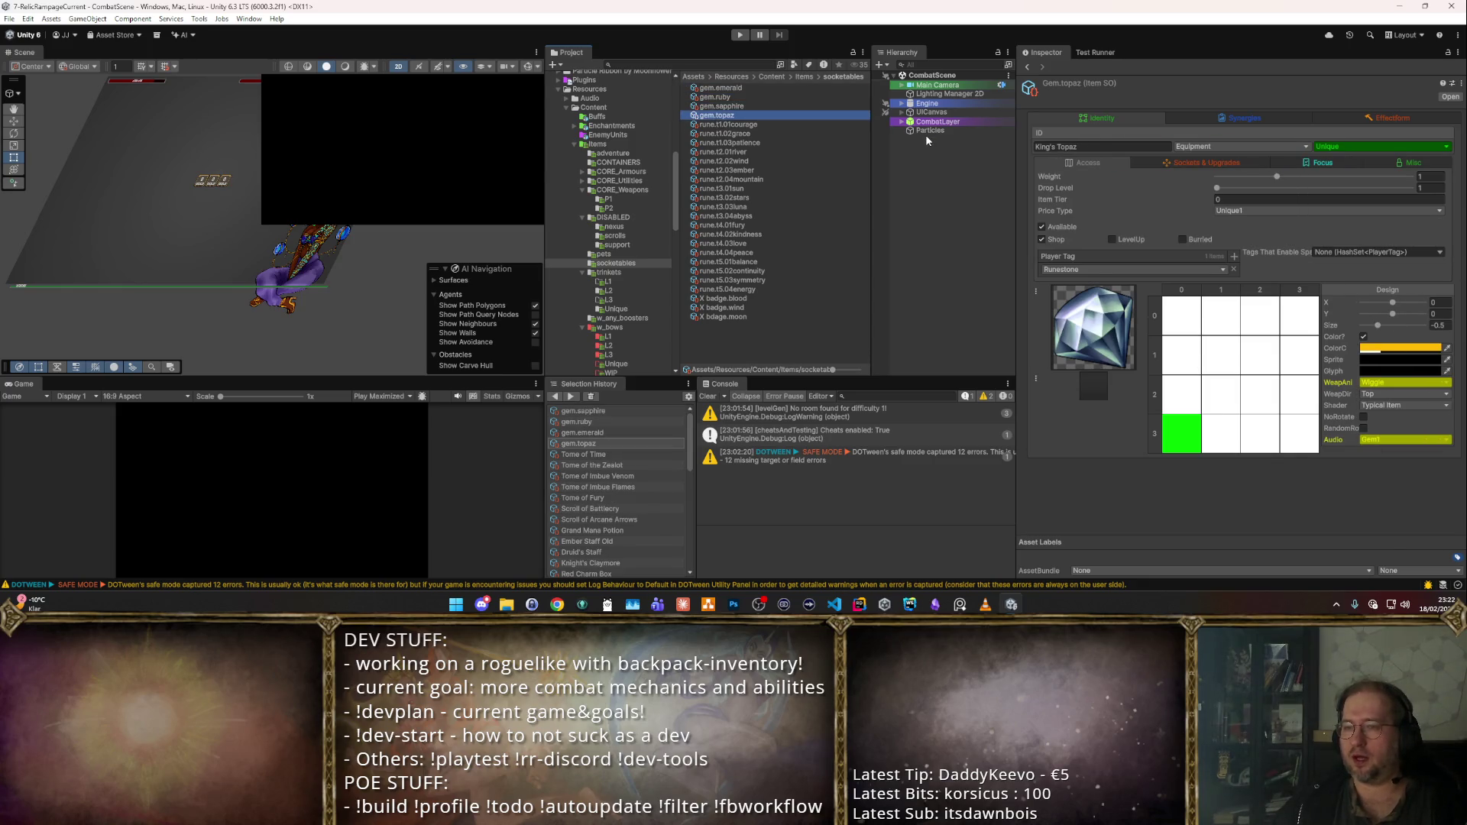
pyautogui.press('Up')
pyautogui.press('Up')
pyautogui.press('Up')
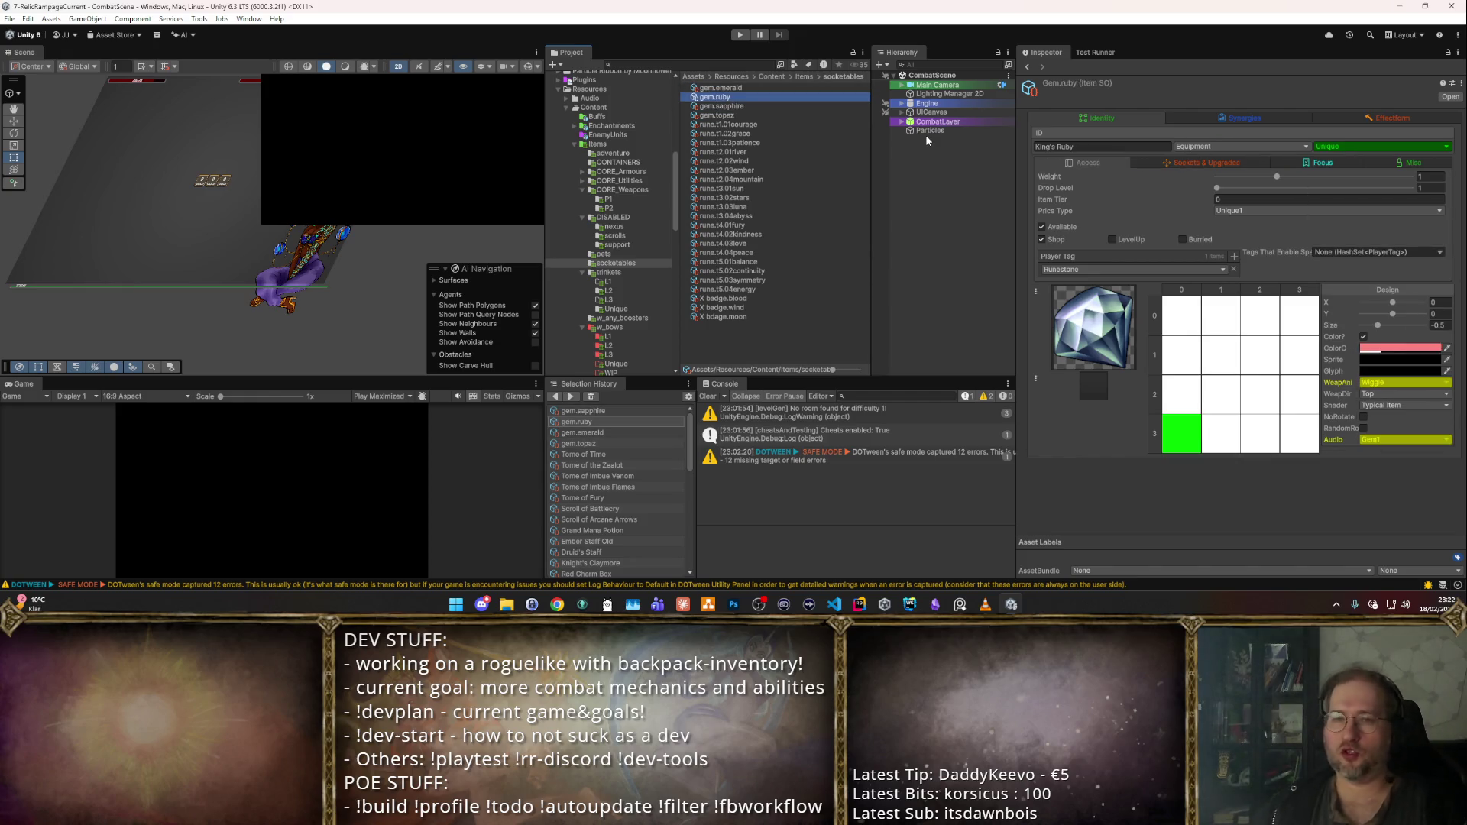
pyautogui.press('Down')
pyautogui.press('Down')
pyautogui.press('Down')
pyautogui.hotkey('shift', 'Up')
pyautogui.hotkey('shift', 'Up')
pyautogui.hotkey('shift', 'Up')
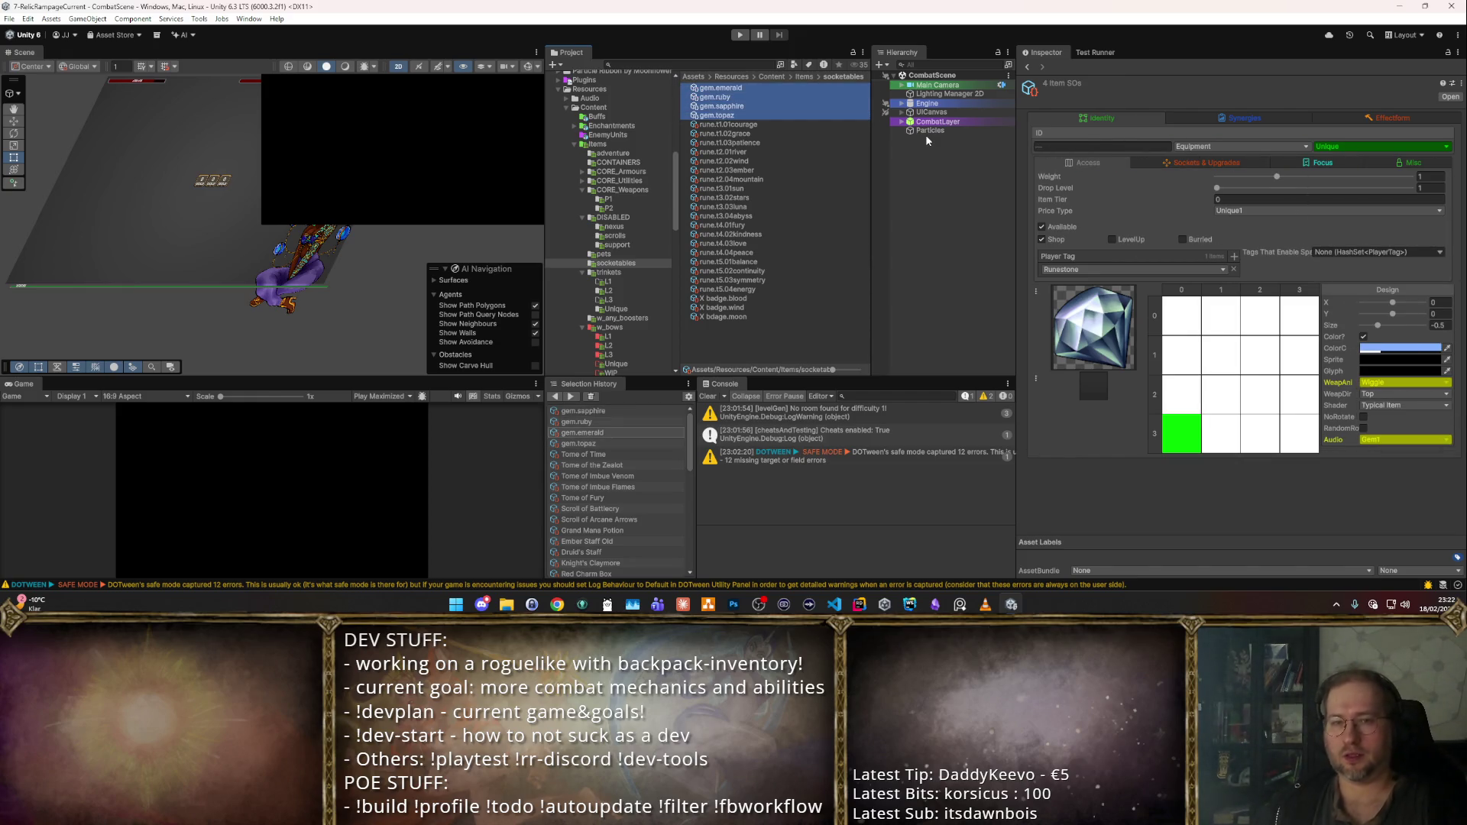
# - Check DISABLED's scrolls and support folders, then create a new folder 'unqiue' inside DISABLED
pyautogui.click(635, 217)
pyautogui.click(627, 236)
pyautogui.click(626, 242)
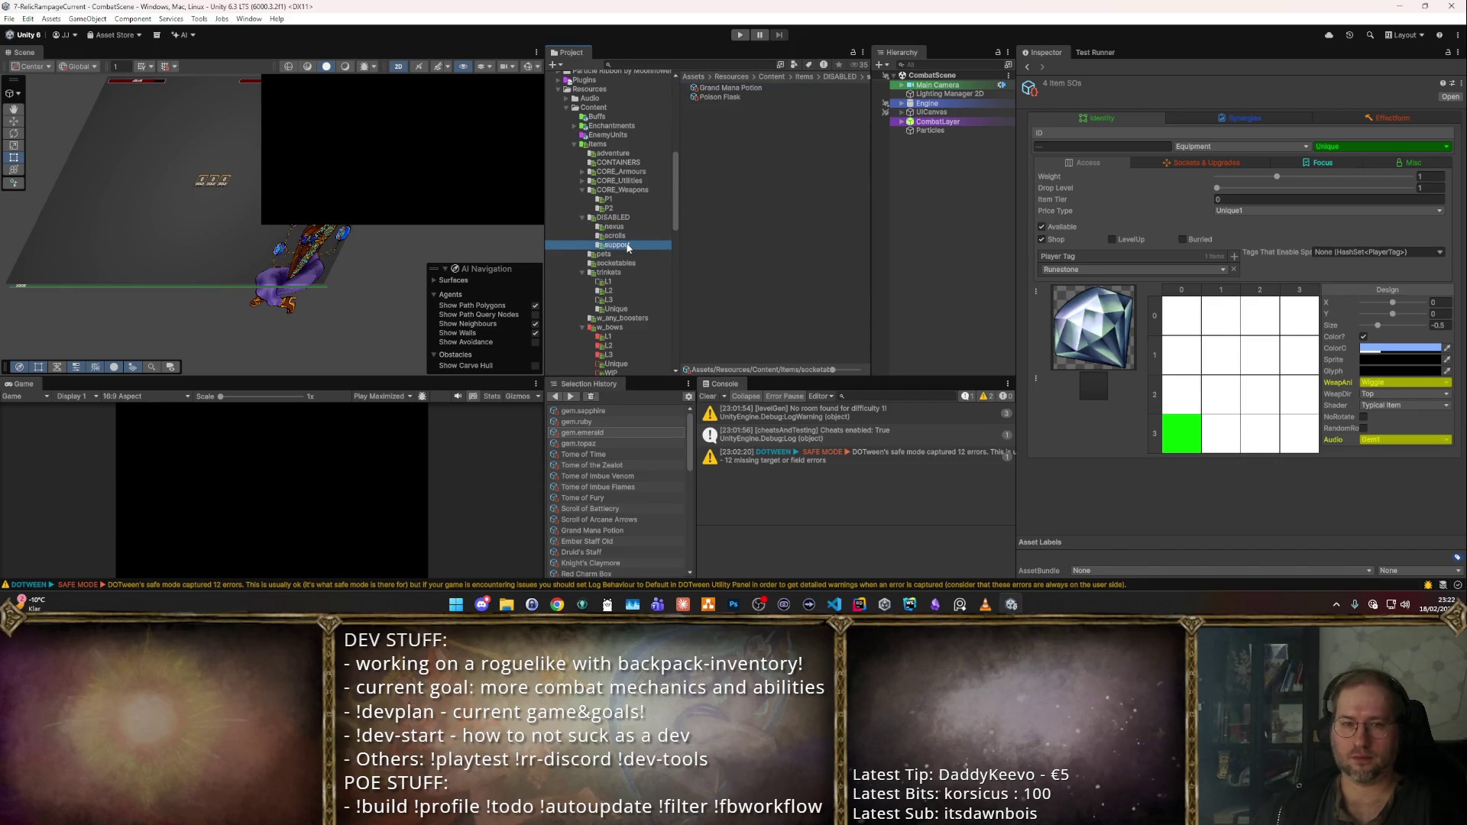
pyautogui.click(623, 218)
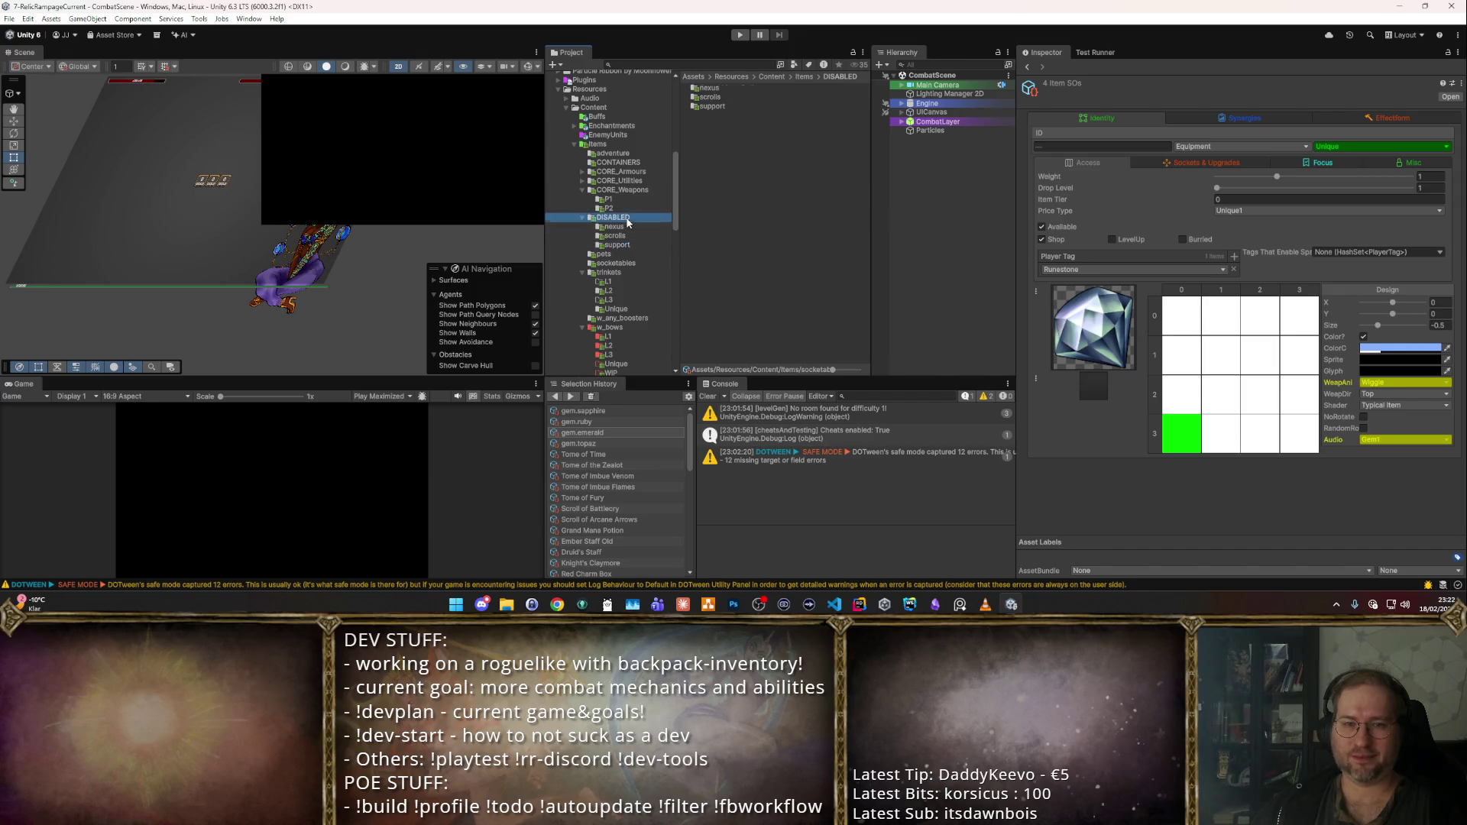
pyautogui.rightClick(623, 218)
pyautogui.moveTo(760, 226)
pyautogui.click(840, 113)
pyautogui.write('unqiue')
pyautogui.press('Return')
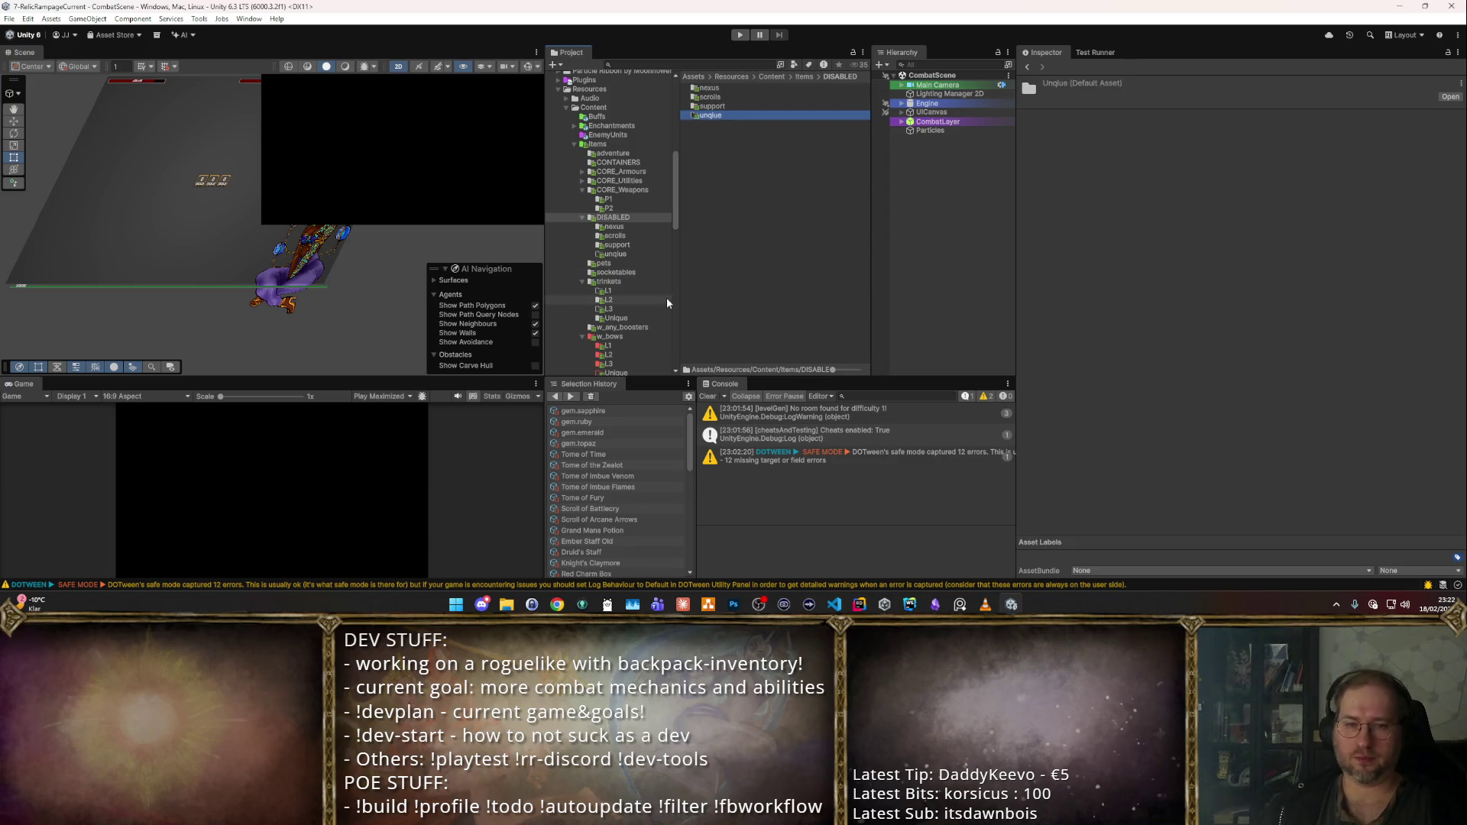
# - Mark the four gems as not Available and move them into the new folder
pyautogui.click(631, 272)
pyautogui.click(720, 87)
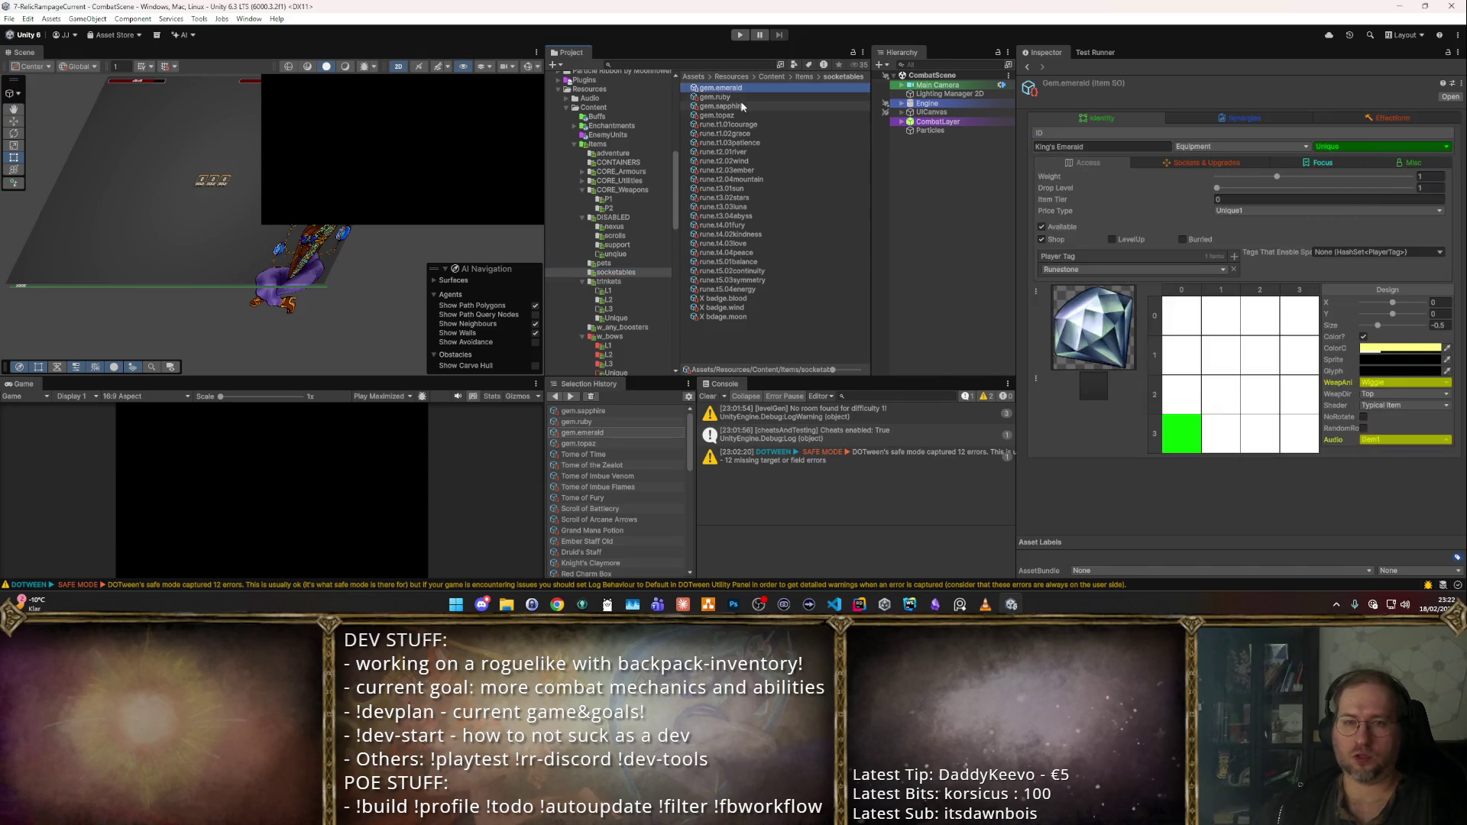
pyautogui.keyDown('shift'); pyautogui.click(717, 115); pyautogui.keyUp('shift')
pyautogui.click(1052, 228)
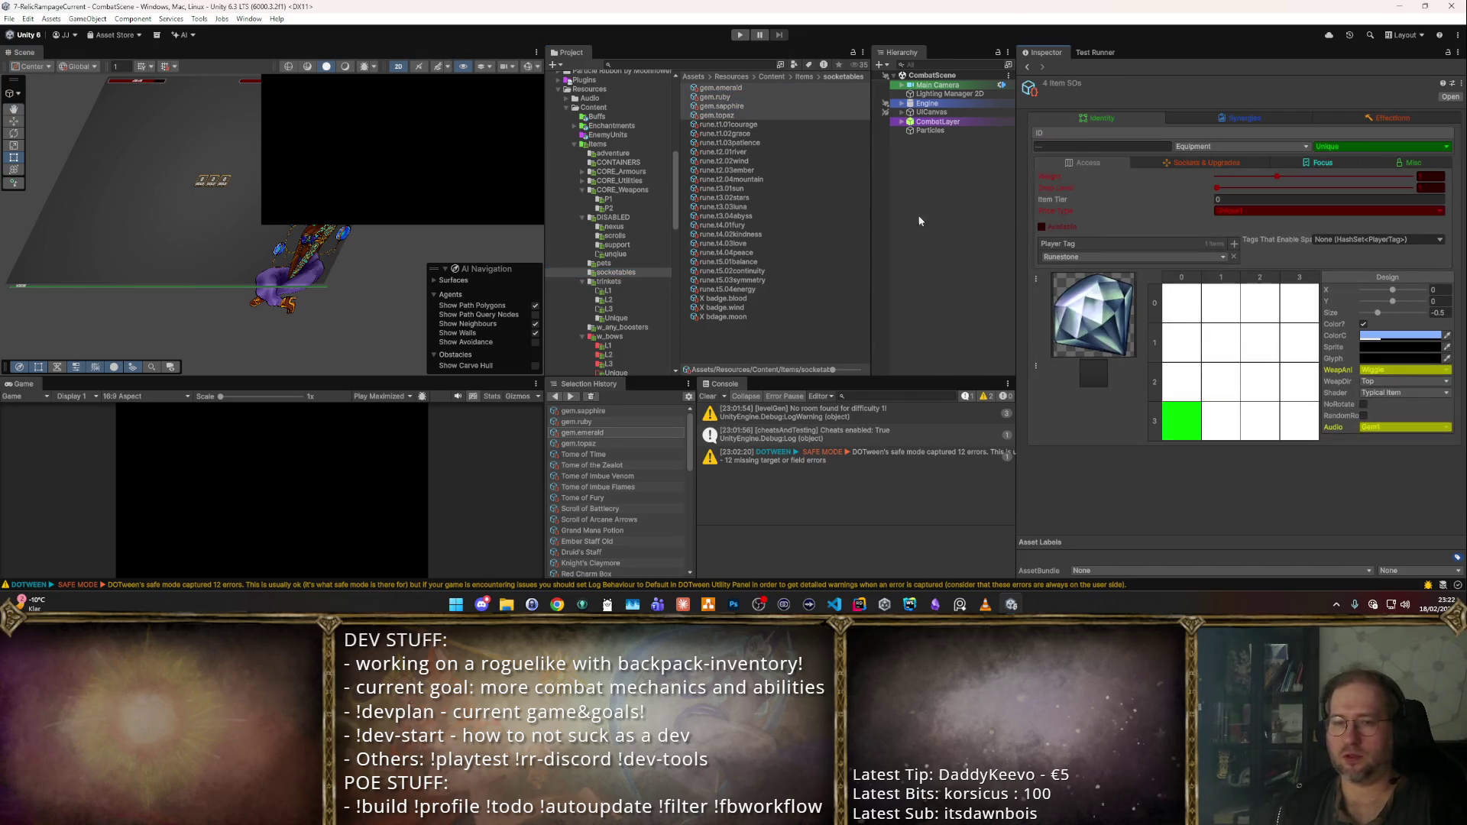
pyautogui.click(716, 107)
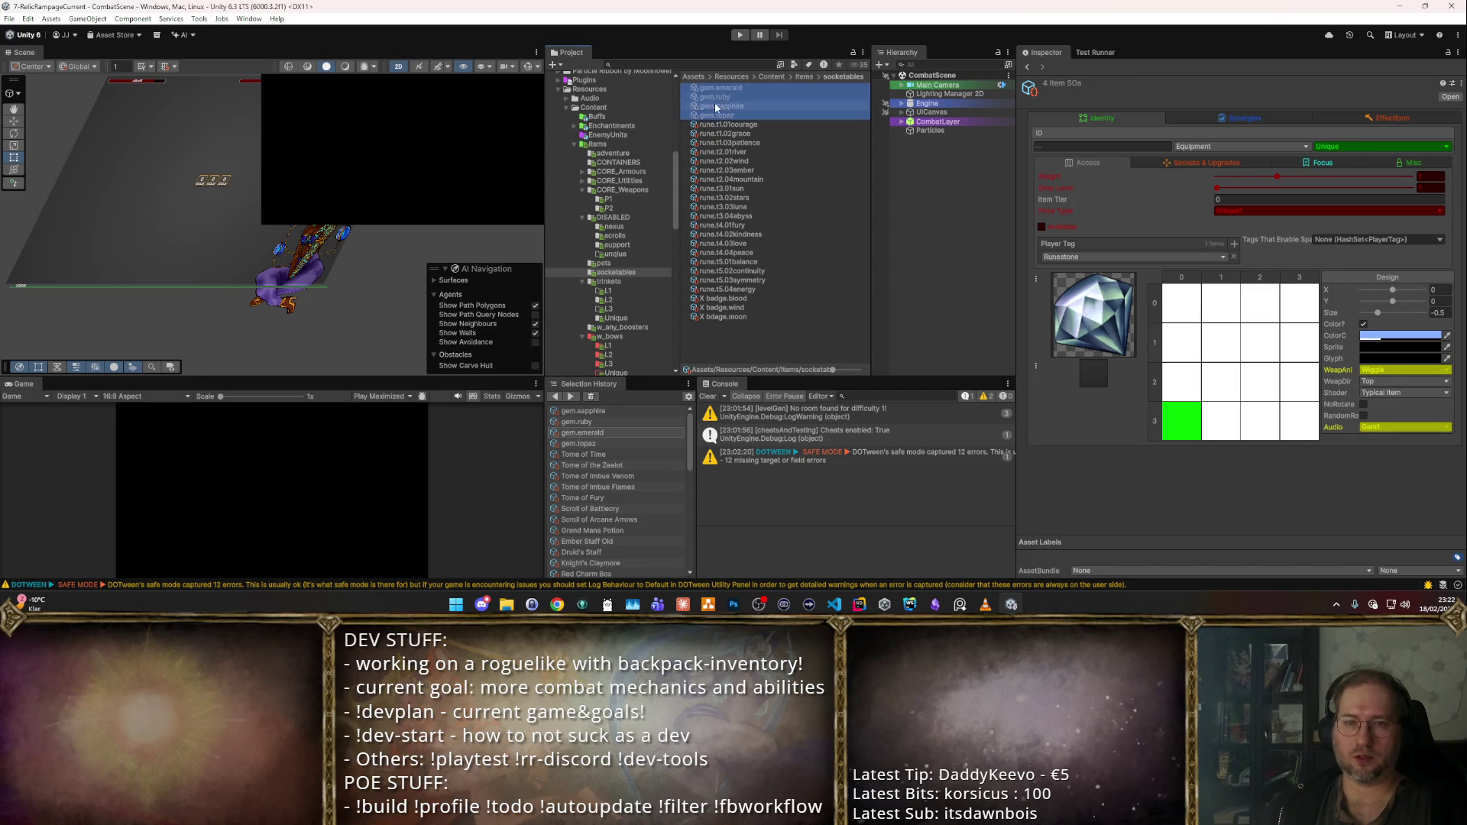
pyautogui.click(629, 245)
pyautogui.click(631, 254)
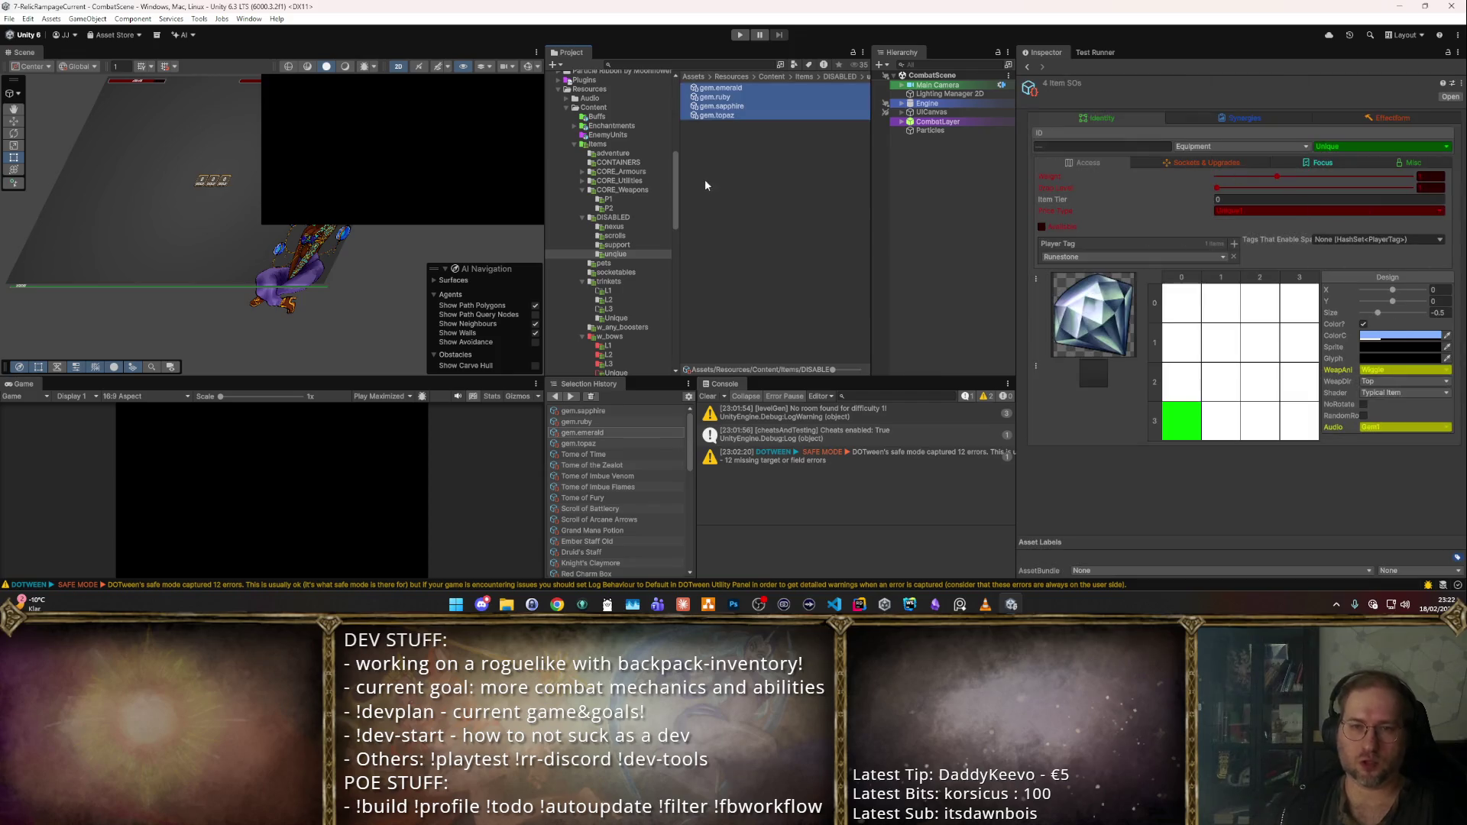
# - Move the blood, wind and moon badges into the folder and rename it 'socketable'
pyautogui.click(617, 273)
pyautogui.click(726, 261)
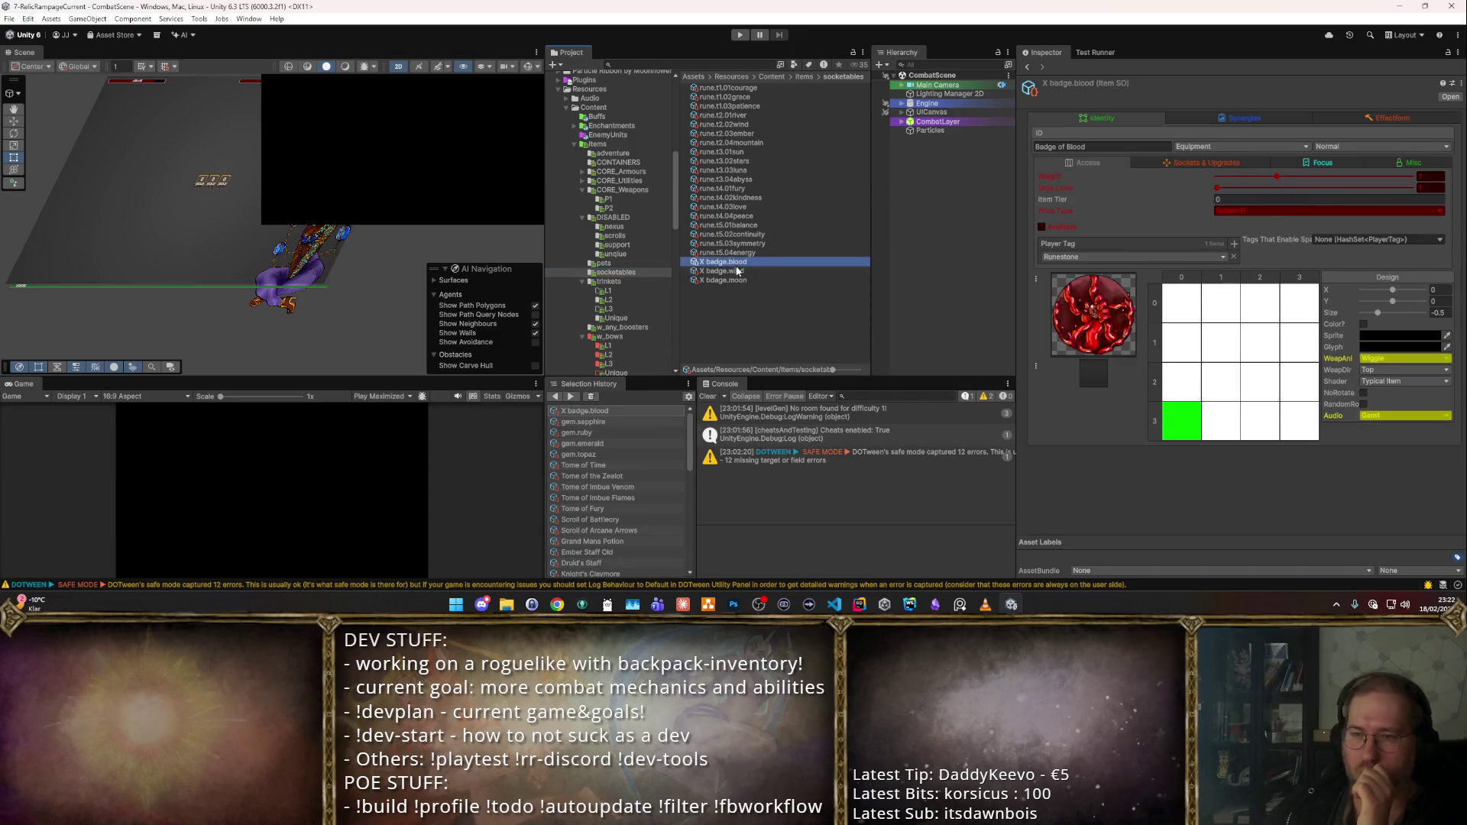
pyautogui.keyDown('shift'); pyautogui.click(753, 278); pyautogui.keyUp('shift')
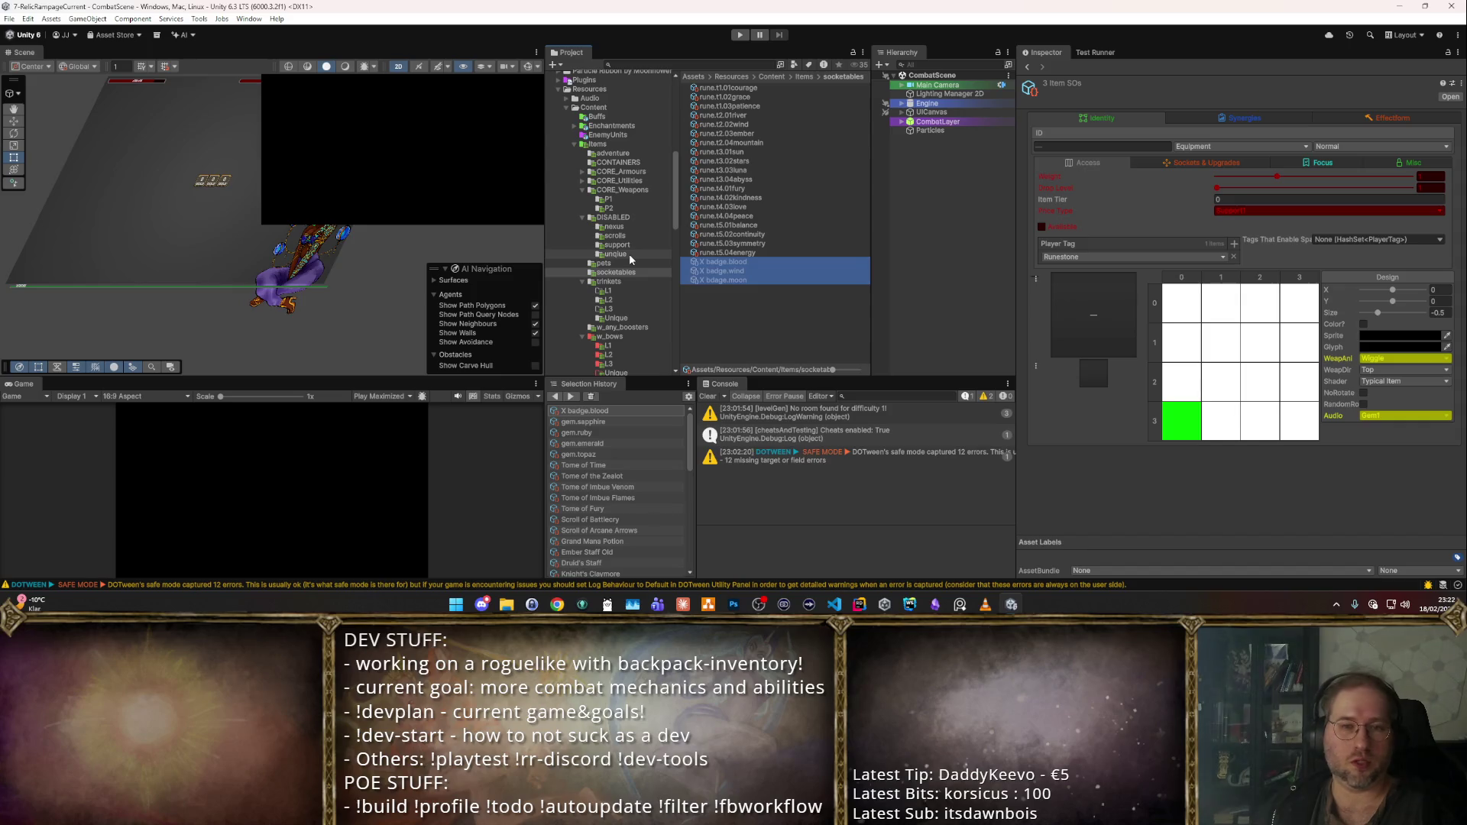
pyautogui.click(629, 254)
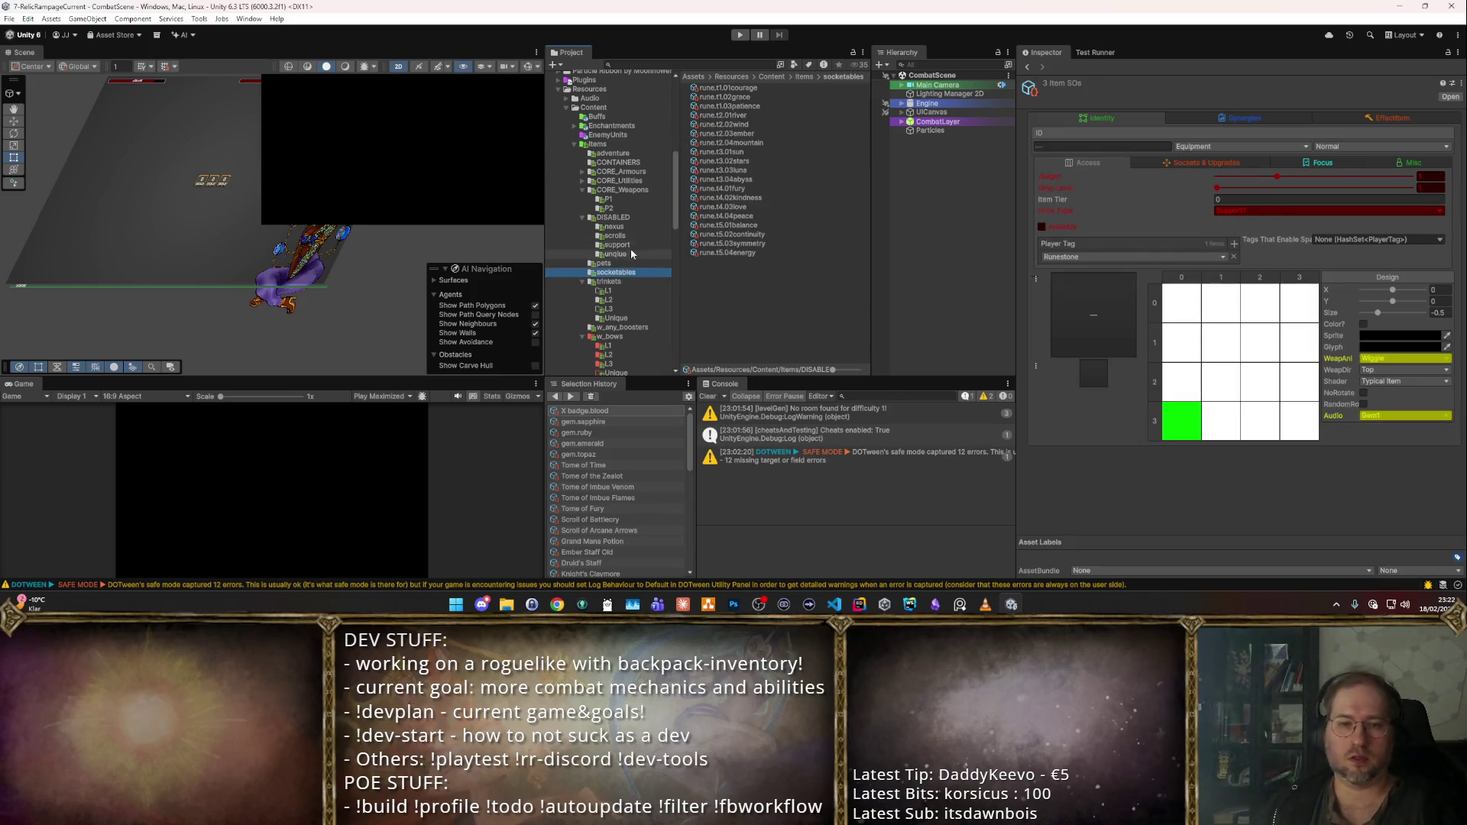
pyautogui.write('socketable')
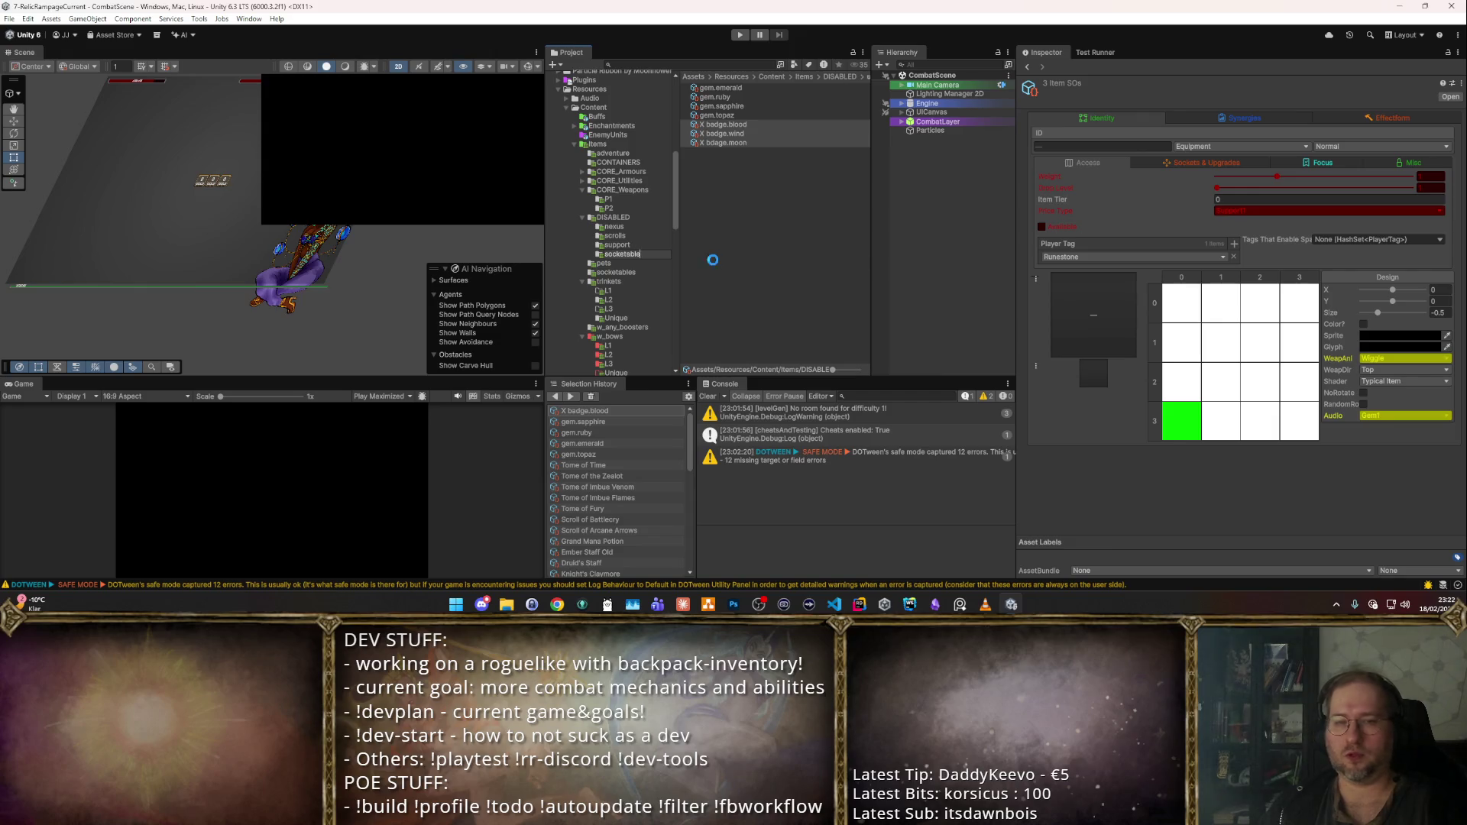
pyautogui.press('Return')
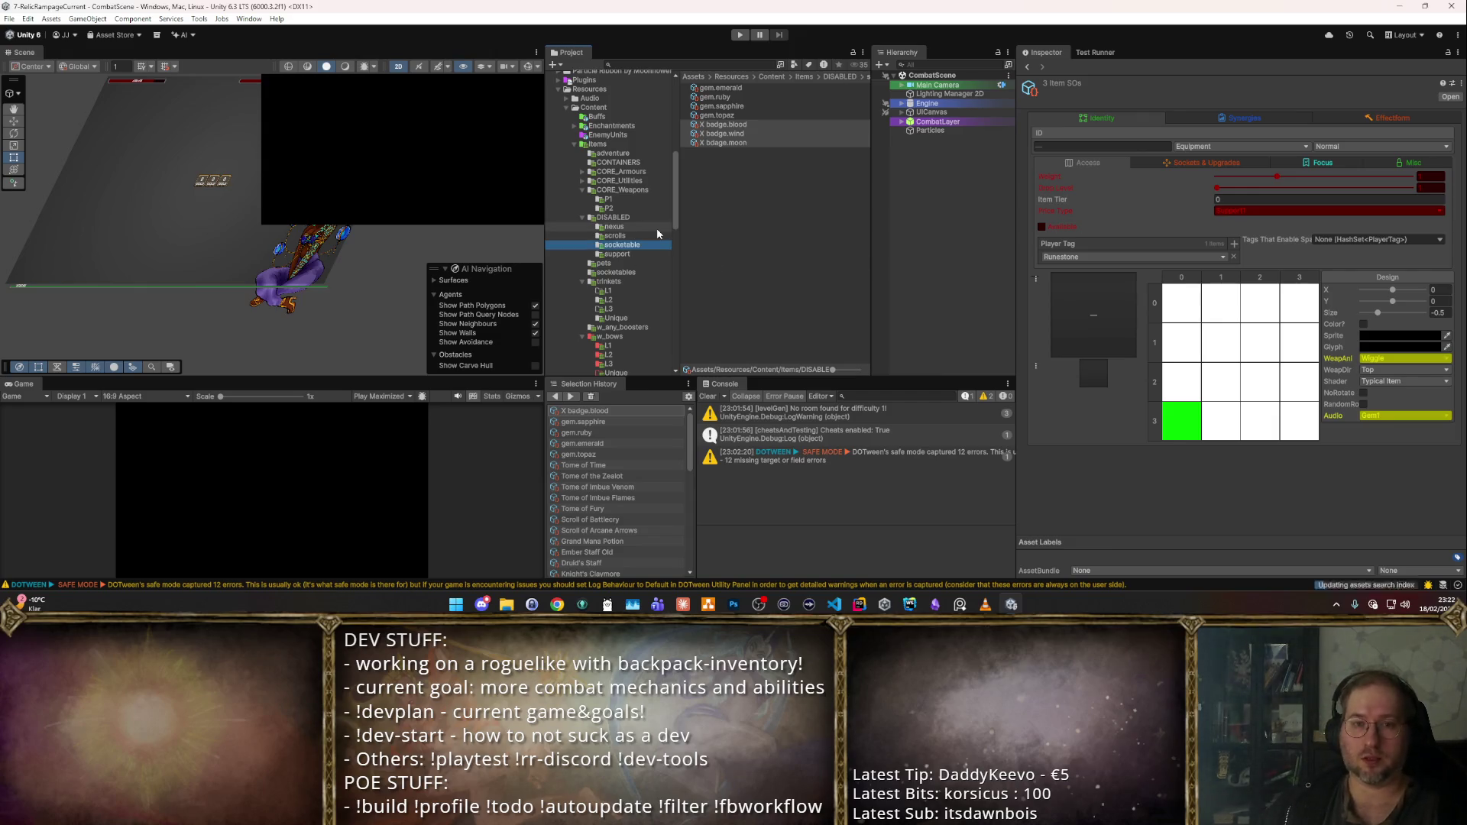
# - Open the trinkets folder and compare the Arcane Locket and Focus Amulet trinkets in L1
pyautogui.click(631, 273)
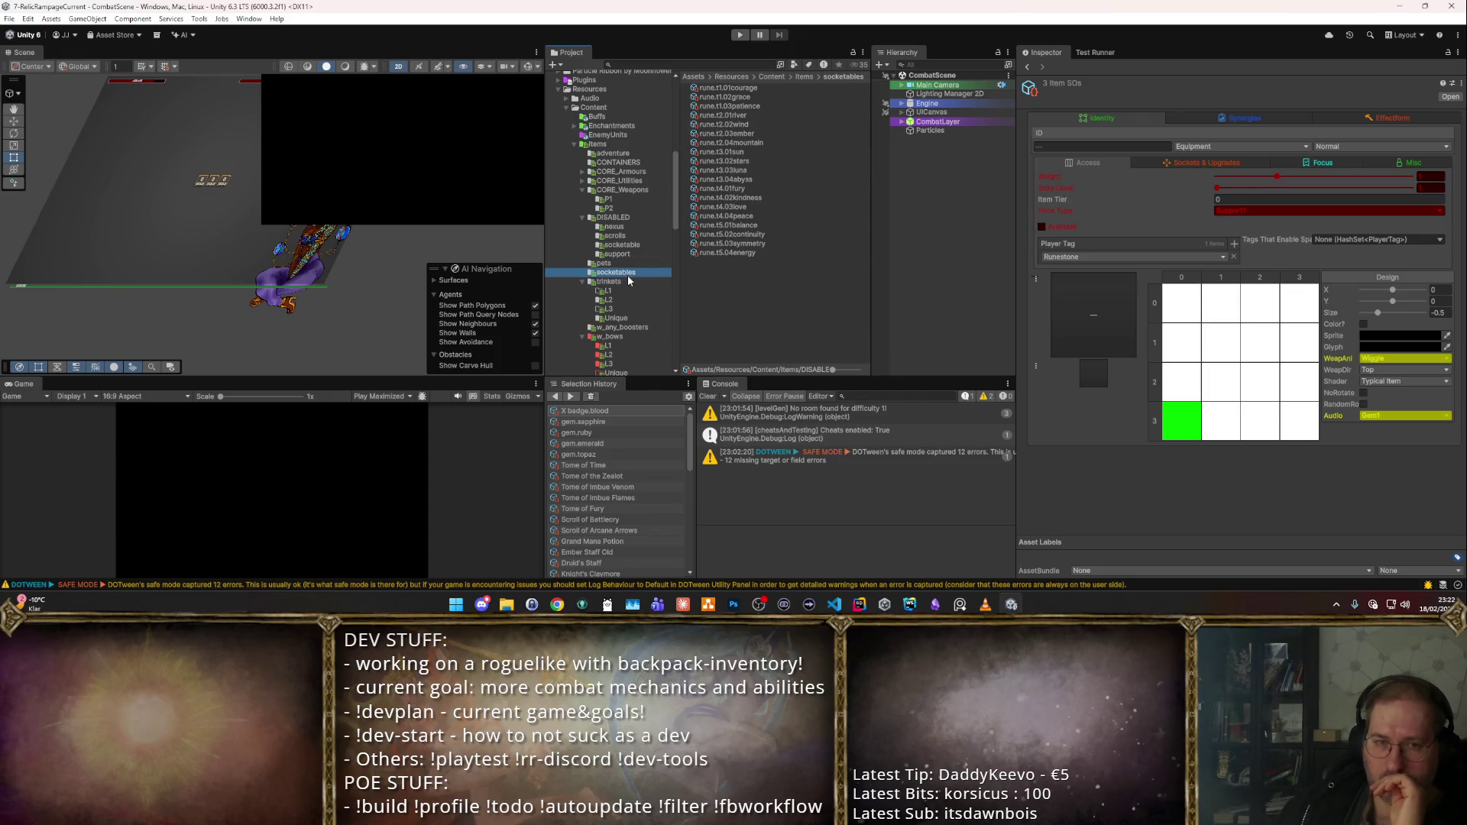
pyautogui.click(631, 282)
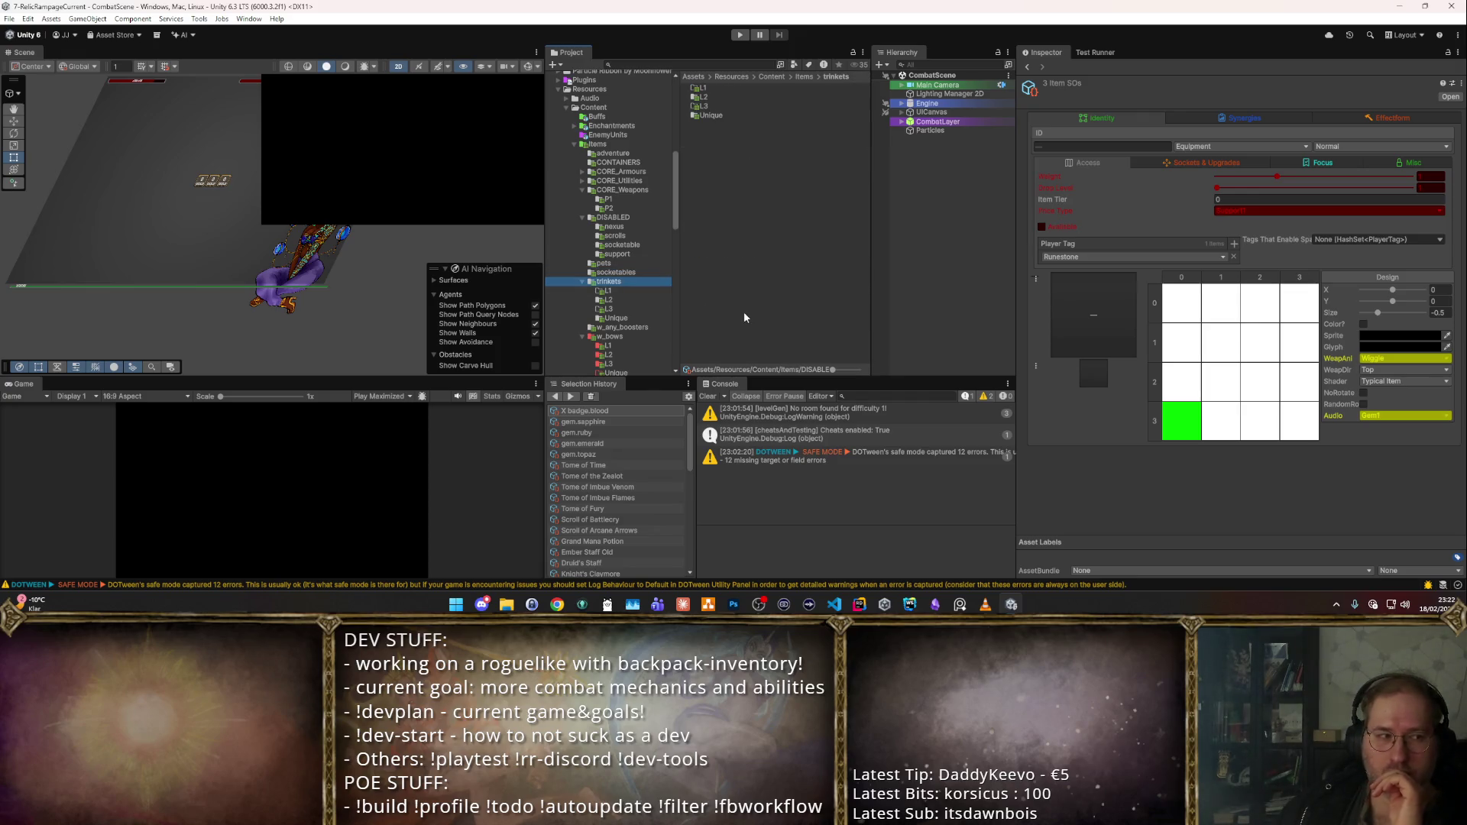
pyautogui.press('Down')
pyautogui.press('Down')
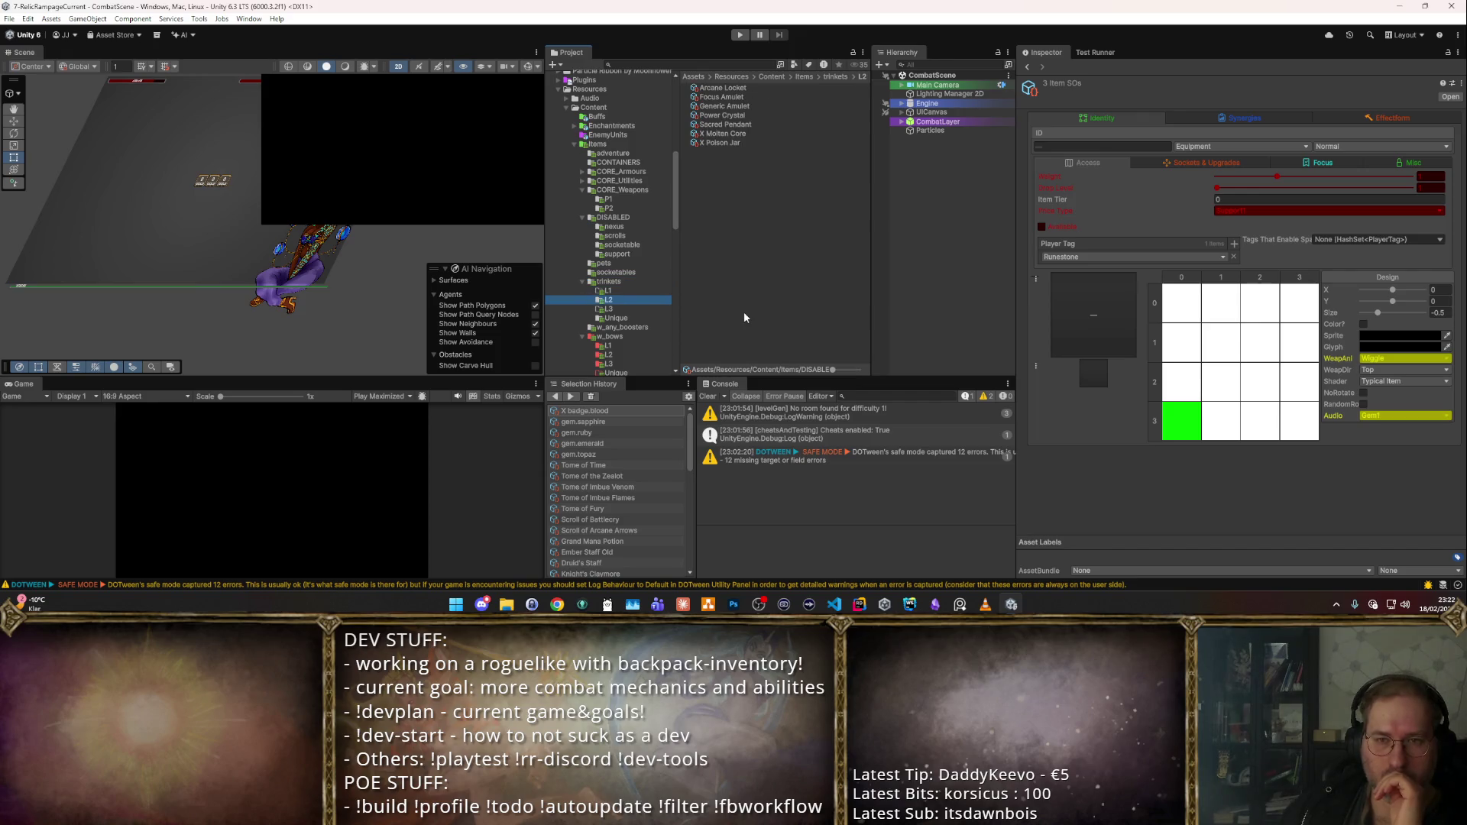
pyautogui.click(764, 88)
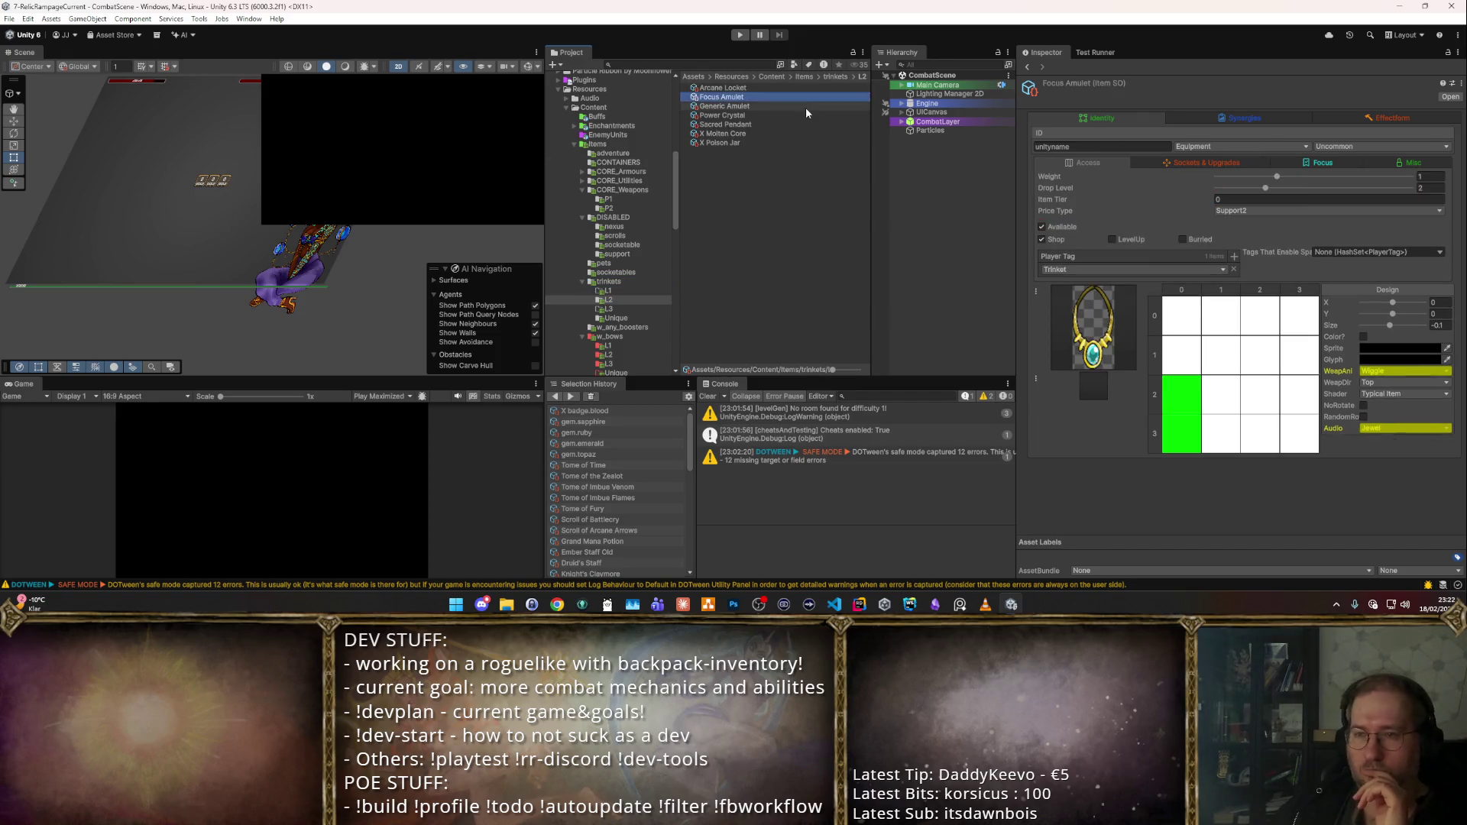
pyautogui.press('Down')
pyautogui.press('Down')
pyautogui.press('Down')
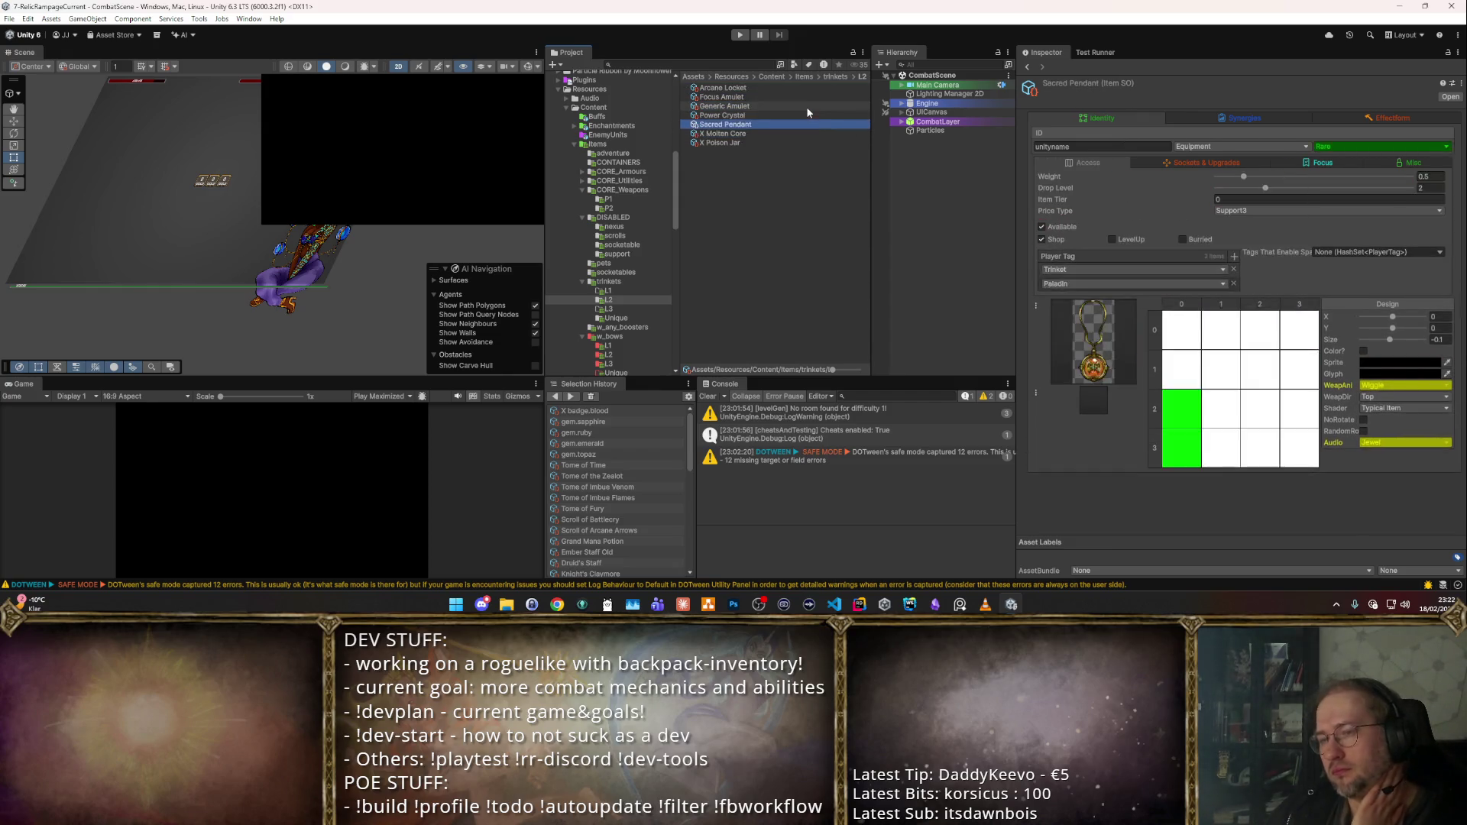
pyautogui.press('Up')
pyautogui.press('Up')
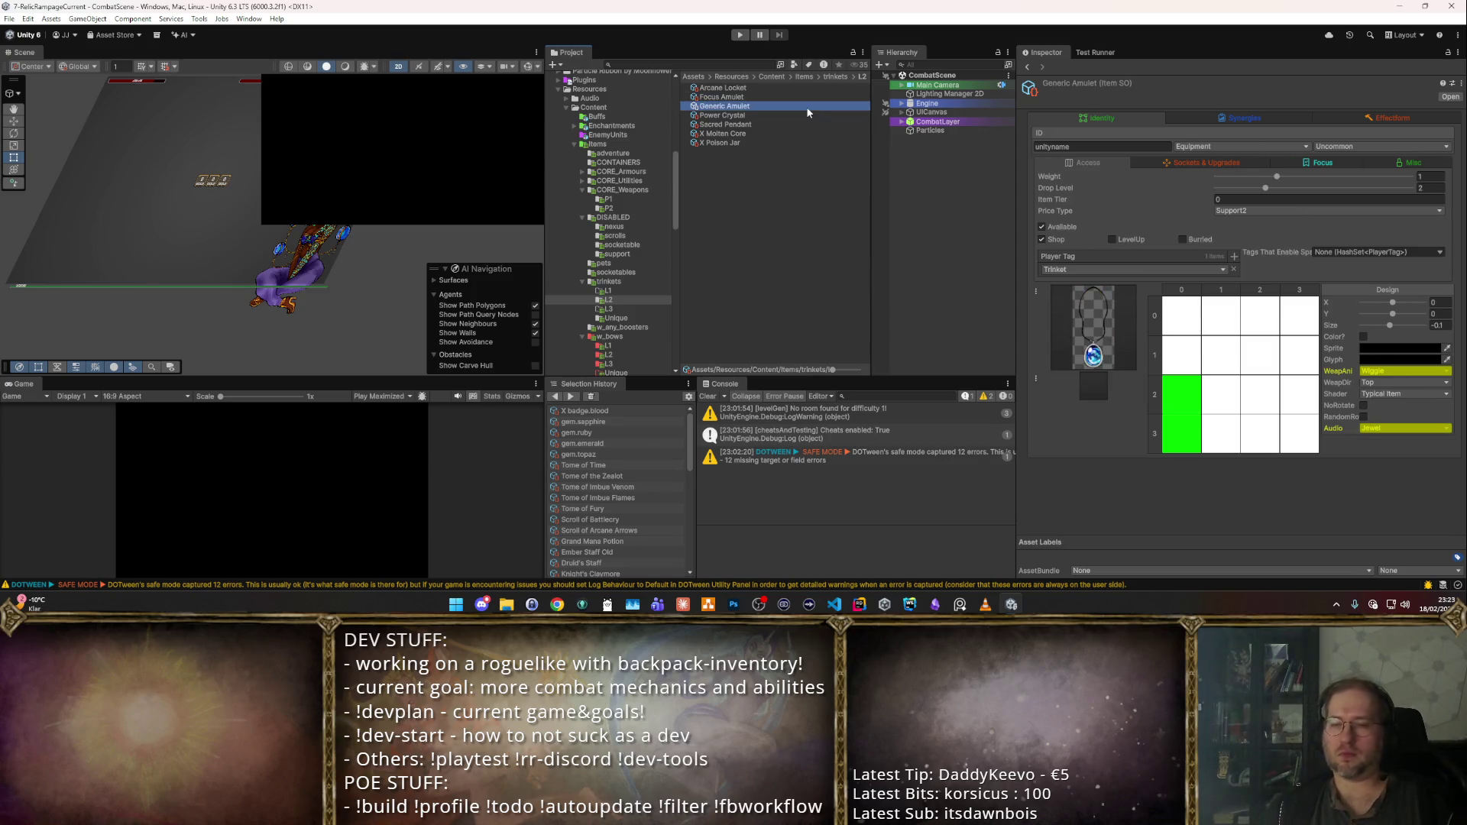
pyautogui.press('Up')
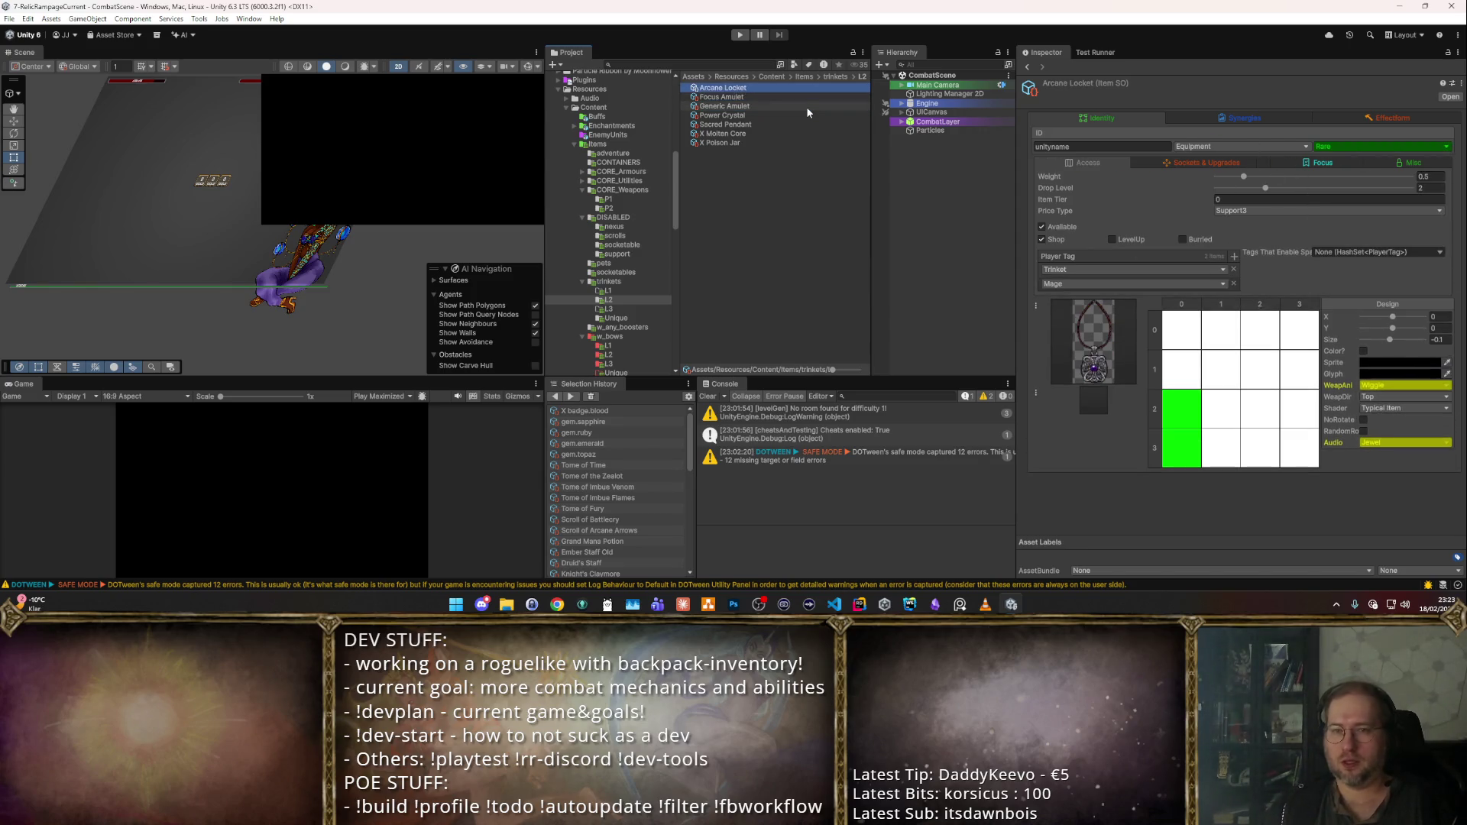
pyautogui.press('Down')
pyautogui.press('Up')
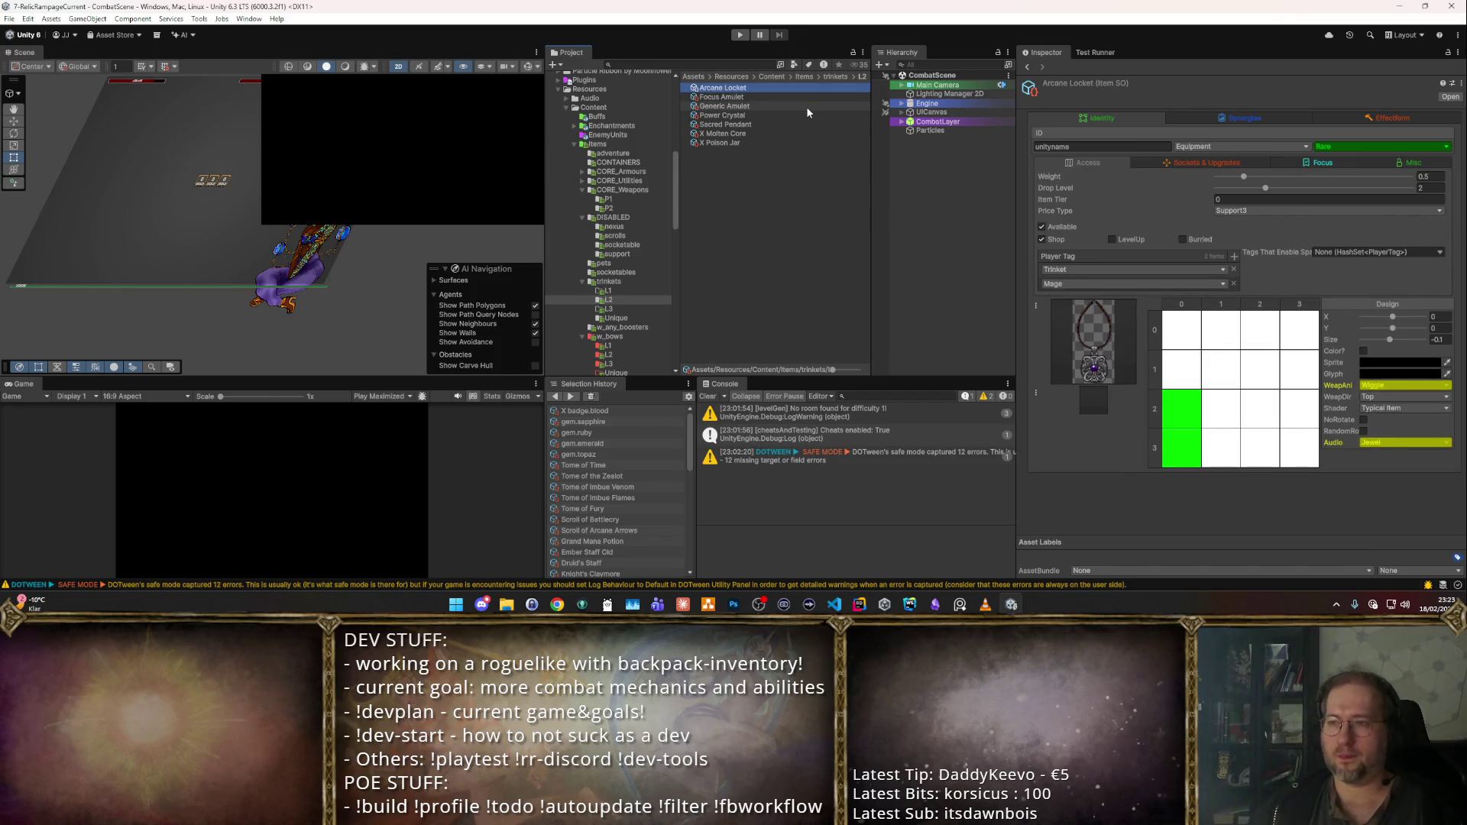
# - Check Arcane Locket's synergy settings, then inspect Focus Amulet and Power Crystal
pyautogui.click(1243, 118)
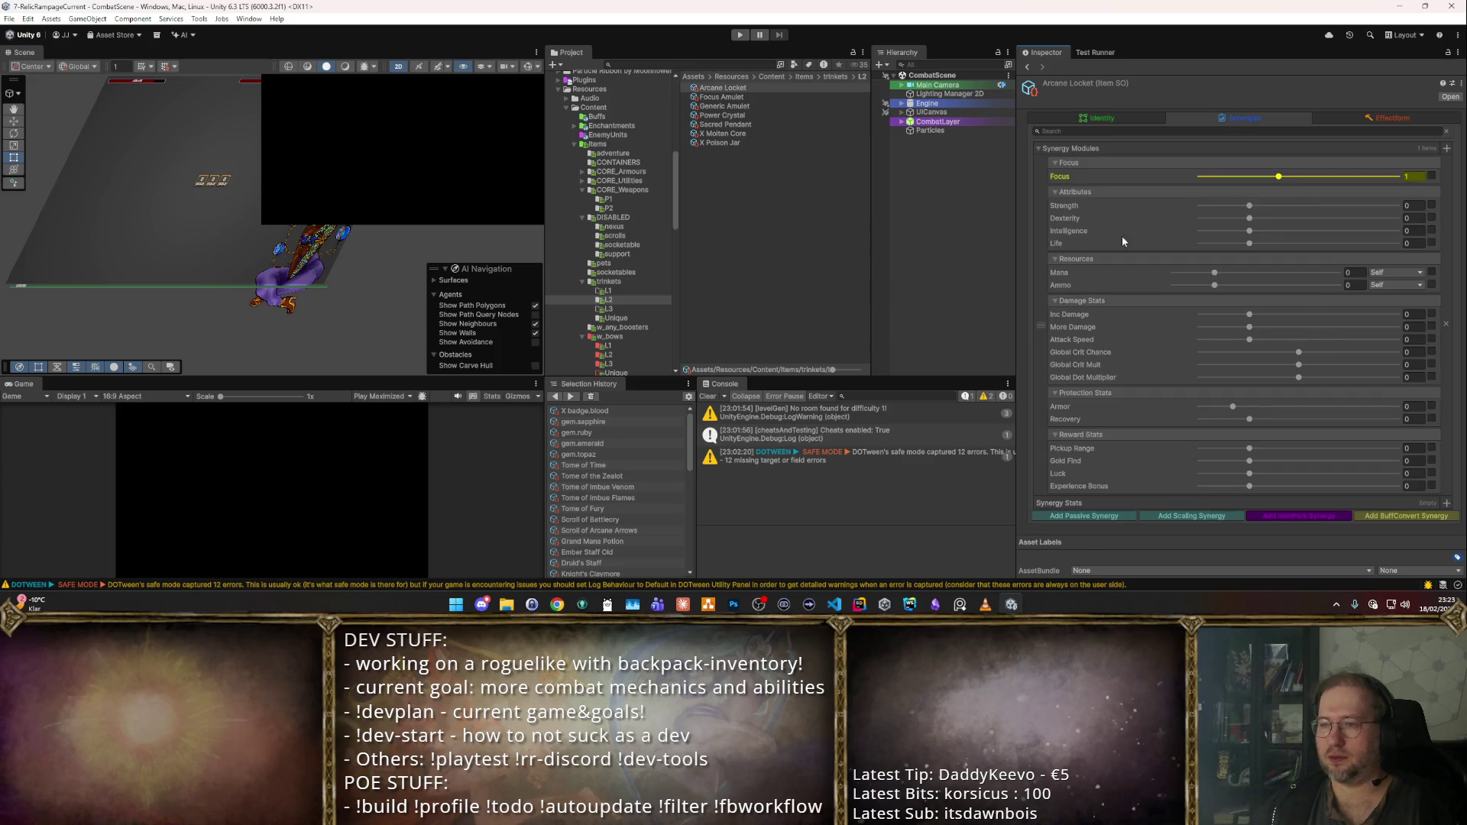
pyautogui.click(1097, 116)
pyautogui.click(800, 96)
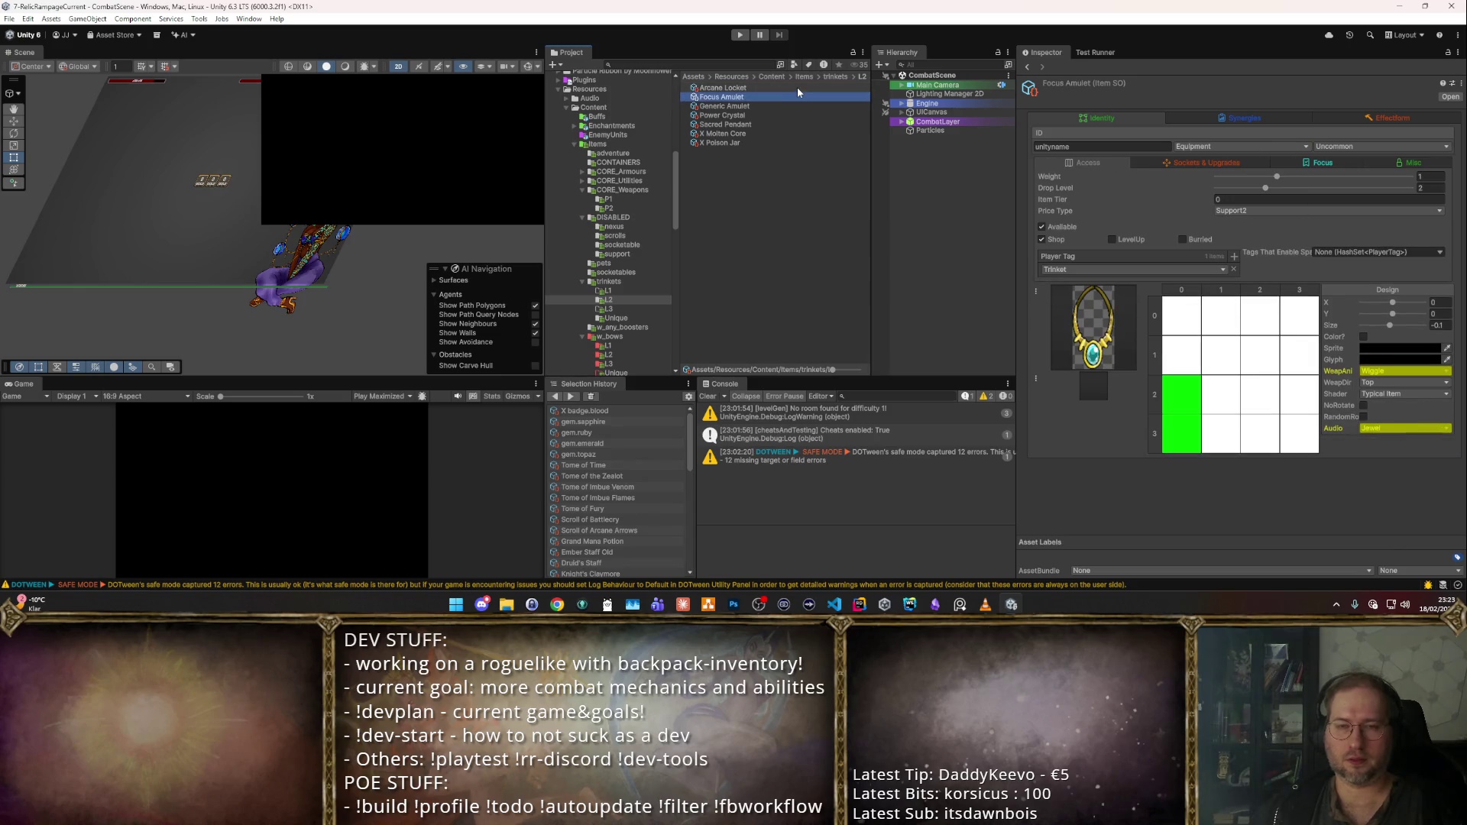
pyautogui.click(802, 114)
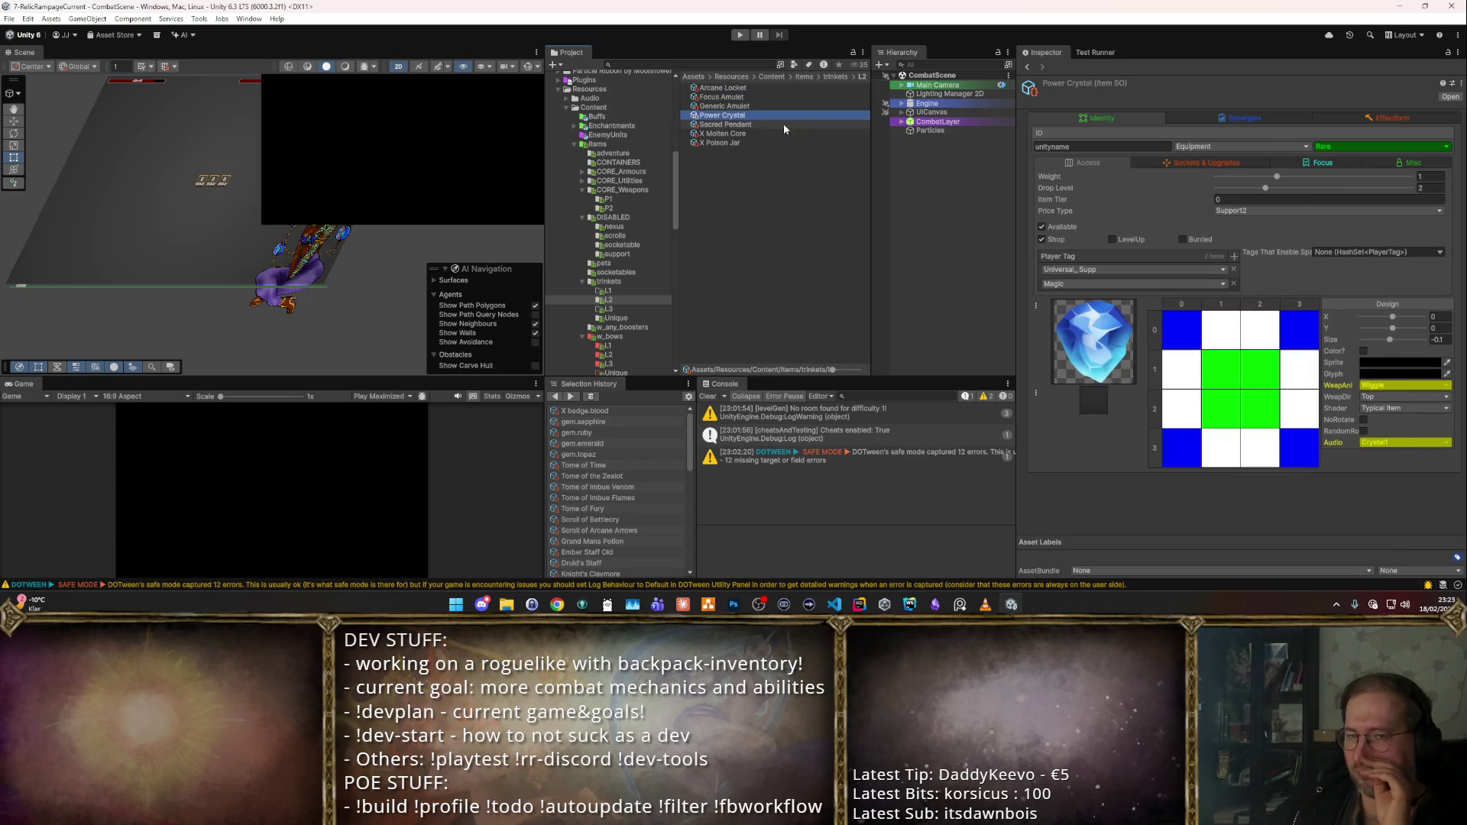
# - Select Sacred Pendant, X Molten Core and X Poison Jar and tick Available
pyautogui.click(759, 125)
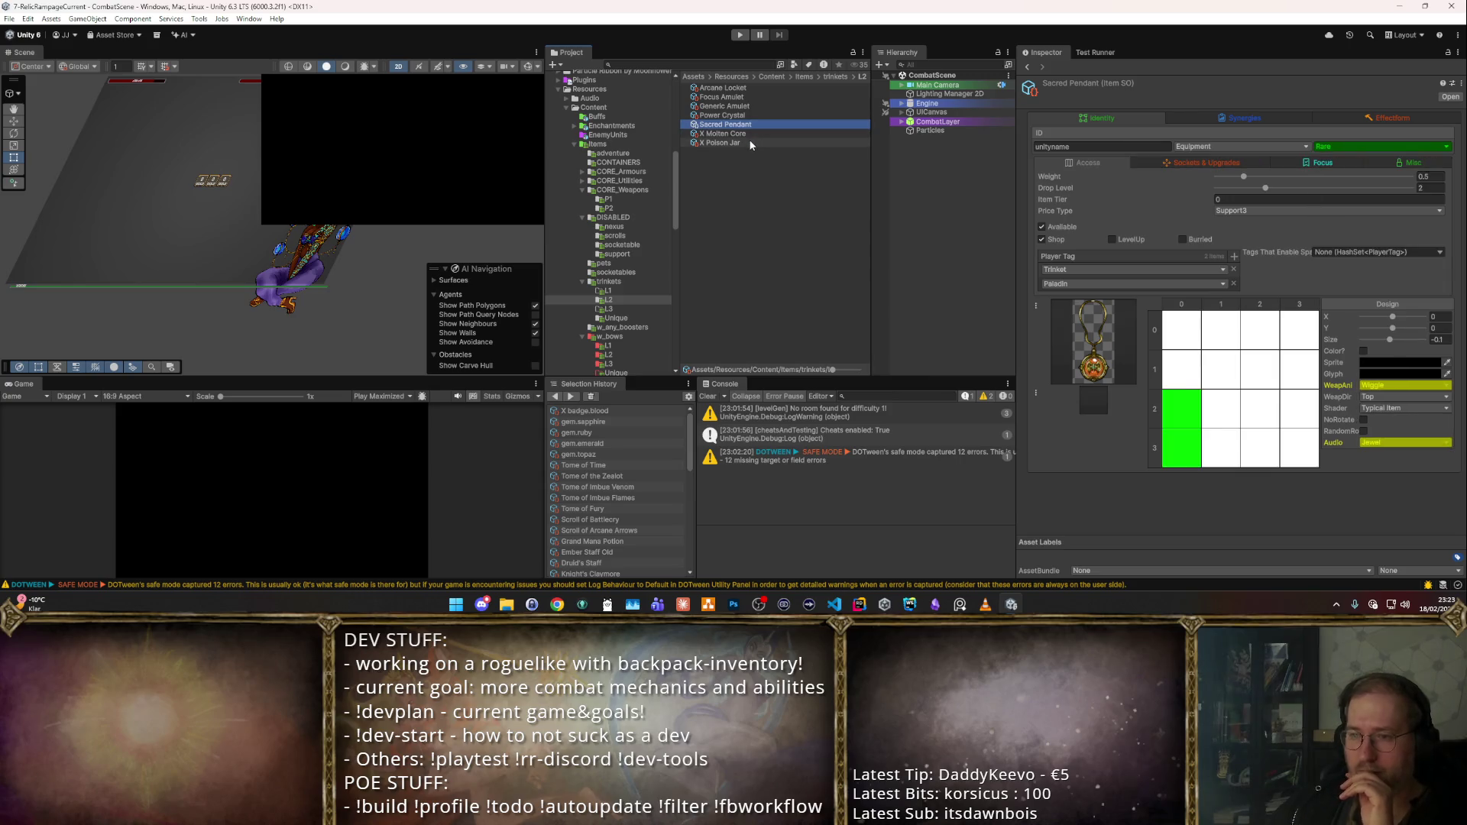
pyautogui.click(764, 133)
pyautogui.click(767, 142)
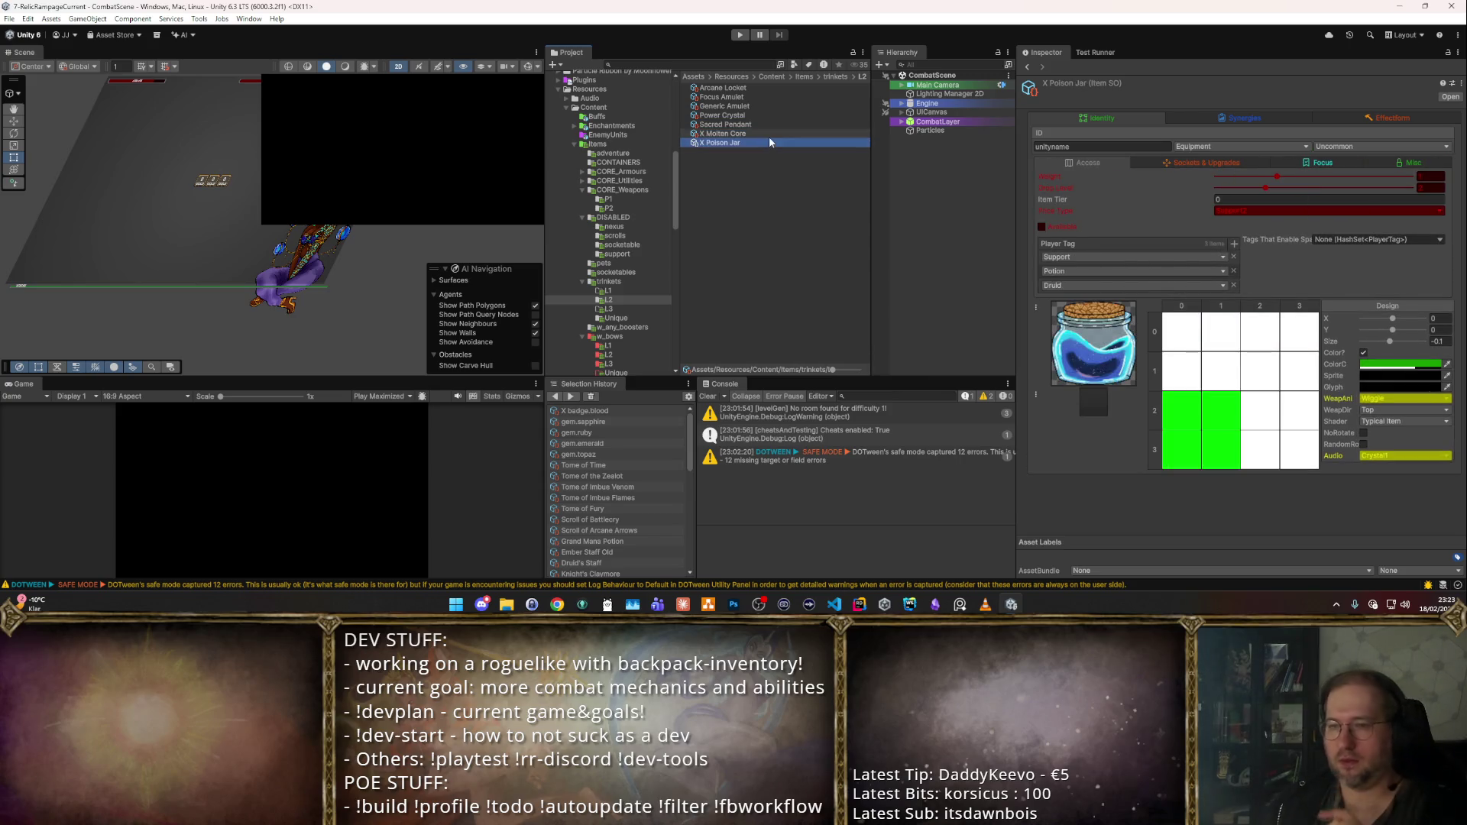
pyautogui.keyDown('shift'); pyautogui.click(772, 125); pyautogui.keyUp('shift')
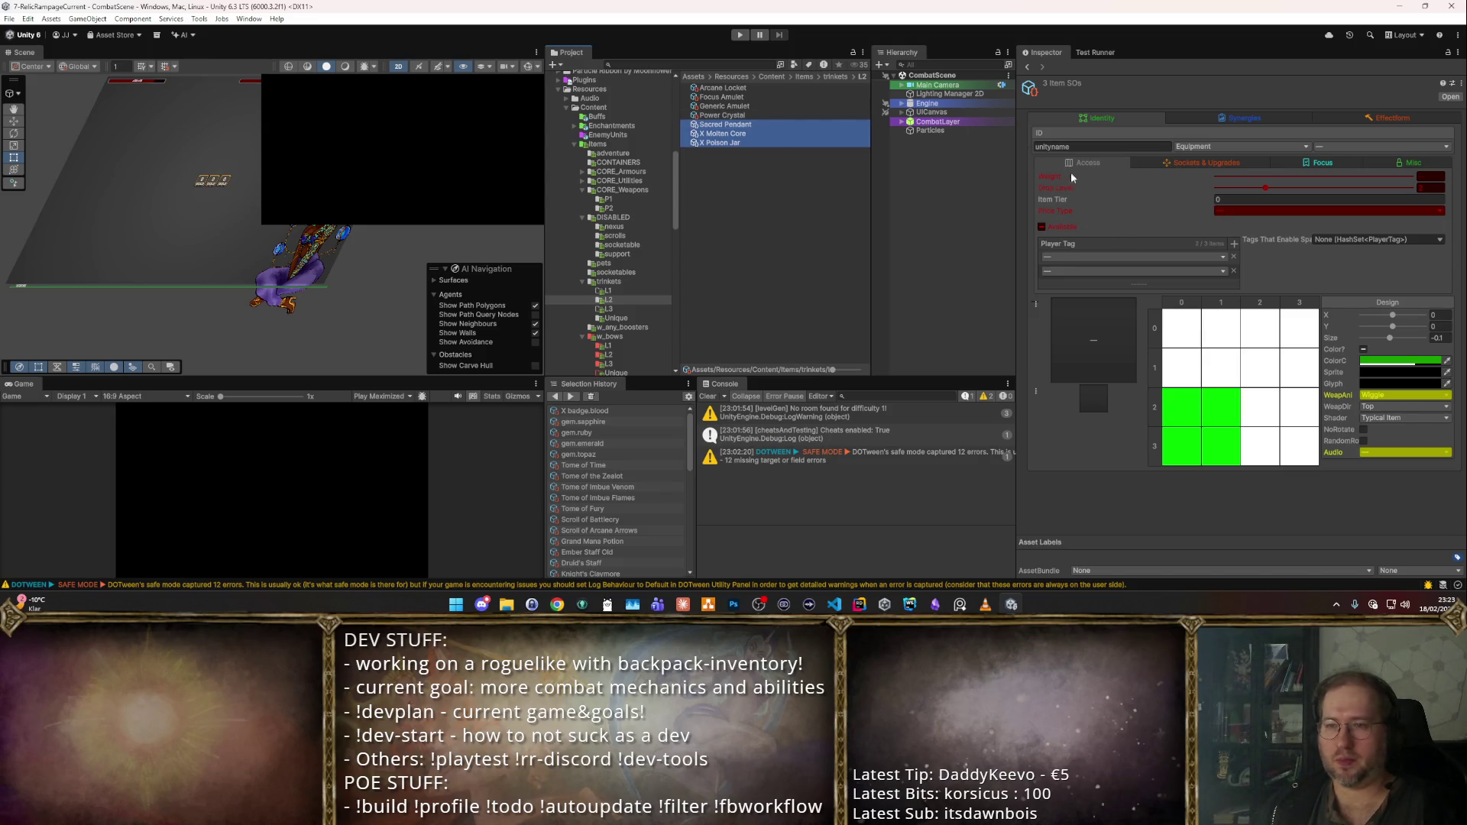
pyautogui.click(1042, 226)
# - Try different selections across the amulets, Sacred Pendant, X Molten Core and X Poison Jar
pyautogui.click(776, 115)
pyautogui.click(787, 106)
pyautogui.click(759, 115)
pyautogui.click(772, 105)
pyautogui.click(799, 88)
pyautogui.keyDown('shift'); pyautogui.click(773, 106); pyautogui.keyUp('shift')
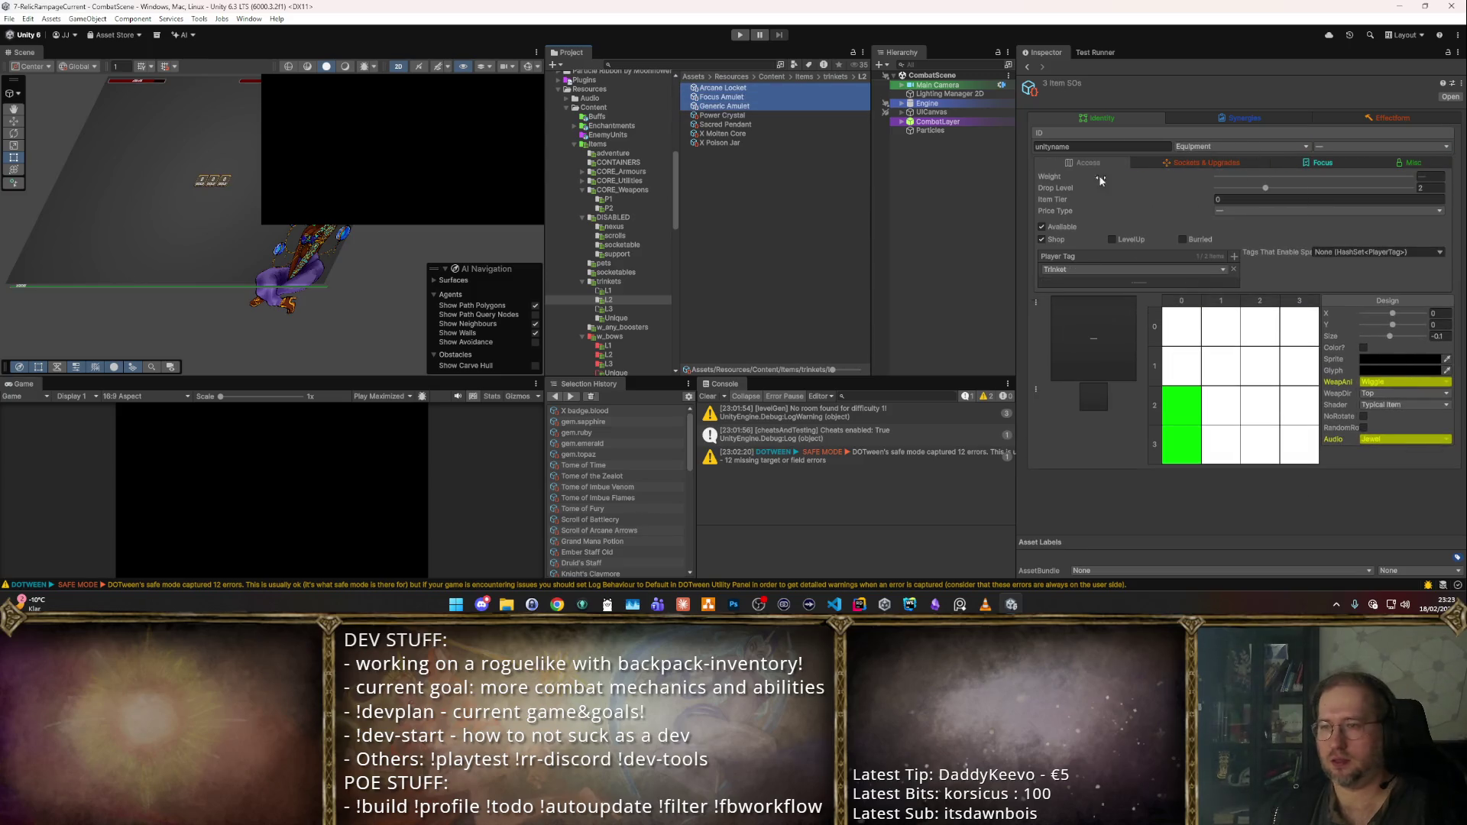
pyautogui.click(760, 125)
pyautogui.keyDown('ctrl'); pyautogui.click(810, 144); pyautogui.keyUp('ctrl')
pyautogui.keyDown('ctrl'); pyautogui.click(816, 143); pyautogui.keyUp('ctrl')
pyautogui.keyDown('ctrl'); pyautogui.click(769, 143); pyautogui.keyUp('ctrl')
pyautogui.keyDown('ctrl'); pyautogui.click(744, 134); pyautogui.keyUp('ctrl')
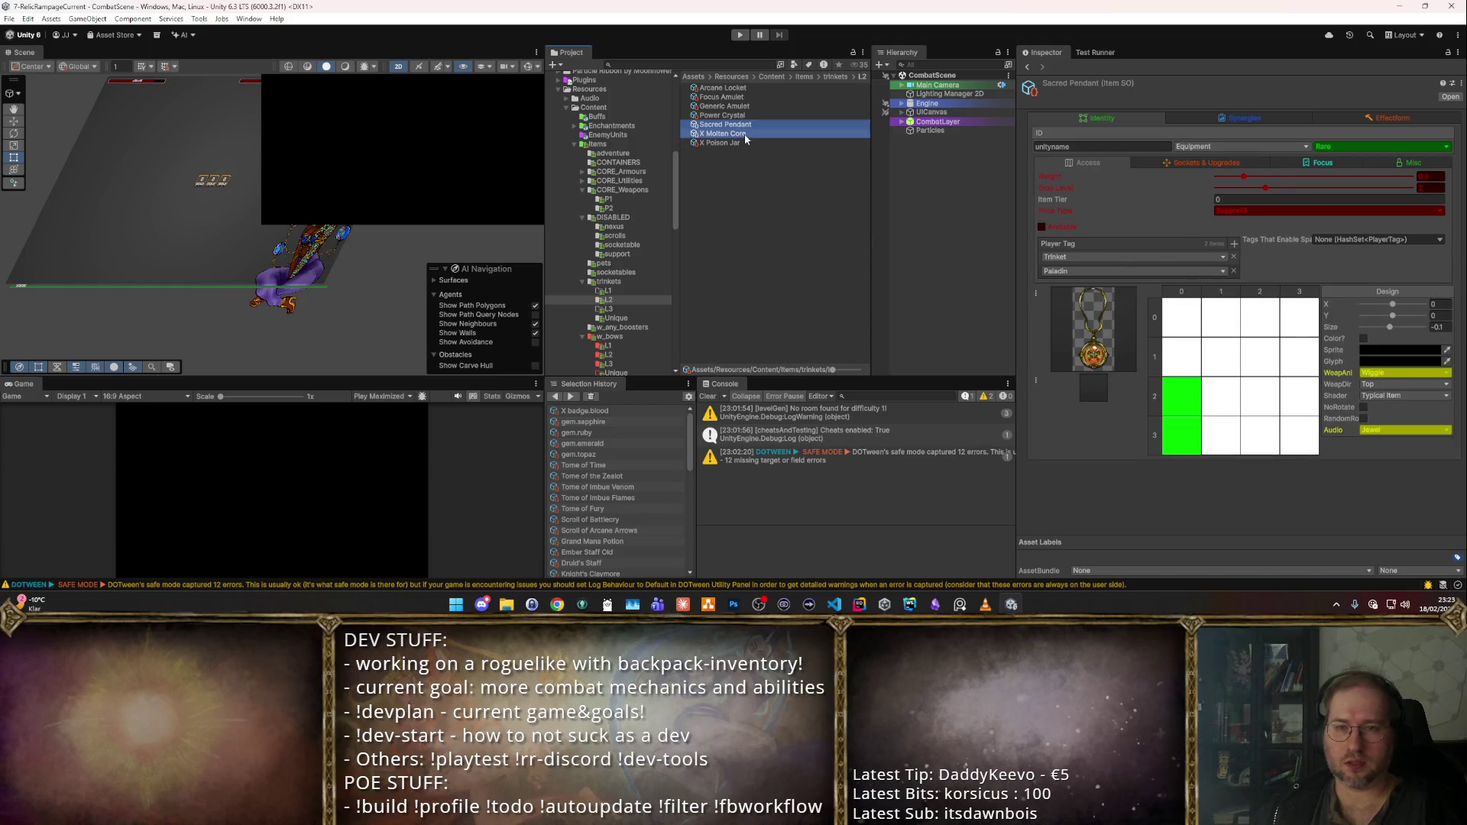
pyautogui.keyDown('ctrl'); pyautogui.click(730, 97); pyautogui.keyUp('ctrl')
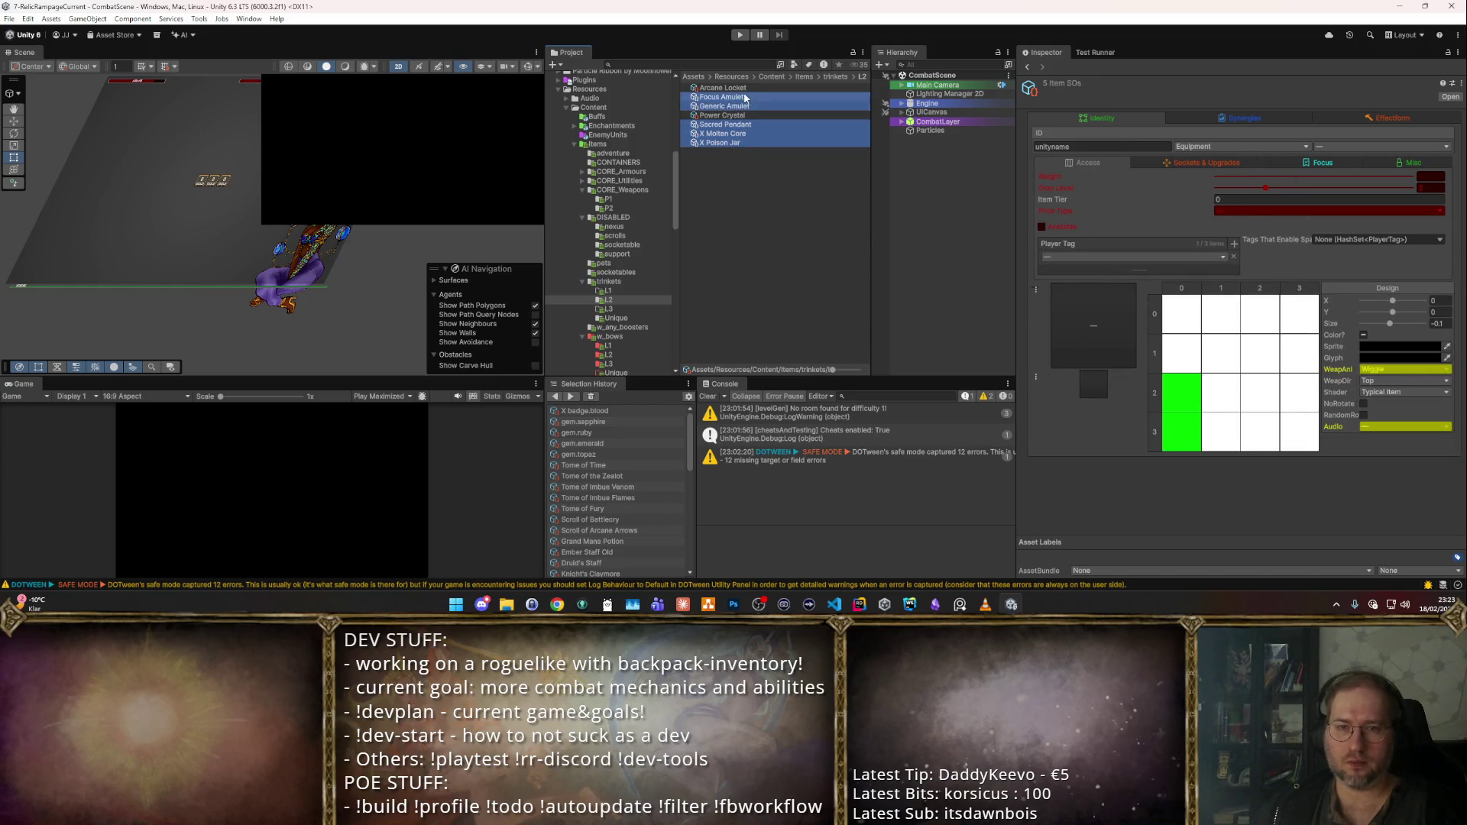
# - Check Generic Amulet's availability, then select the trinkets from Power Crystal to X Poison Jar
pyautogui.click(734, 115)
pyautogui.click(725, 106)
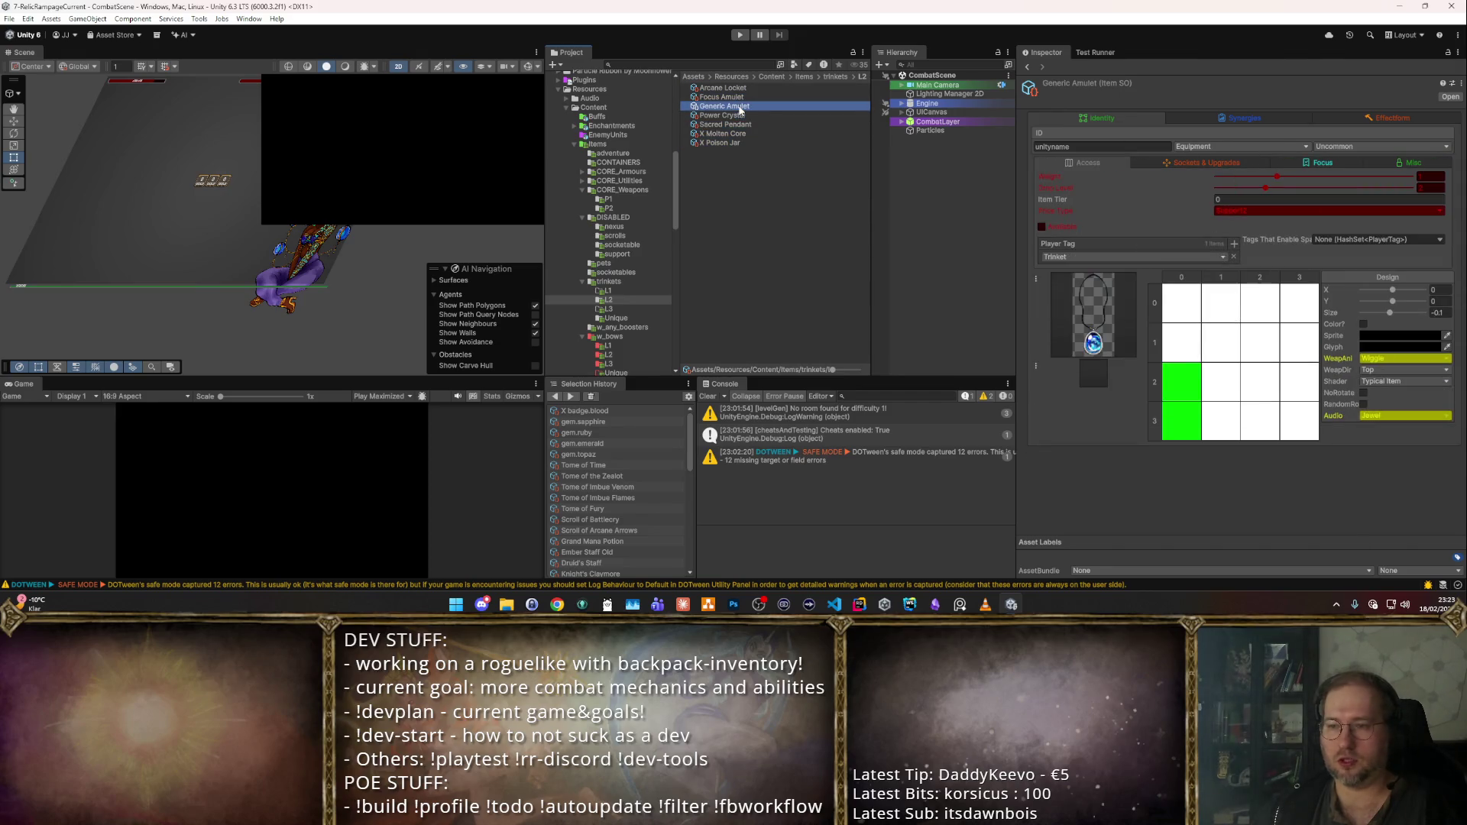
pyautogui.click(1042, 227)
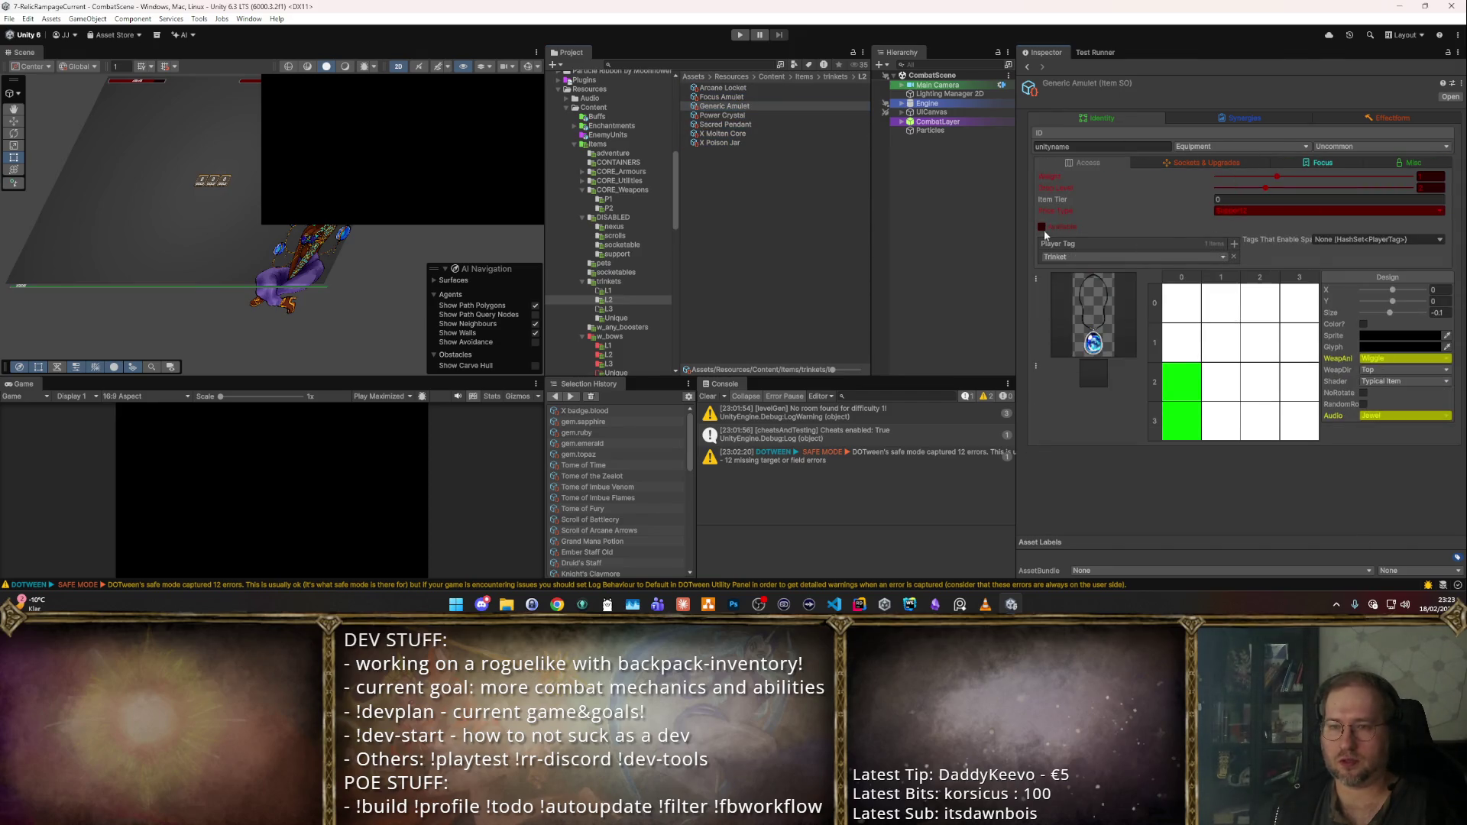
pyautogui.click(722, 114)
pyautogui.moveTo(764, 149); pyautogui.dragTo(732, 84)
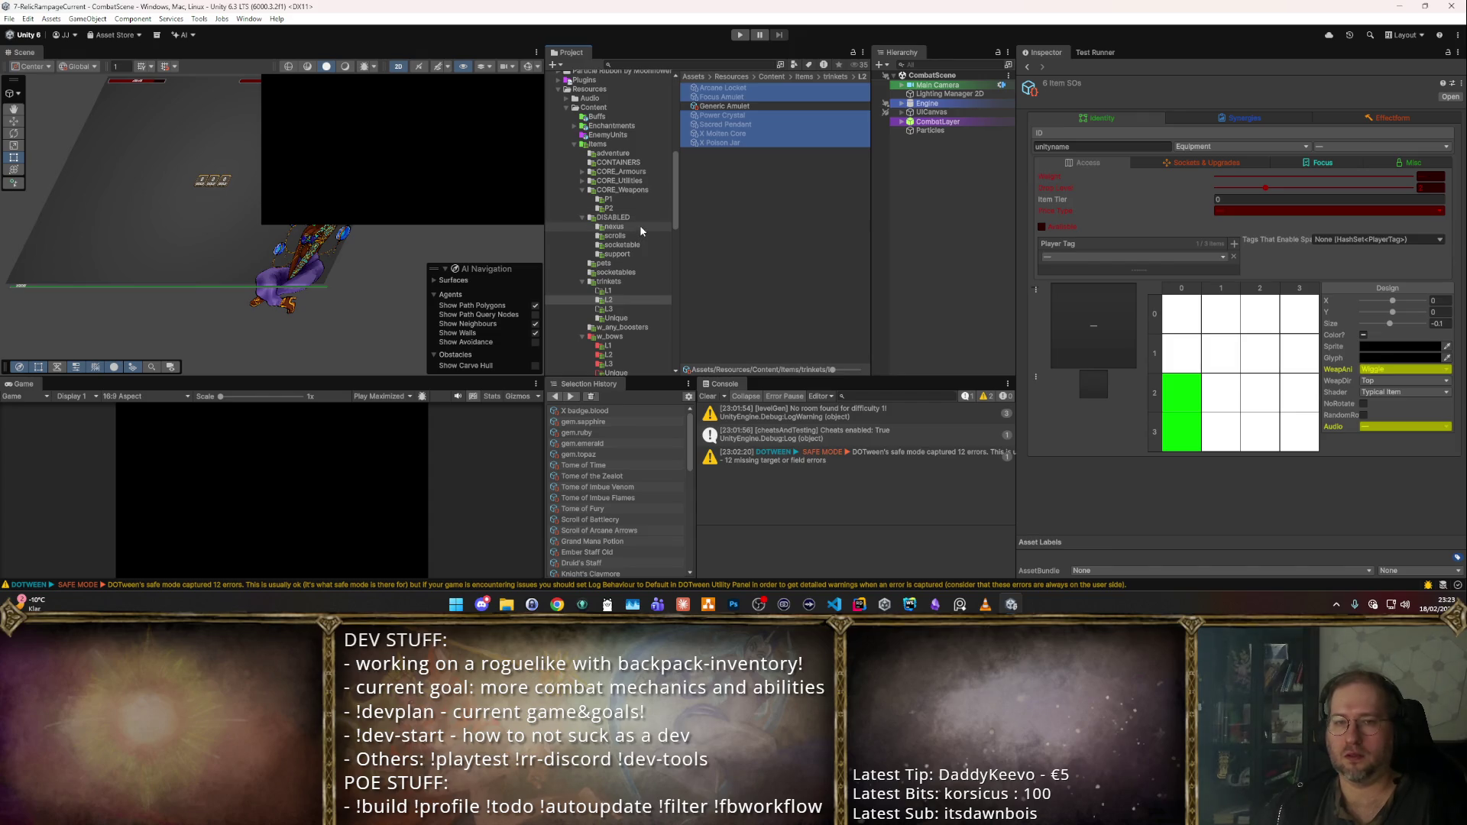
# - Create a new folder named 'trinkets' inside DISABLED
pyautogui.rightClick(632, 220)
pyautogui.moveTo(718, 224)
pyautogui.click(845, 113)
pyautogui.write('trinkets')
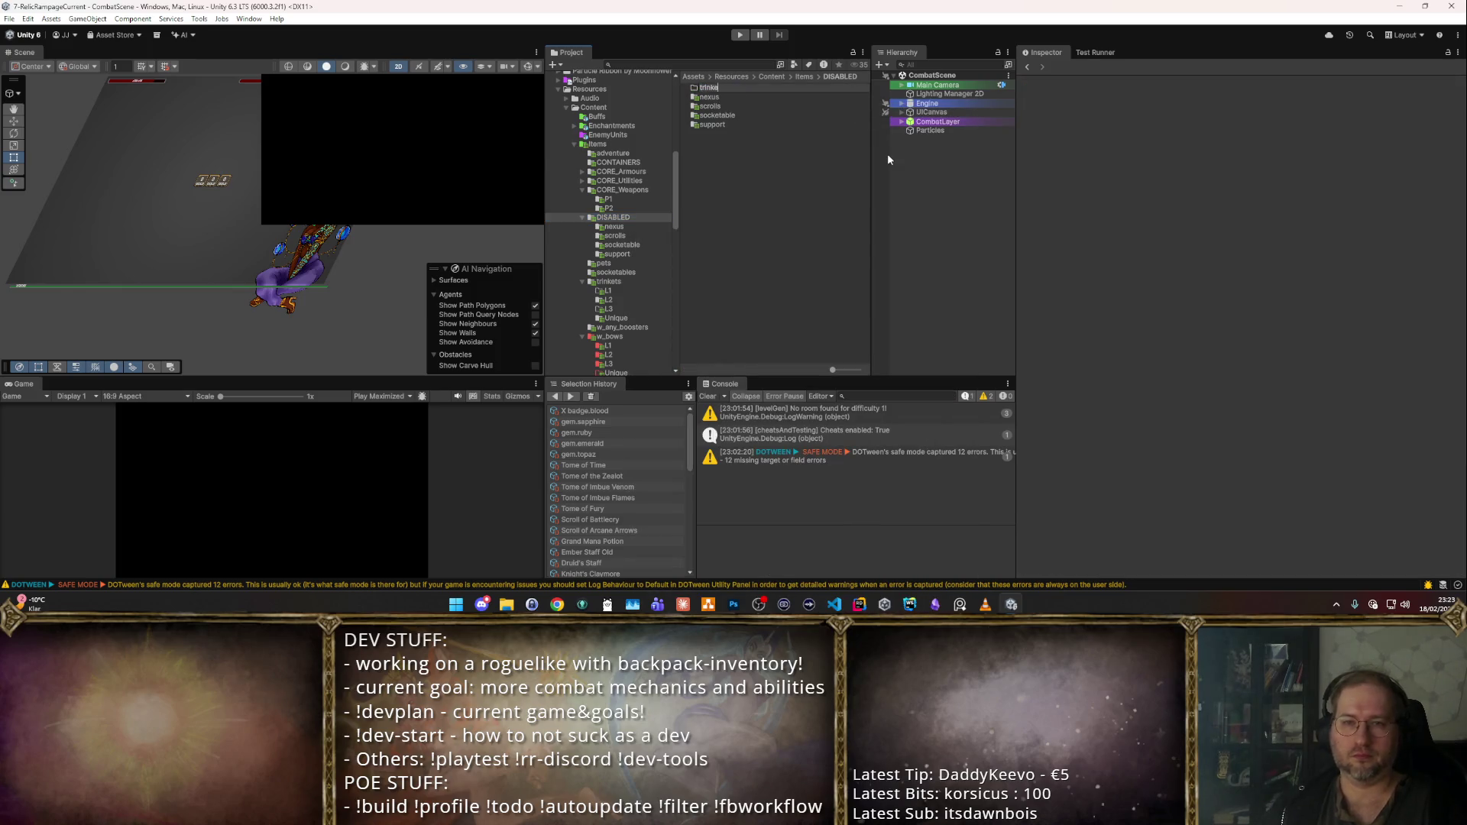
pyautogui.press('Return')
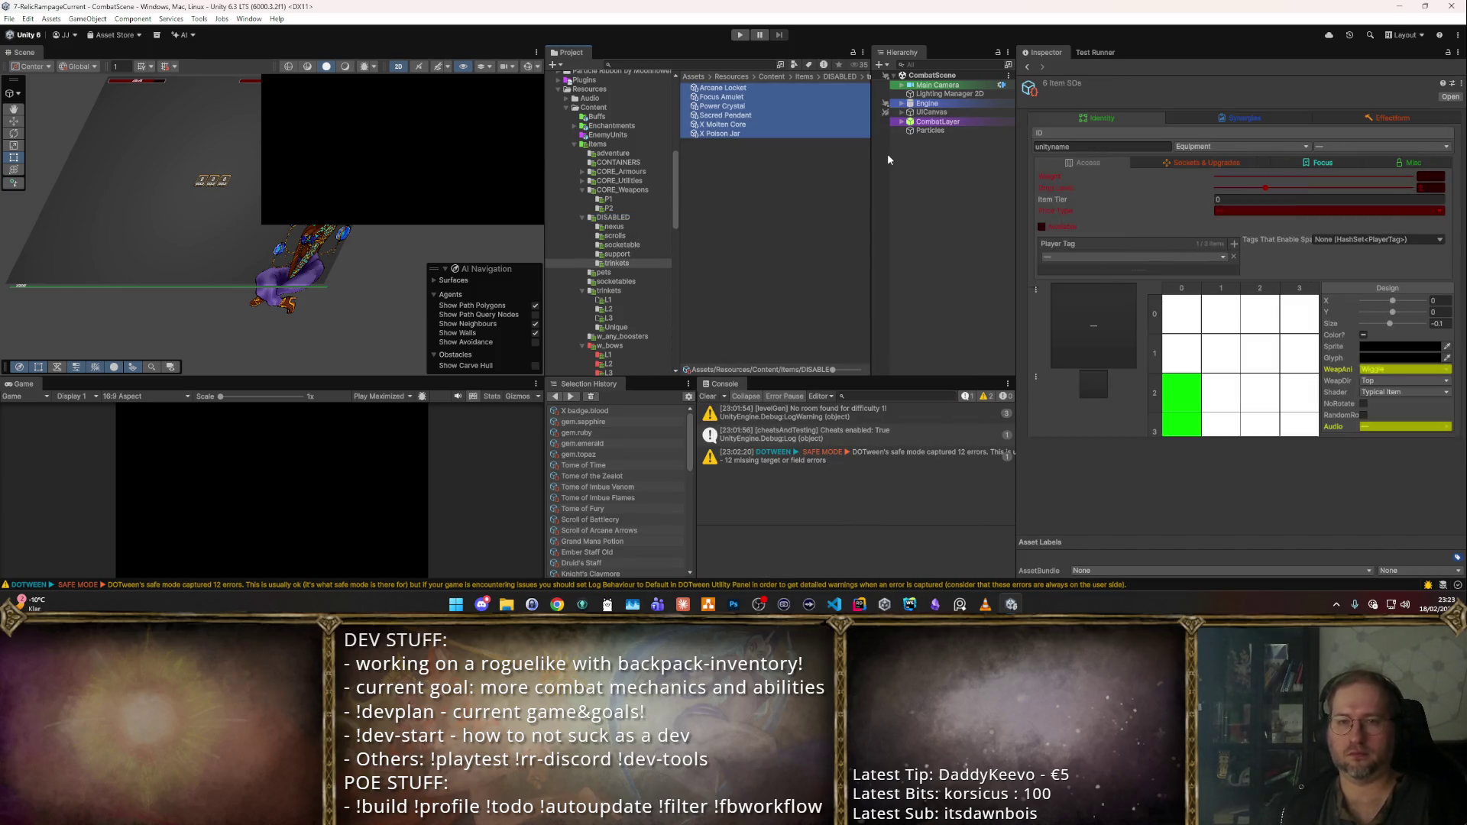
# - Delete the old trinkets/L1 folder
pyautogui.click(605, 301)
pyautogui.press('Delete')
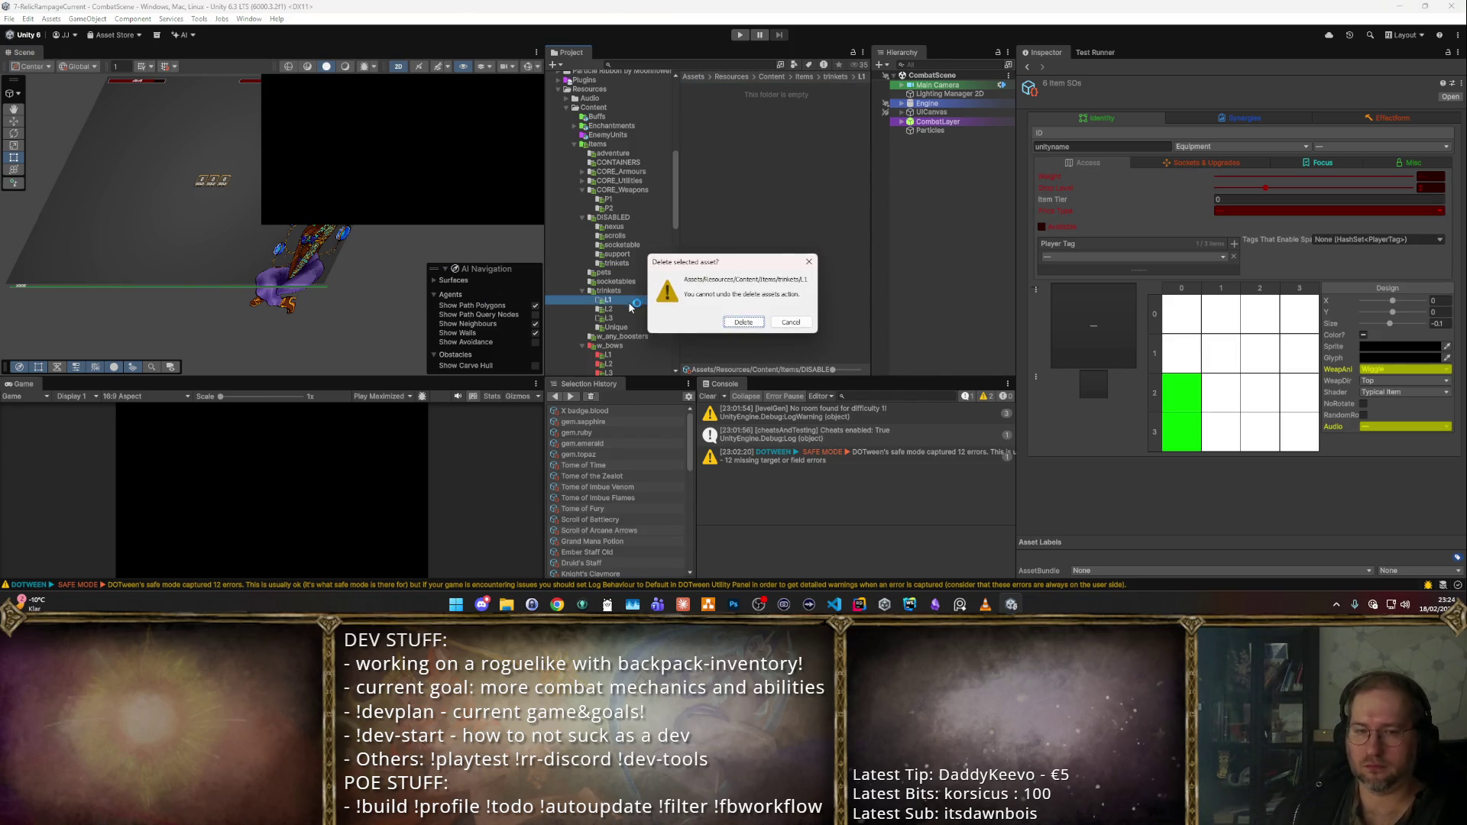
pyautogui.press('Return')
pyautogui.click(724, 88)
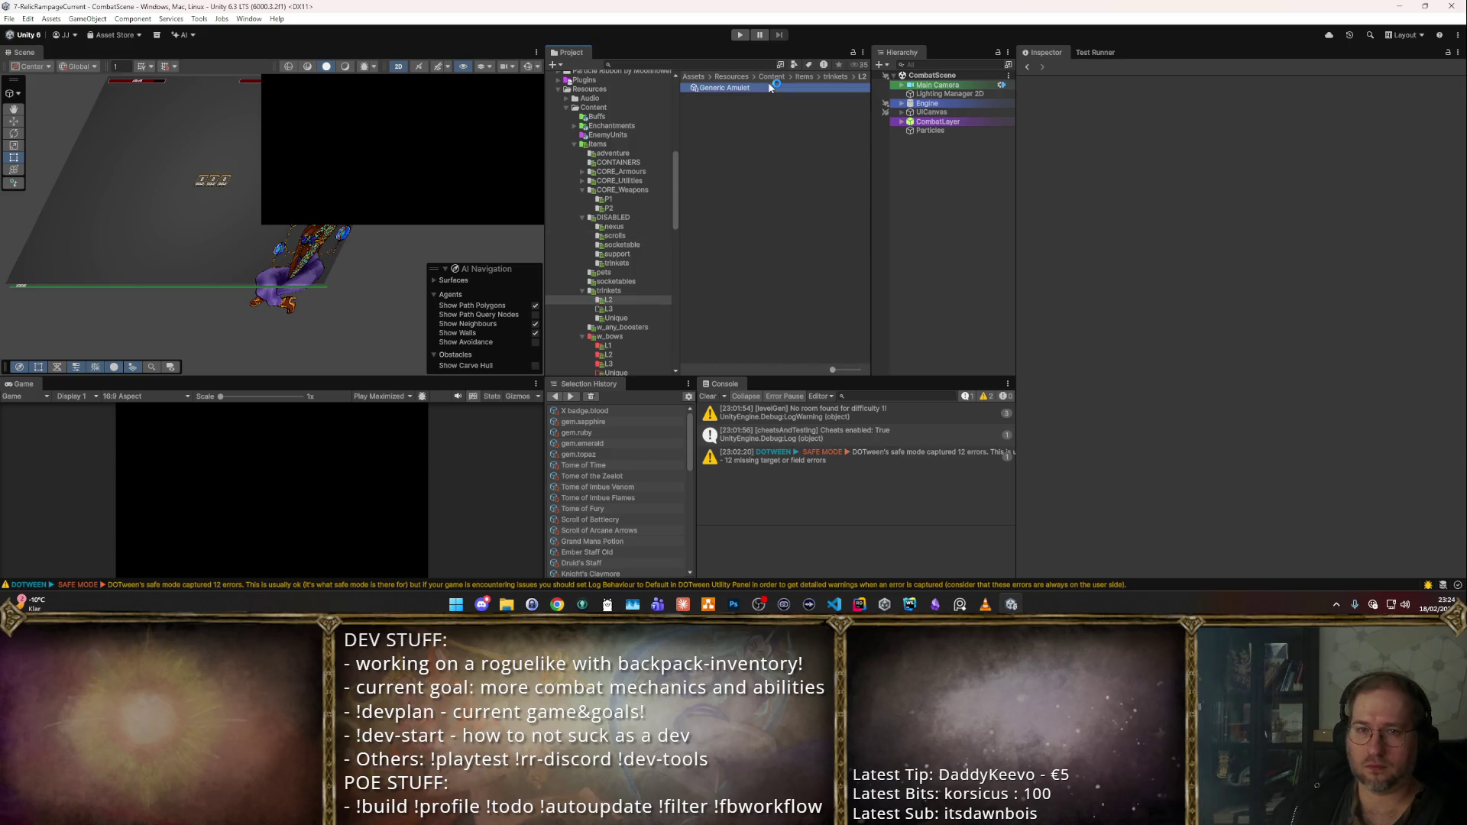
# - Browse CORE_Utilities' subfolders and open the trinkets L2 folder
pyautogui.click(646, 183)
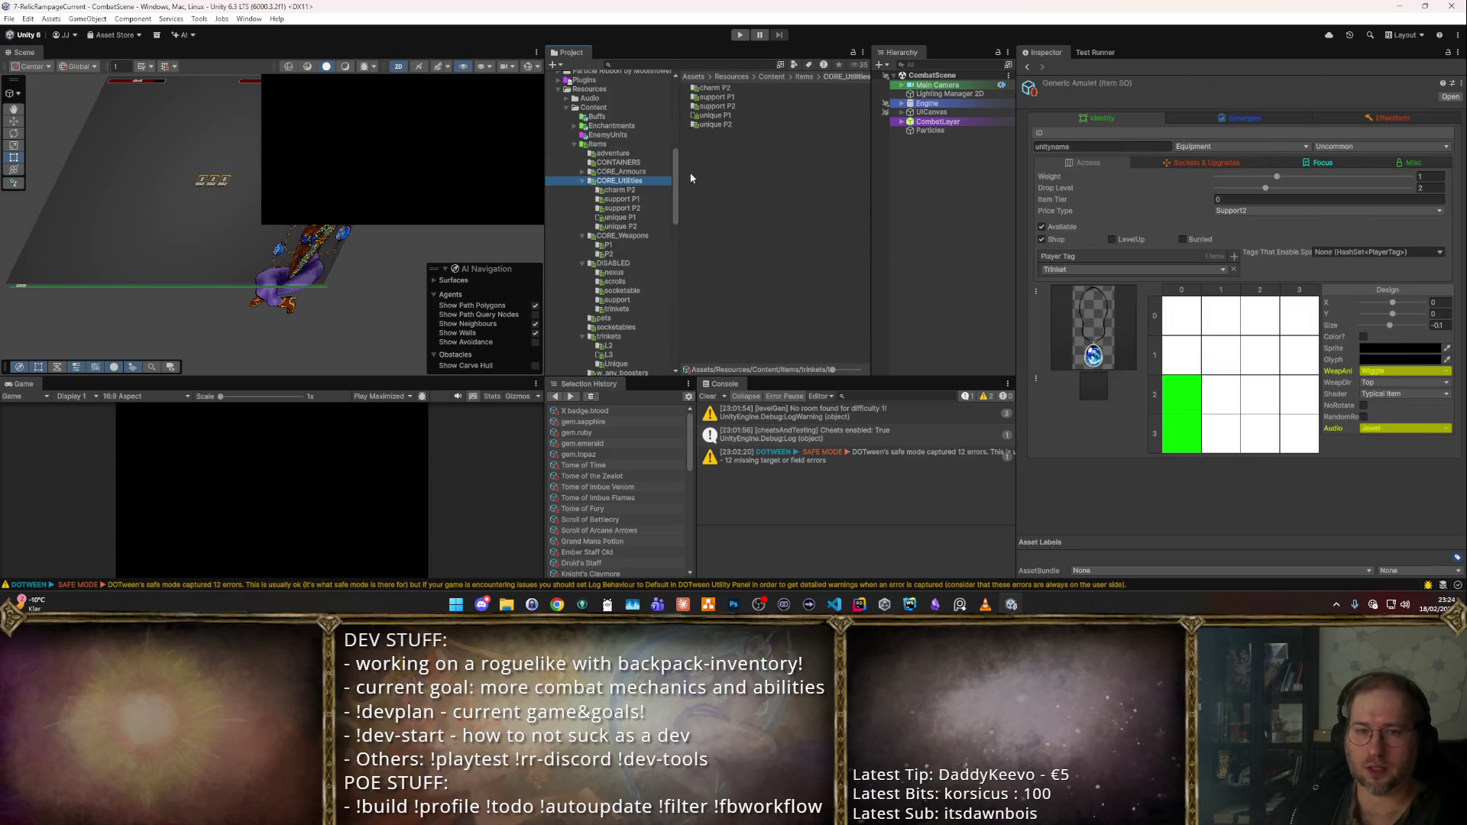
pyautogui.click(618, 347)
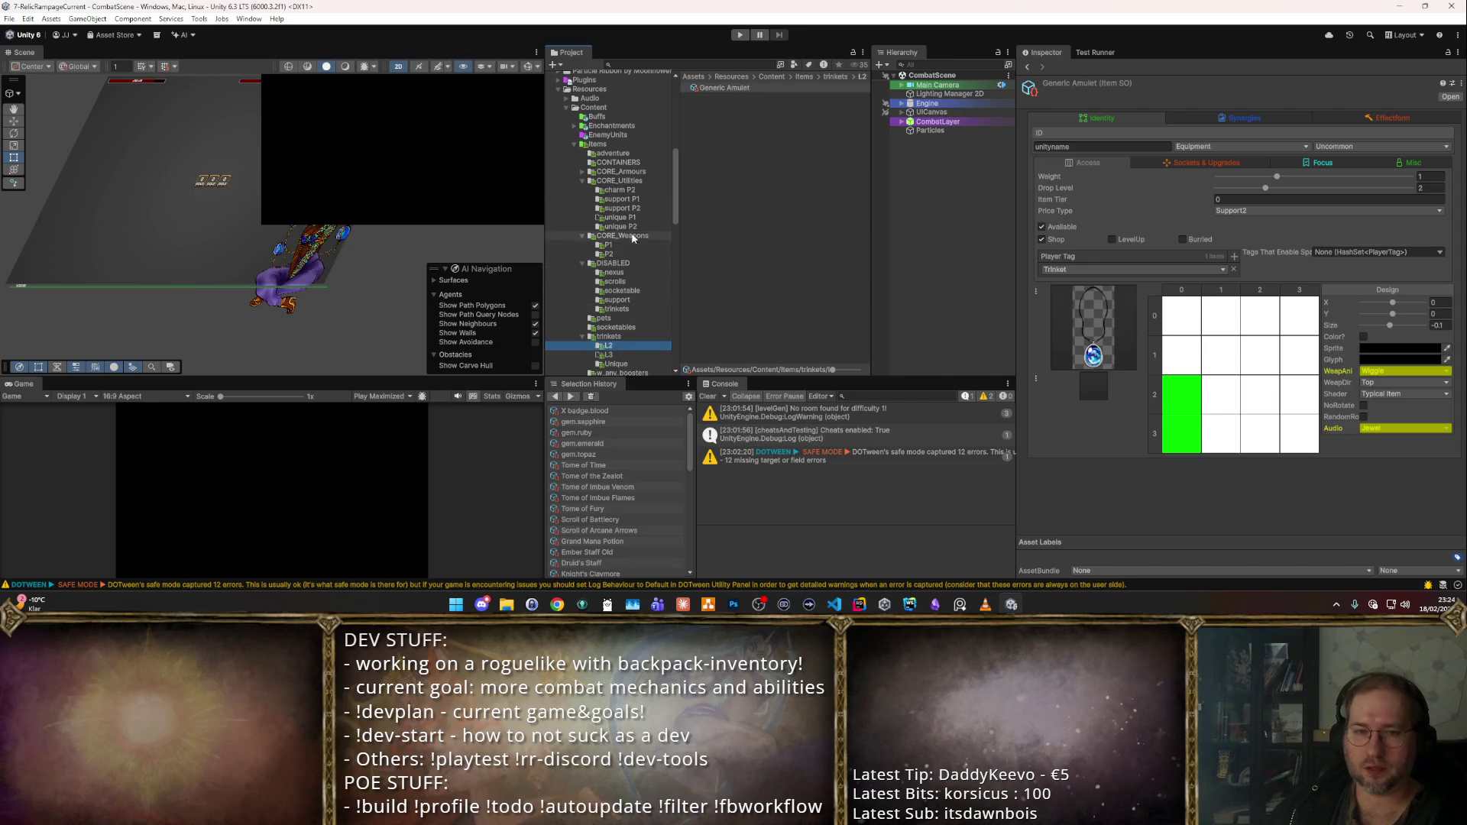
pyautogui.click(583, 181)
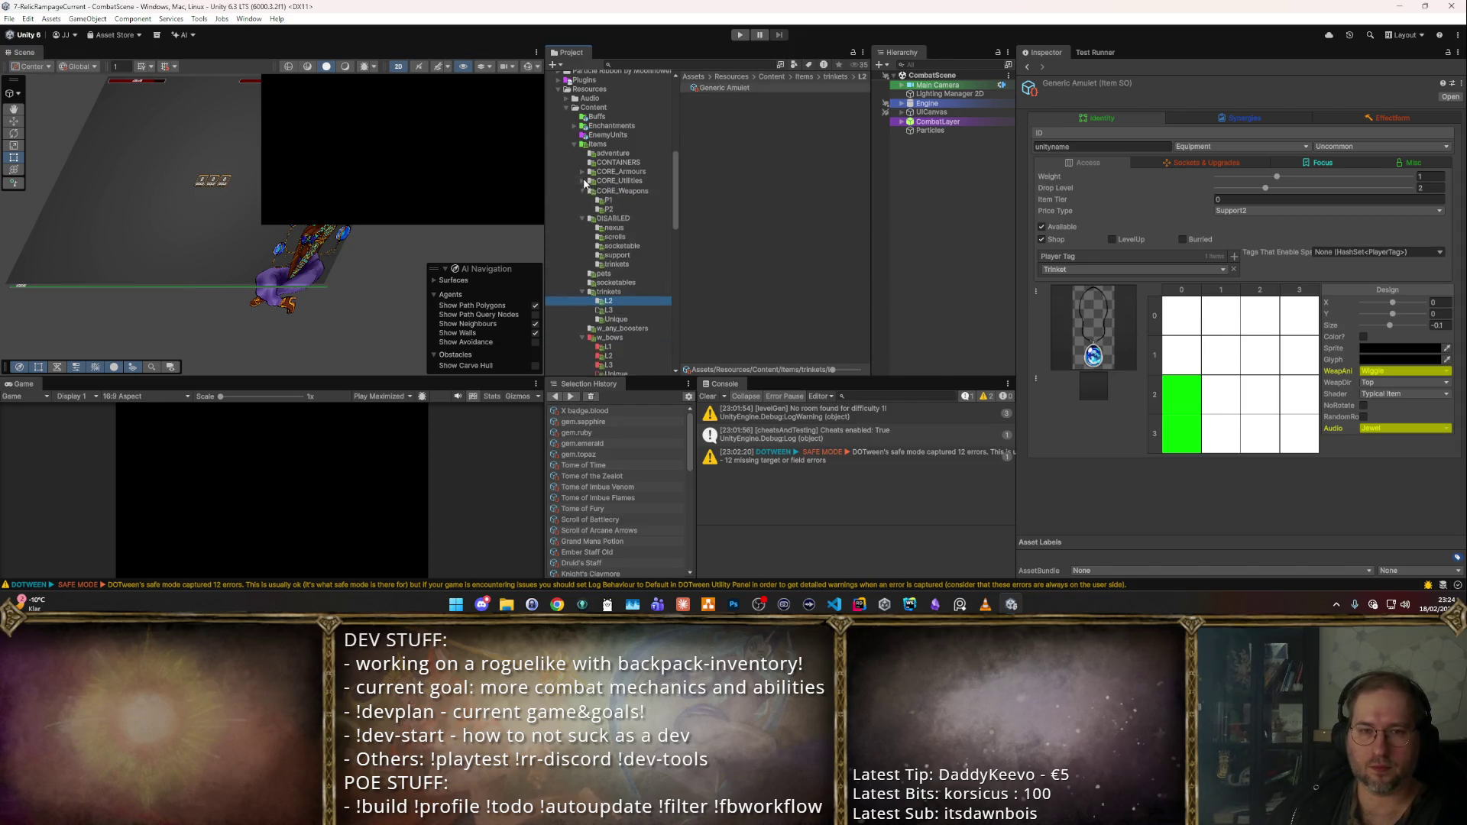
pyautogui.click(612, 180)
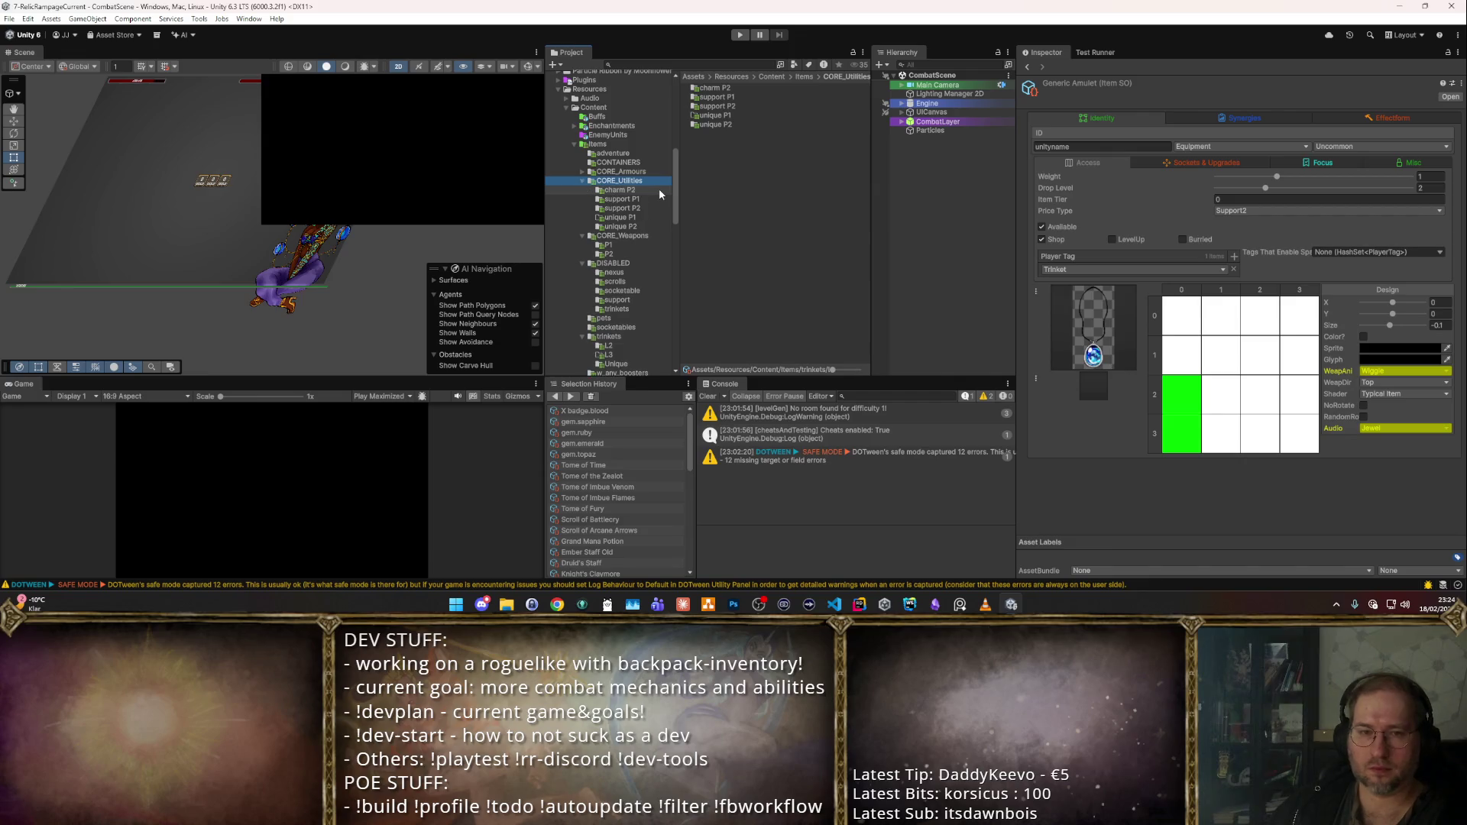
pyautogui.rightClick(633, 181)
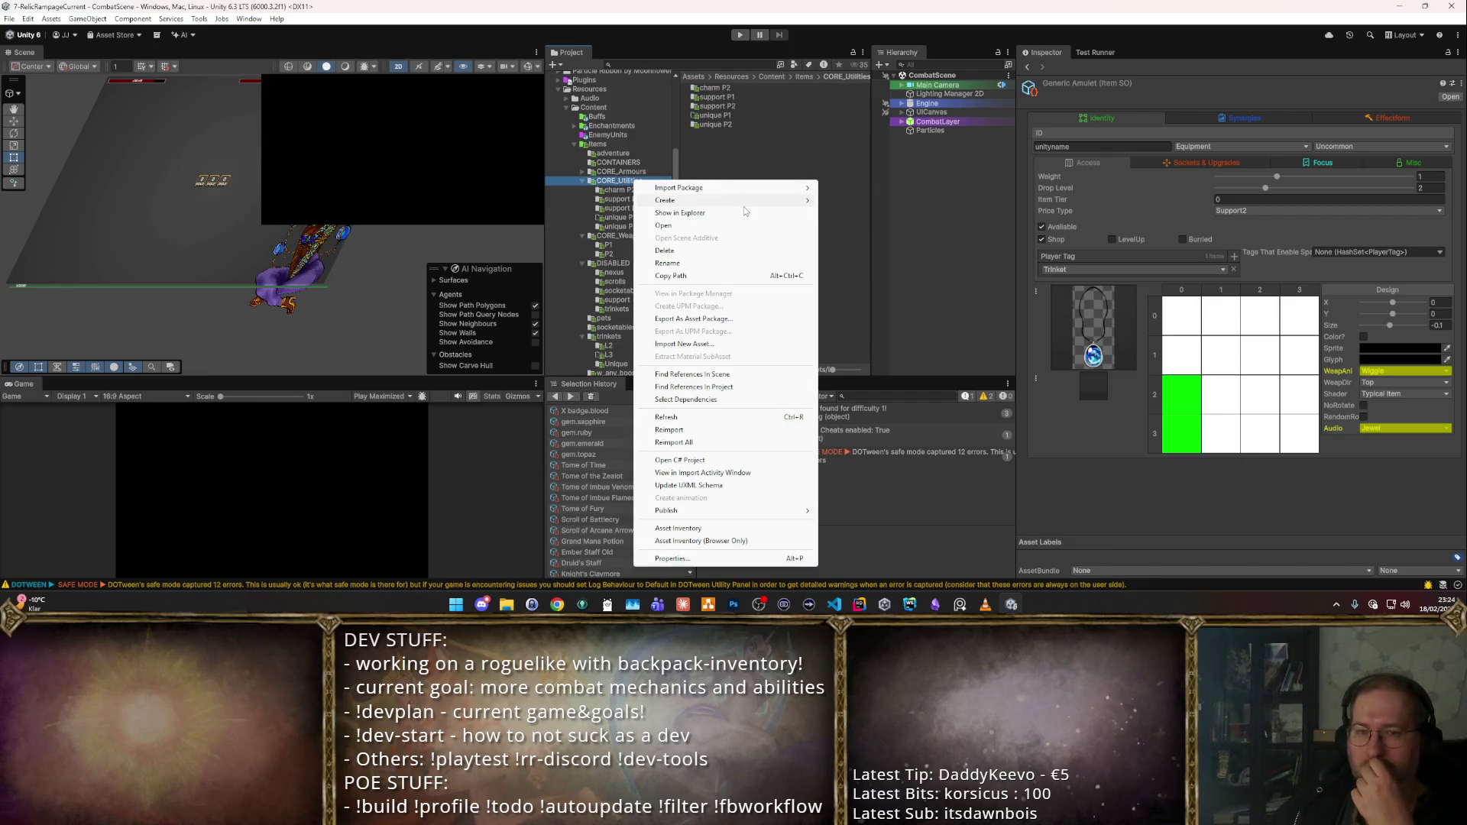
pyautogui.click(739, 158)
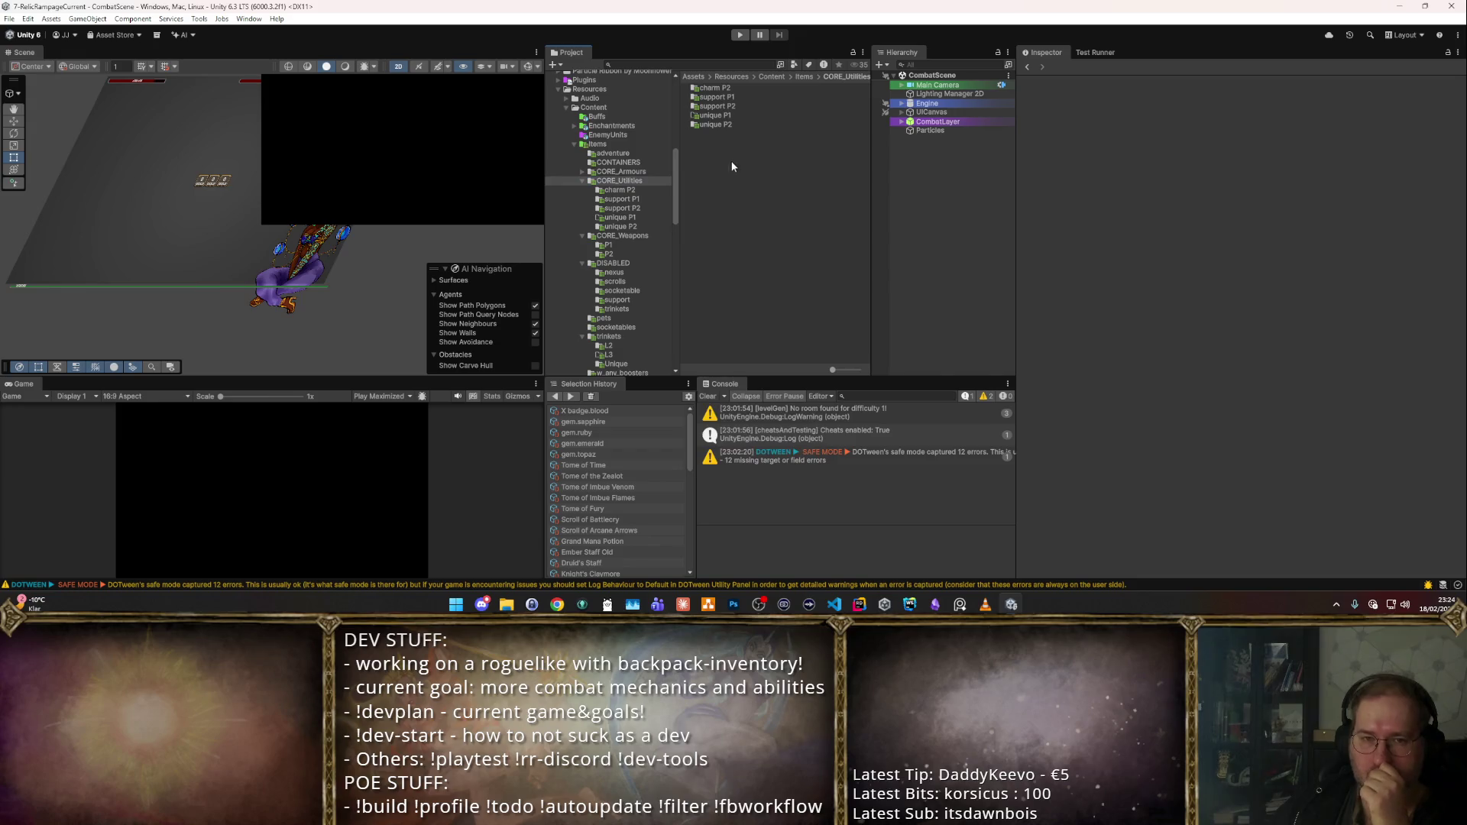
pyautogui.click(623, 348)
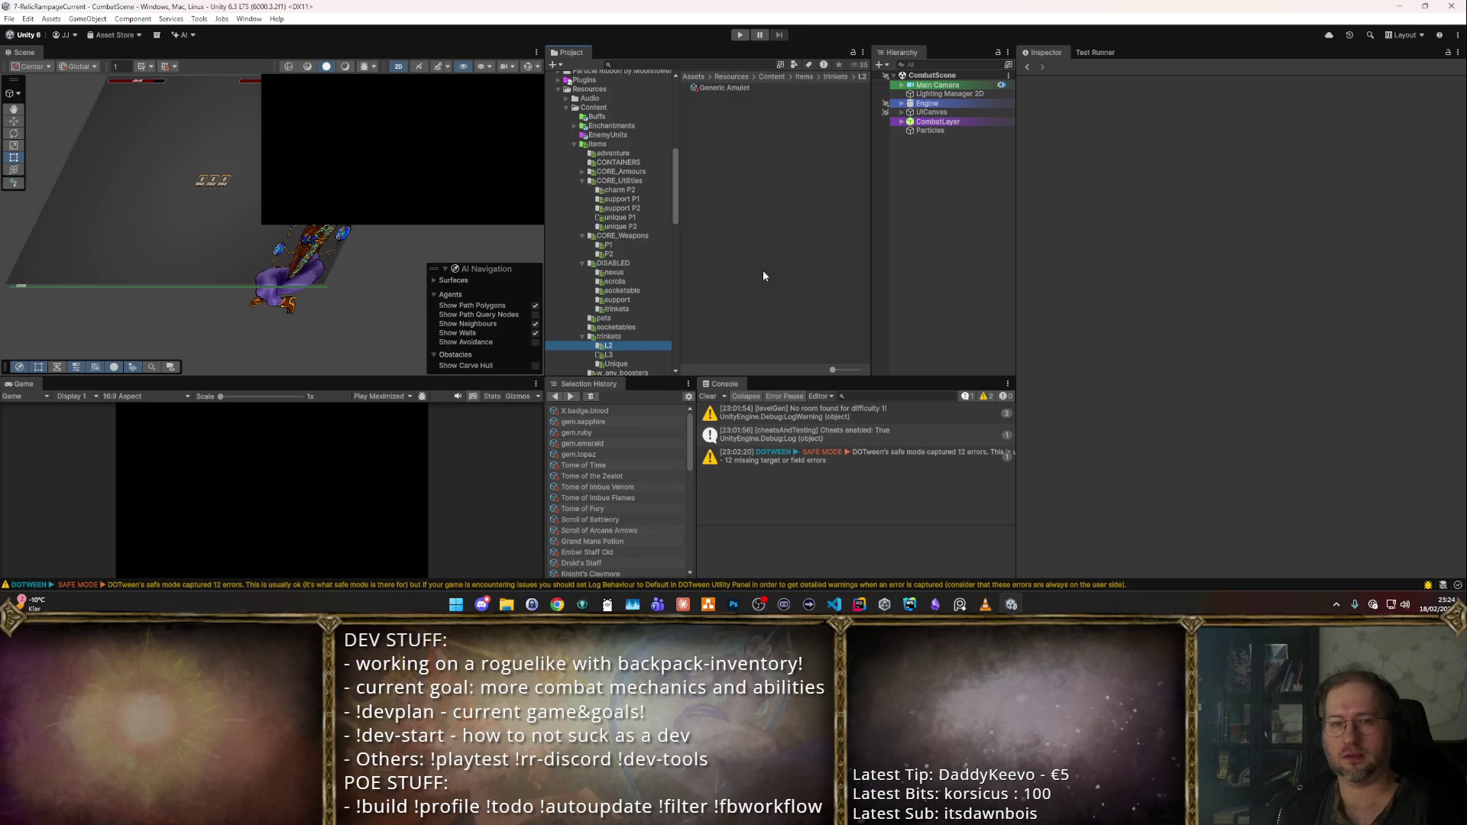
# - Rename trinkets/L2 to 'jewellery P2' and move it into CORE_Utilities
pyautogui.press('F2')
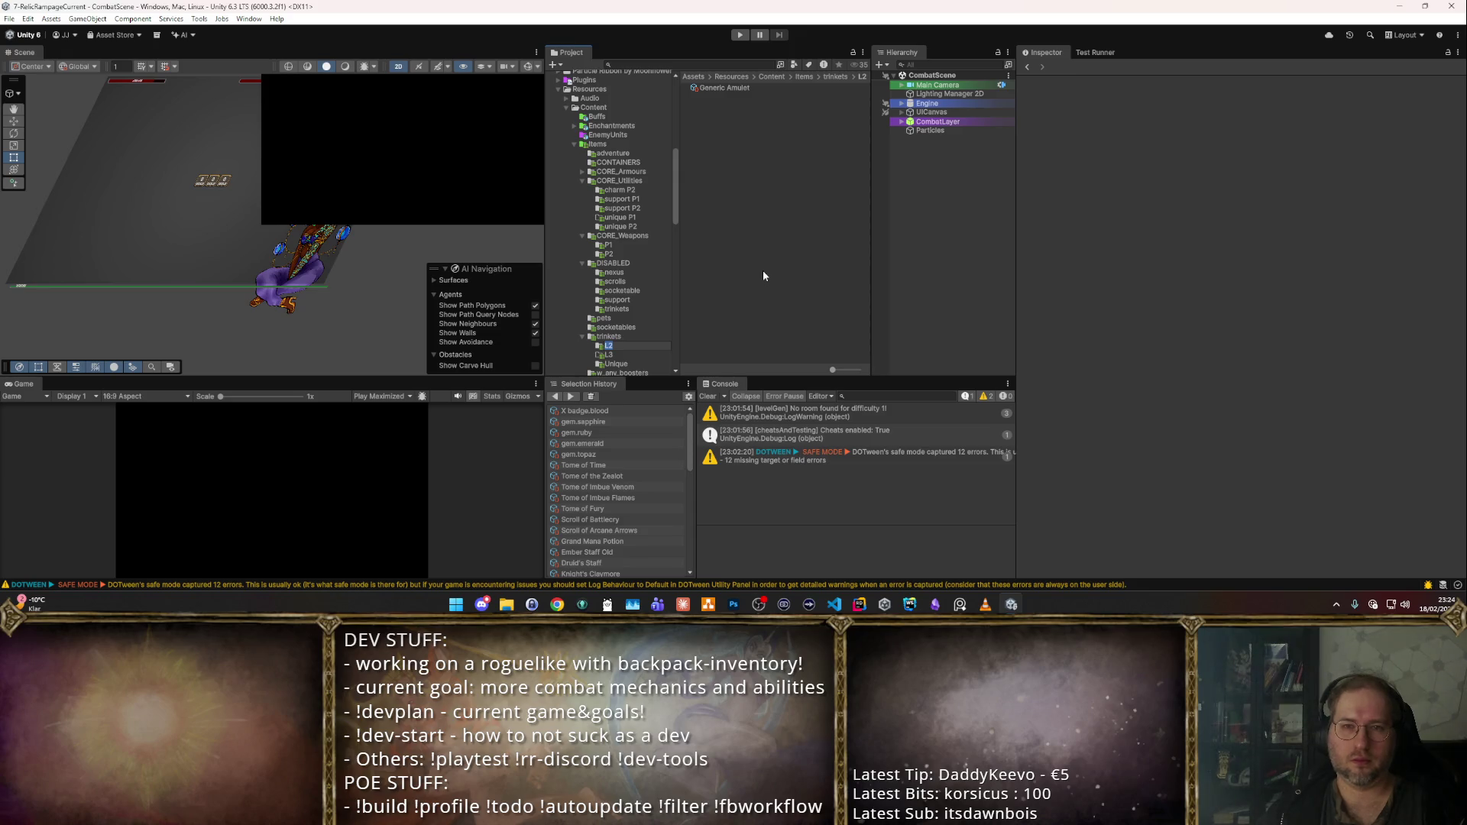
pyautogui.write('trinkets P2')
pyautogui.hotkey('ctrl', 'a')
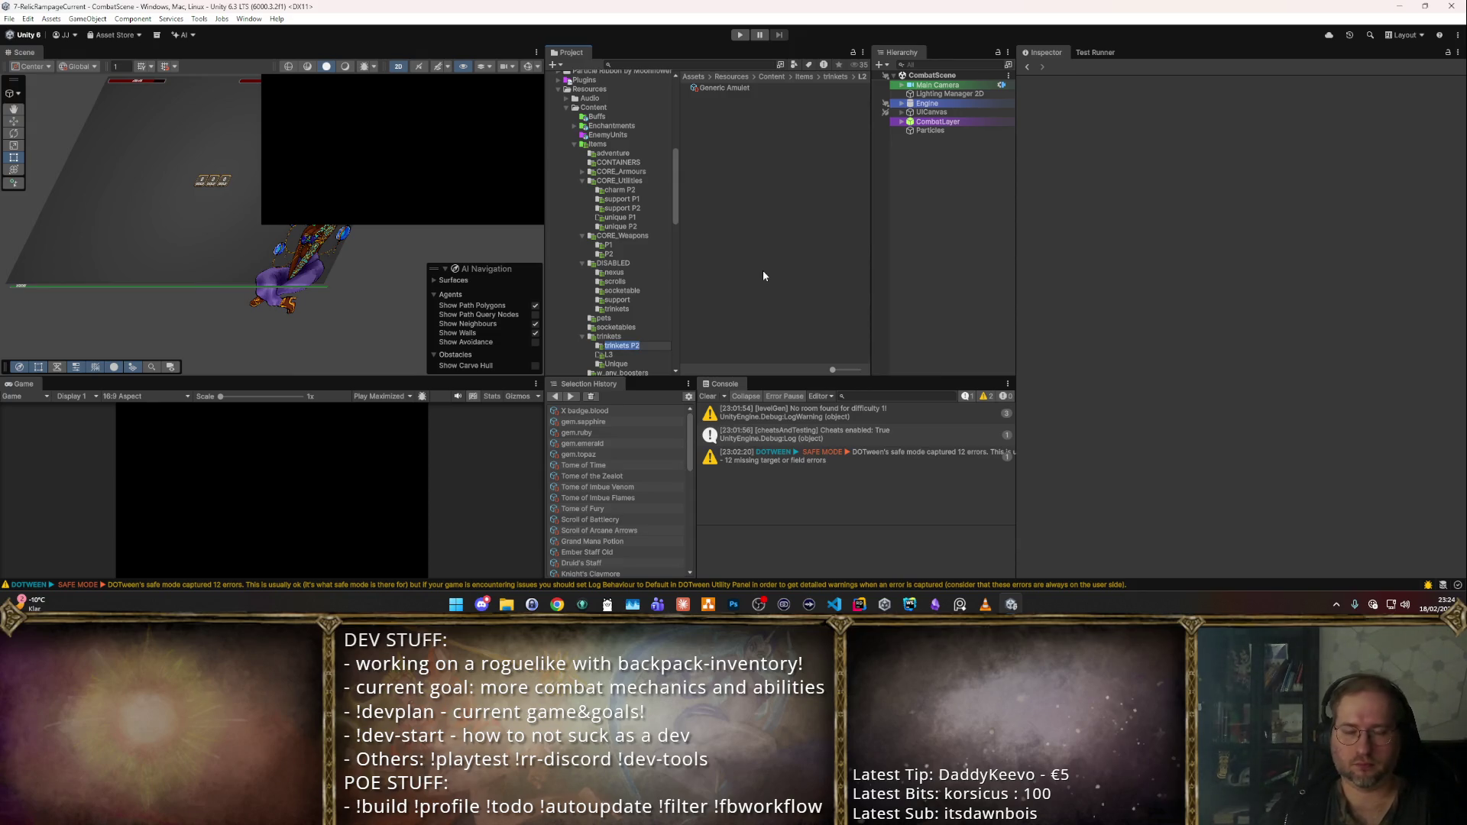
pyautogui.write('jewellery P2')
pyautogui.press('Return')
pyautogui.moveTo(640, 343)
pyautogui.mouseDown()
pyautogui.moveTo(642, 172)
pyautogui.moveTo(651, 187)
pyautogui.mouseUp()
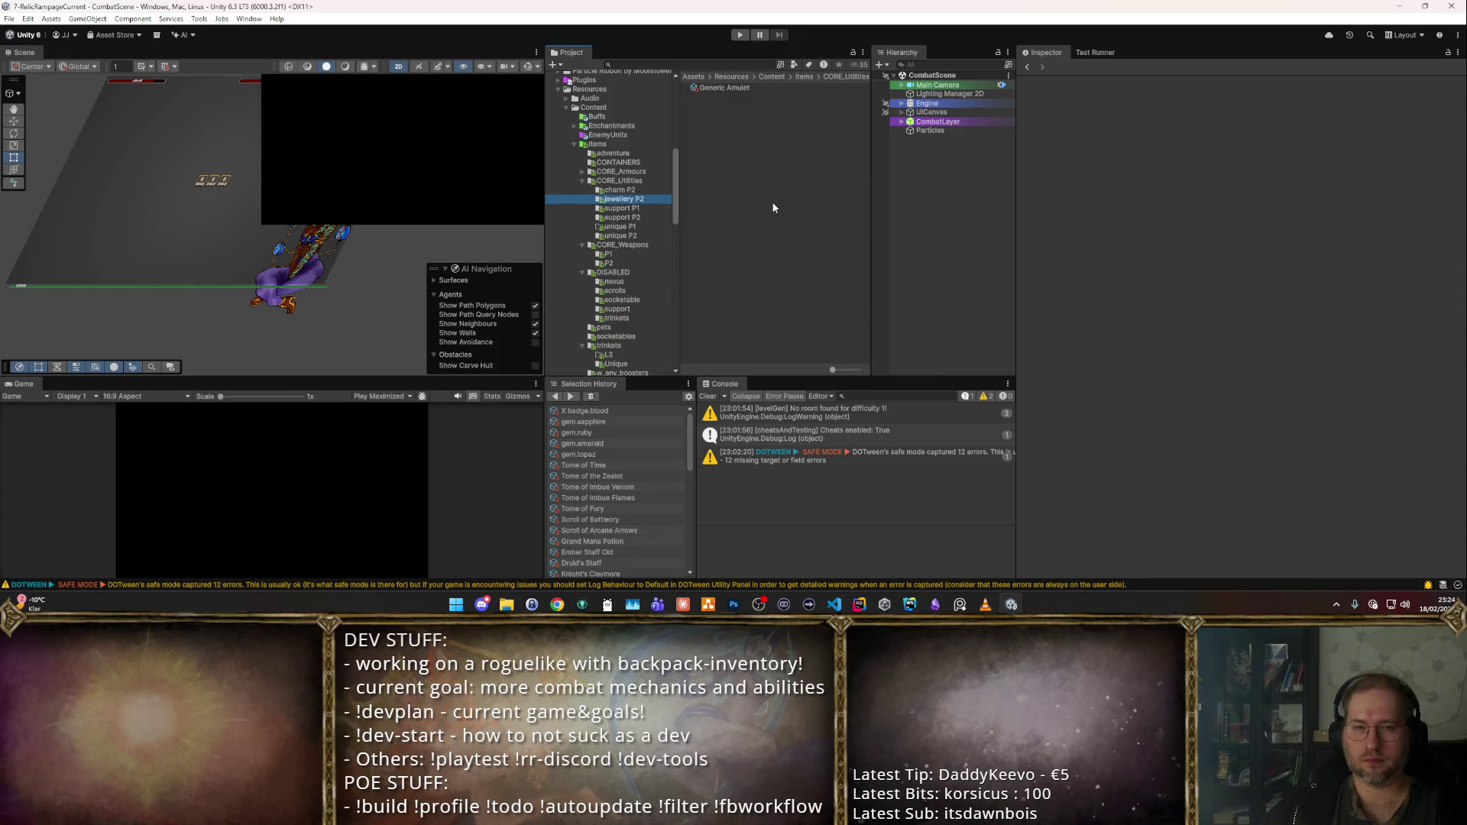
# - Duplicate jewellery P2 and name the copy 'jewellery P1'
pyautogui.hotkey('ctrl', 'd')
pyautogui.press('F2')
pyautogui.press('End')
pyautogui.press('BackSpace')
pyautogui.write('1')
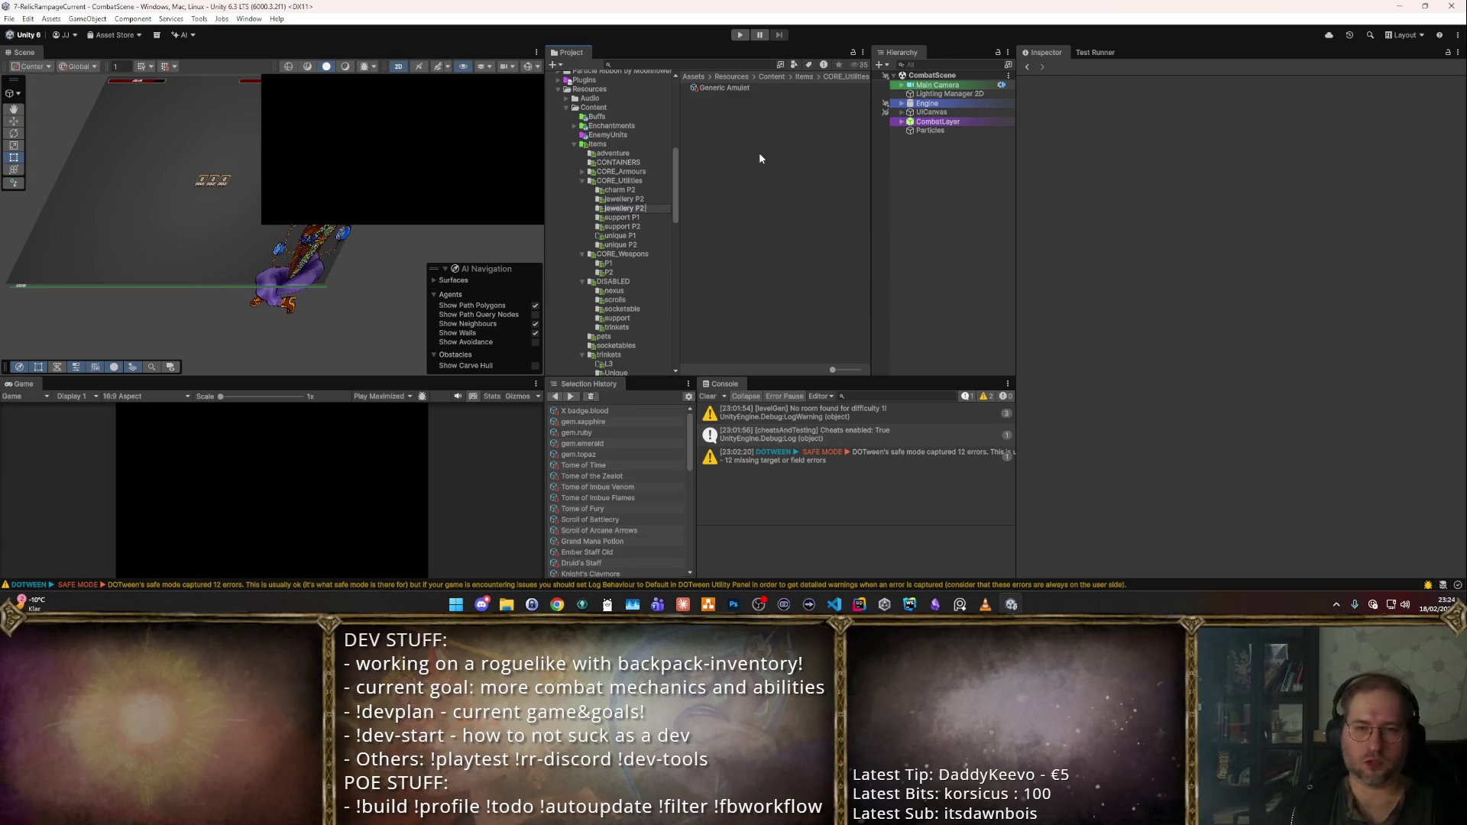
pyautogui.press('Return')
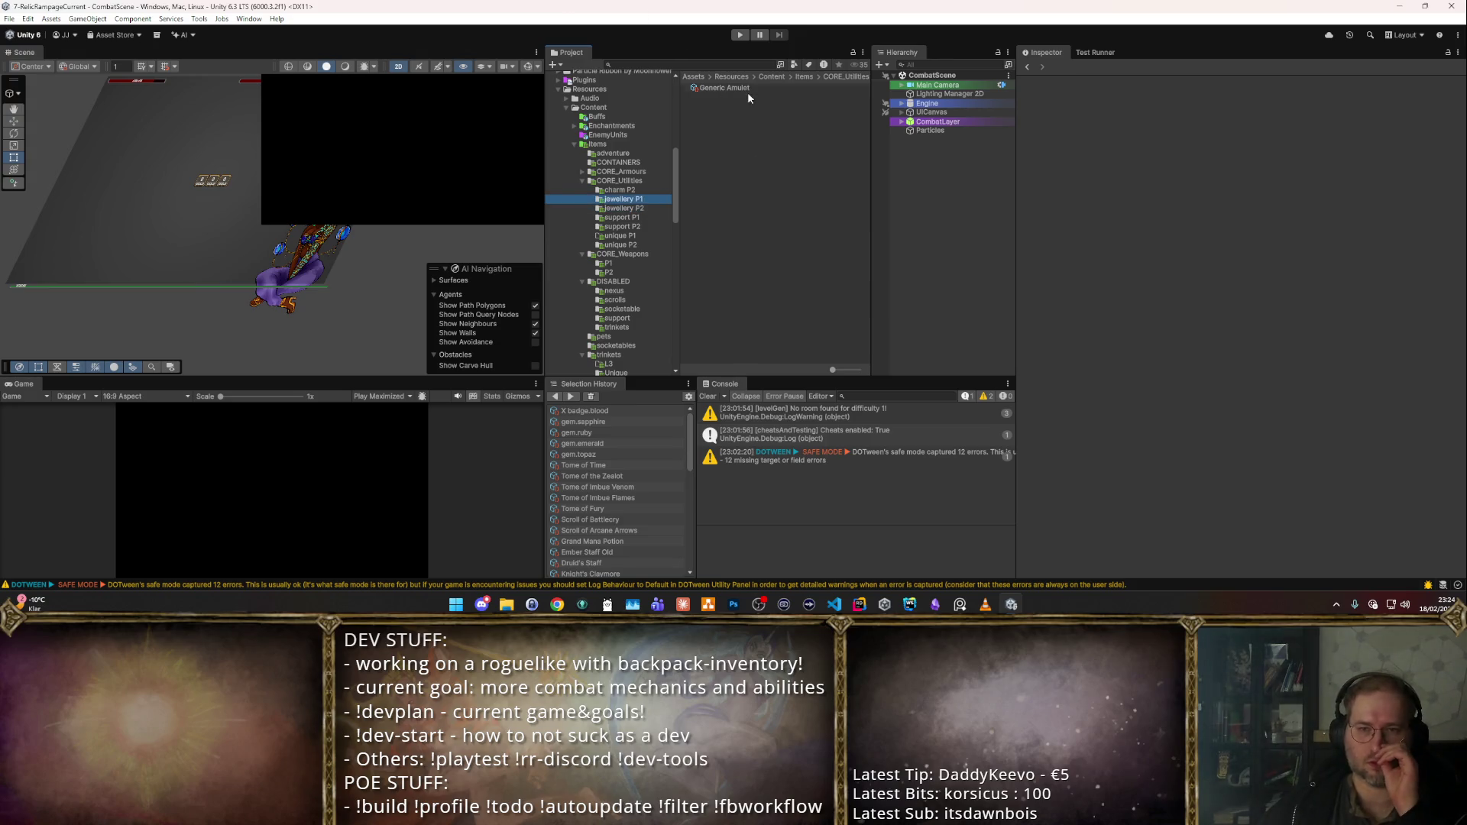
# - Delete the copied Generic Amulet from jewellery P1
pyautogui.click(756, 87)
pyautogui.press('Delete')
pyautogui.press('Return')
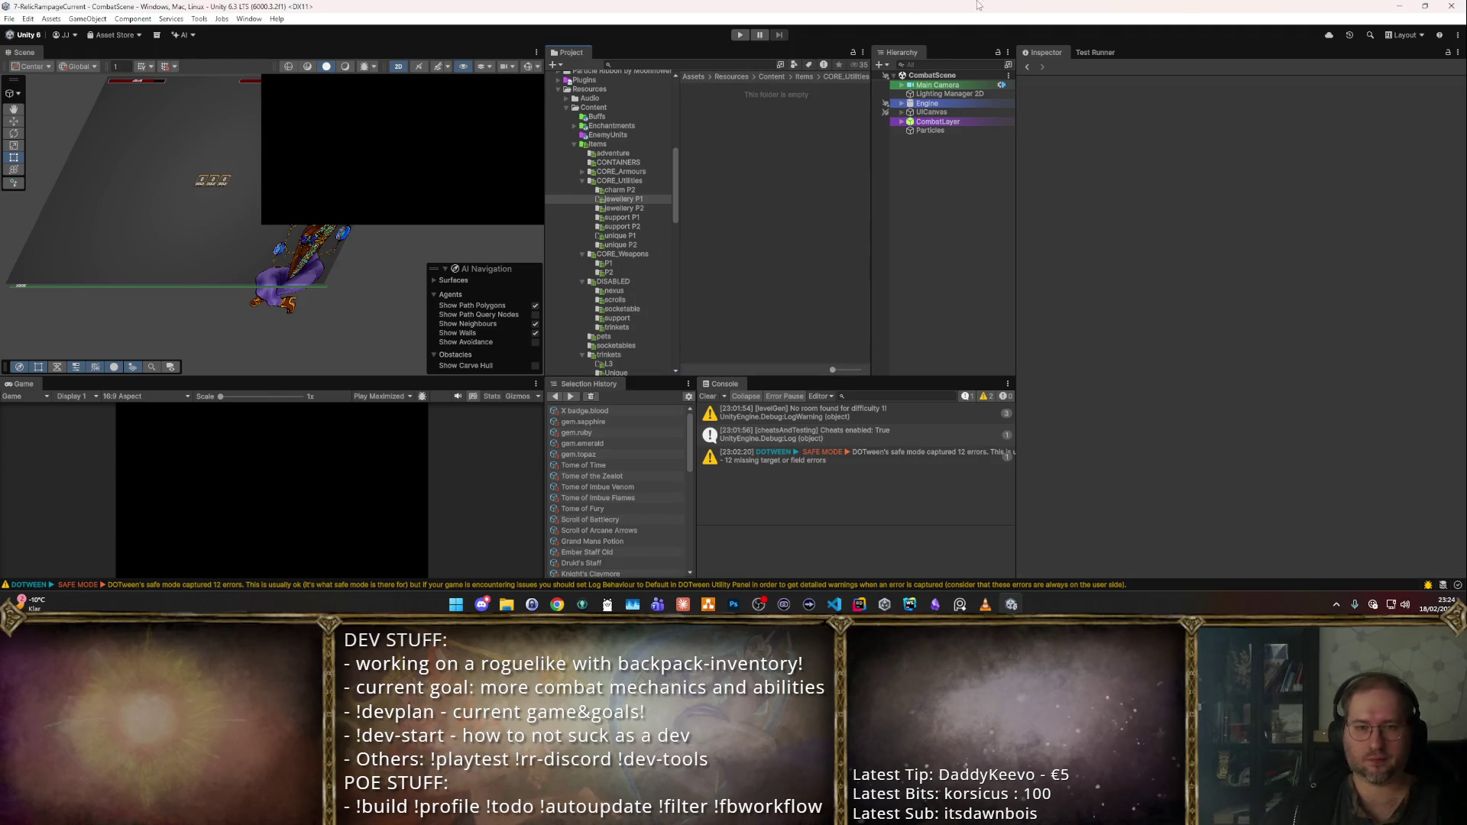
pyautogui.click(642, 281)
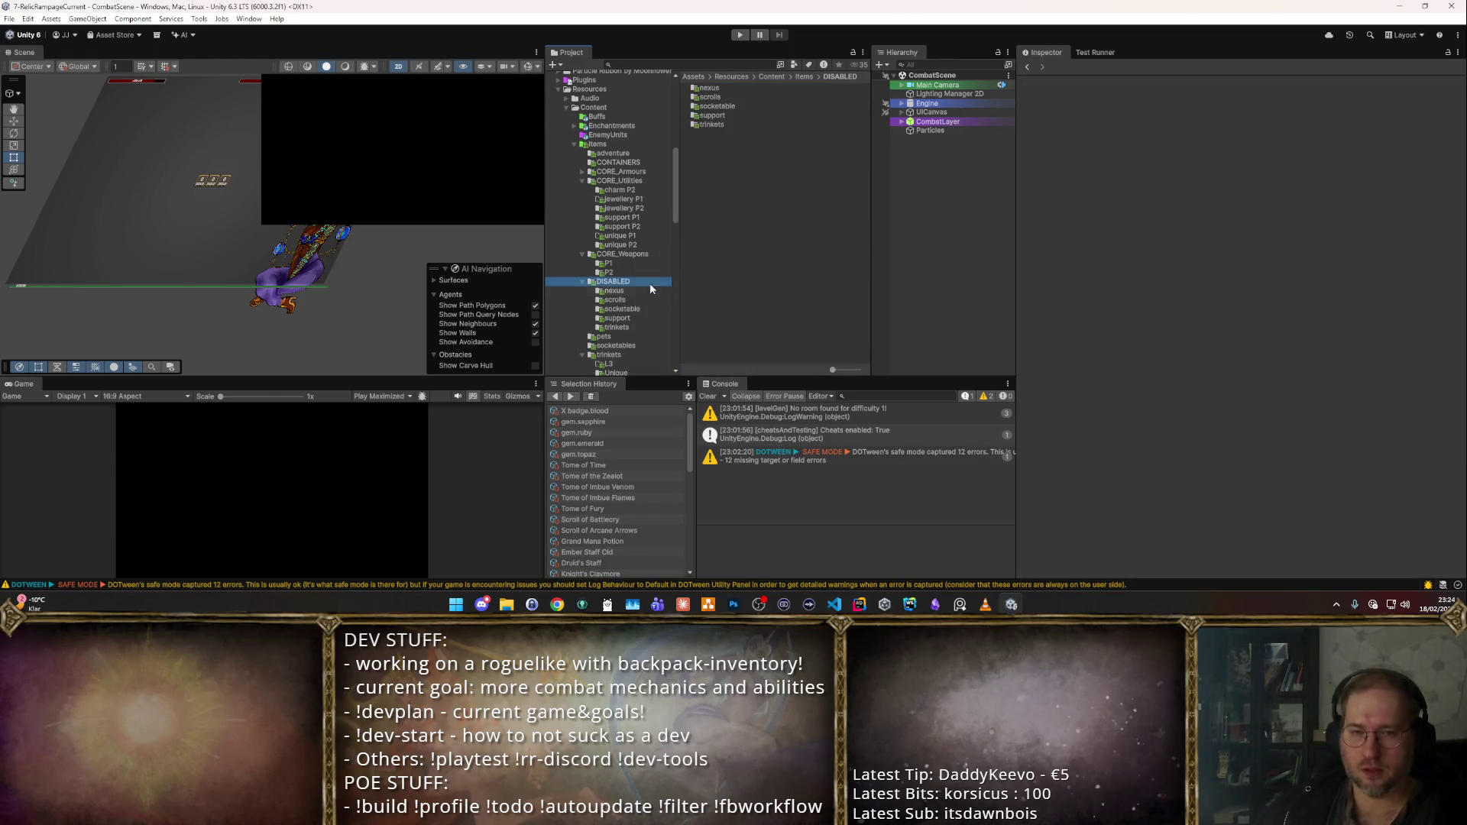
# - Browse the DISABLED pets and trinkets folders, inspecting items down to X Poison Jar
pyautogui.click(637, 336)
pyautogui.click(640, 290)
pyautogui.press('Down')
pyautogui.press('Down')
pyautogui.press('Down')
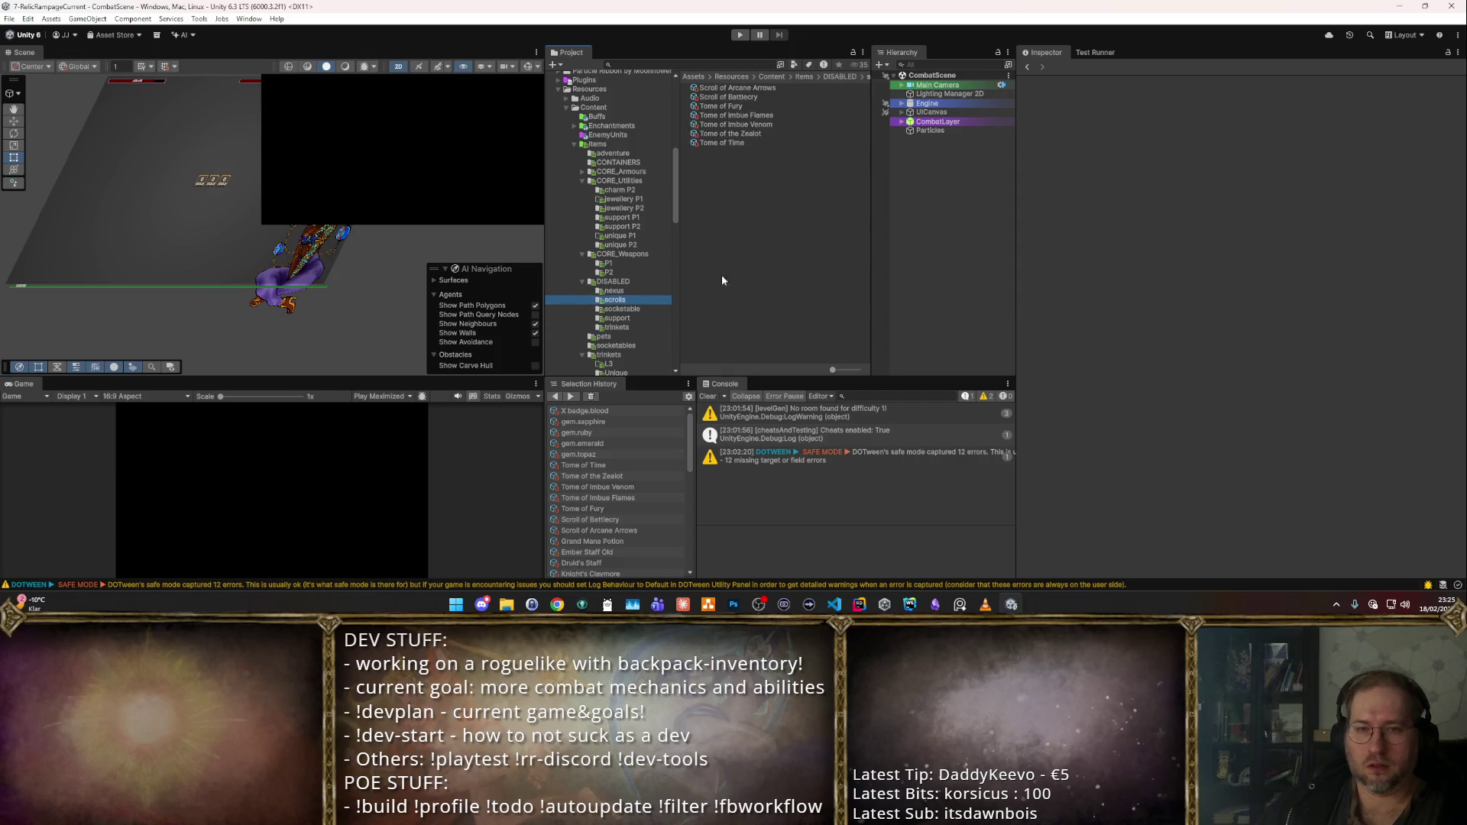
pyautogui.click(765, 88)
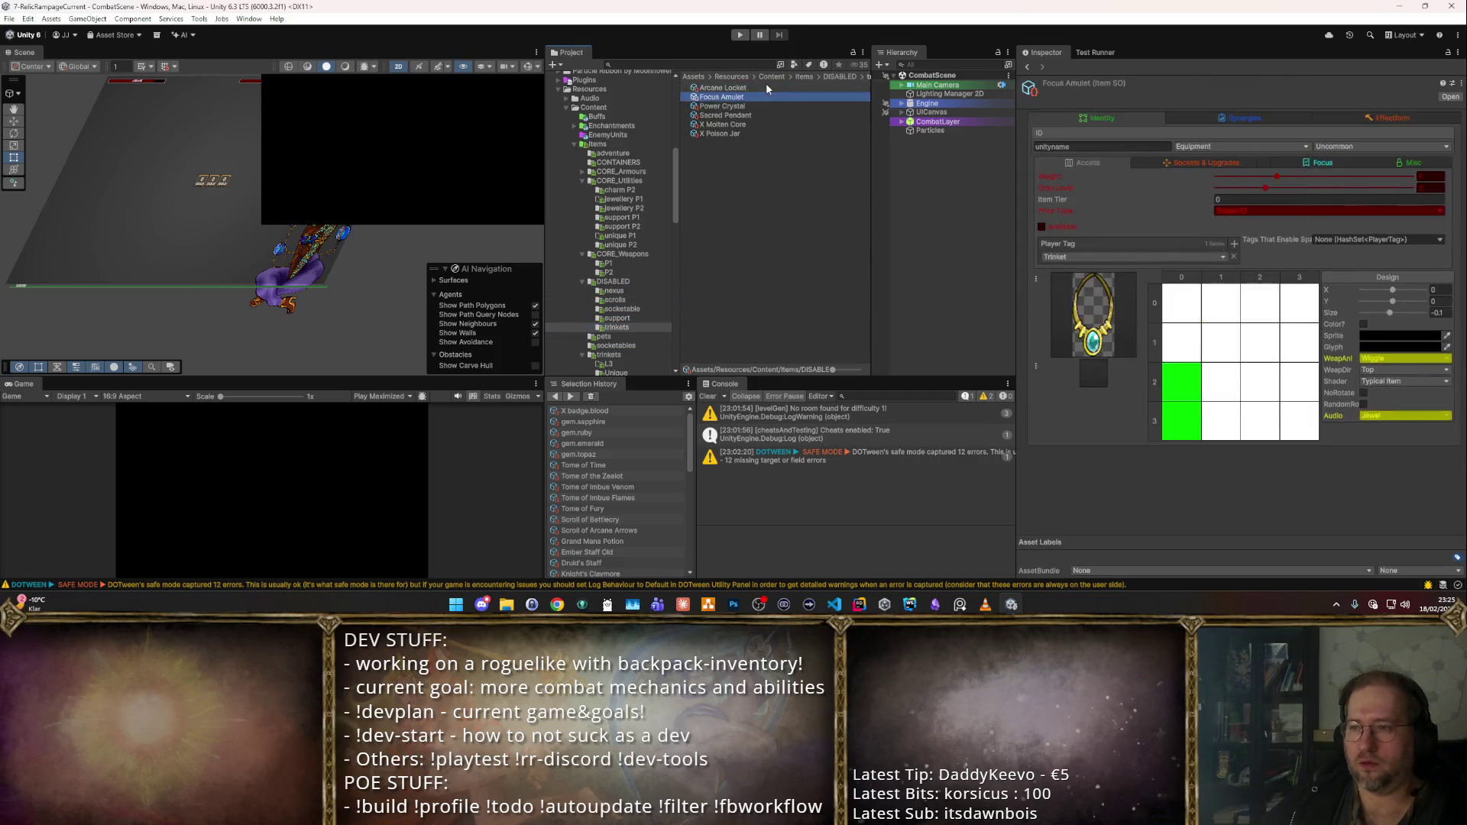
pyautogui.press('Down')
pyautogui.press('Down')
pyautogui.press('Down')
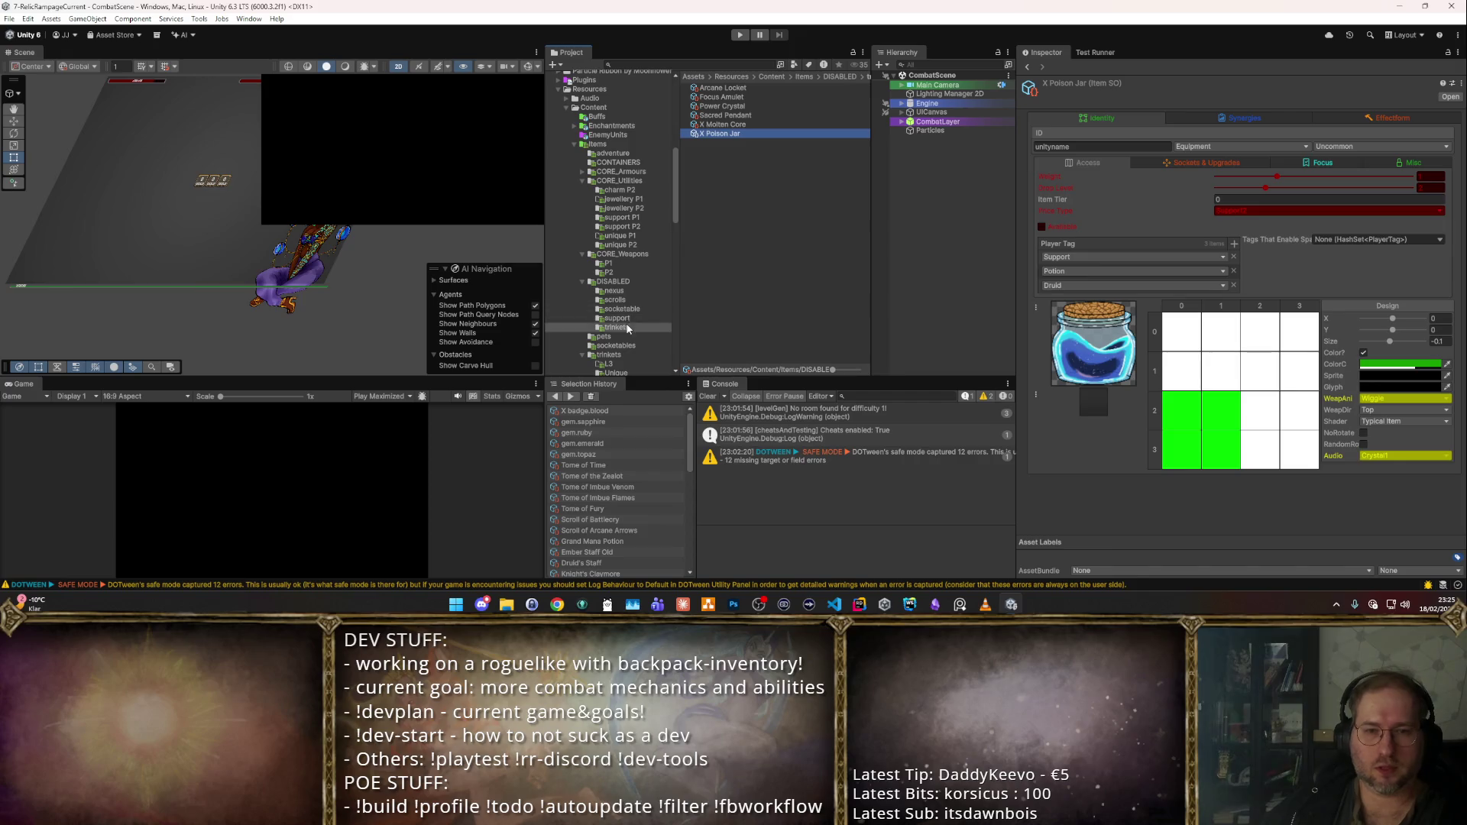
# - Open the trinkets Unique folder and review its items from Crimson Shard to Ring of Holy Flames
pyautogui.click(616, 345)
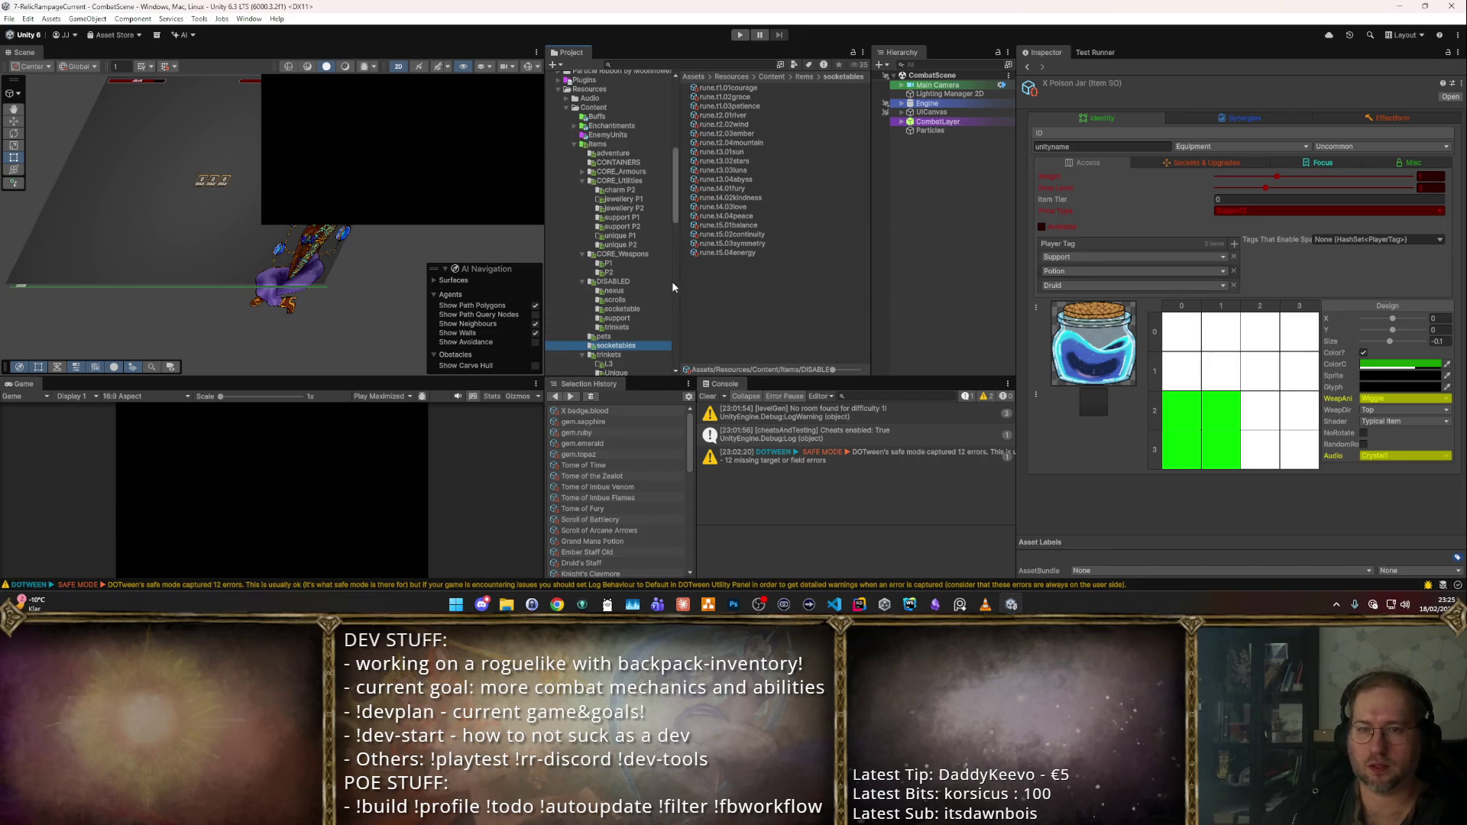
pyautogui.scroll(-3, 669, 278)
pyautogui.press('Down')
pyautogui.press('Down')
pyautogui.press('Down')
pyautogui.press('Up')
pyautogui.press('Up')
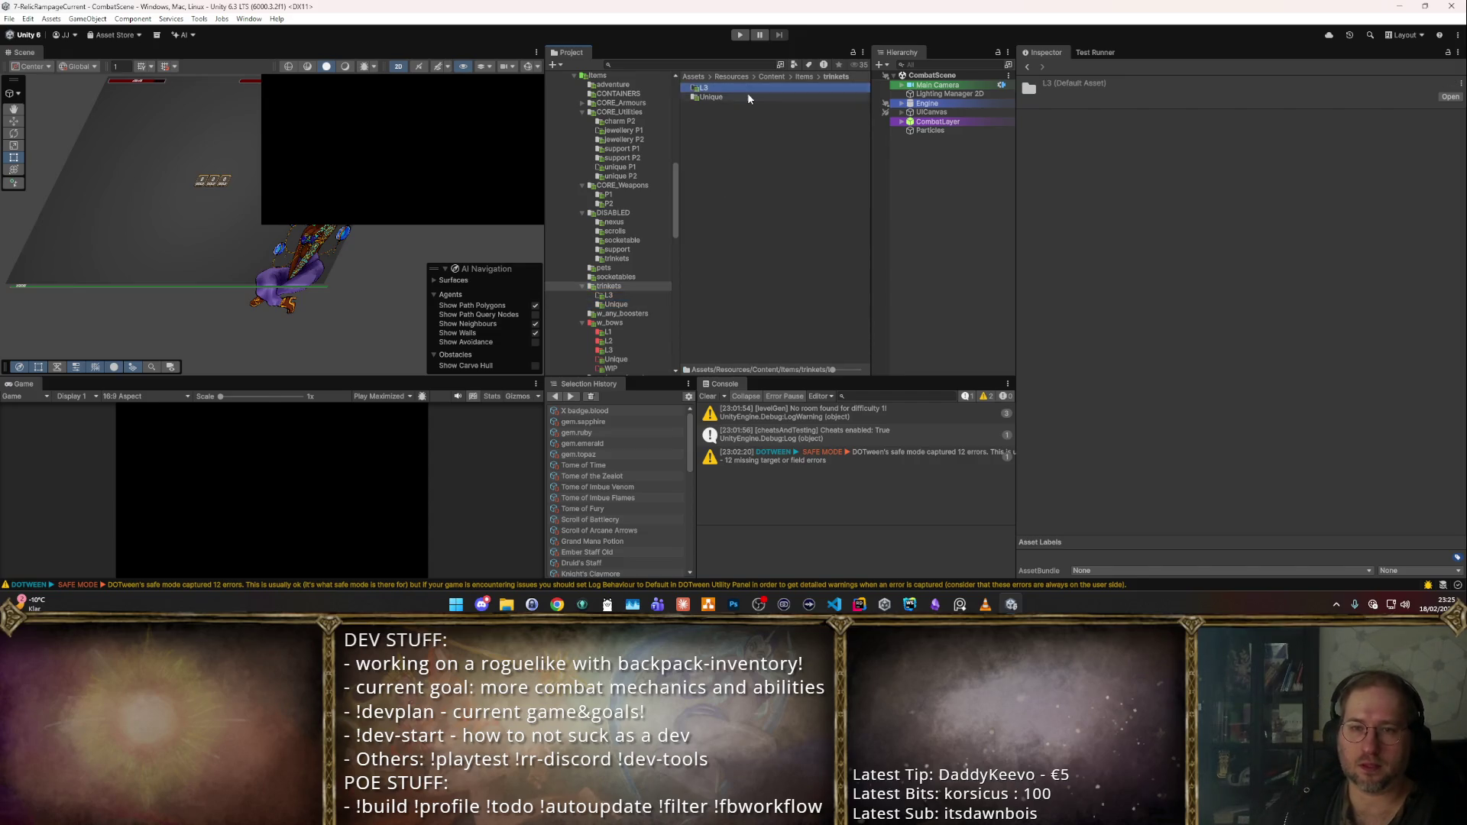
pyautogui.doubleClick(747, 97)
pyautogui.click(748, 96)
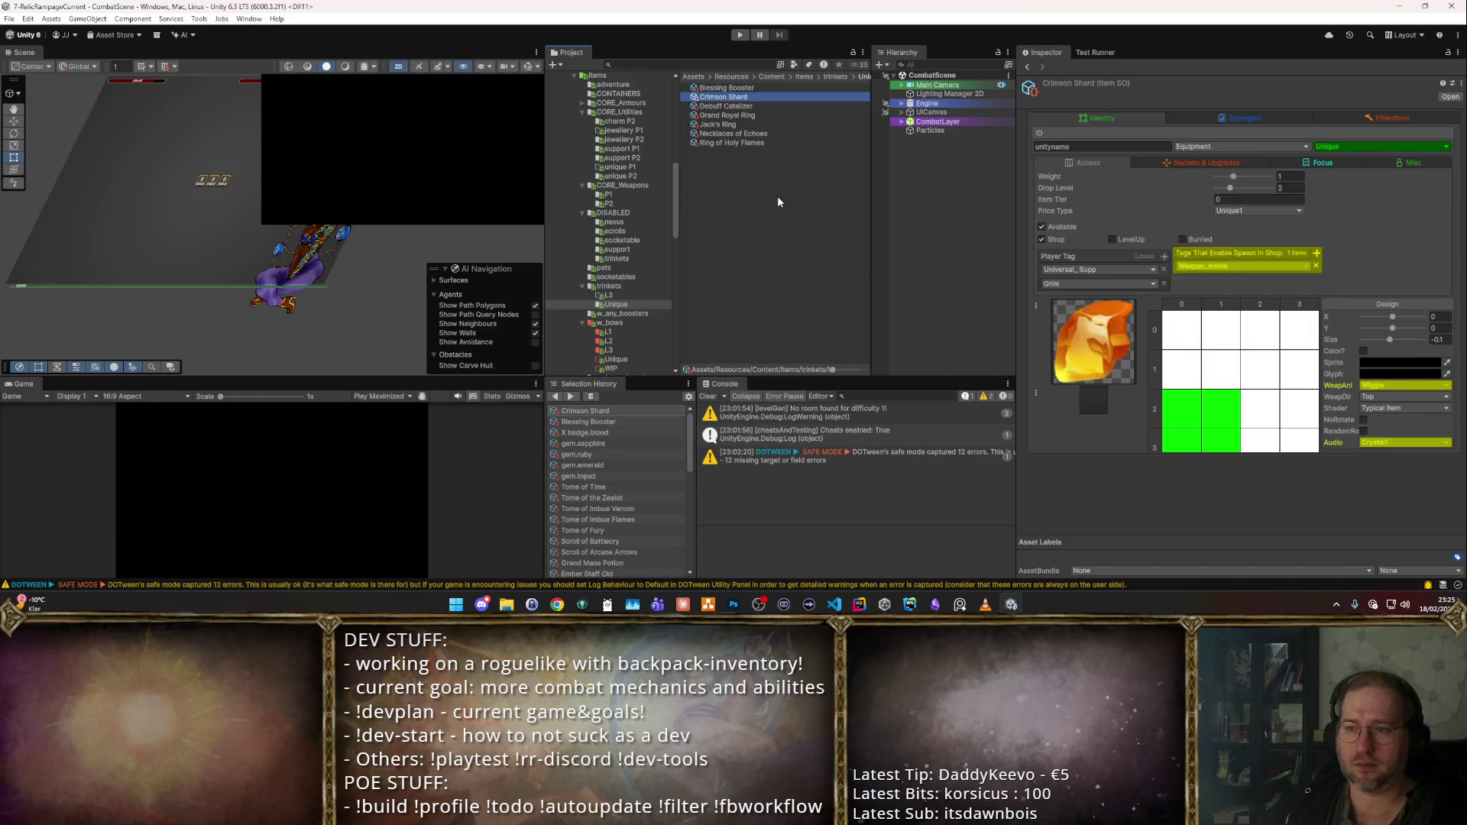
pyautogui.press('Down')
pyautogui.press('Down')
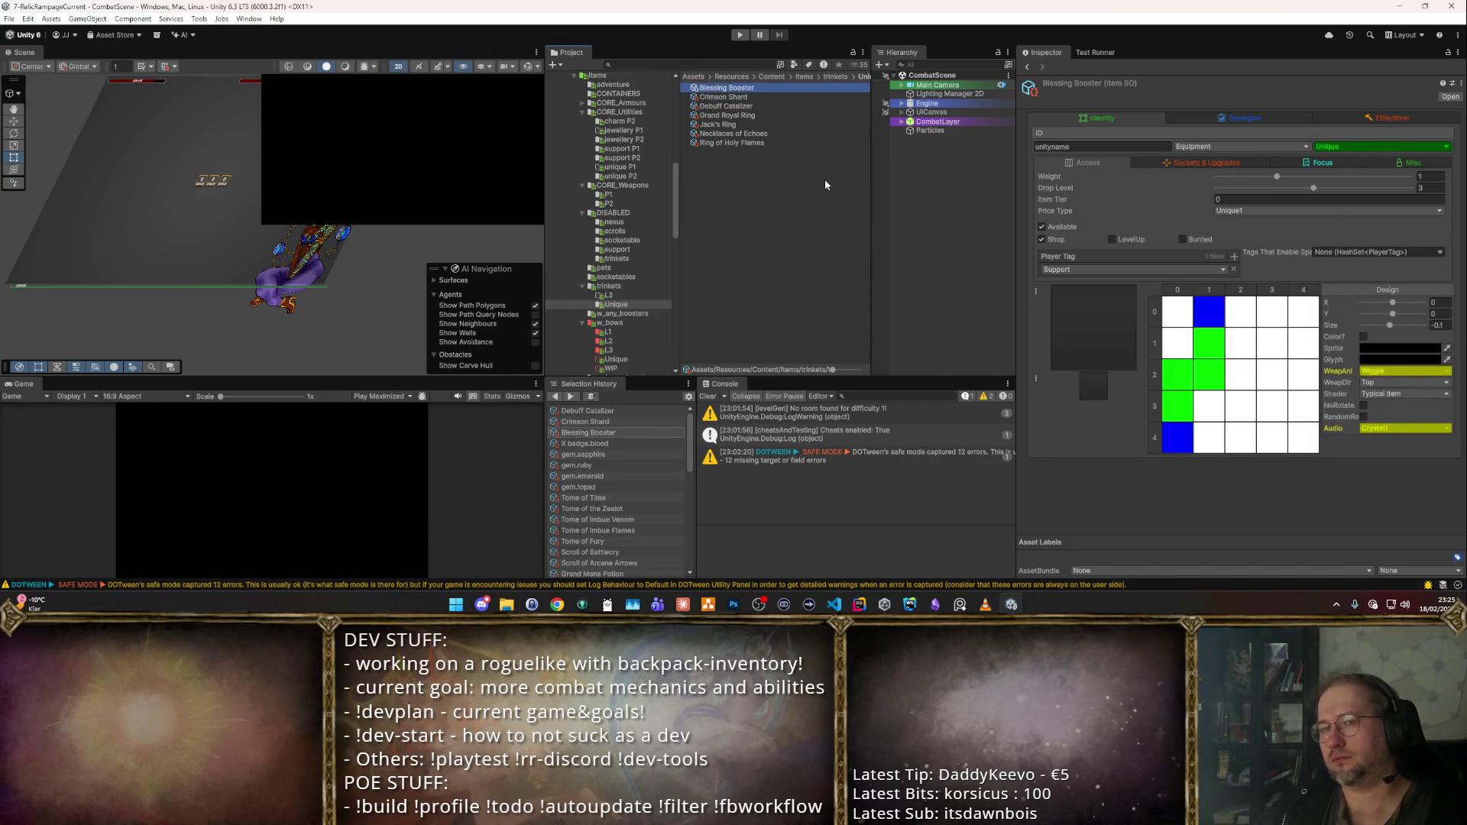
pyautogui.press('Down')
pyautogui.press('Down')
pyautogui.press('Down')
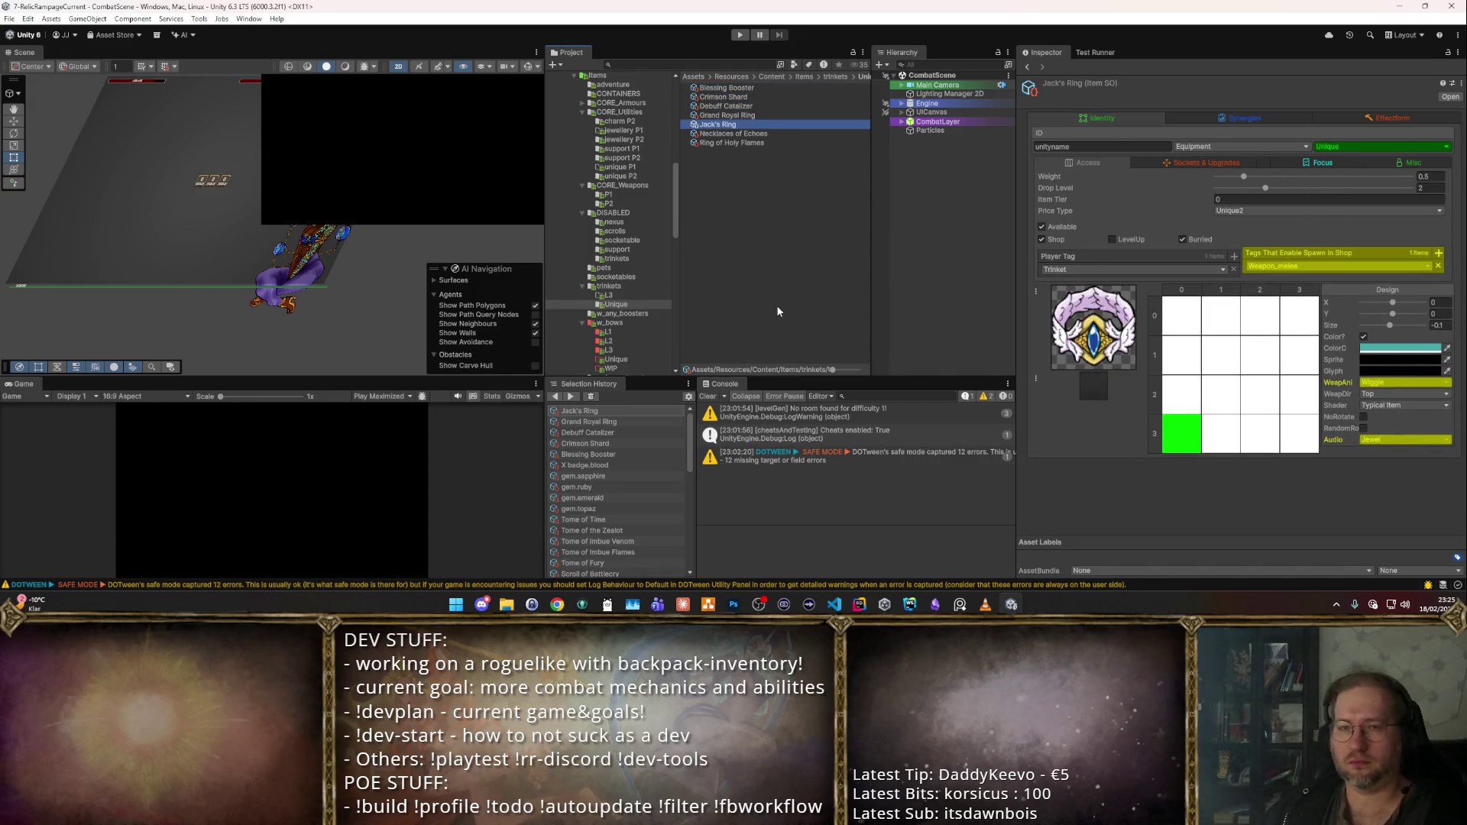
pyautogui.press('Up')
pyautogui.press('Up')
pyautogui.press('Up')
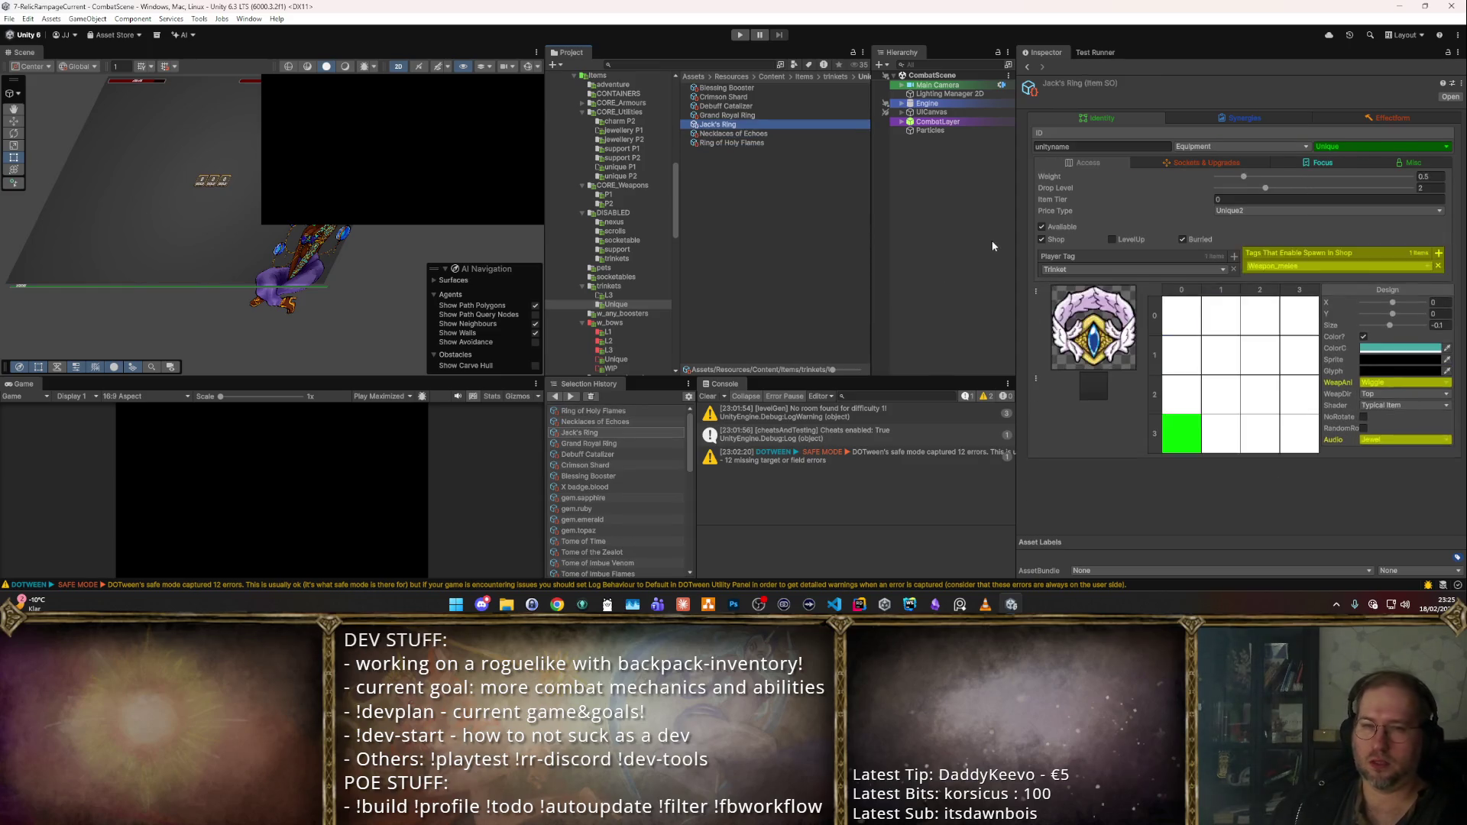
pyautogui.scroll(3, 635, 210)
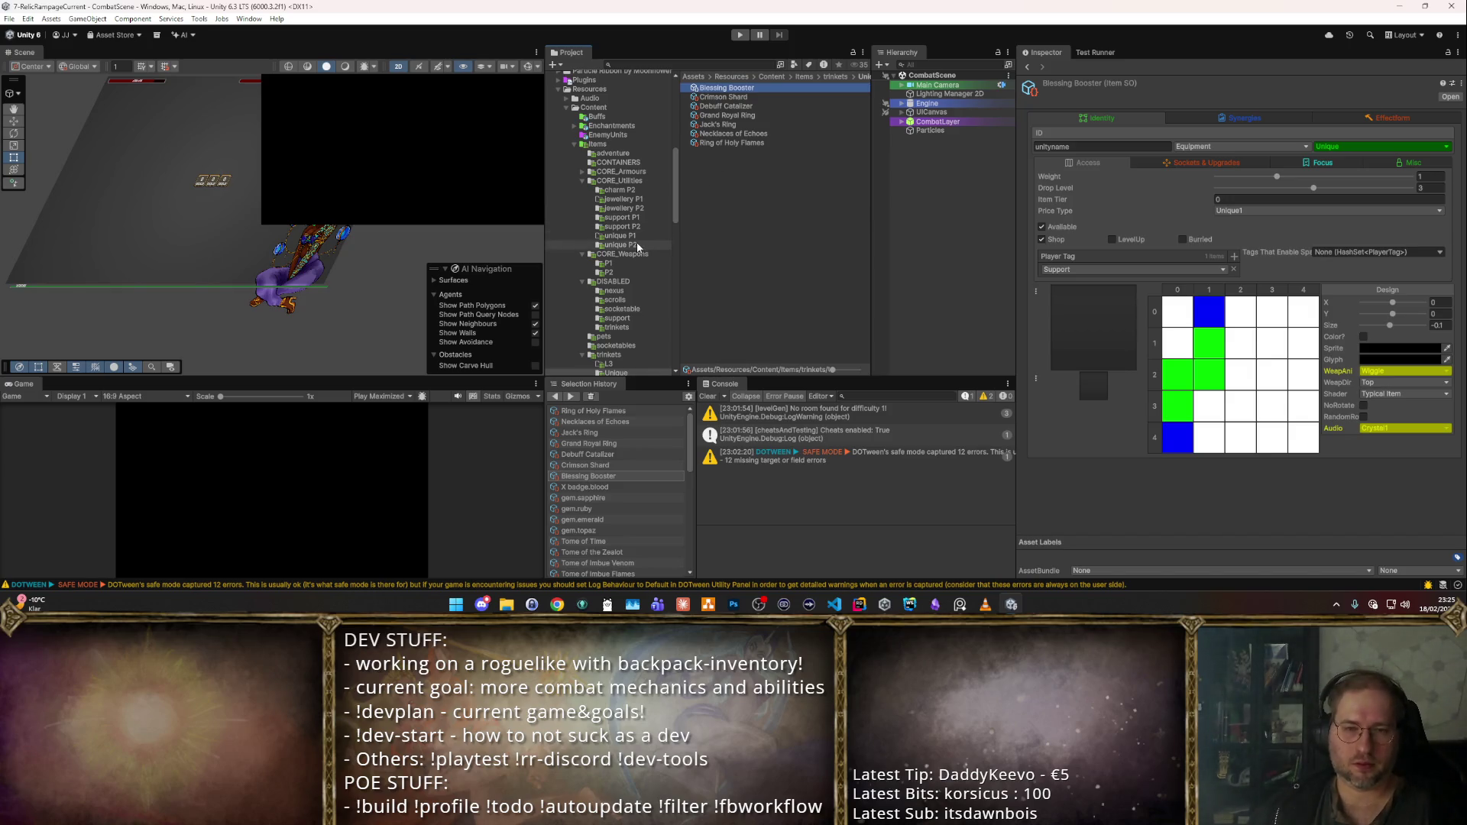
# - Move Blessing Booster through Ring of Holy Flames into unique P2 and give all eight Drop Level 2
pyautogui.keyDown('shift'); pyautogui.click(734, 142); pyautogui.keyUp('shift')
pyautogui.moveTo(717, 144); pyautogui.dragTo(636, 244)
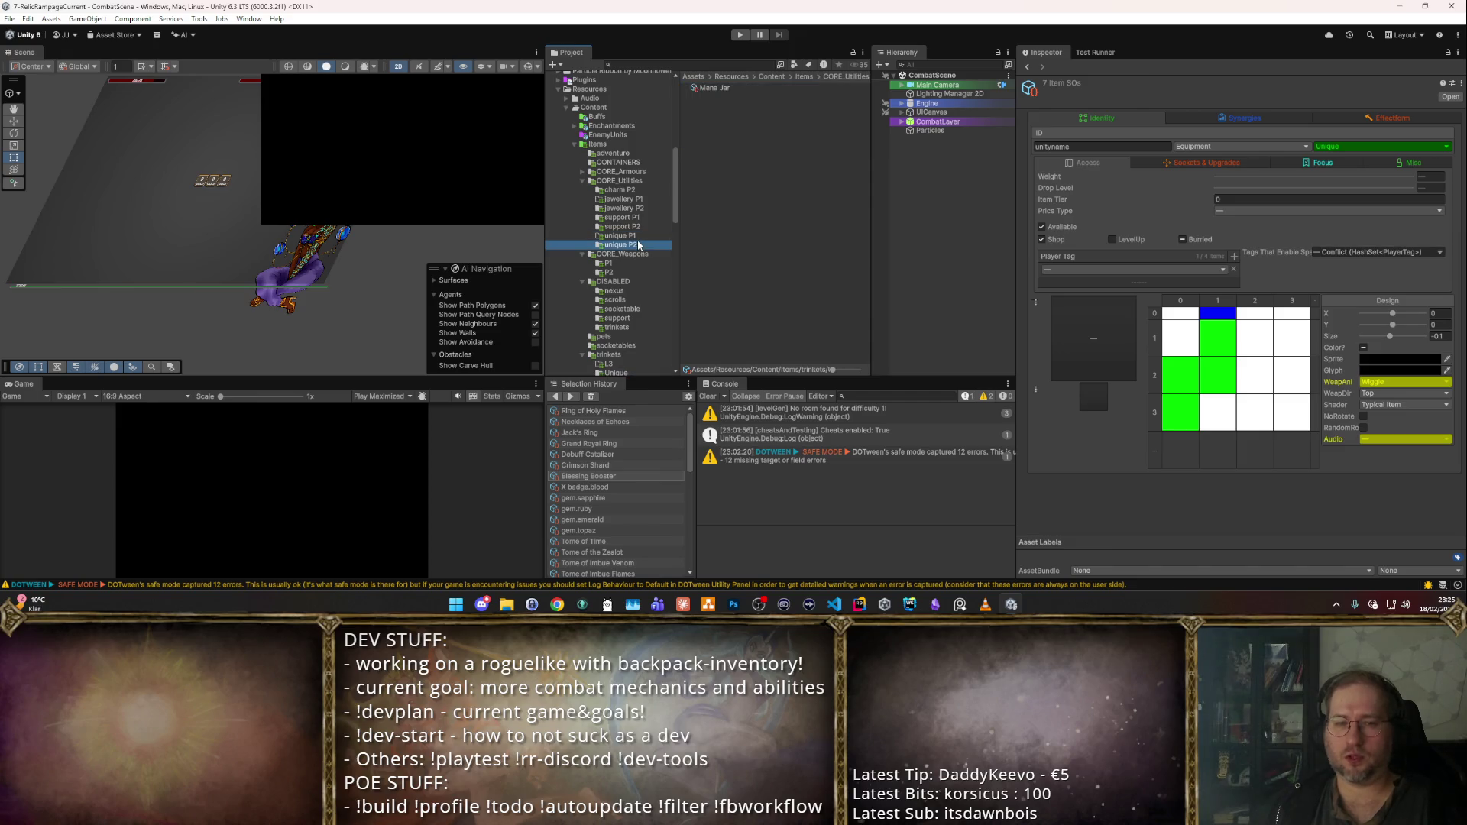
pyautogui.click(753, 221)
pyautogui.hotkey('ctrl', 'z')
pyautogui.hotkey('ctrl', 'z')
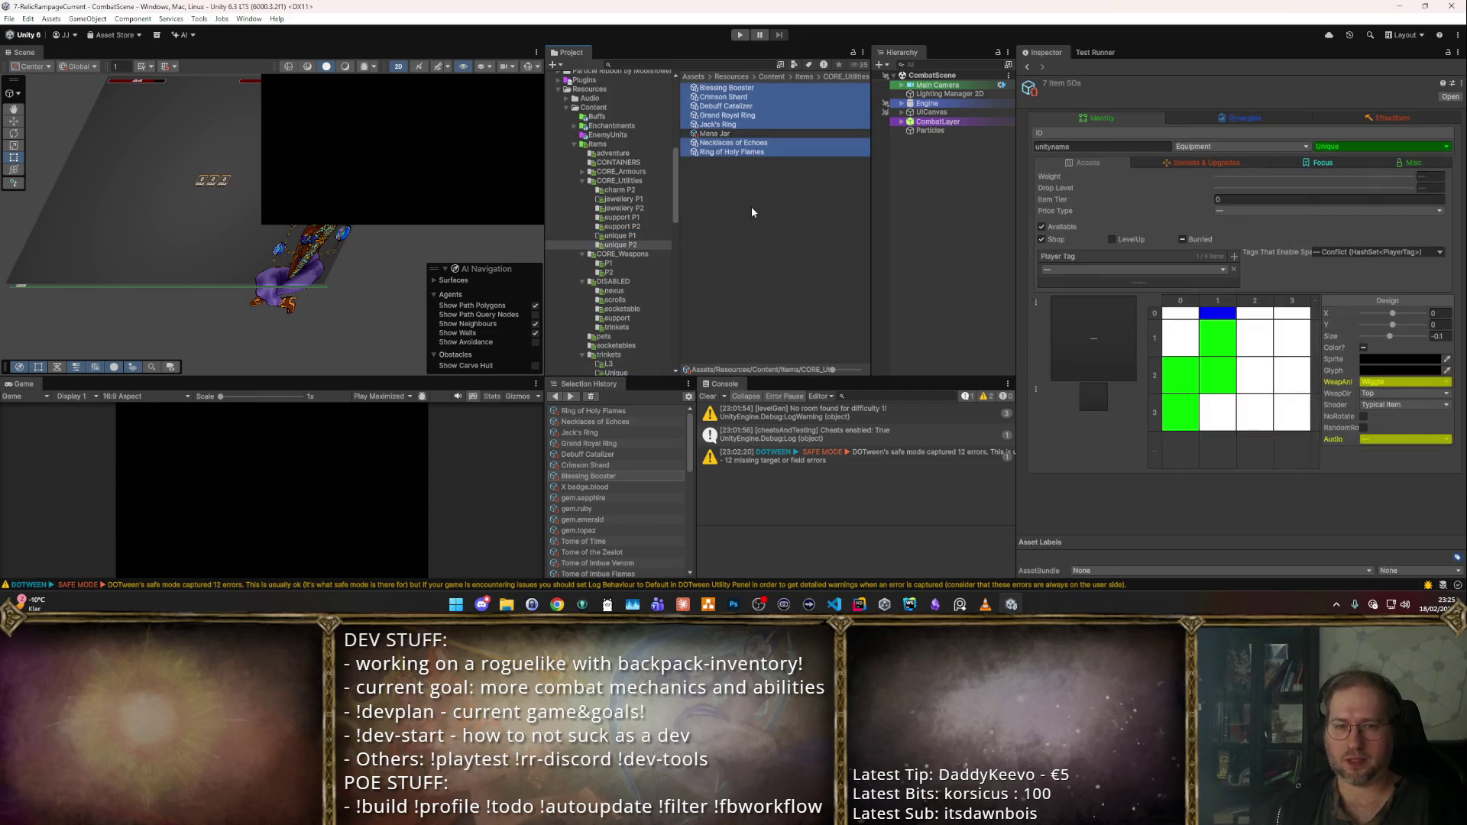
pyautogui.keyDown('shift'); pyautogui.click(745, 87); pyautogui.keyUp('shift')
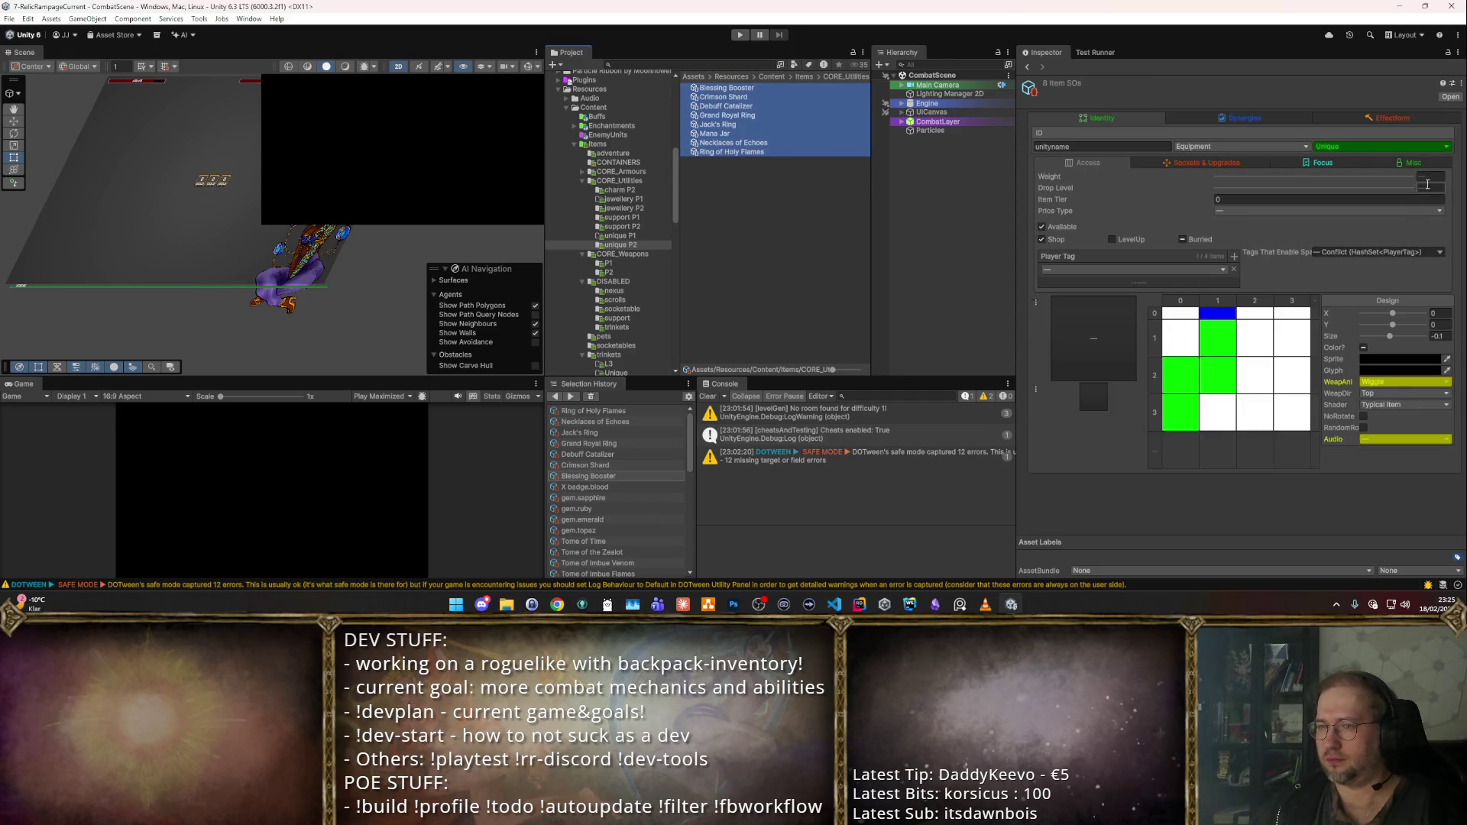
pyautogui.click(1428, 188)
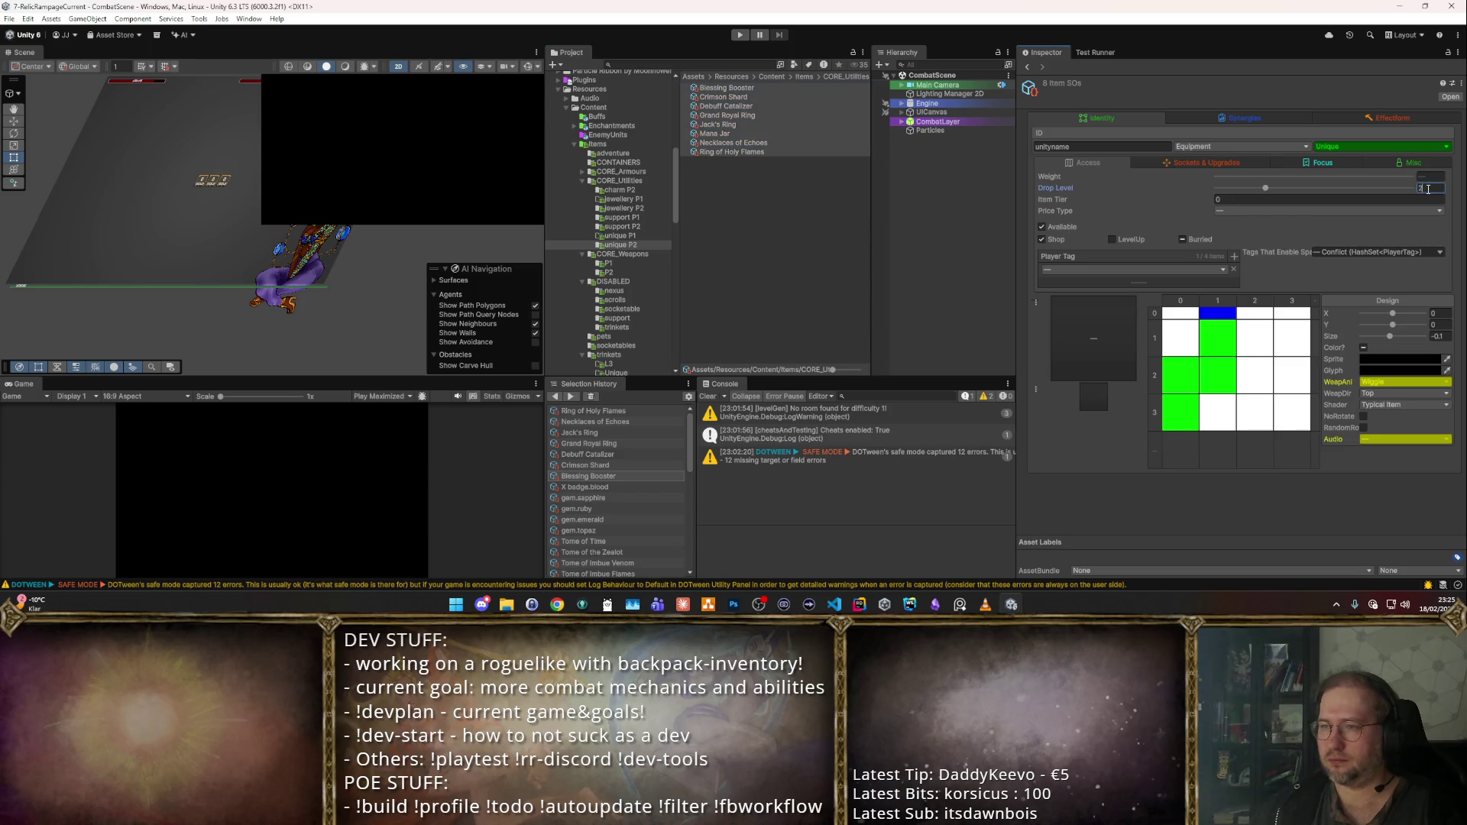
# - Delete the old trinkets folder
pyautogui.scroll(-4, 660, 232)
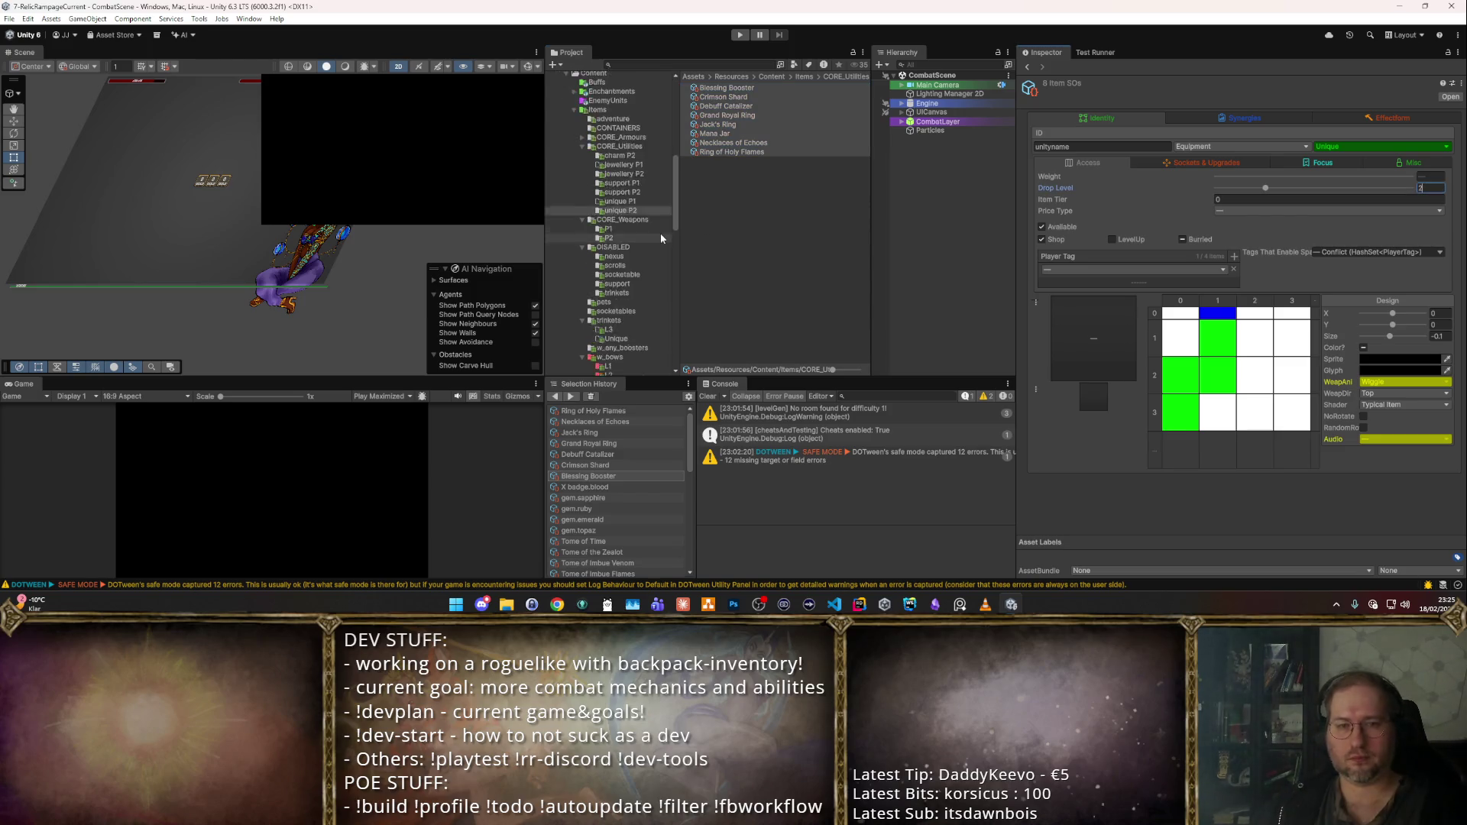
pyautogui.click(636, 216)
pyautogui.press('Delete')
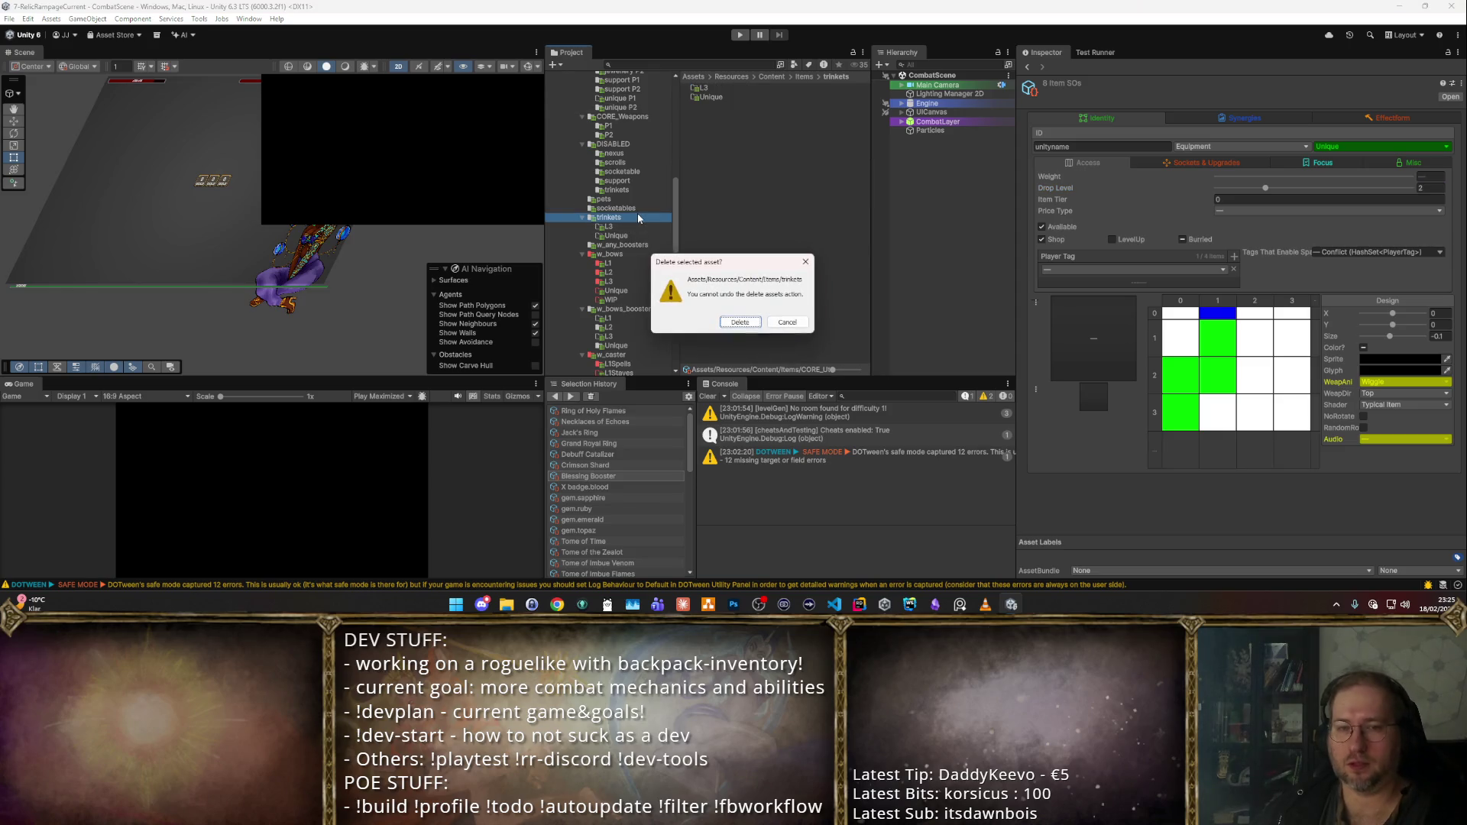
pyautogui.press('Return')
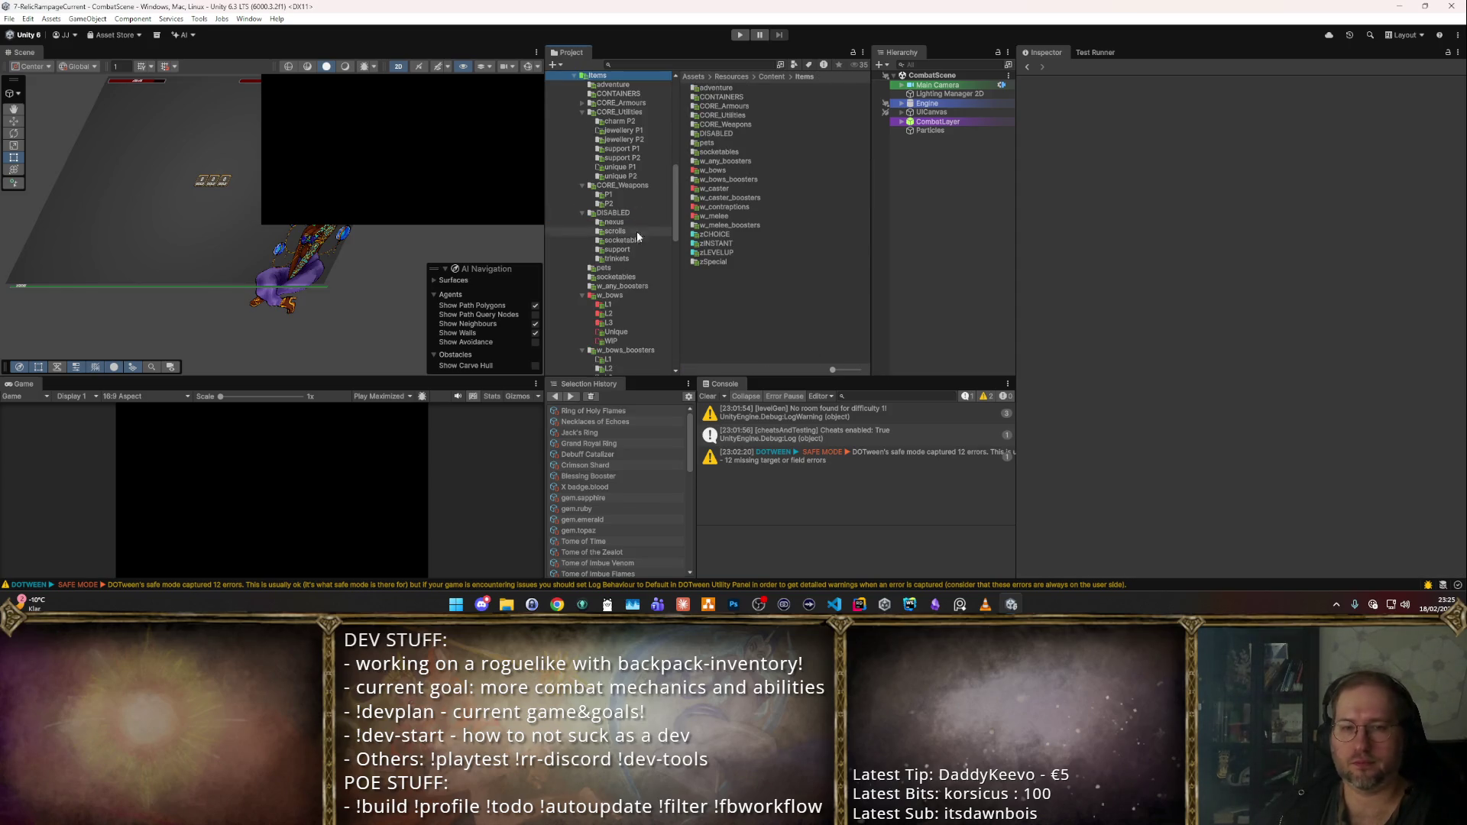
# - Browse the w_bows L1 and L2 folders, checking the Explosive Arbaleste item
pyautogui.click(637, 294)
pyautogui.press('Down')
pyautogui.press('Down')
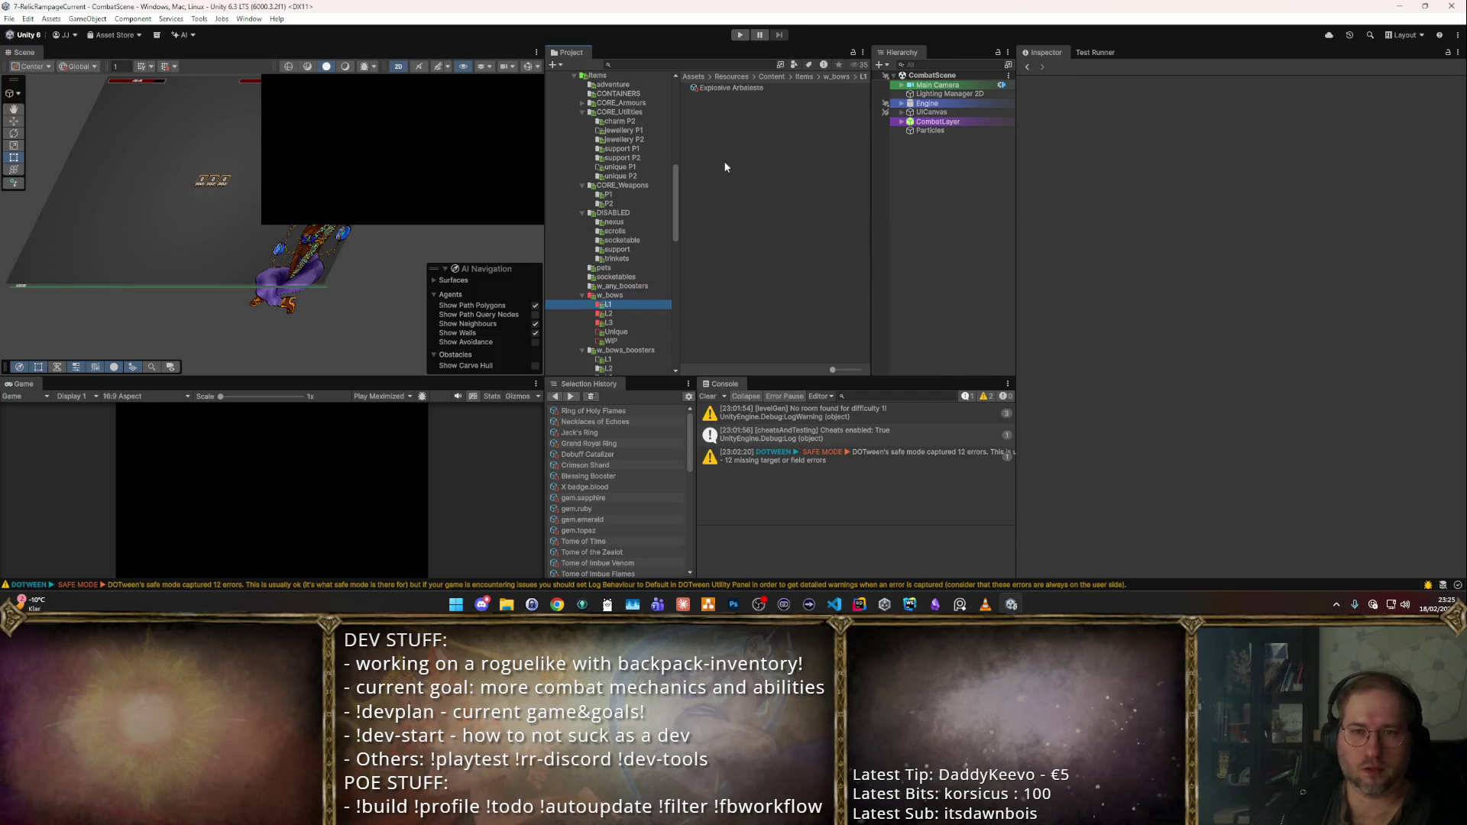
pyautogui.press('Up')
pyautogui.click(747, 88)
pyautogui.scroll(-1, 616, 223)
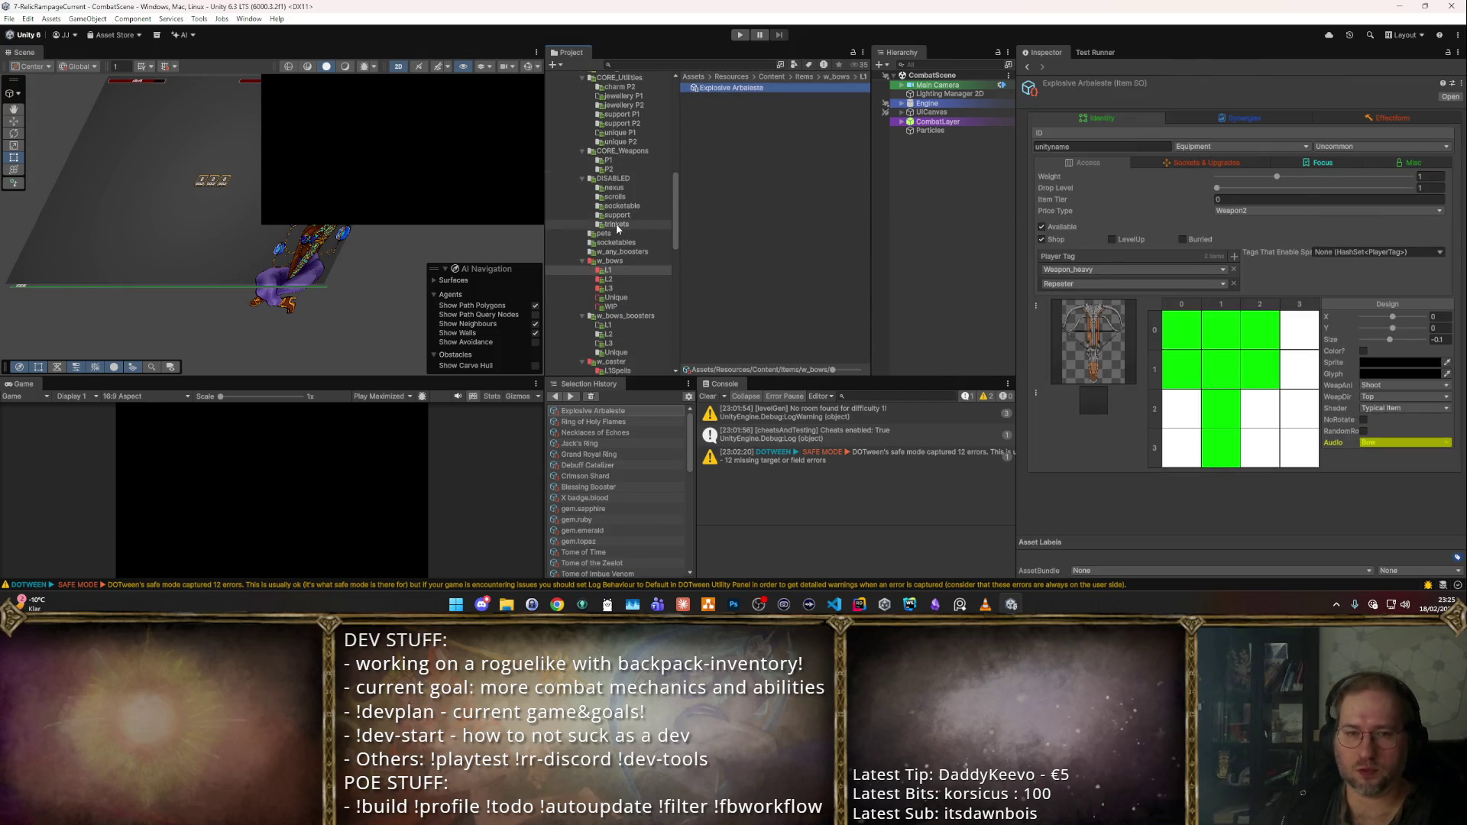
pyautogui.click(615, 279)
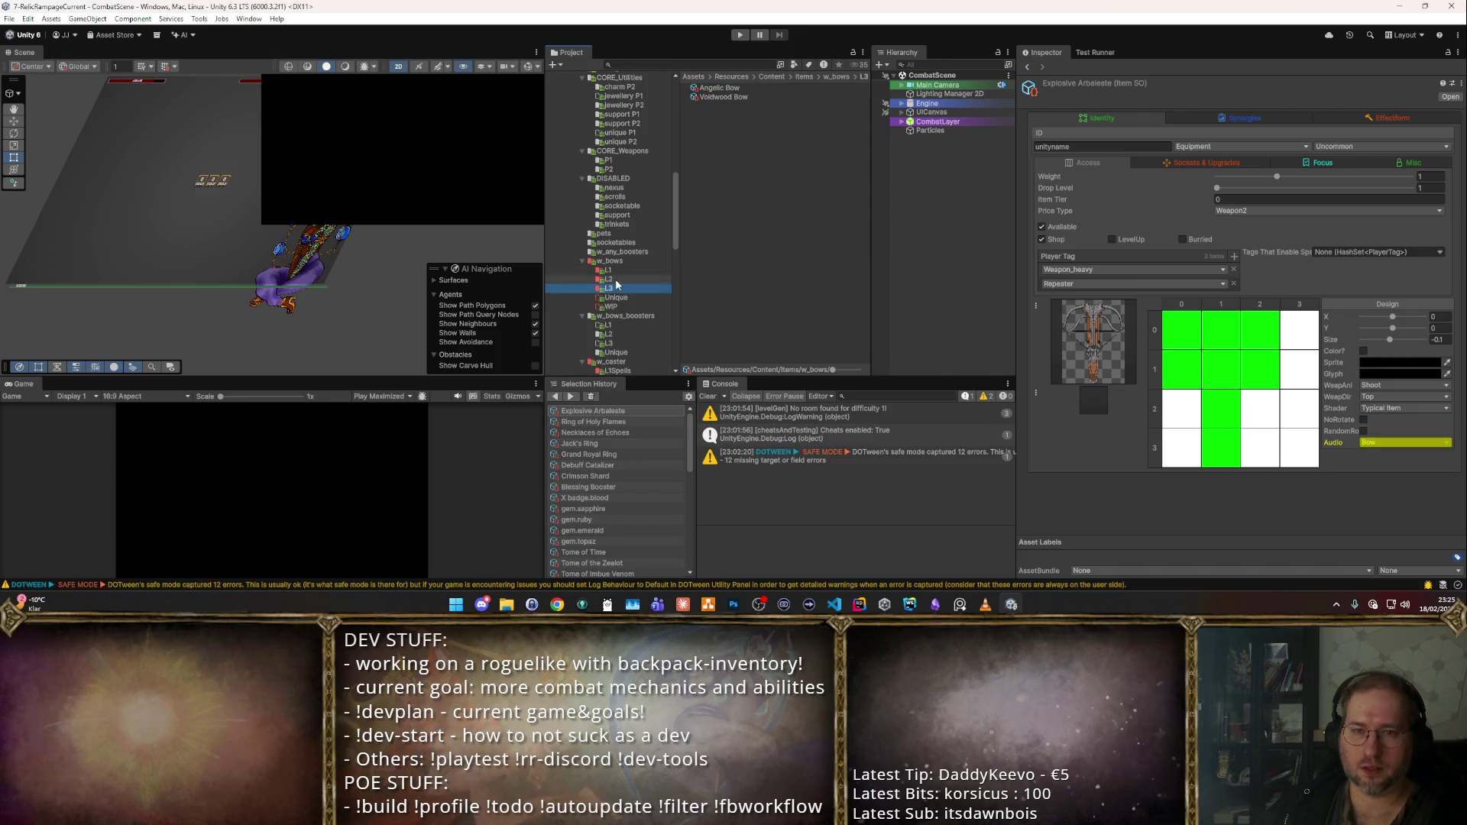
# - Select Eldertree Bow, Explosive Arbaleste and Ranger's Bow in L2, then collapse CORE_Utilities
pyautogui.click(623, 261)
pyautogui.click(623, 267)
pyautogui.click(701, 89)
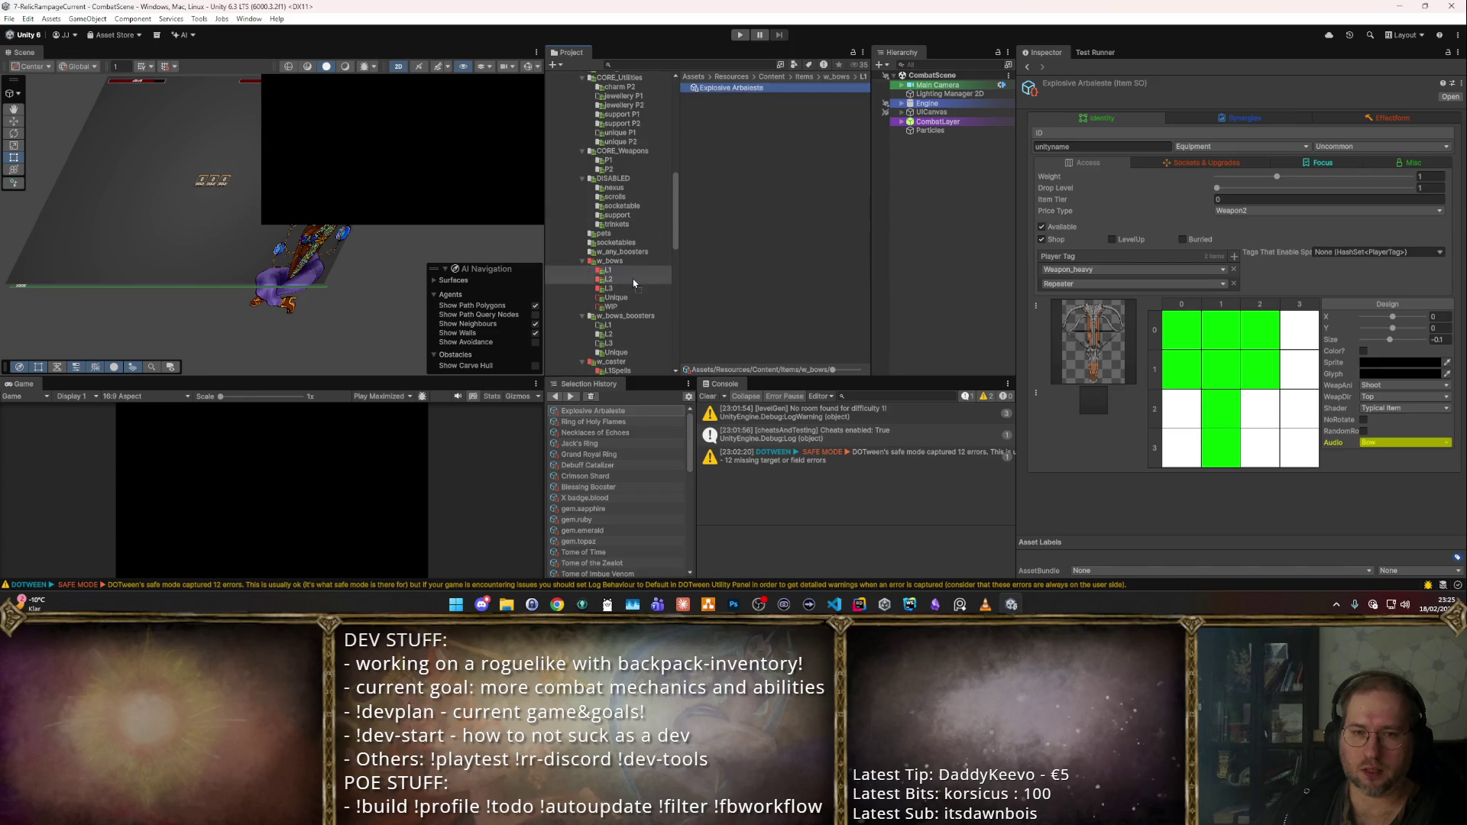
pyautogui.click(633, 281)
pyautogui.keyDown('ctrl'); pyautogui.click(728, 105); pyautogui.keyUp('ctrl')
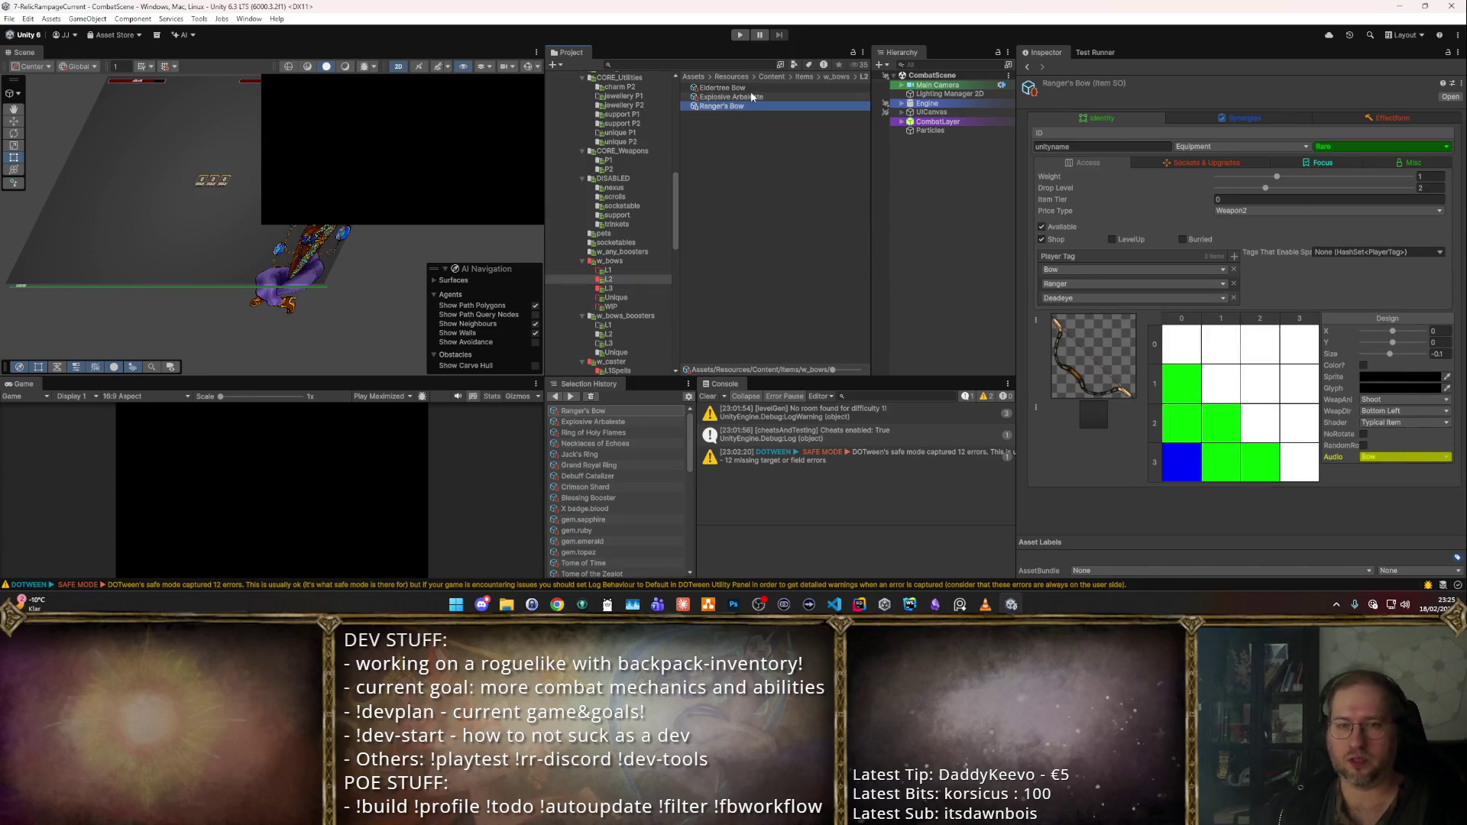
pyautogui.keyDown('ctrl'); pyautogui.click(751, 89); pyautogui.keyUp('ctrl')
pyautogui.scroll(5, 645, 136)
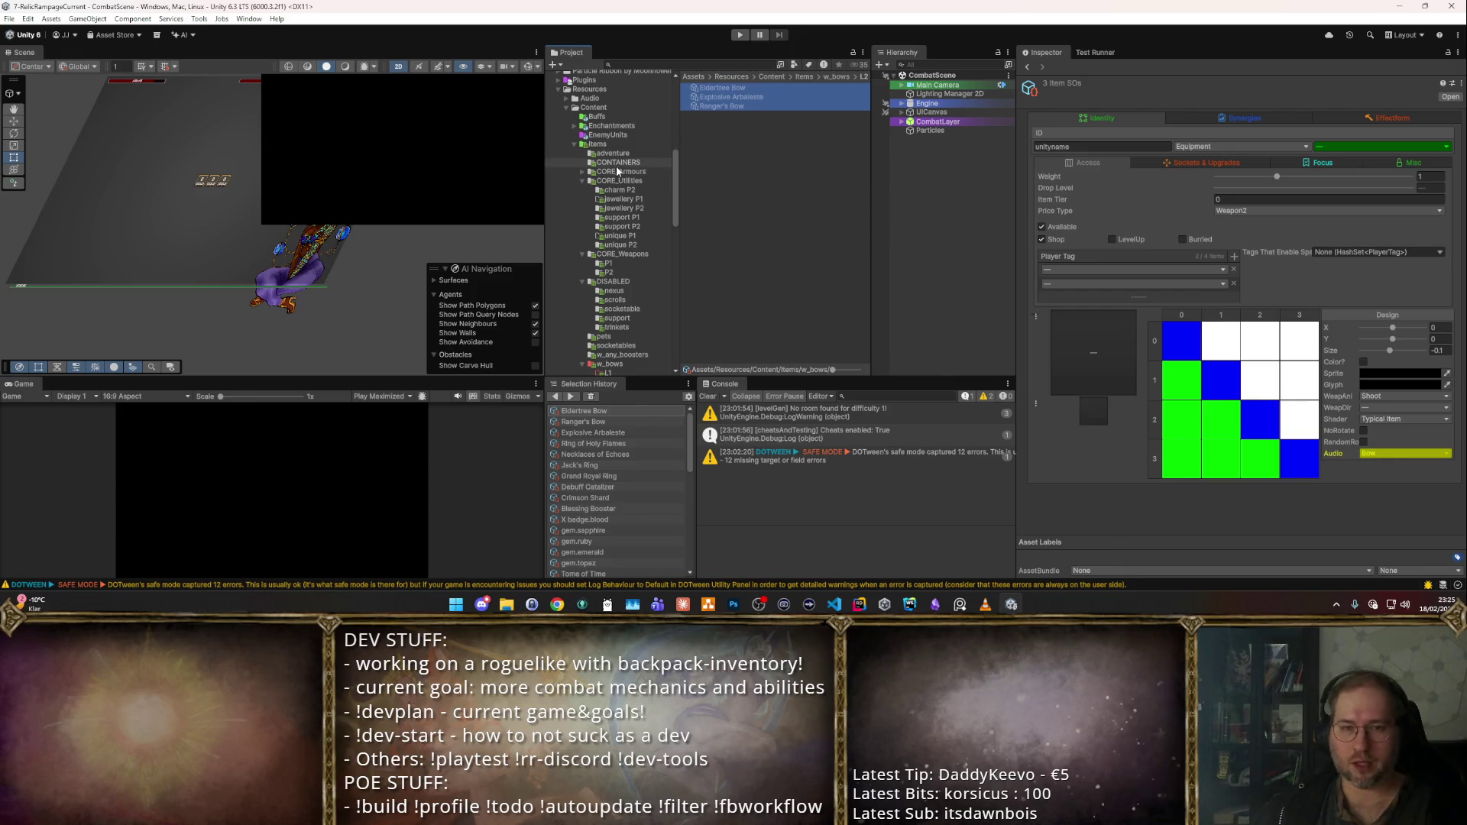
pyautogui.click(580, 183)
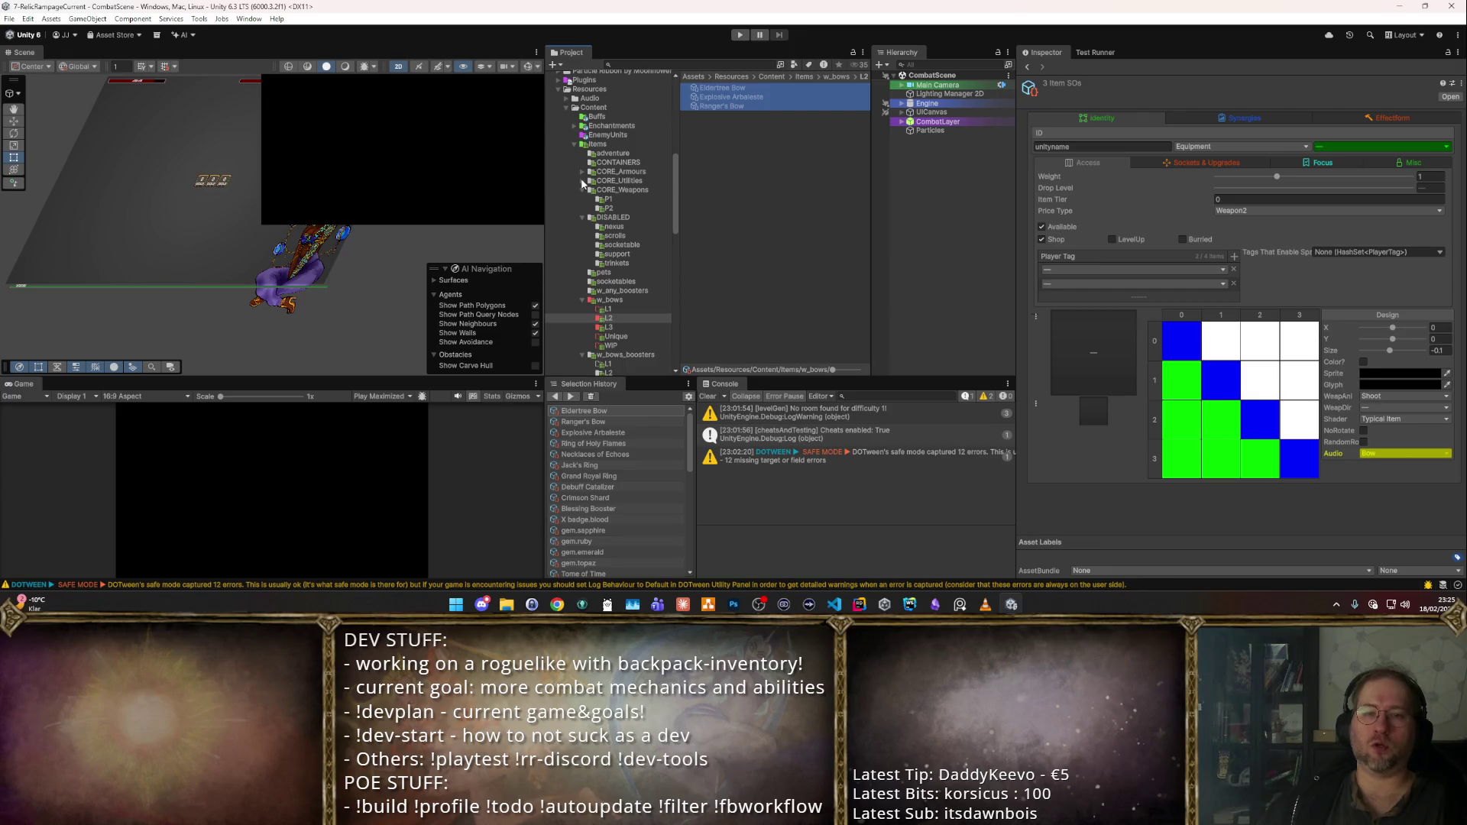
pyautogui.click(594, 191)
# - Create a new folder named Higher inside CORE_Weapons
pyautogui.rightClick(704, 150)
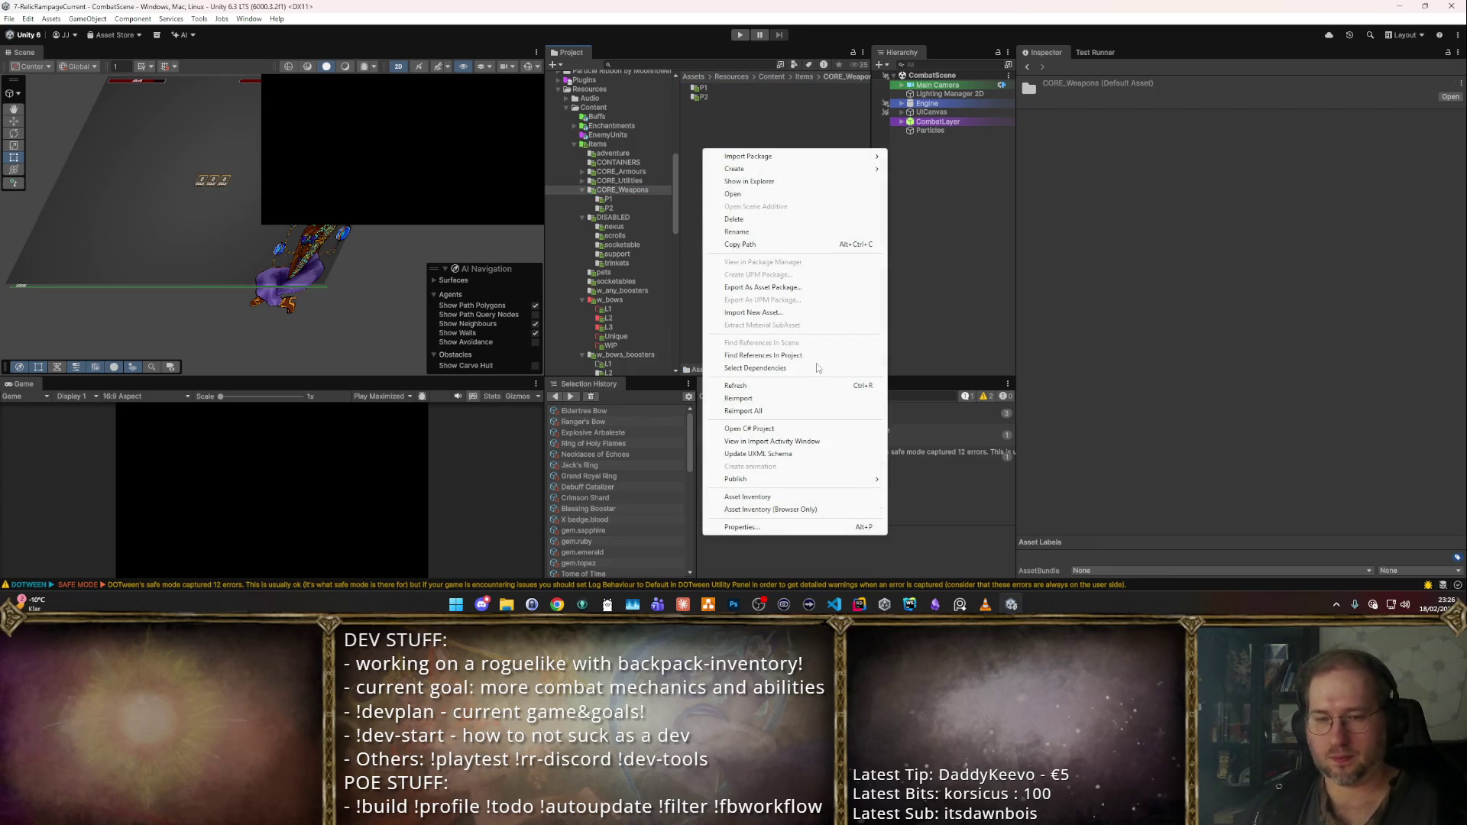
pyautogui.moveTo(819, 168)
pyautogui.click(1020, 118)
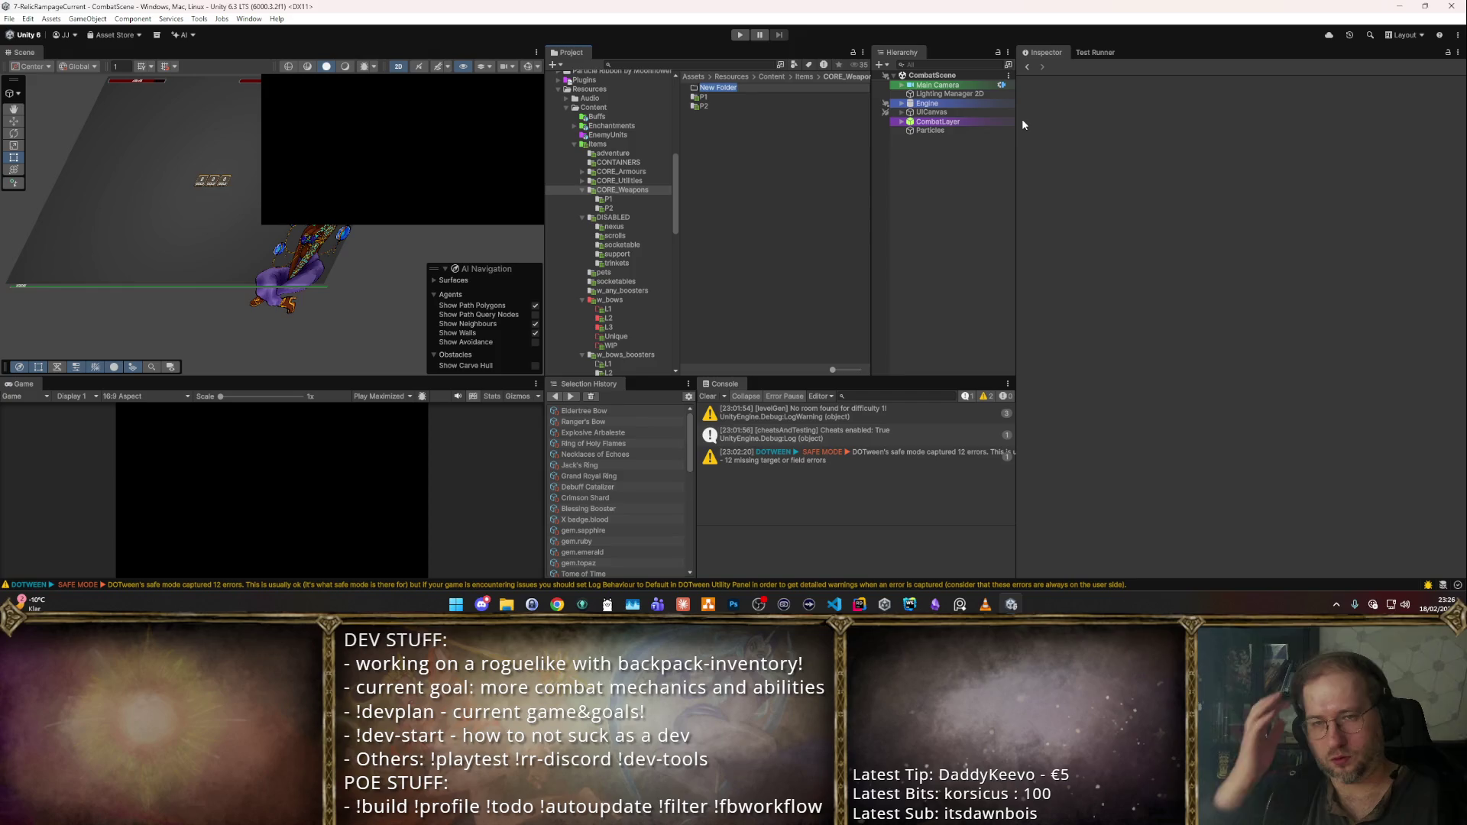
pyautogui.press('BackSpace')
pyautogui.write('r')
pyautogui.press('Return')
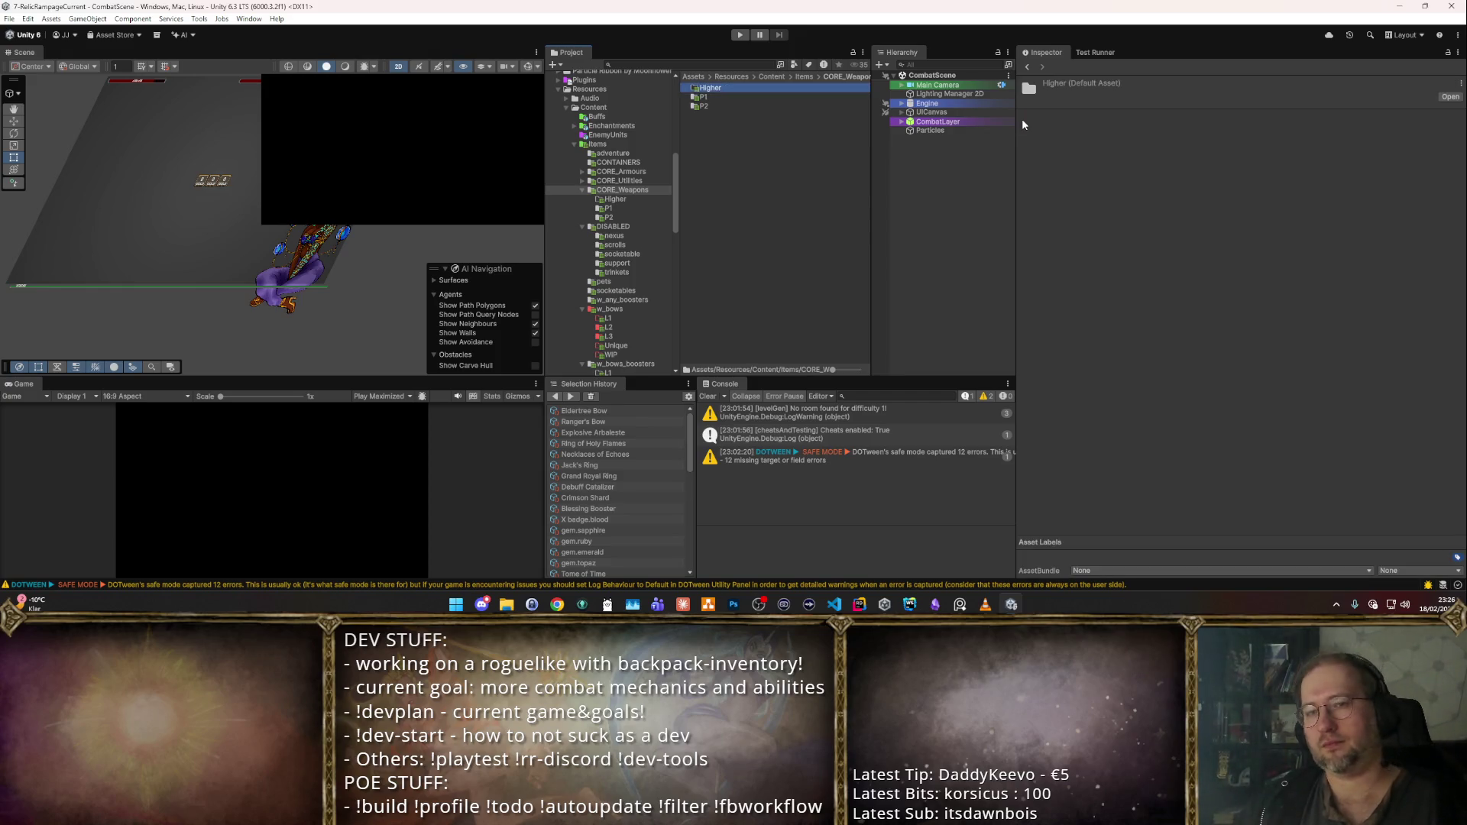
# - Cancel the delete prompt to keep Higher, view it empty, then return to the L2 bows
pyautogui.press('Delete')
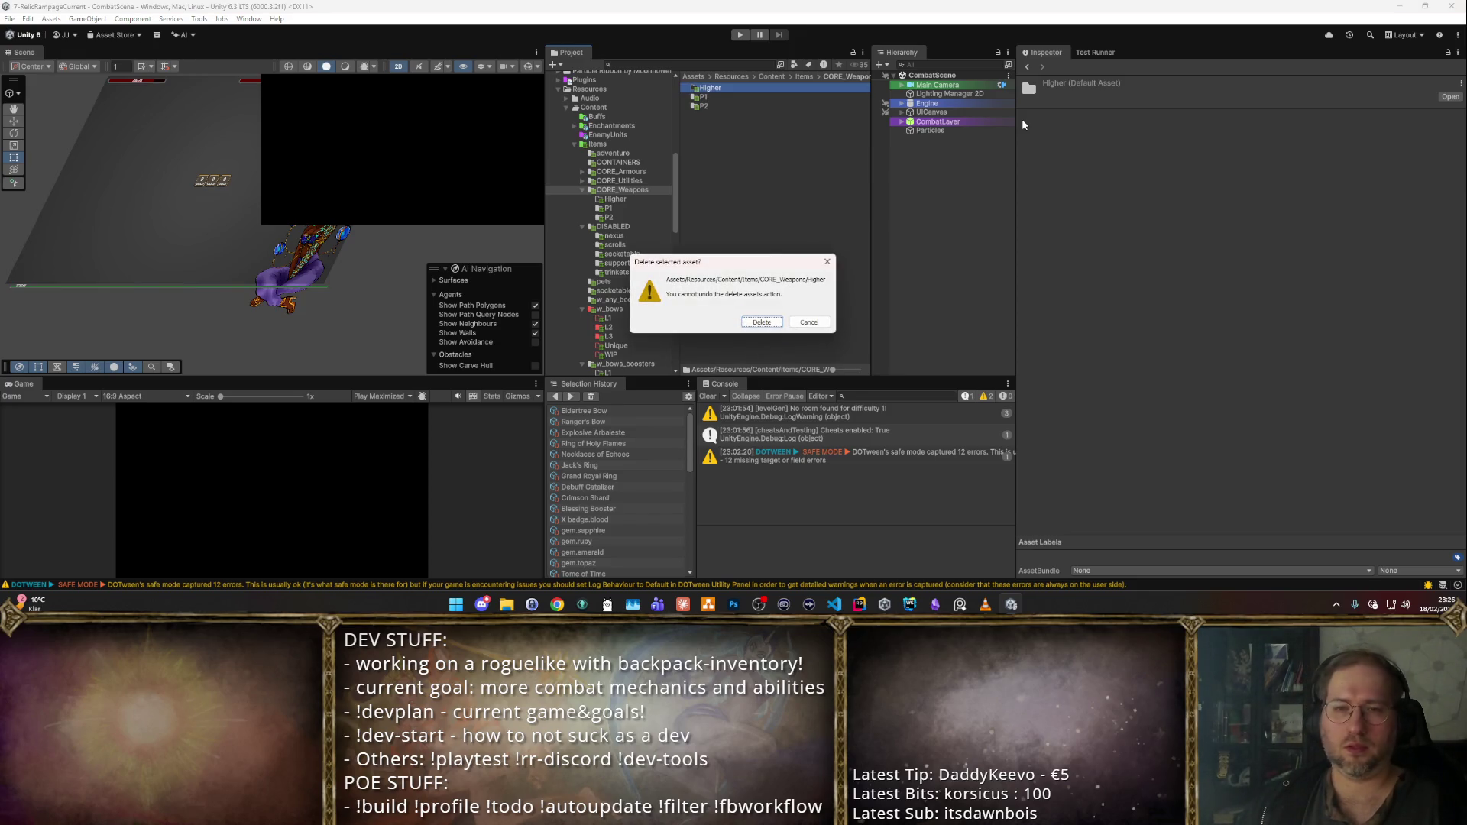
pyautogui.press('Escape')
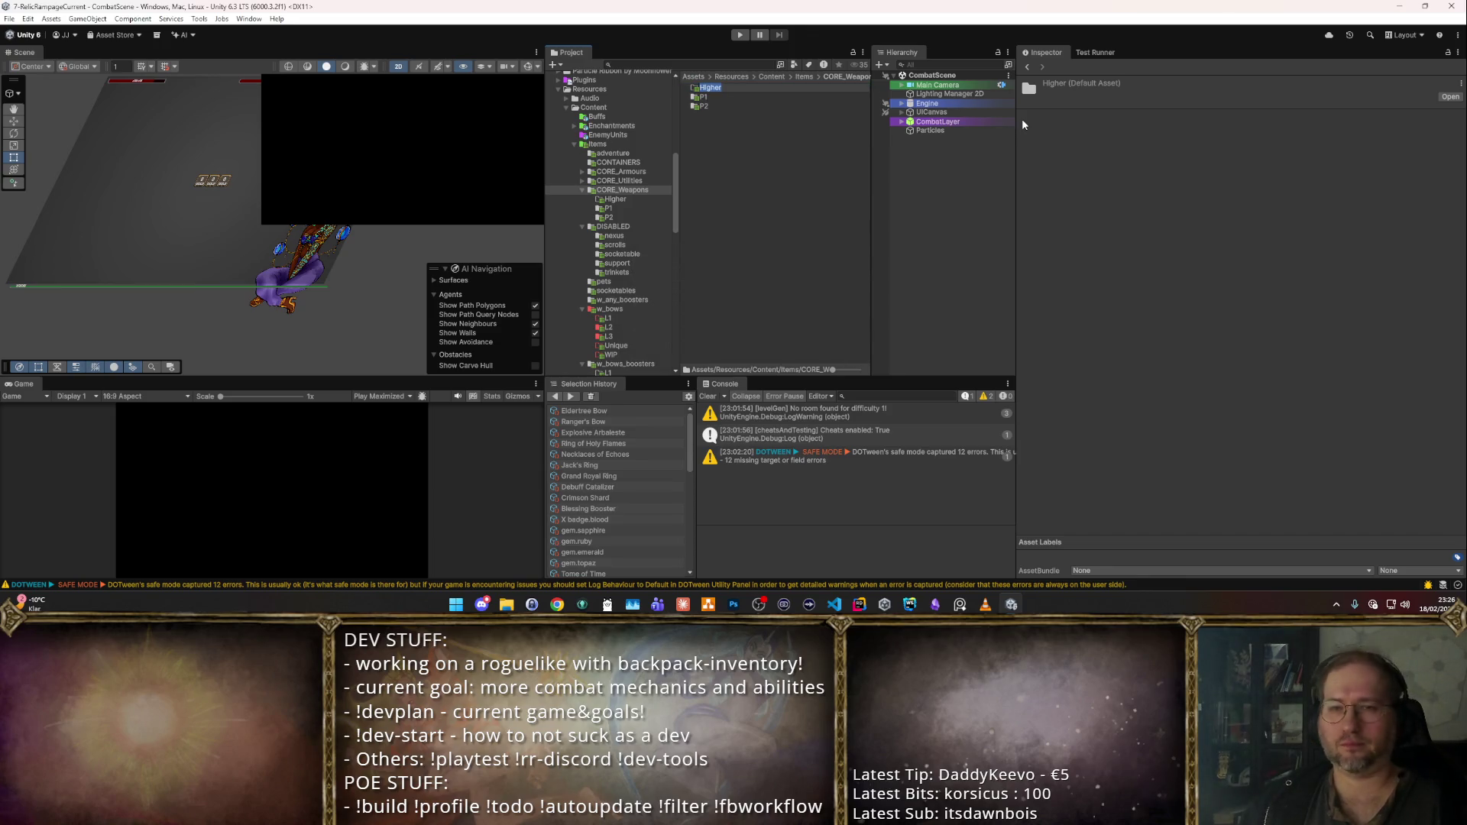
pyautogui.press('Return')
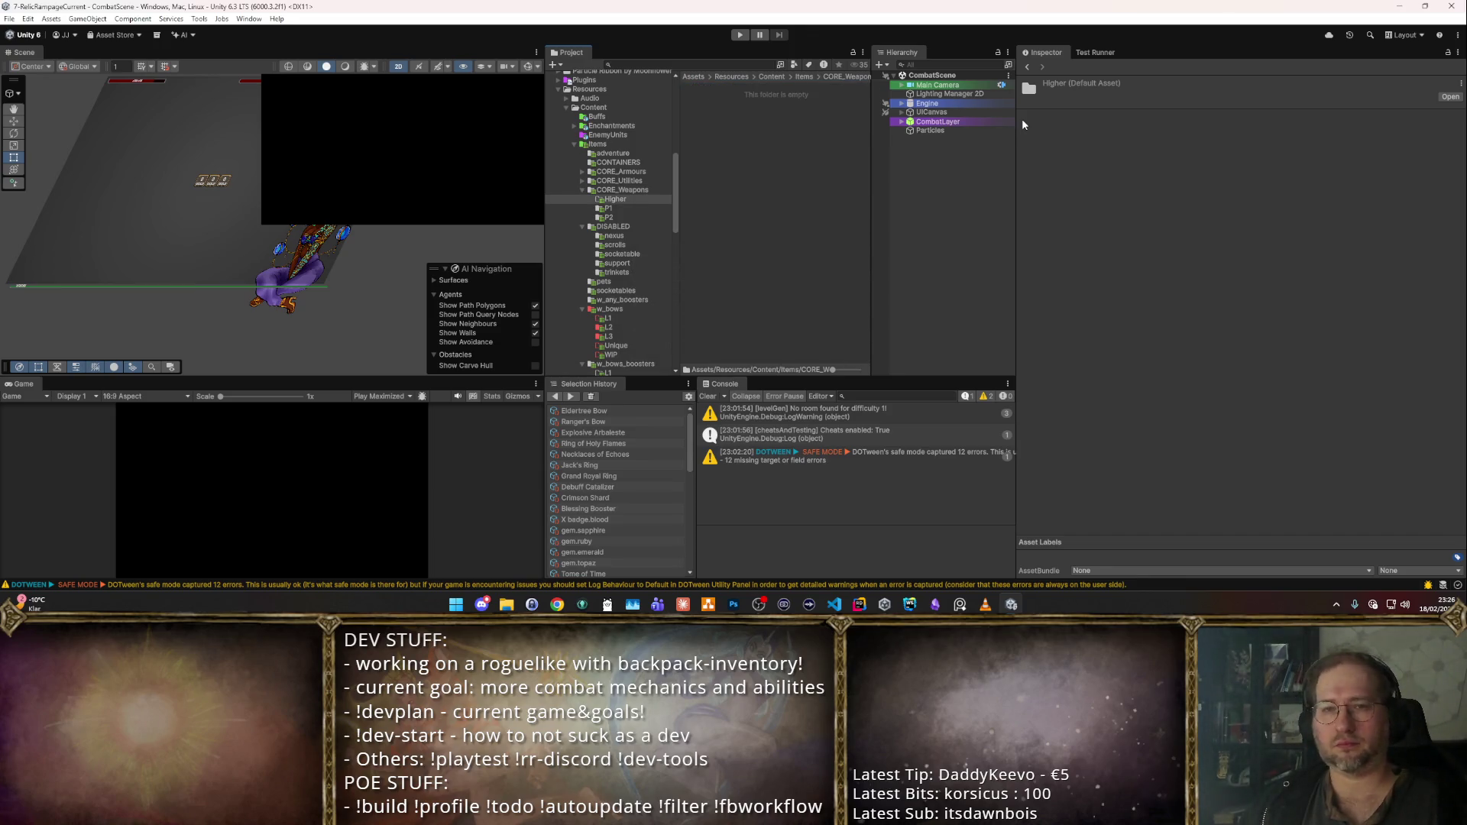
pyautogui.click(773, 85)
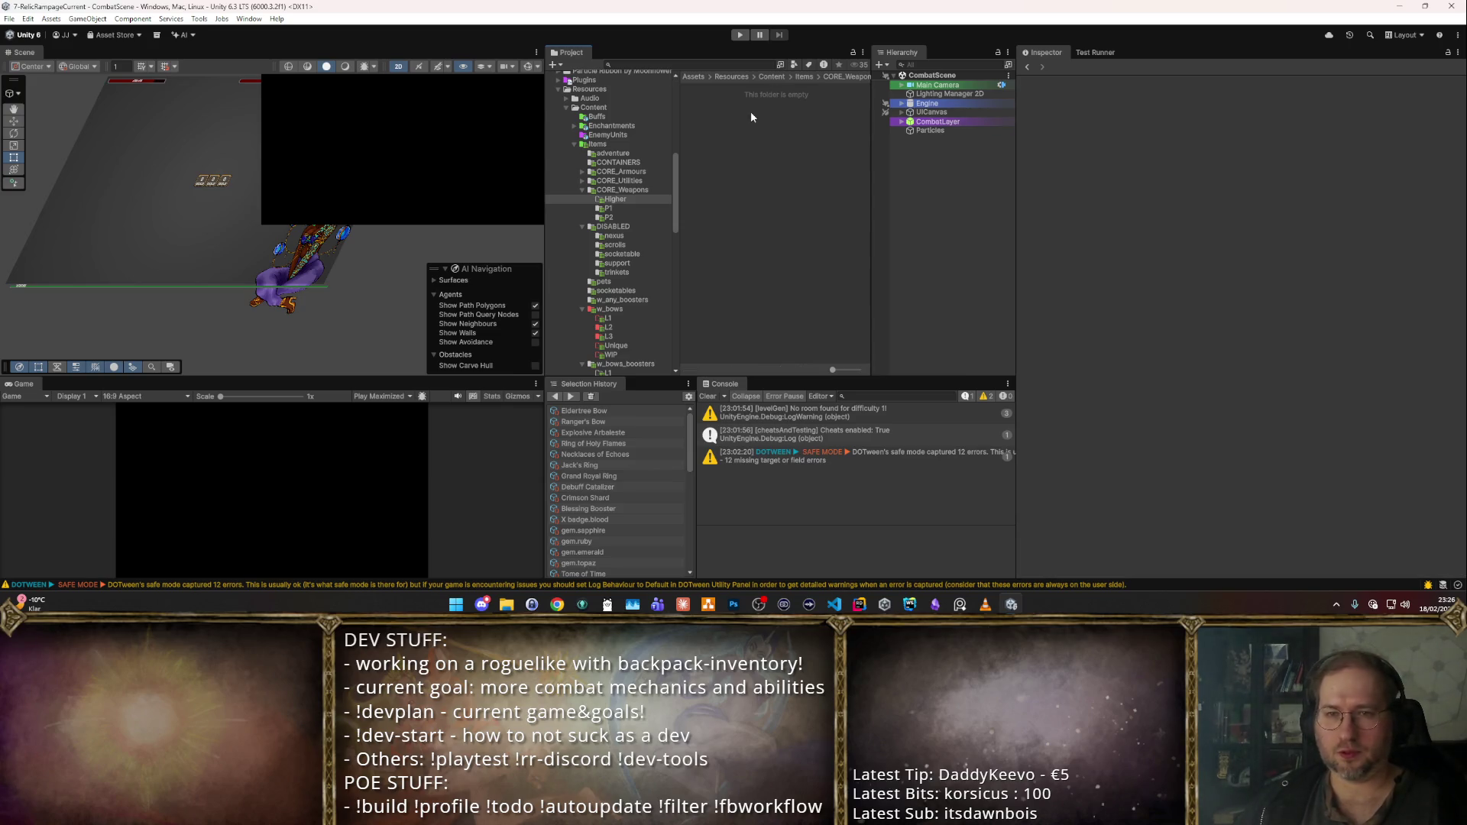
pyautogui.click(614, 199)
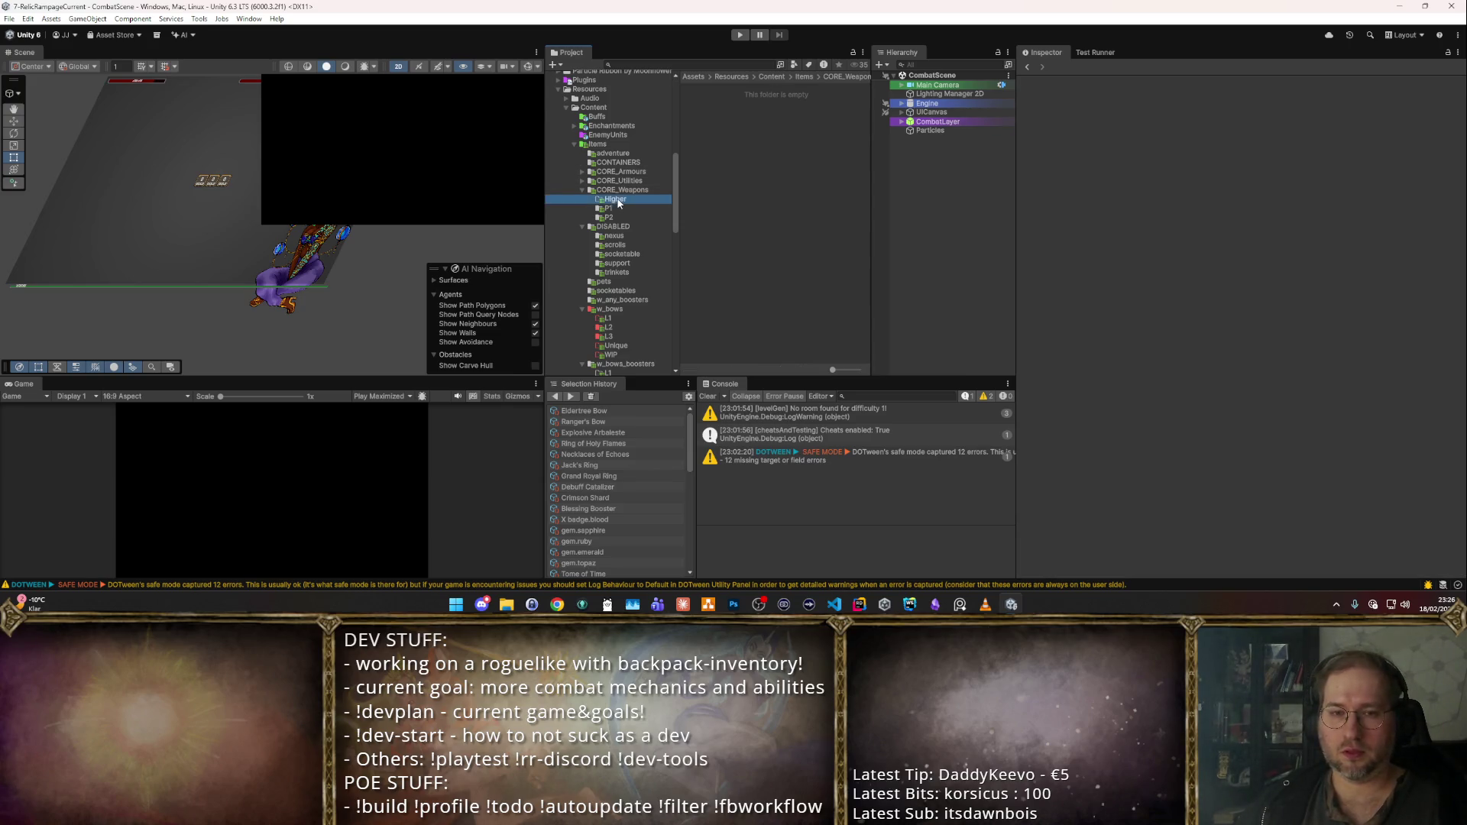
pyautogui.scroll(-3, 613, 201)
pyautogui.click(617, 259)
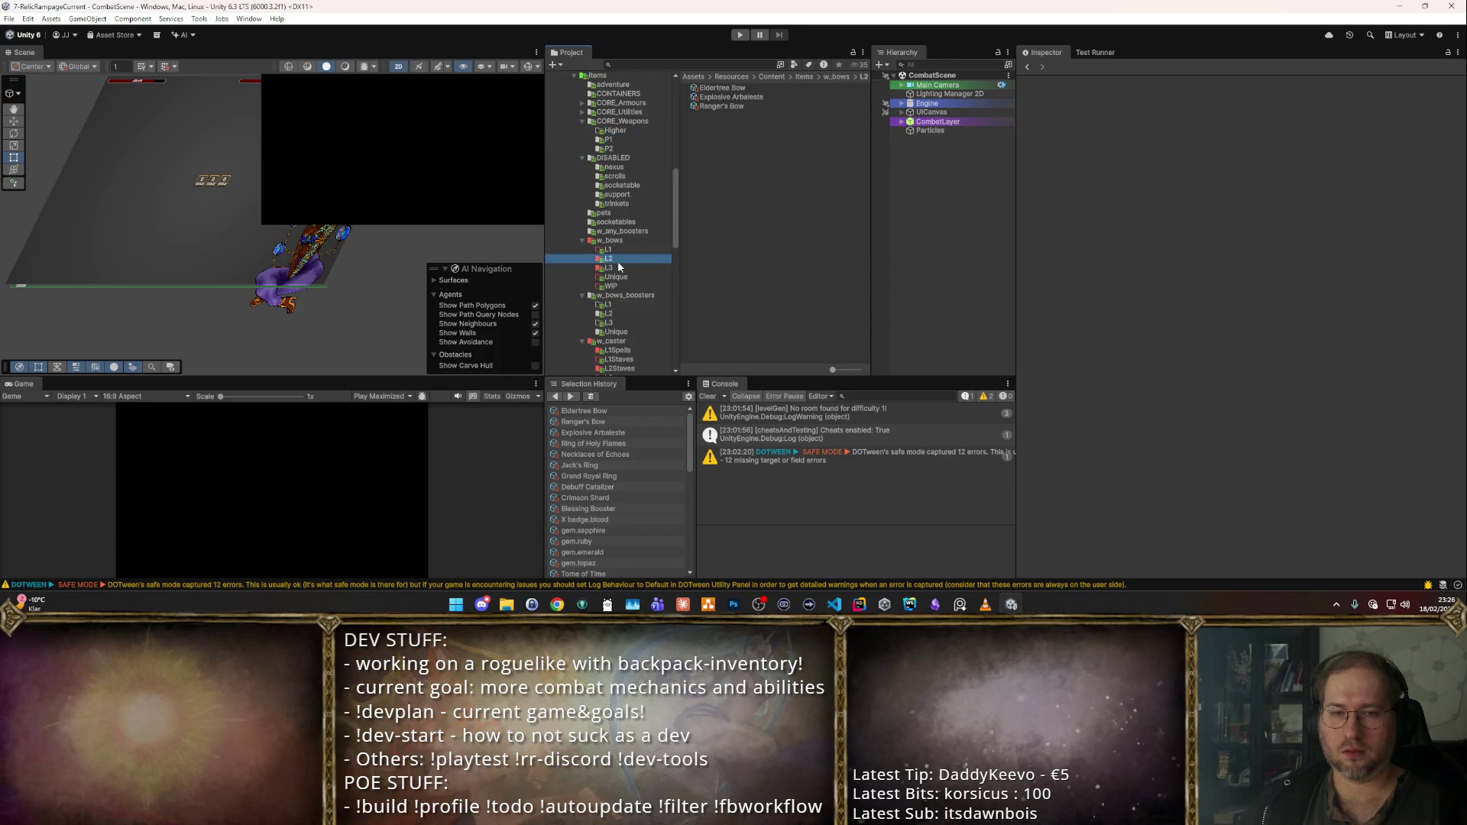
# - Move the three L2 bows into the Higher folder
pyautogui.moveTo(712, 173); pyautogui.dragTo(748, 88)
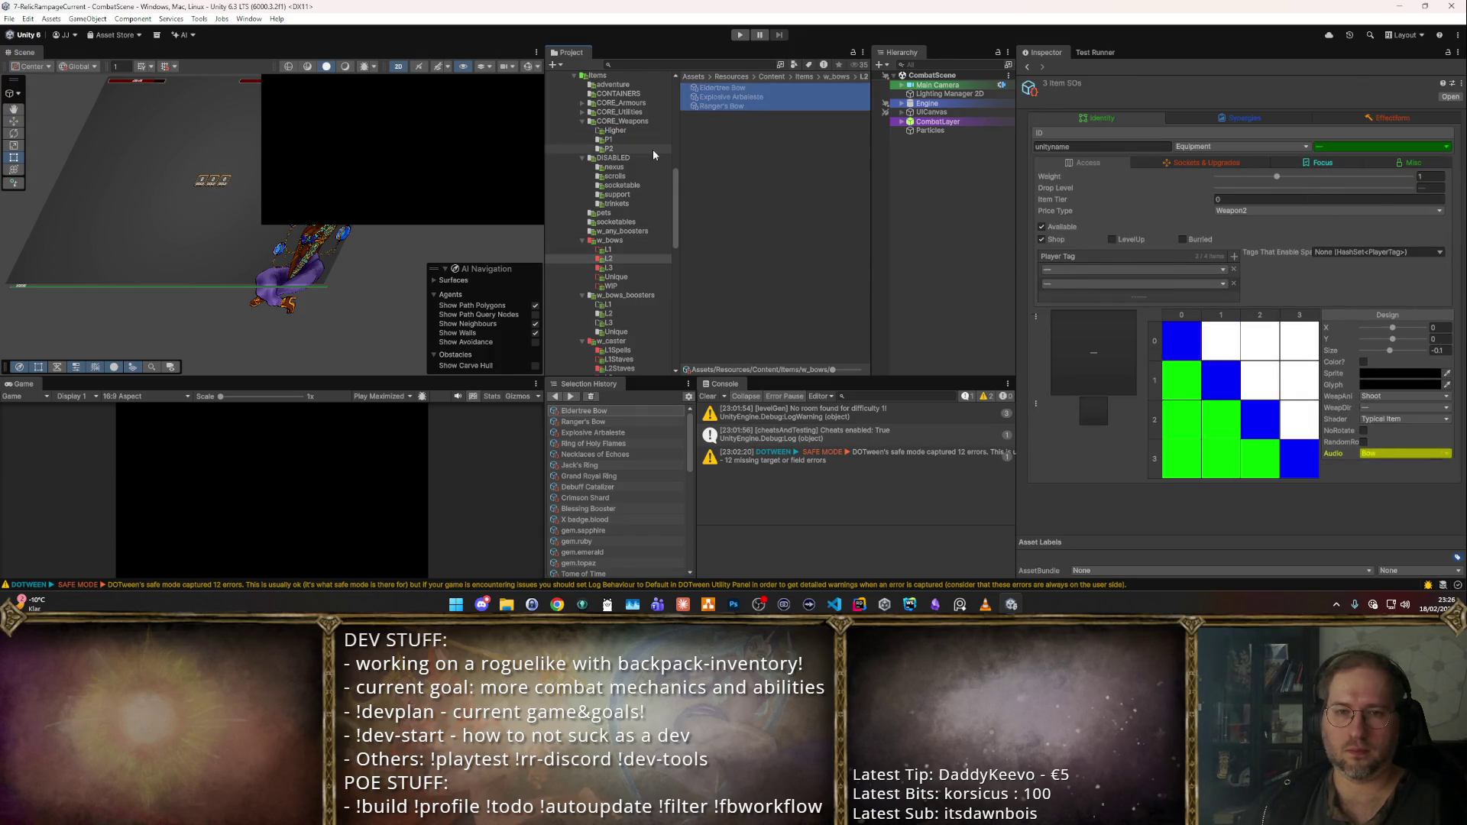
pyautogui.scroll(5, 652, 150)
pyautogui.click(615, 233)
pyautogui.click(791, 214)
pyautogui.hotkey('ctrl', 'z')
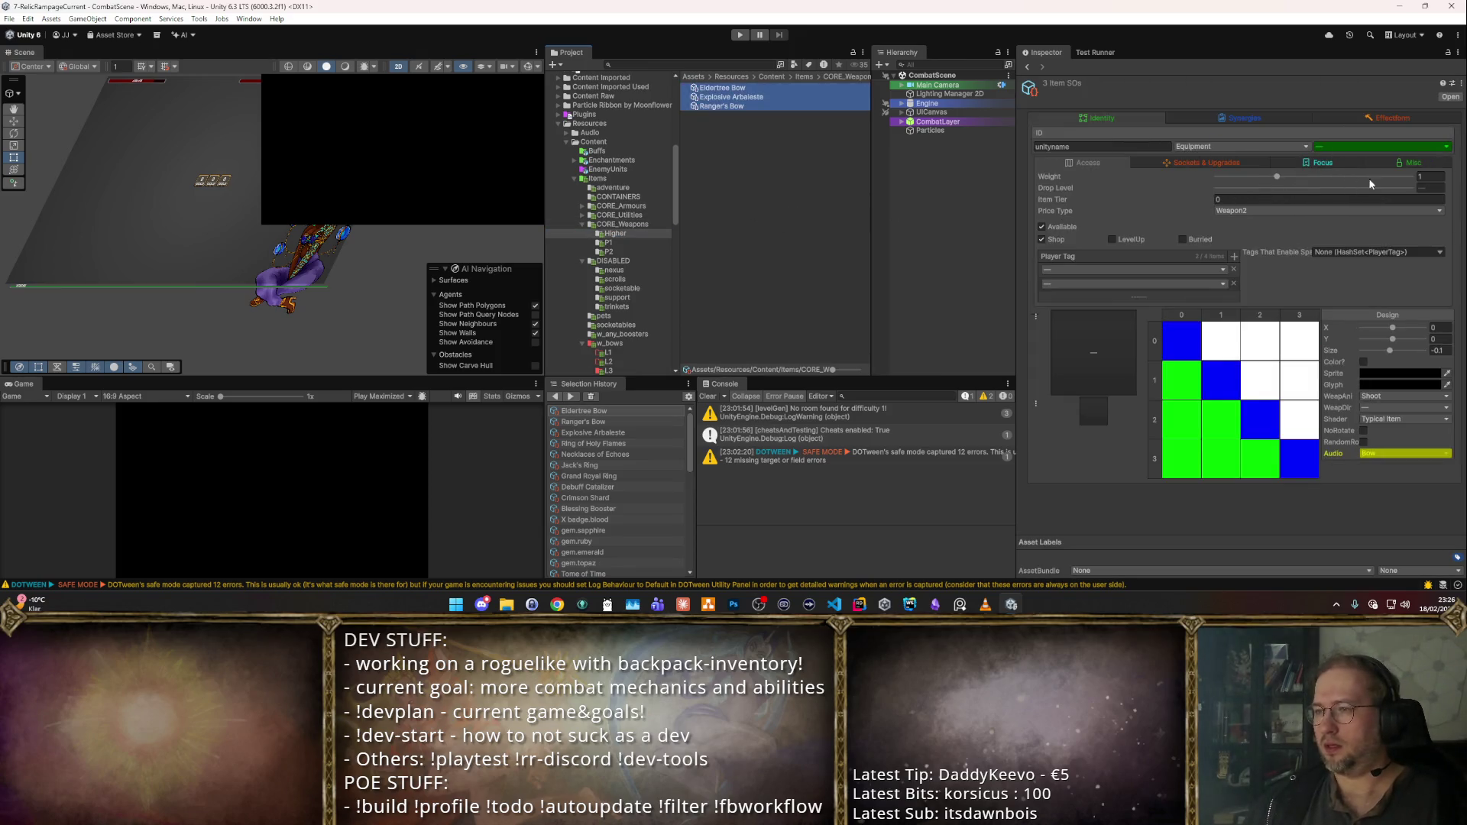
# - Give the three bows Drop Level 5 and Item Tier 5, and rename Higher to P5
pyautogui.click(1435, 188)
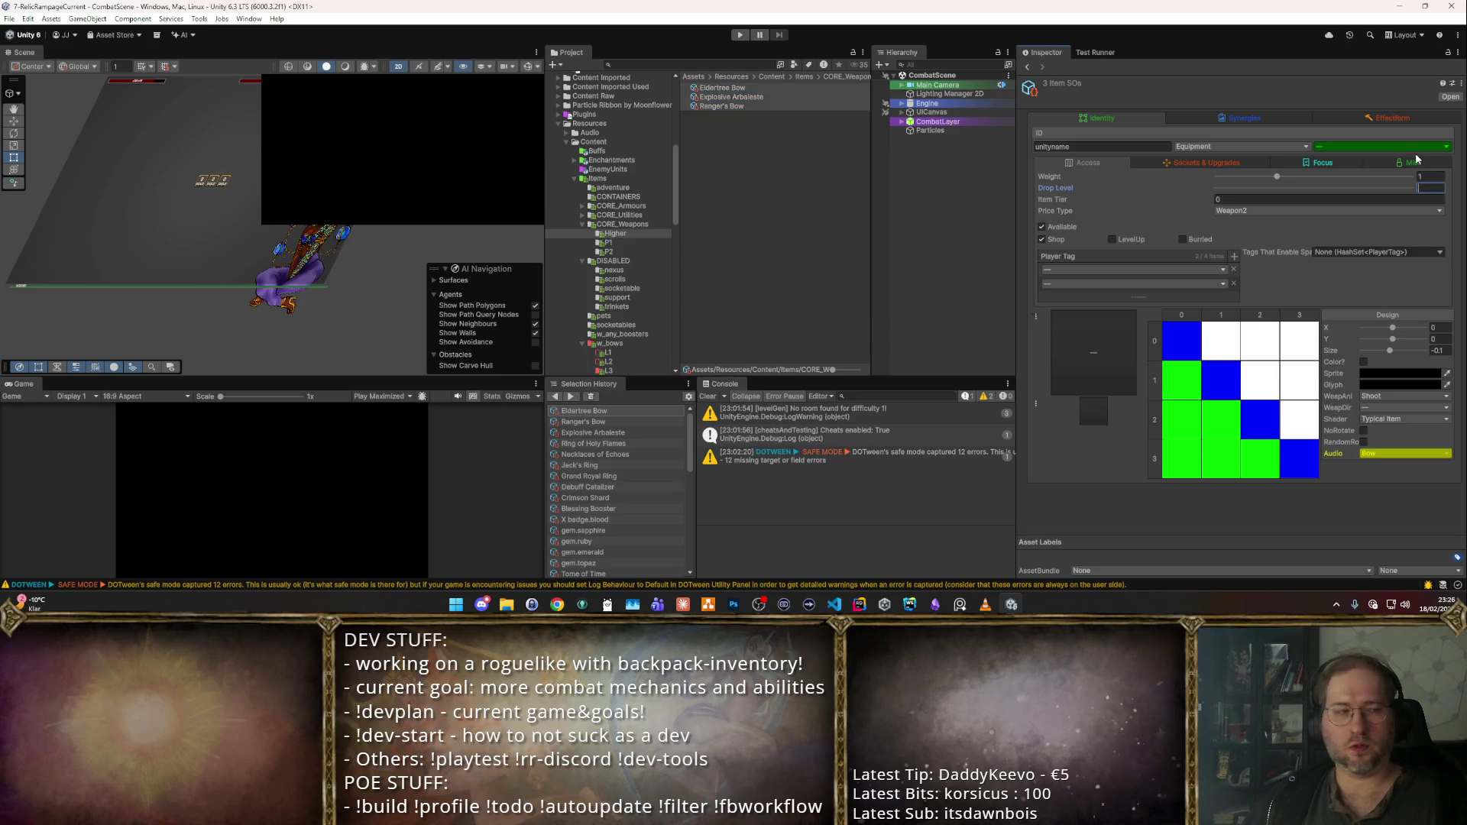
pyautogui.write('5')
pyautogui.click(1259, 201)
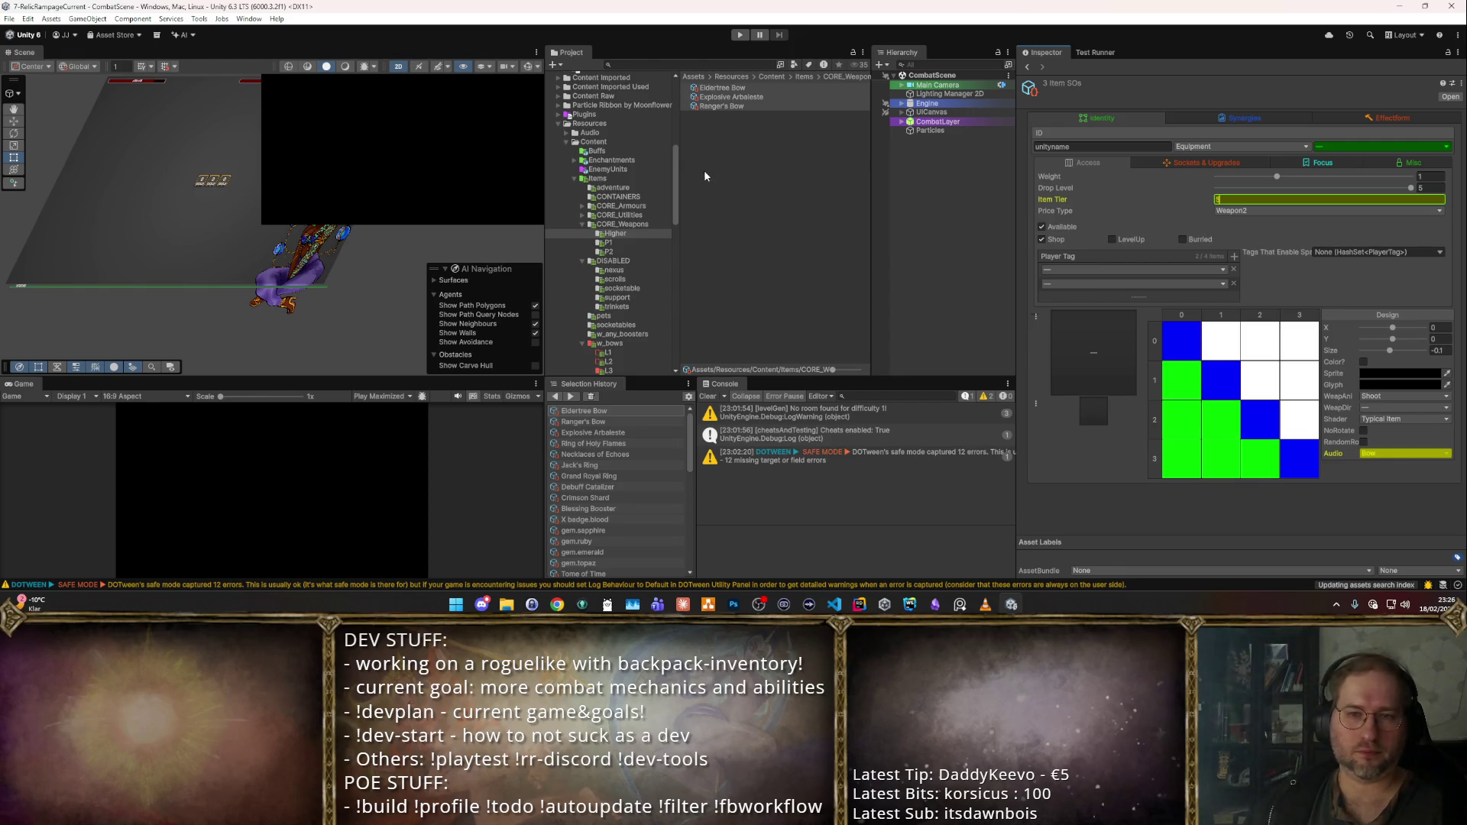
pyautogui.click(637, 234)
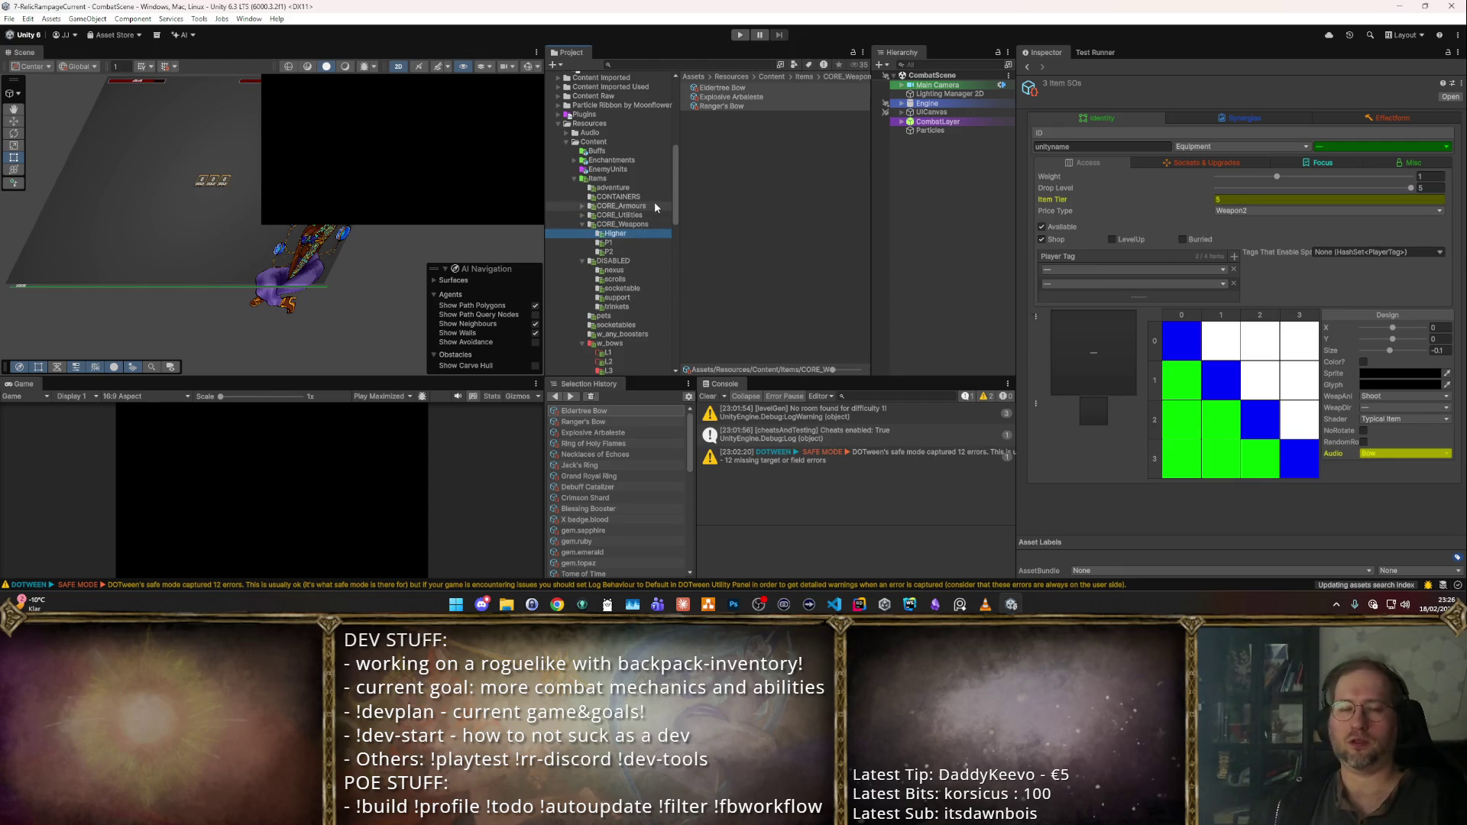
pyautogui.write('P5')
pyautogui.press('Return')
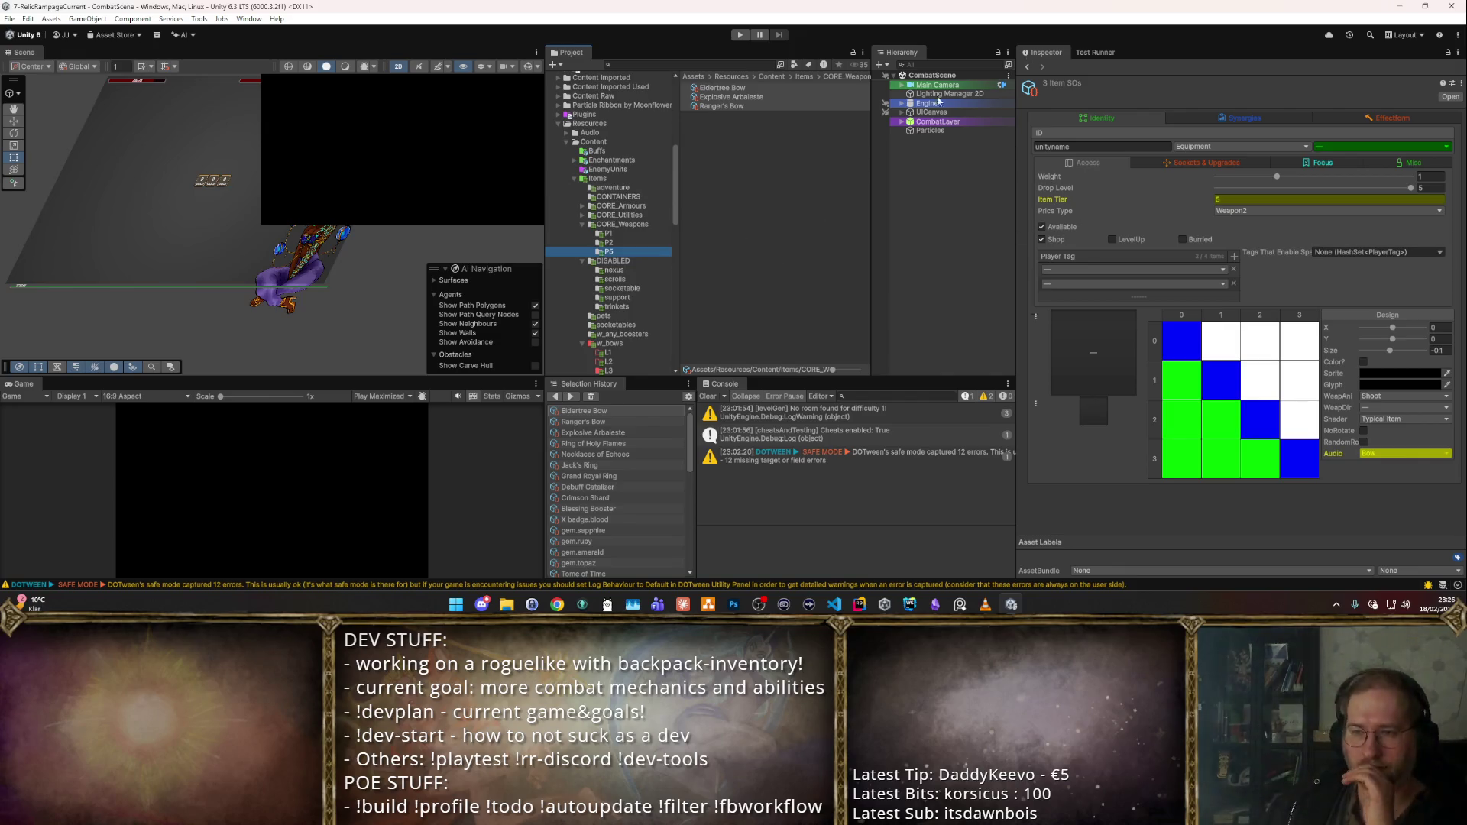
pyautogui.scroll(-2, 635, 231)
pyautogui.scroll(-2, 653, 207)
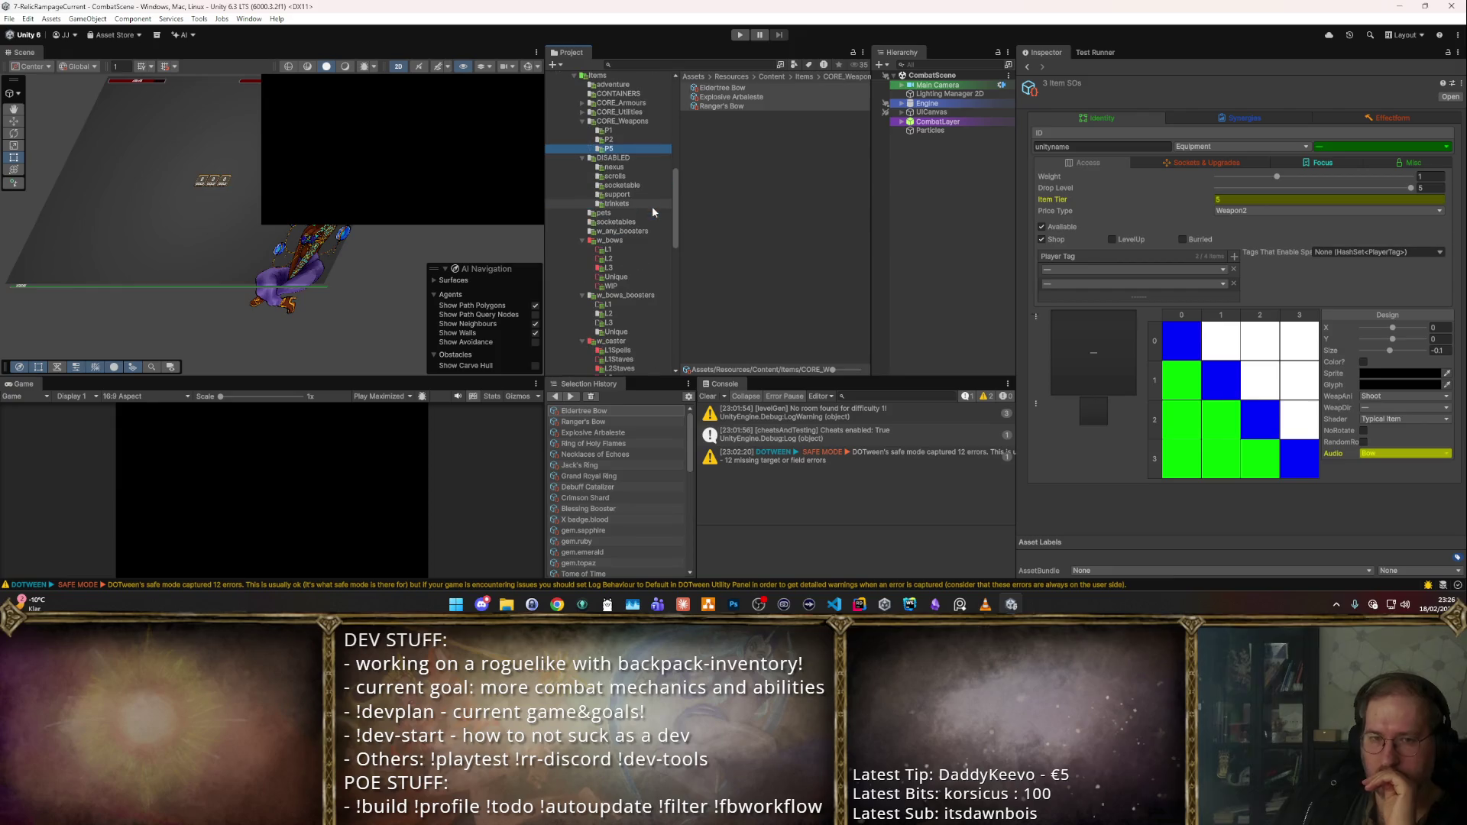
# - Check the Voidwood Bow in w_bows/L3 and the bows already in P5
pyautogui.click(626, 268)
pyautogui.click(723, 97)
pyautogui.scroll(4, 667, 123)
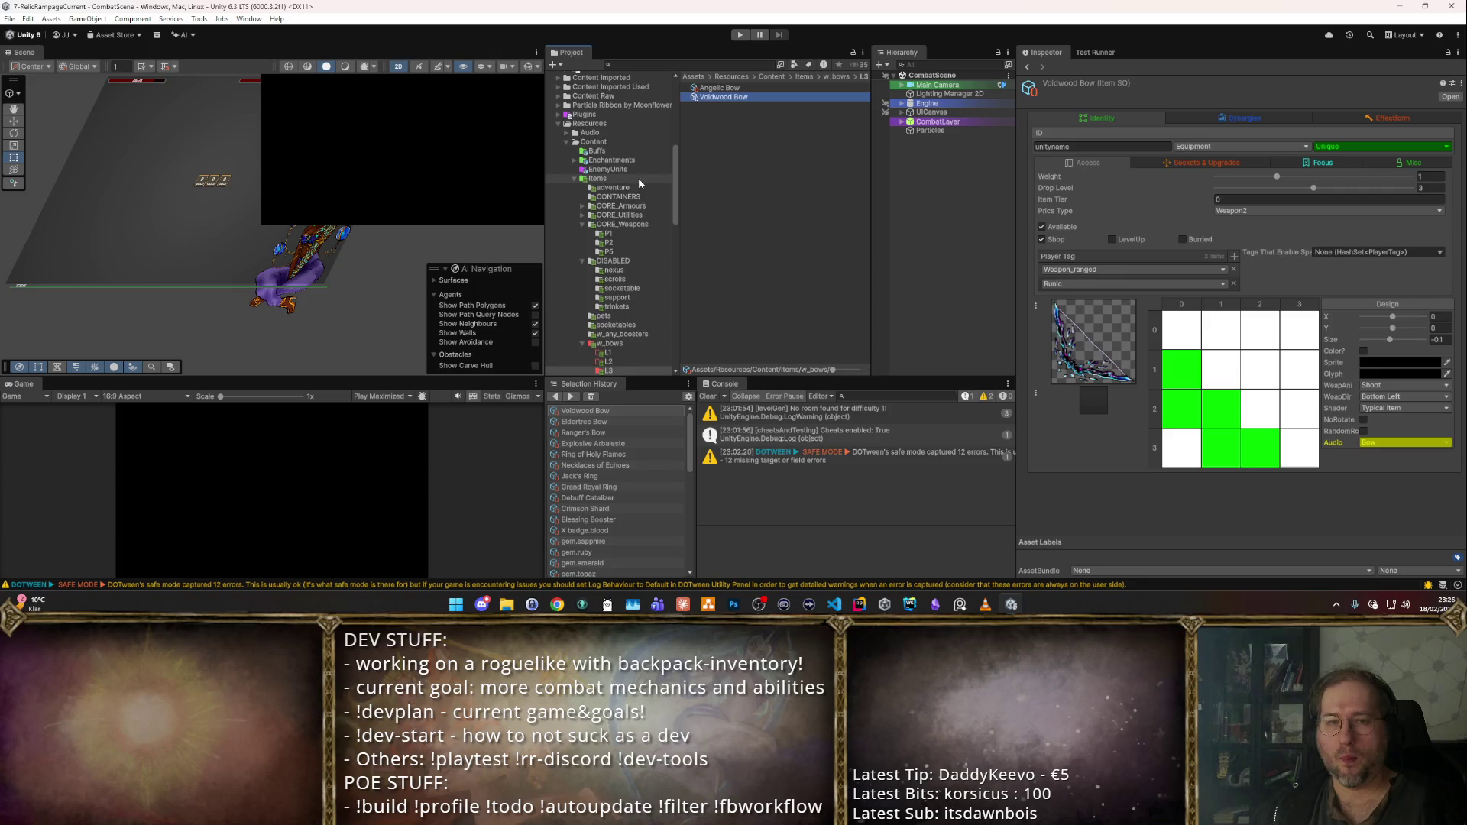
pyautogui.click(631, 251)
pyautogui.scroll(-3, 657, 252)
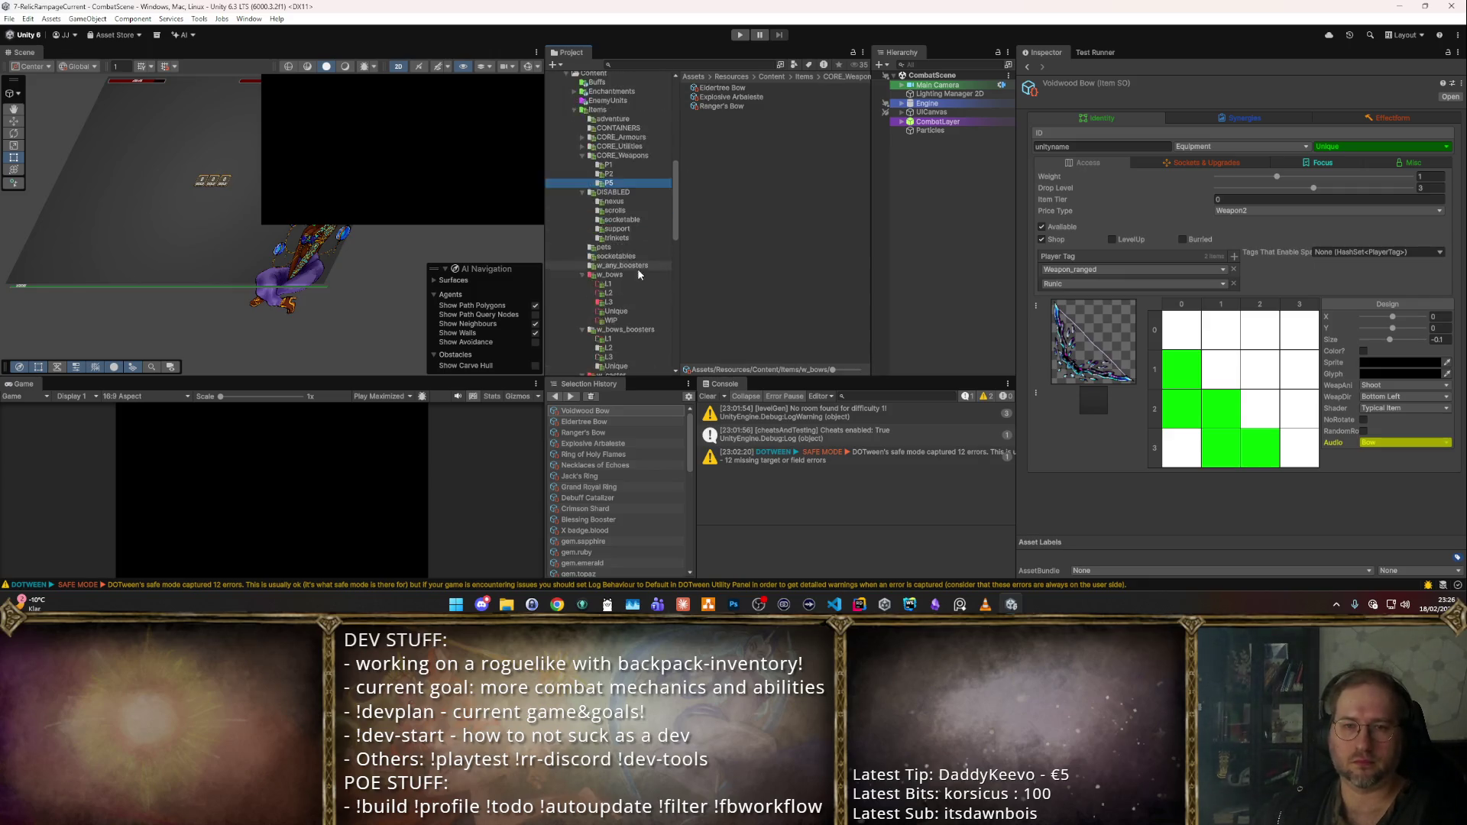
pyautogui.scroll(-2, 641, 263)
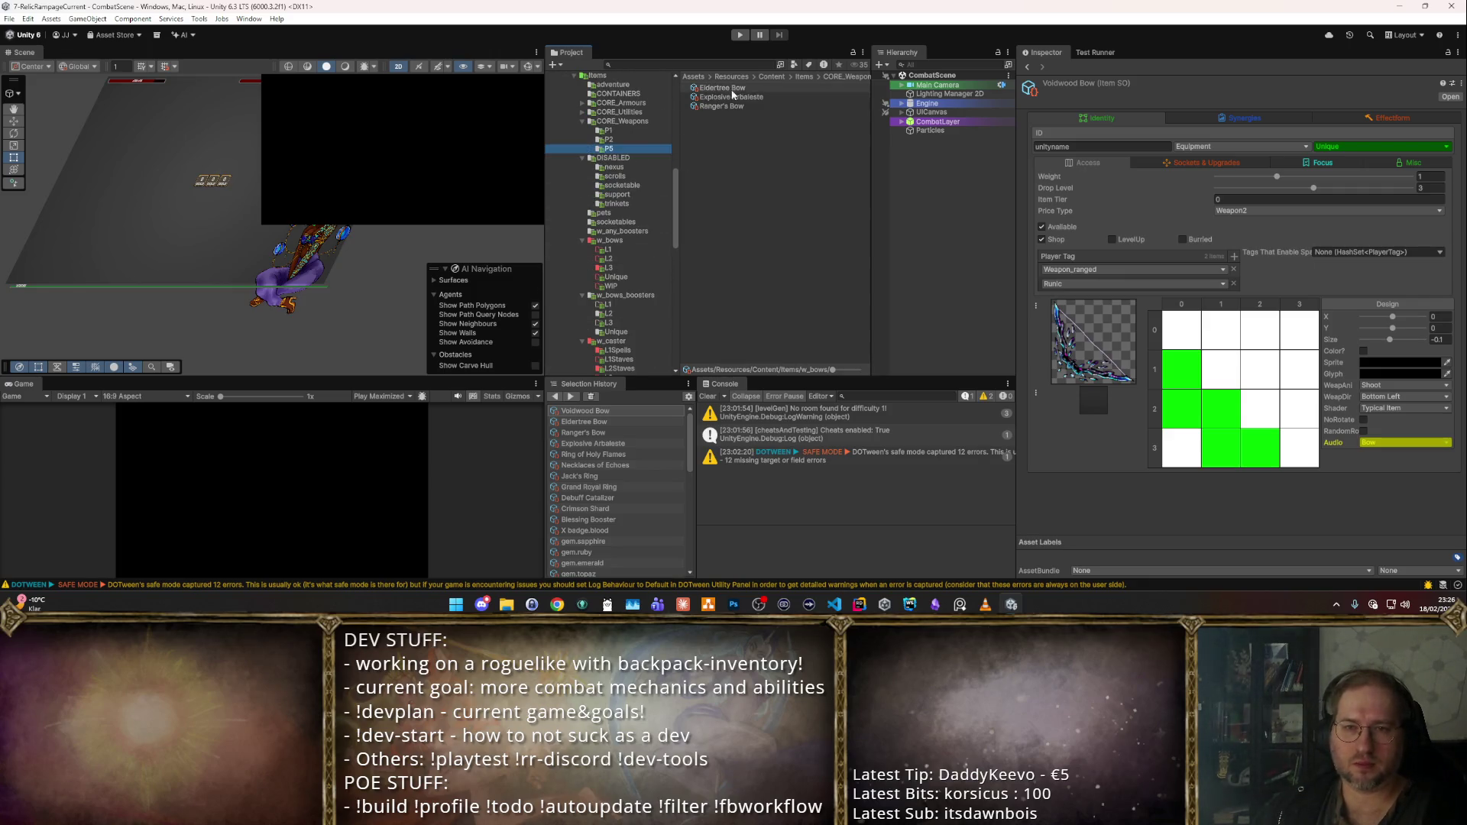
pyautogui.click(622, 267)
# - Move Angelic Bow and Voidwood Bow into P5 and set all five bows to Drop Level 5
pyautogui.click(741, 88)
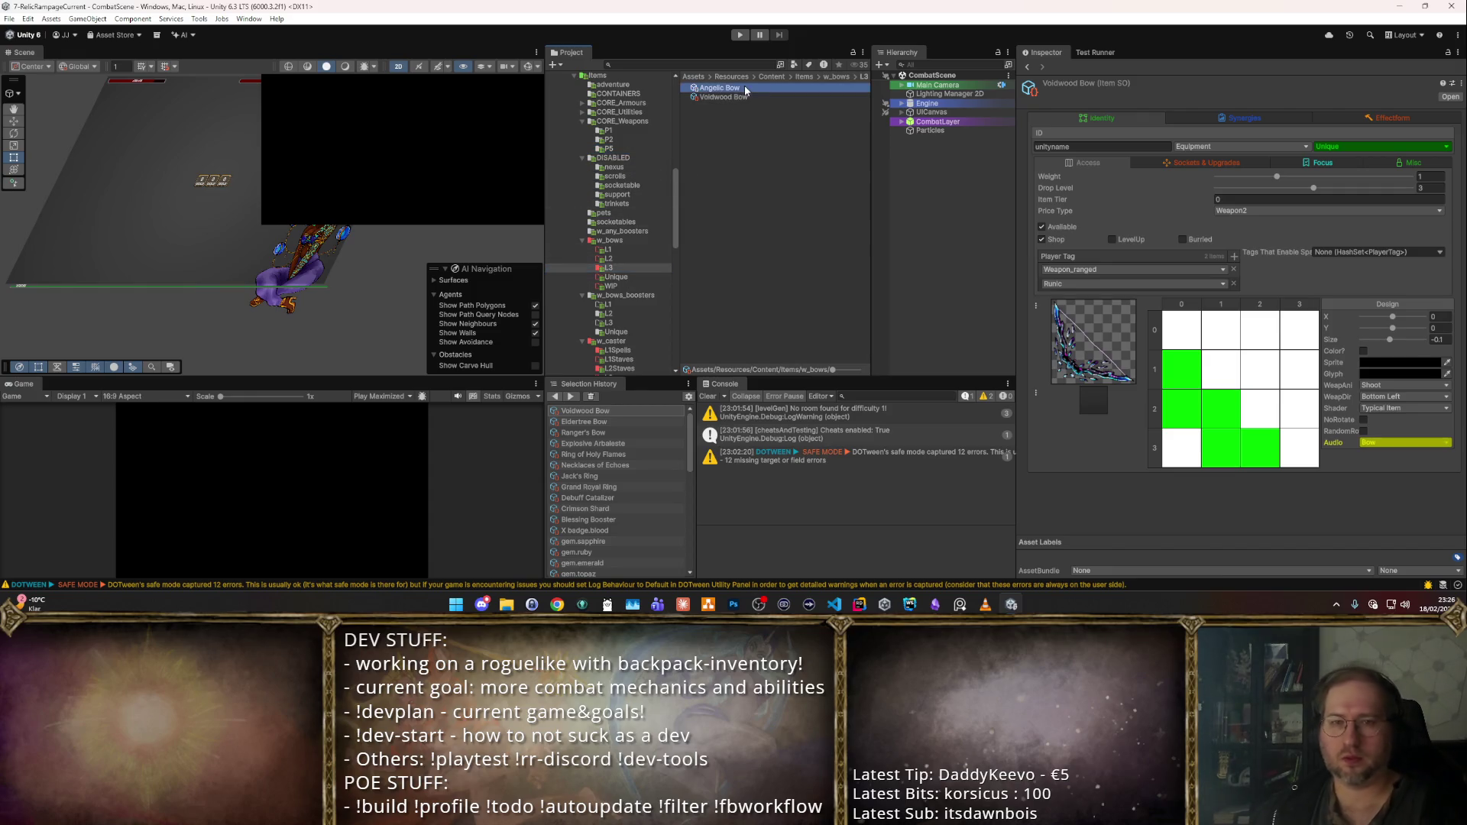
pyautogui.keyDown('shift'); pyautogui.click(756, 97); pyautogui.keyUp('shift')
pyautogui.moveTo(761, 93); pyautogui.dragTo(630, 183)
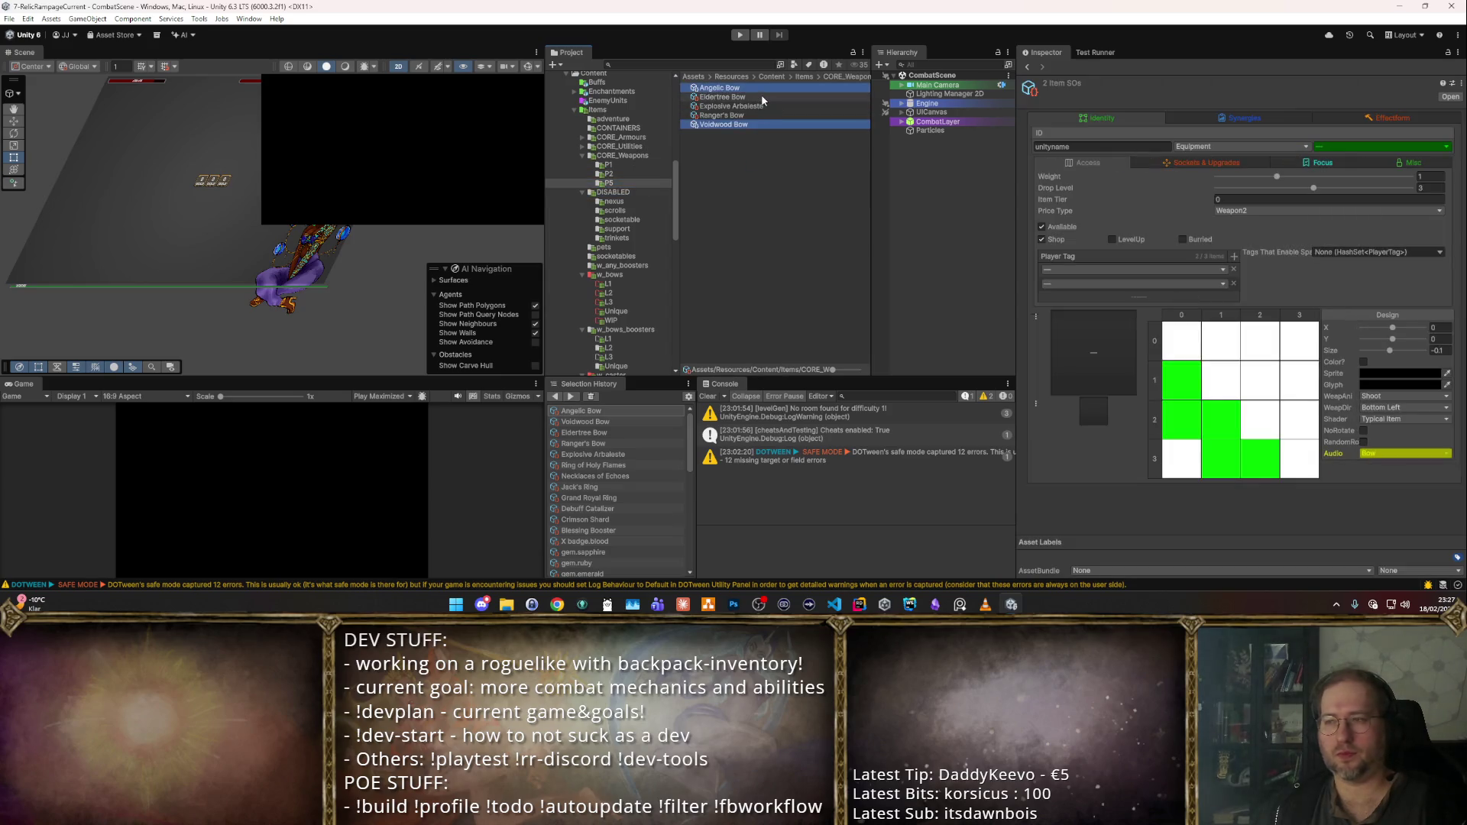
pyautogui.keyDown('shift'); pyautogui.click(764, 124); pyautogui.keyUp('shift')
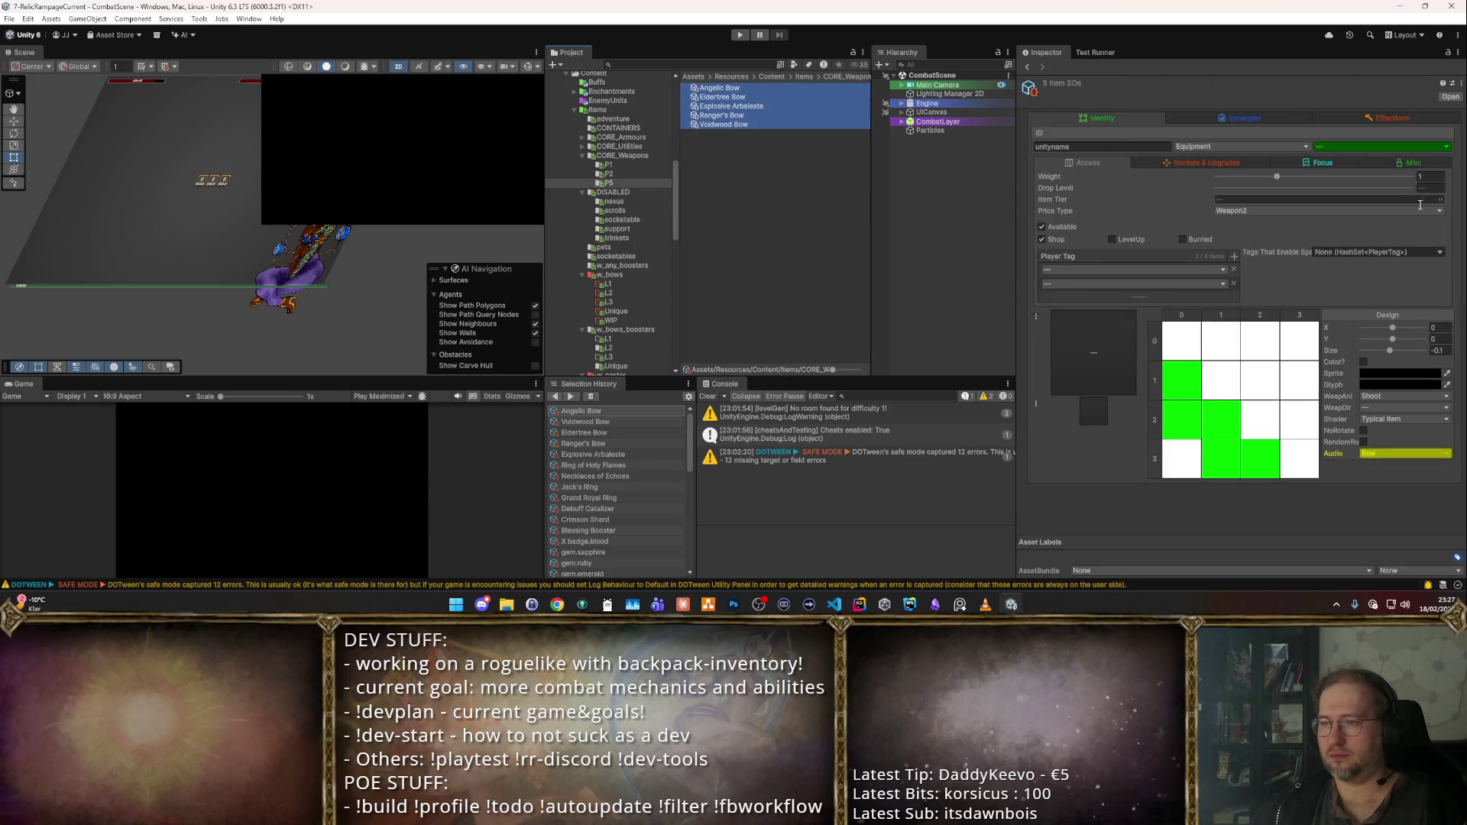
pyautogui.click(1392, 201)
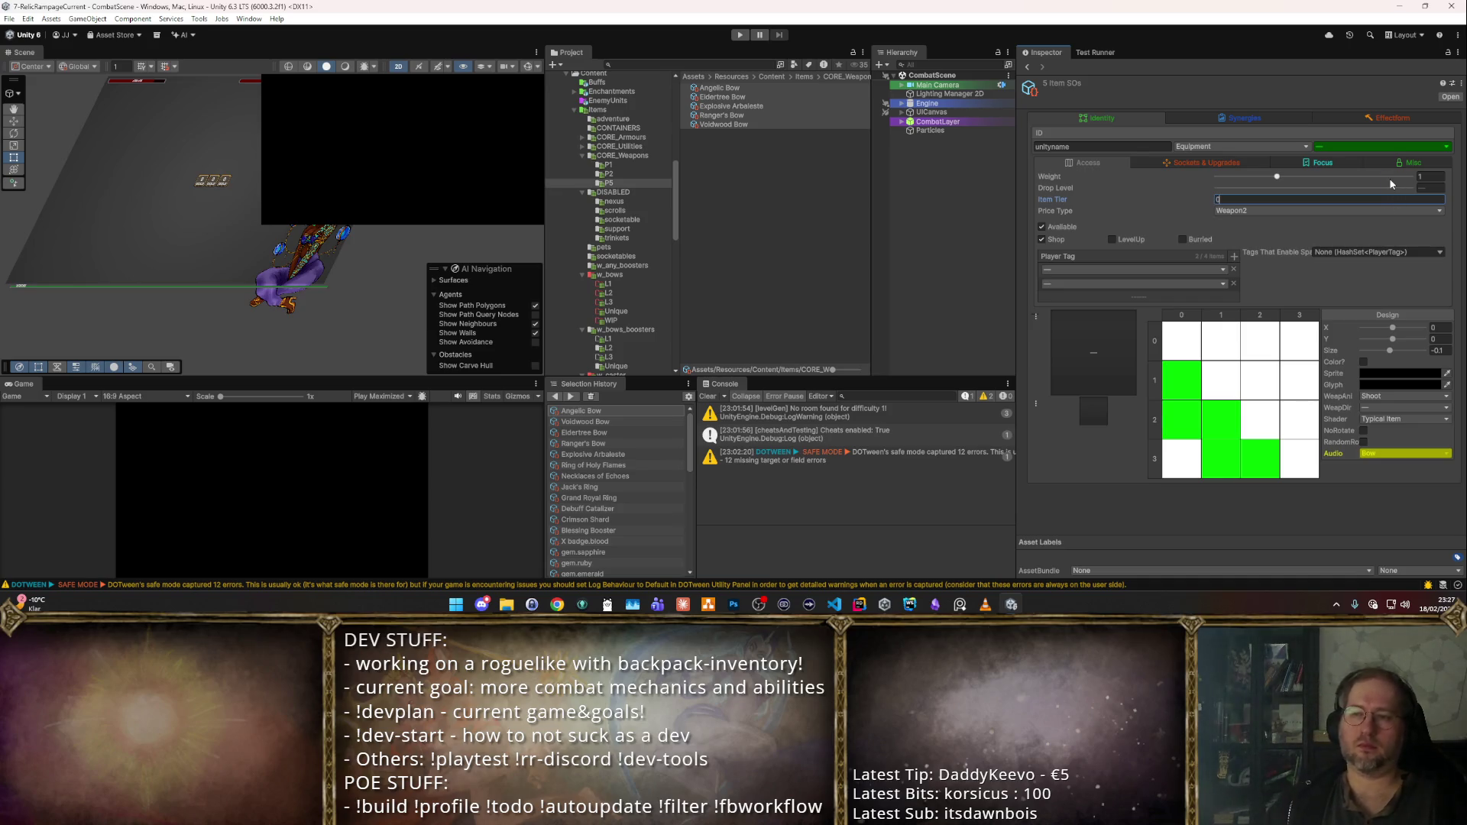
pyautogui.click(1435, 187)
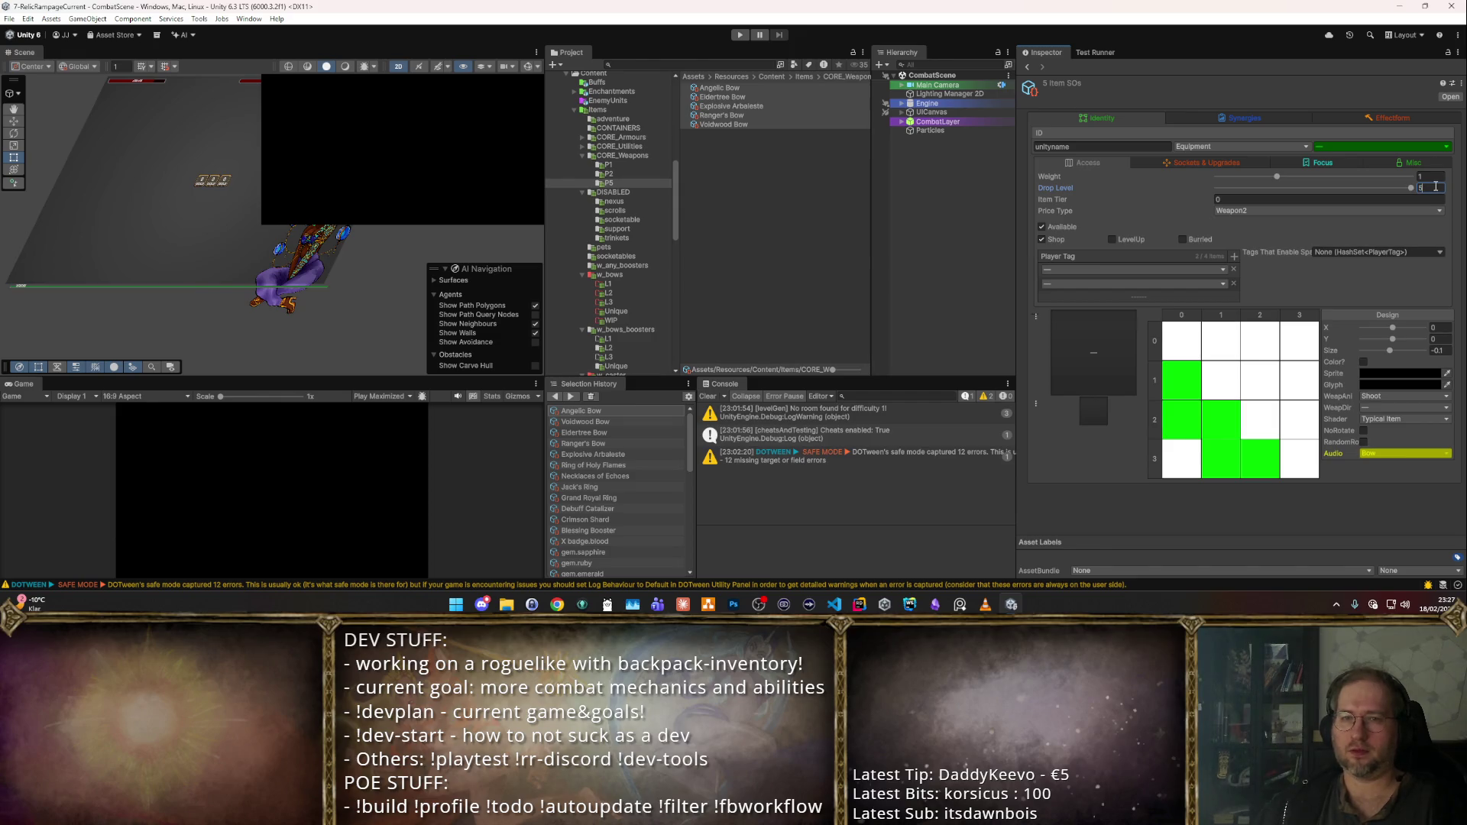
pyautogui.click(612, 191)
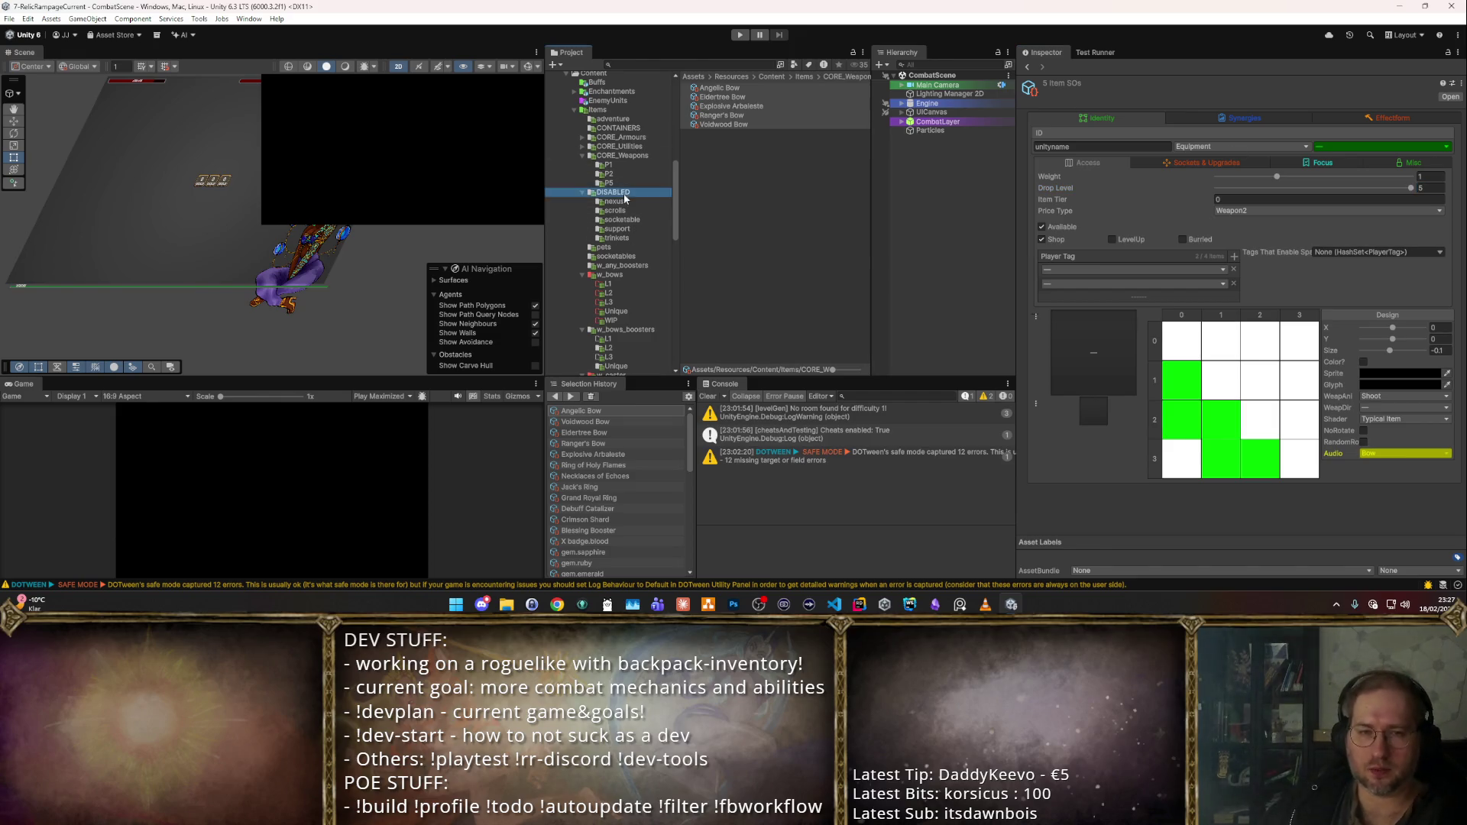
pyautogui.click(636, 277)
# - Delete the old w_bows folder and review the w_bows_boosters L2 items, Featherlight and Burstshot Quiver
pyautogui.press('Delete')
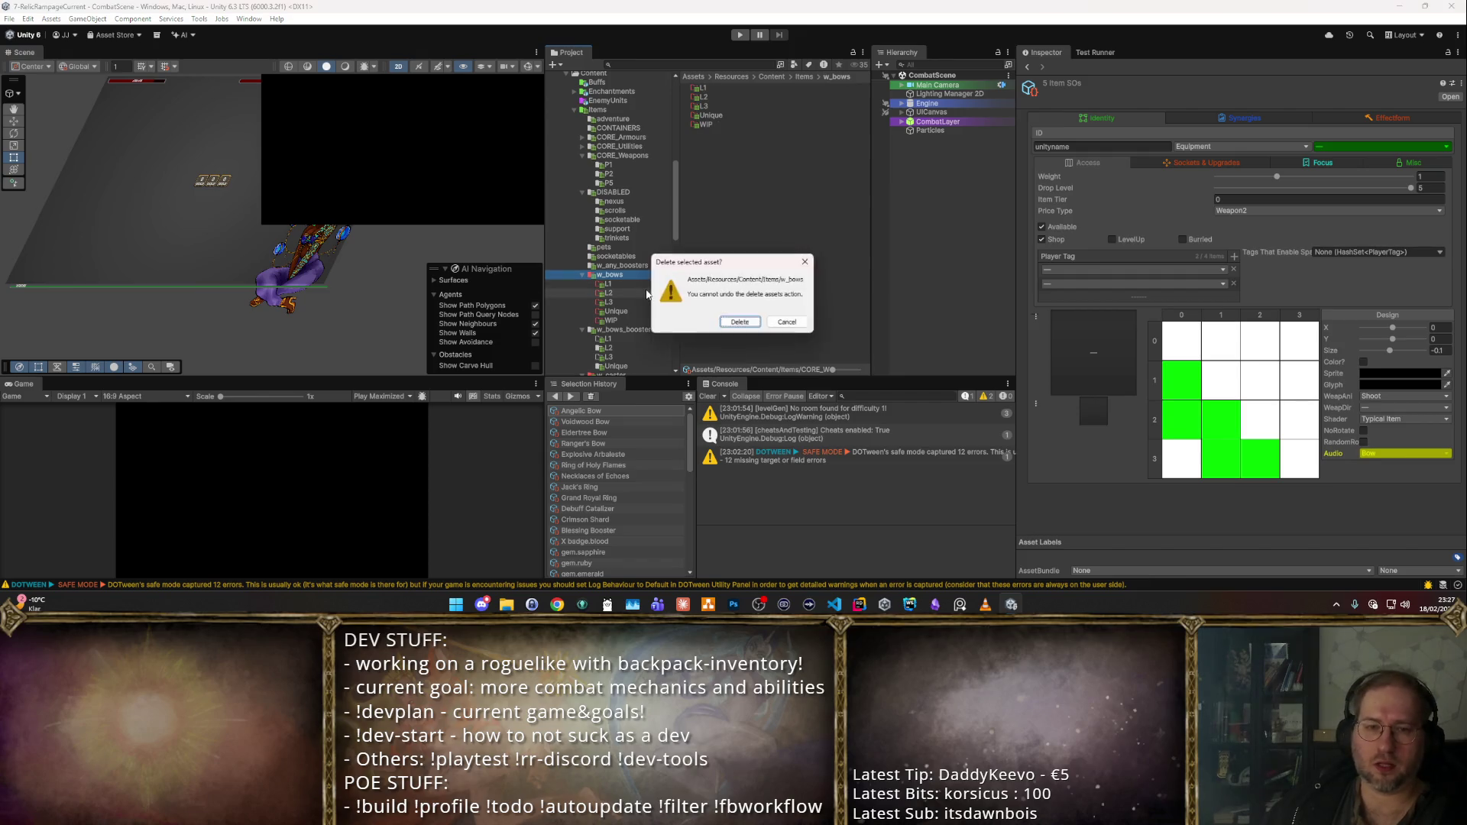
pyautogui.press('Return')
pyautogui.click(644, 294)
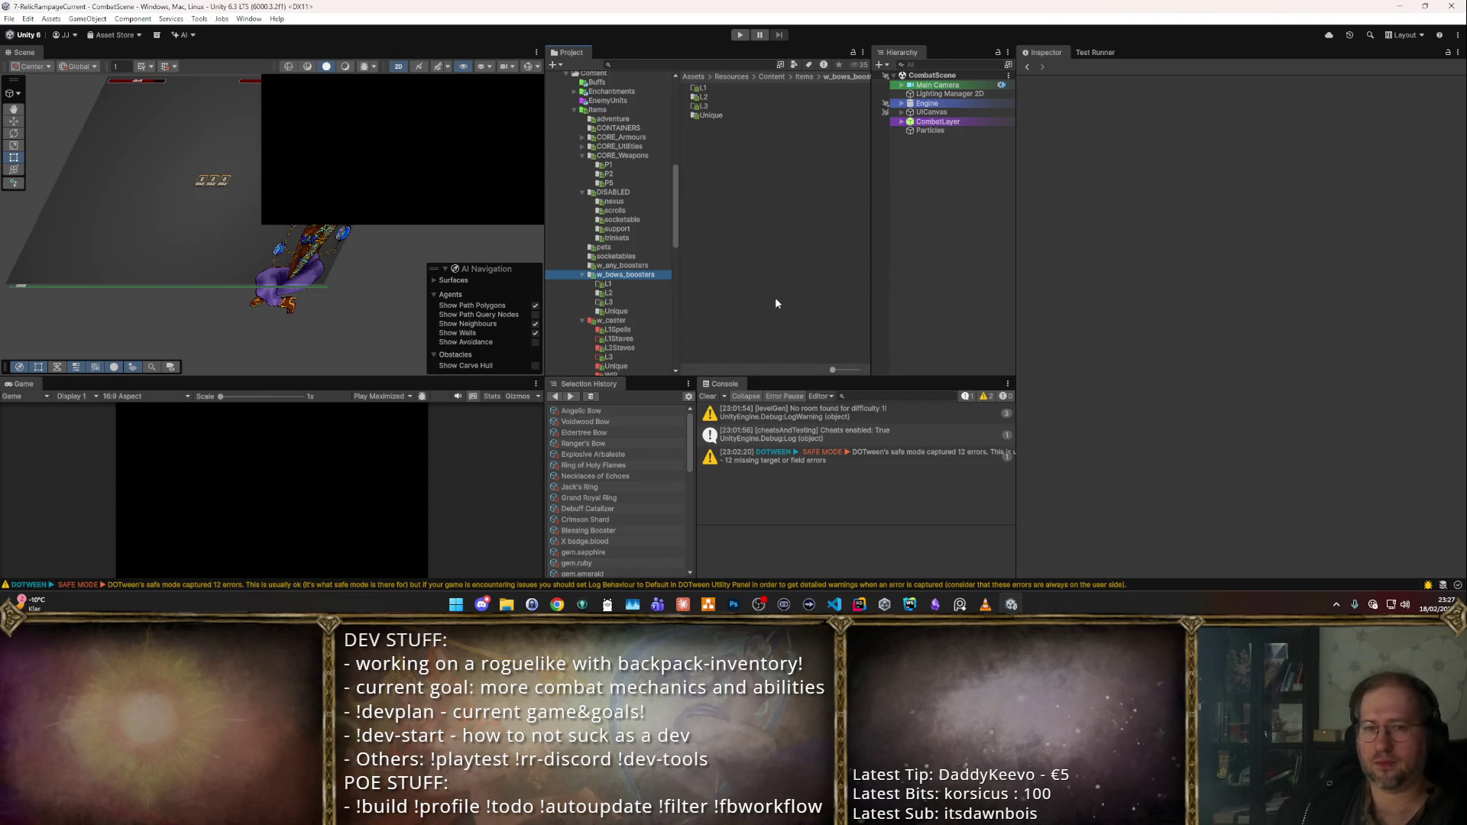
pyautogui.click(760, 106)
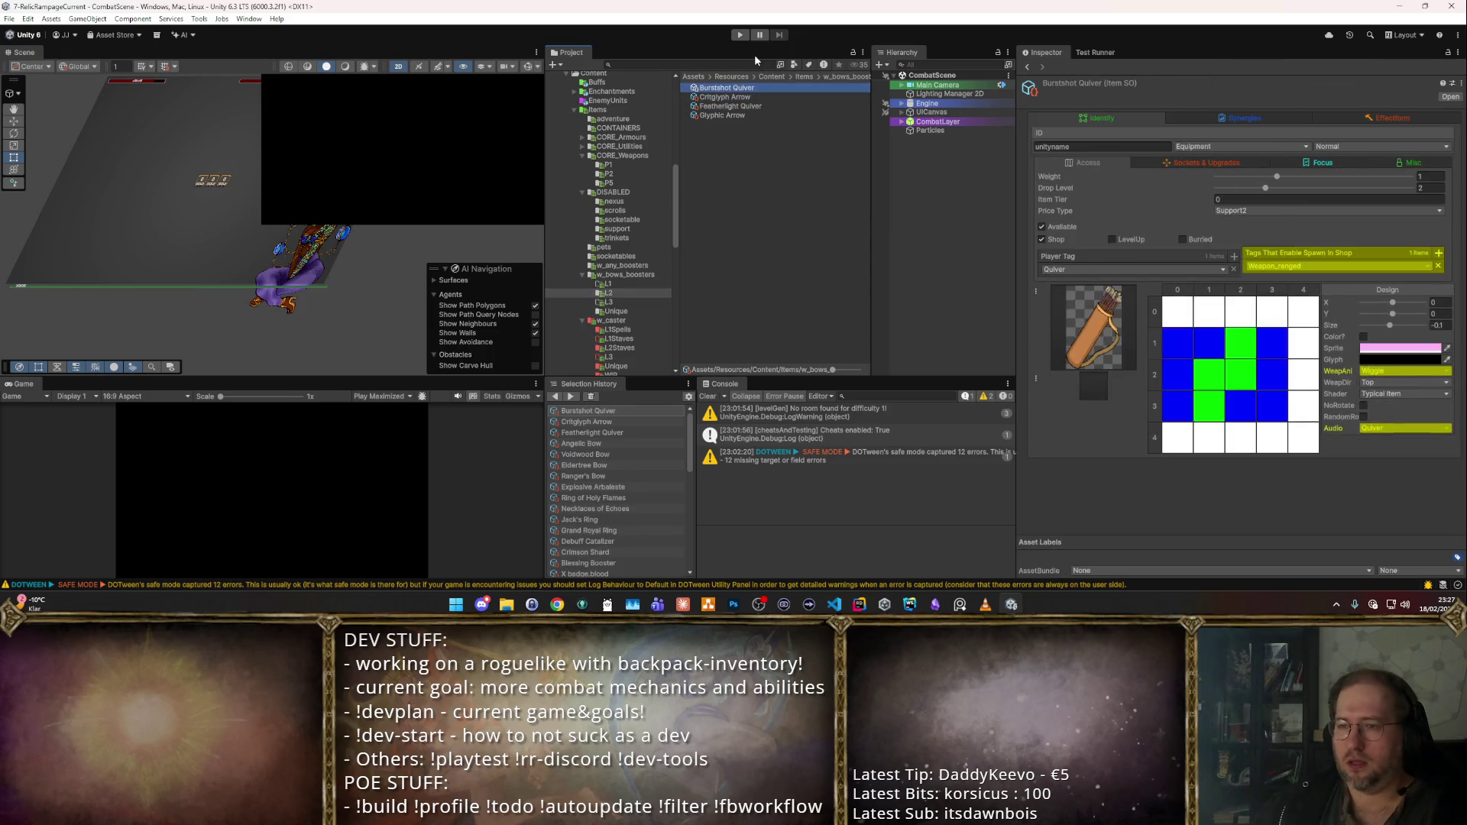
pyautogui.press('Down')
pyautogui.press('Up')
pyautogui.press('Down')
pyautogui.press('Up')
pyautogui.press('Up')
pyautogui.press('Up')
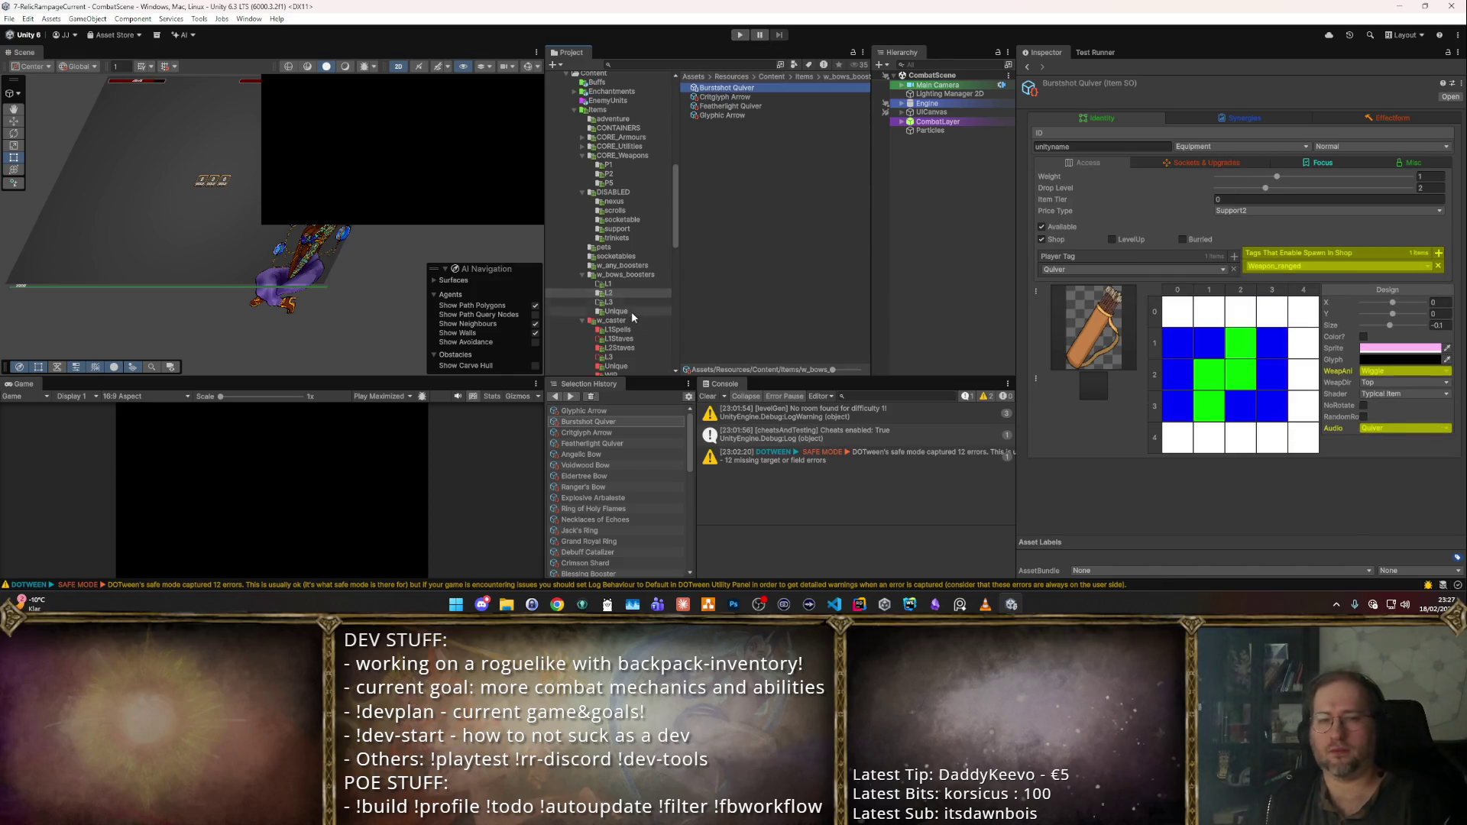
# - Review the arrow items in the w_bows_boosters Unique folder, starting from Arcing Arrow
pyautogui.click(630, 311)
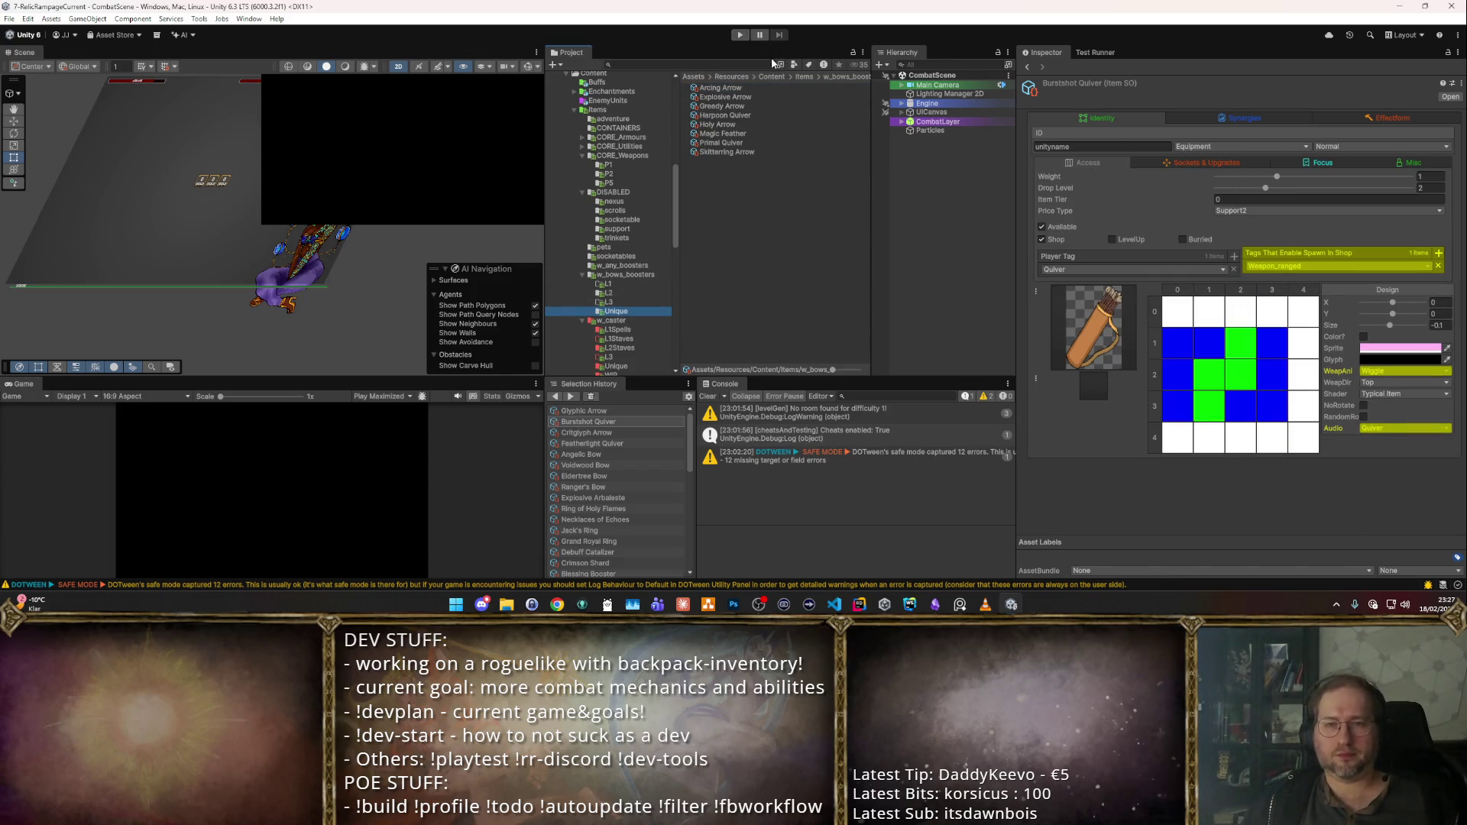
pyautogui.click(761, 89)
pyautogui.press('Down')
pyautogui.press('Down')
pyautogui.press('Down')
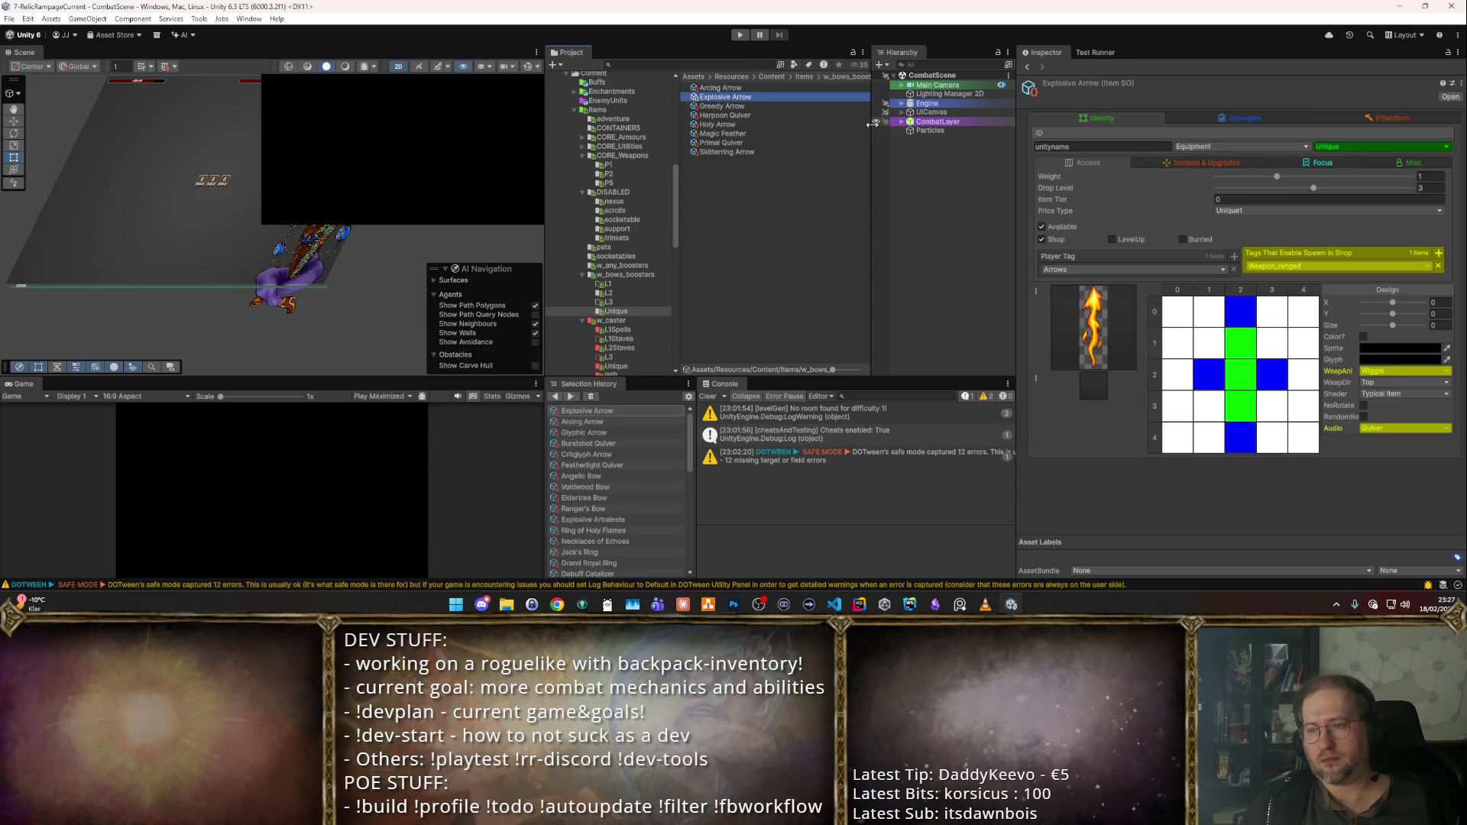
pyautogui.press('Down')
pyautogui.press('Down')
pyautogui.press('Down')
pyautogui.press('Up')
pyautogui.press('Up')
pyautogui.press('Up')
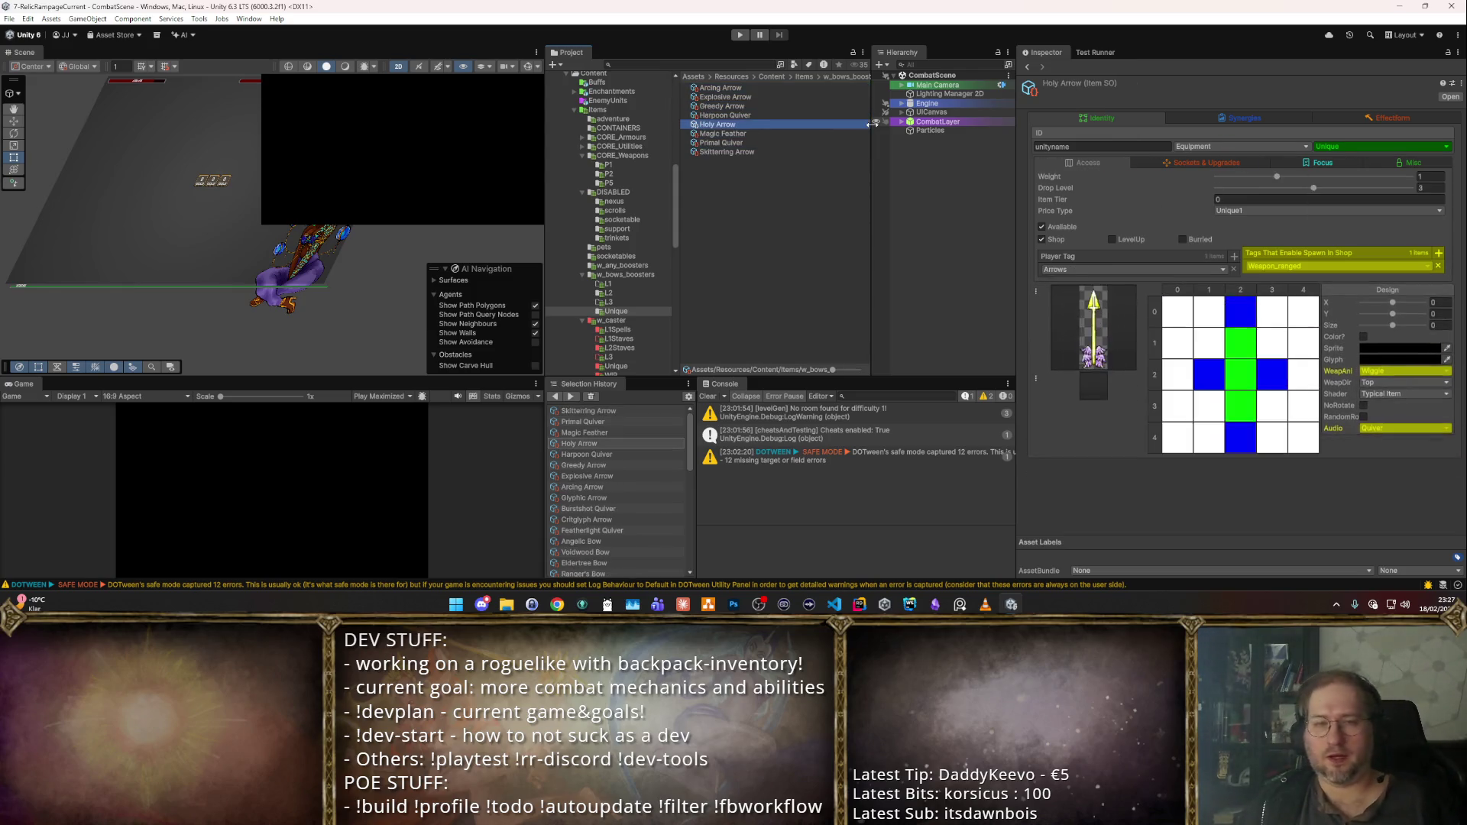
pyautogui.press('Up')
pyautogui.press('Up')
pyautogui.press('Up')
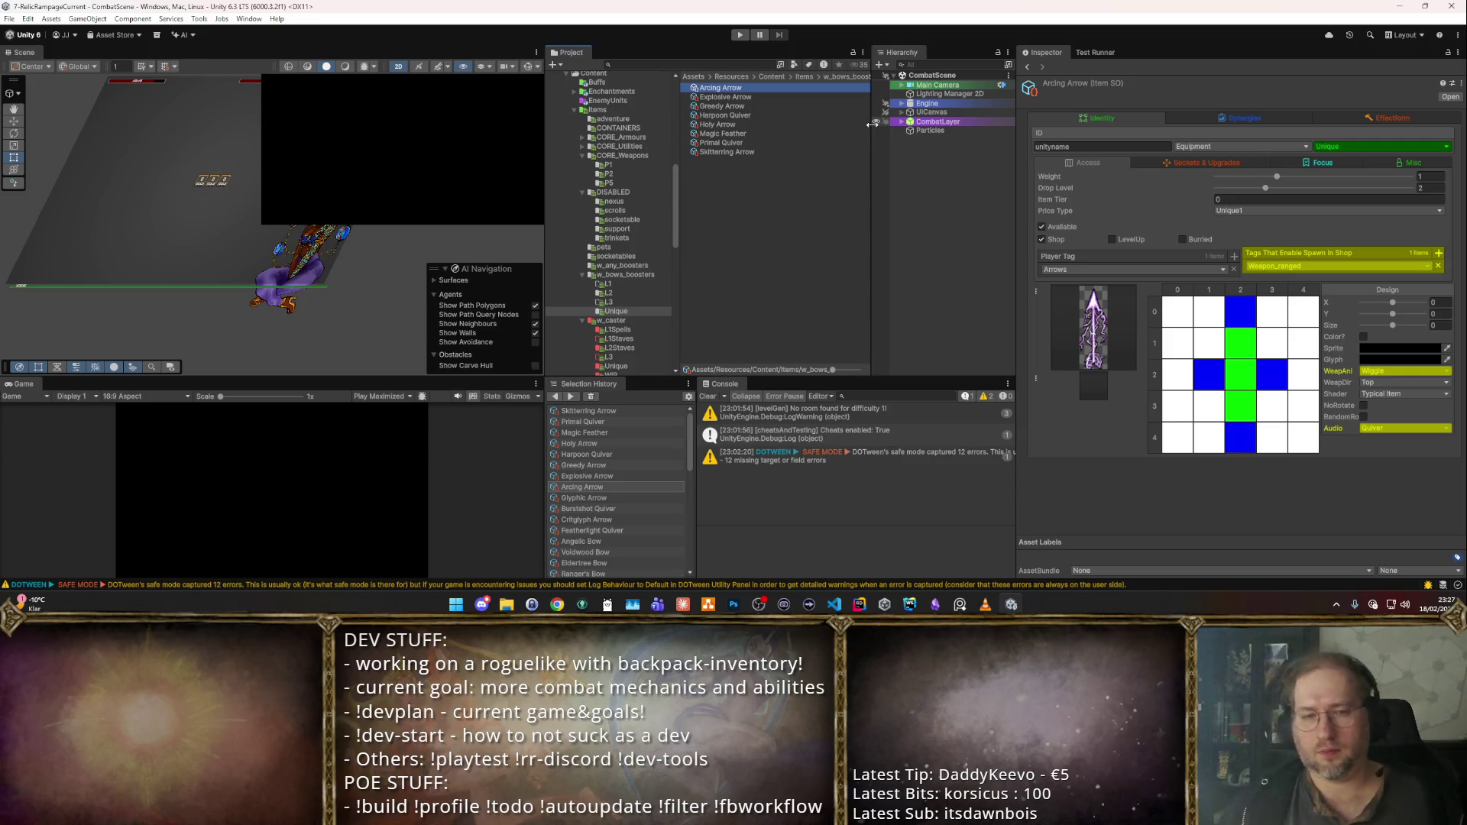
# - Delete the Featherlight Quiver asset from the L2 folder
pyautogui.click(607, 292)
pyautogui.click(726, 88)
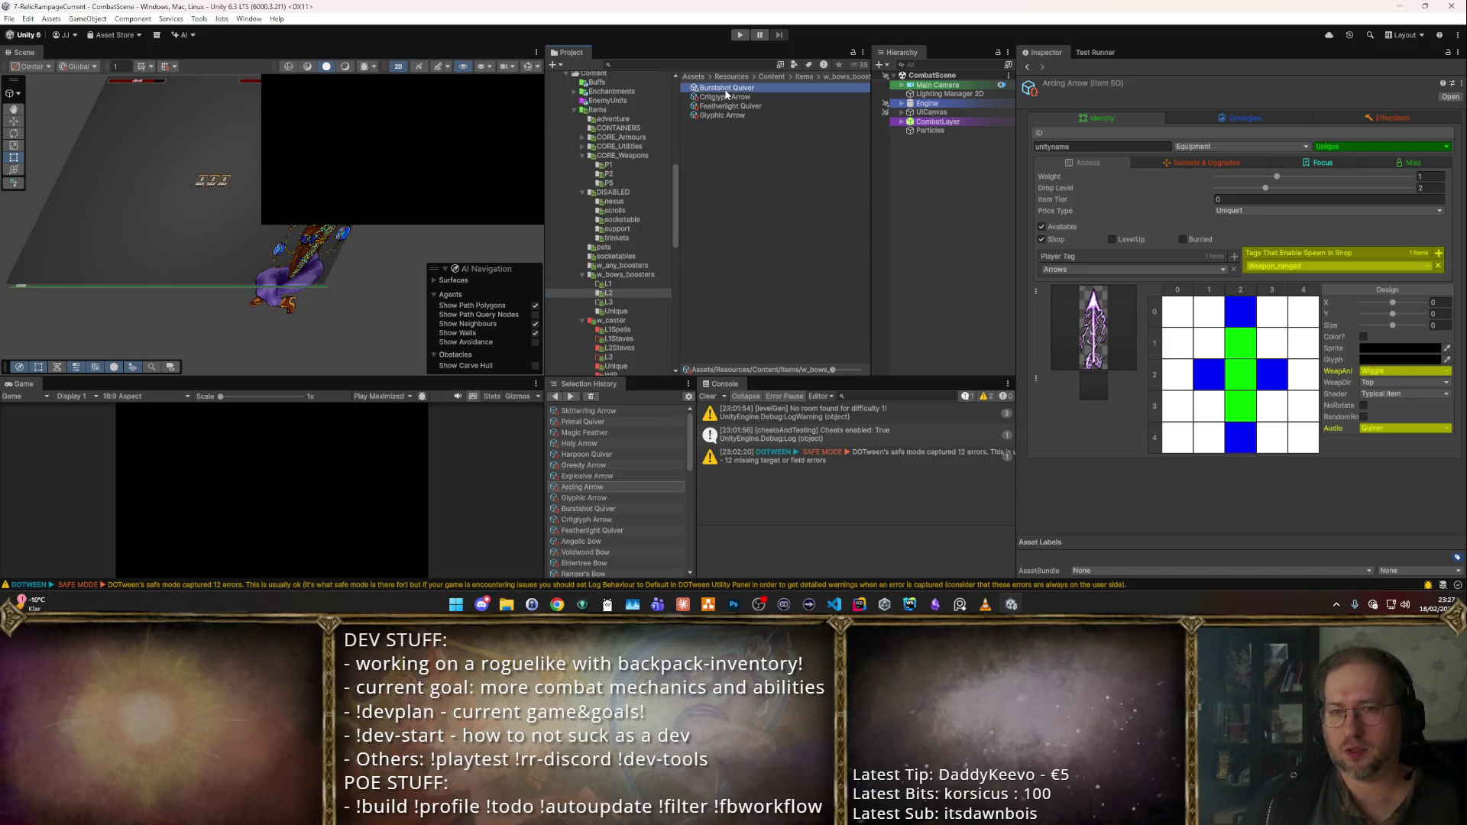
pyautogui.press('Down')
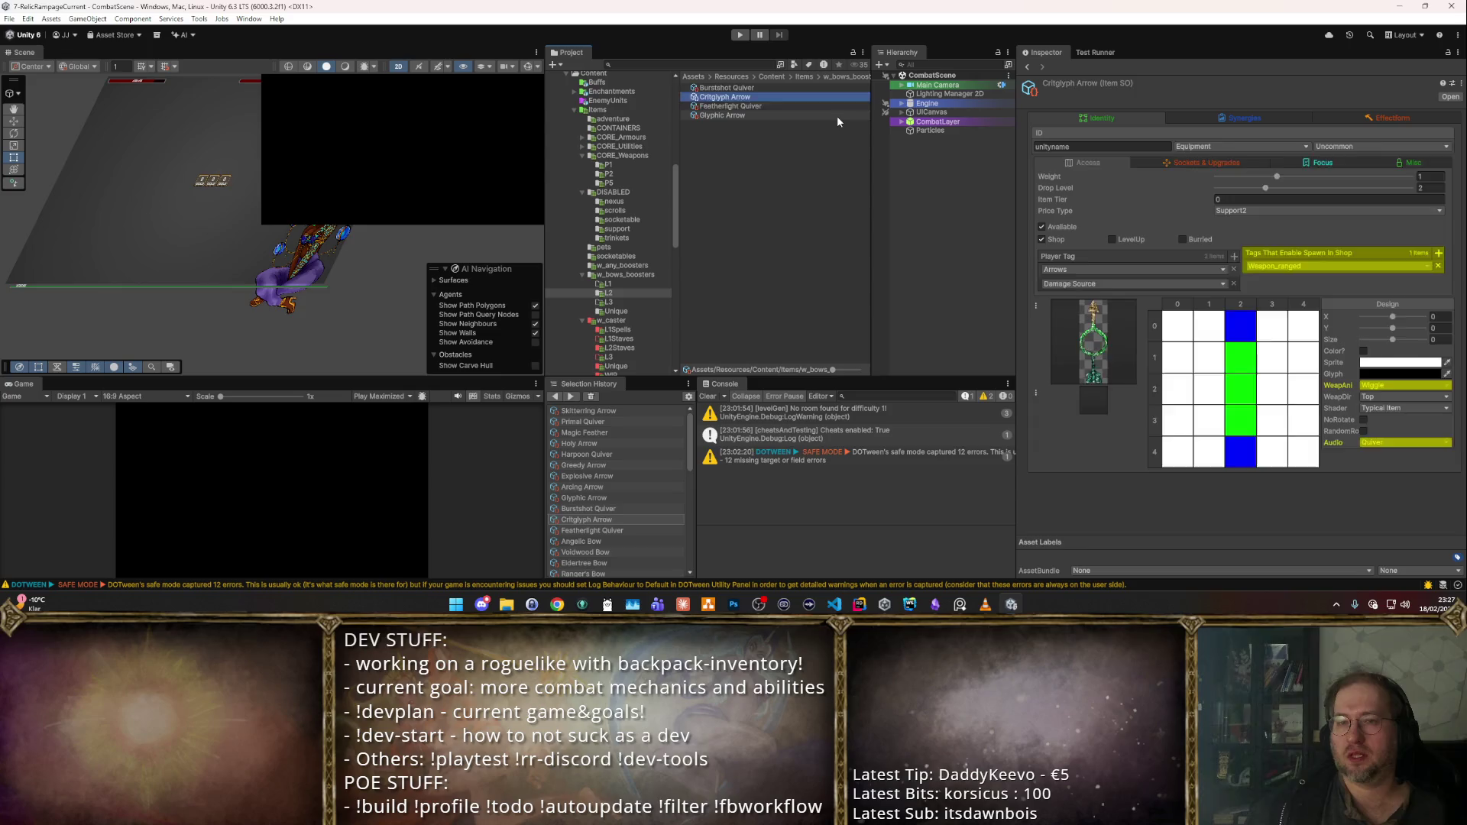
pyautogui.press('Down')
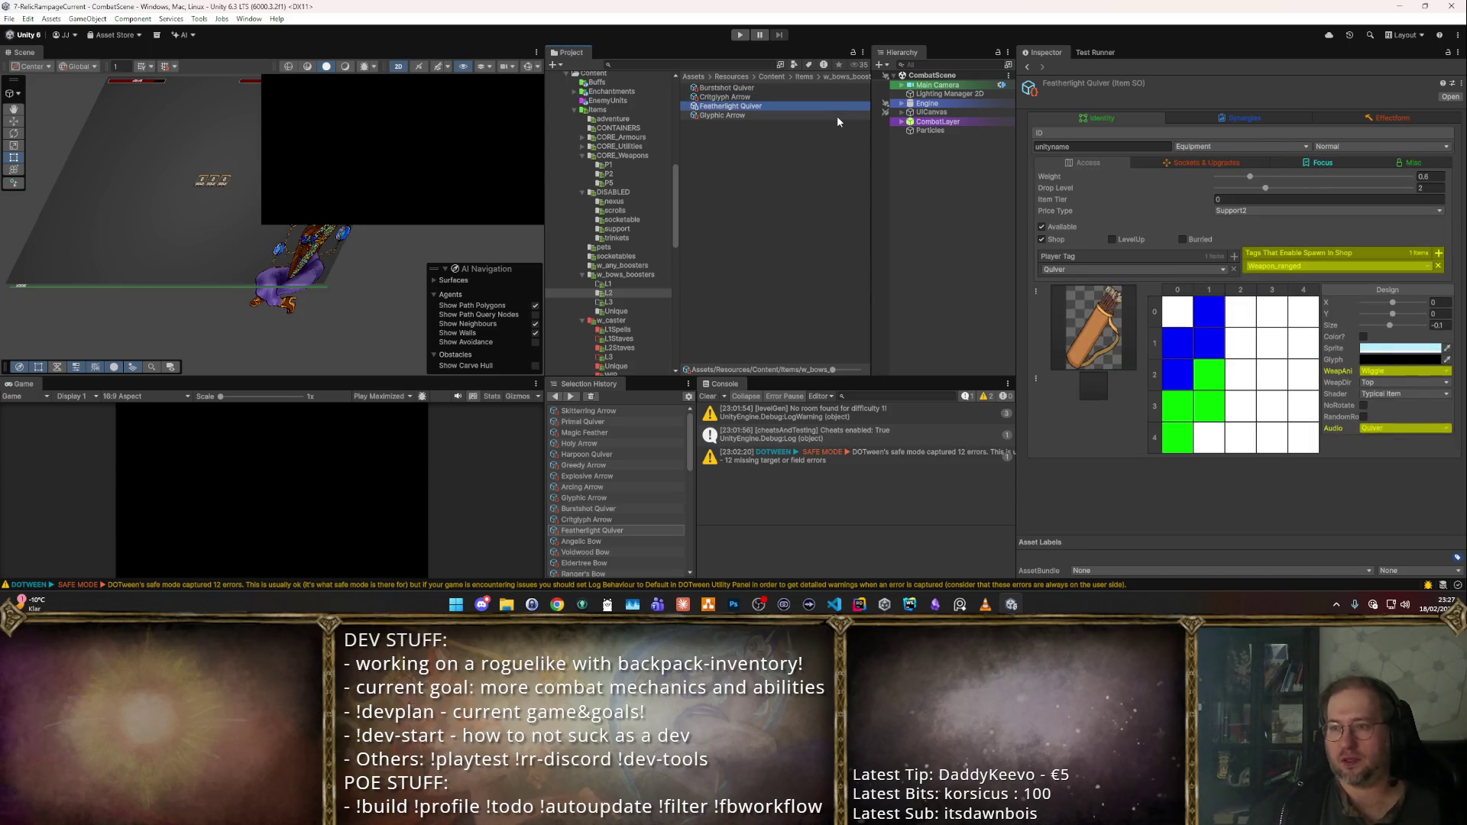
pyautogui.press('Delete')
pyautogui.press('Return')
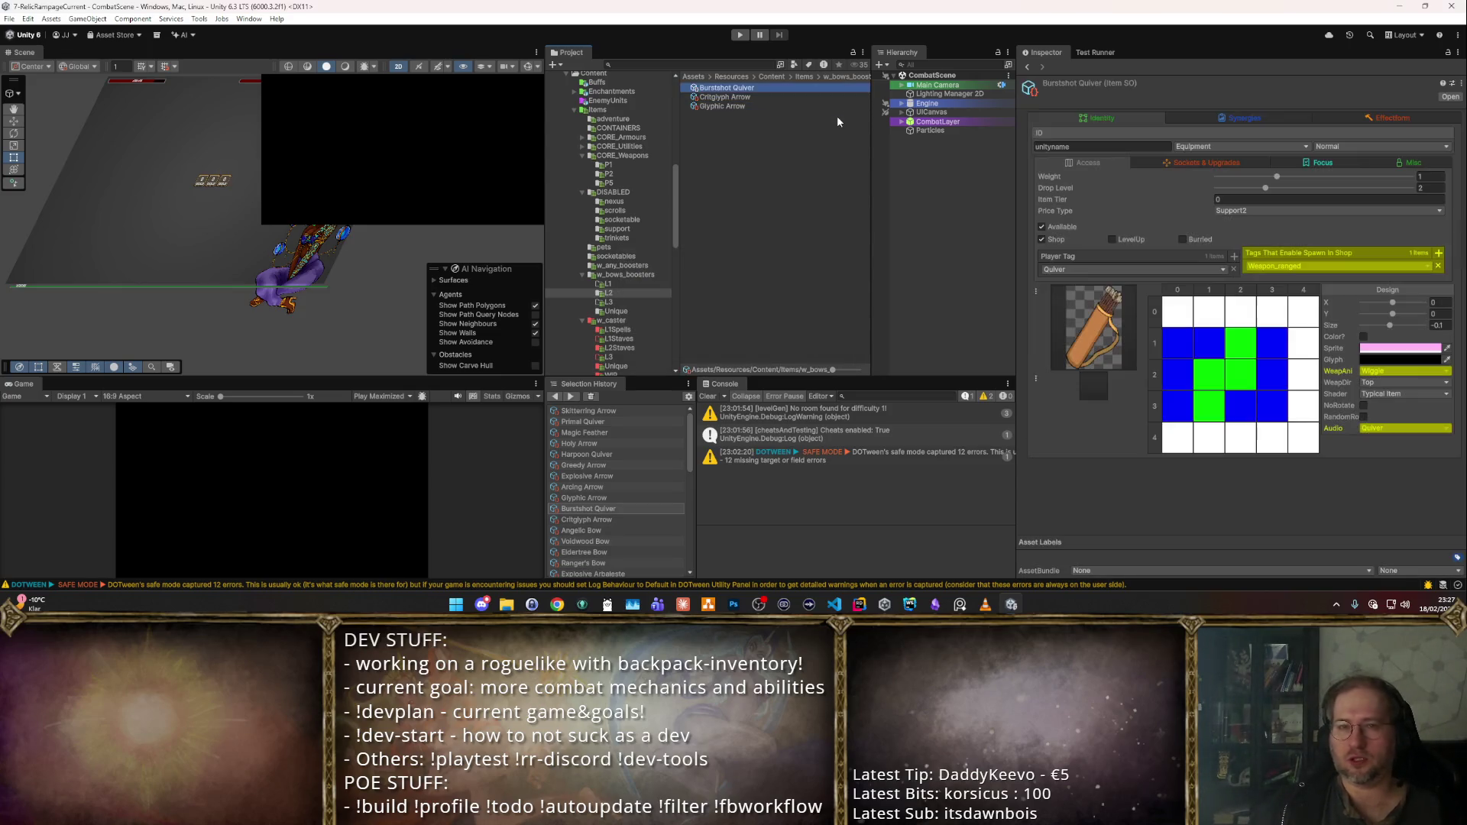
# - Untick Available on Critglyph Arrow in the Inspector
pyautogui.press('Down')
pyautogui.press('Down')
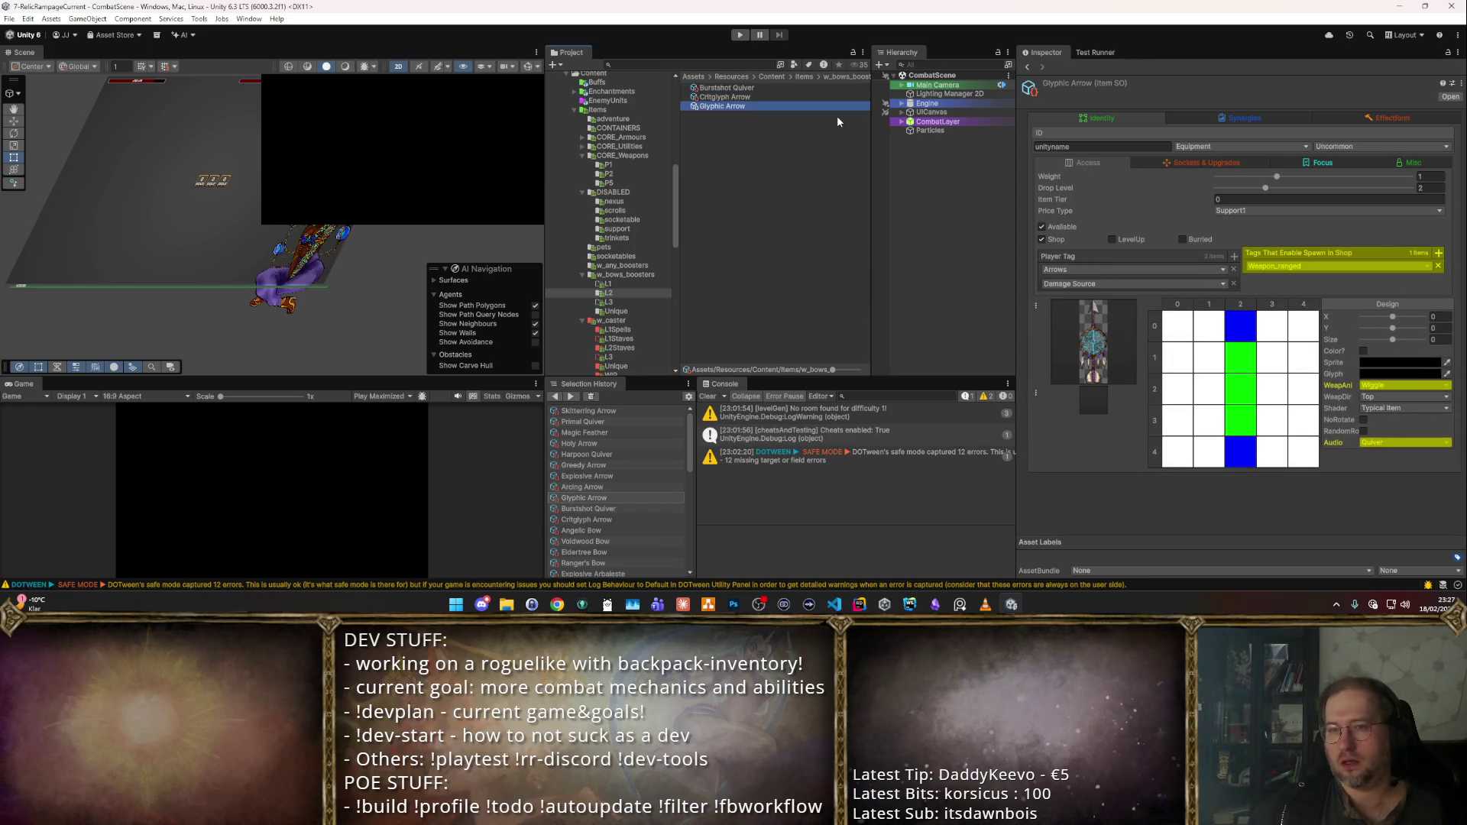
pyautogui.press('Up')
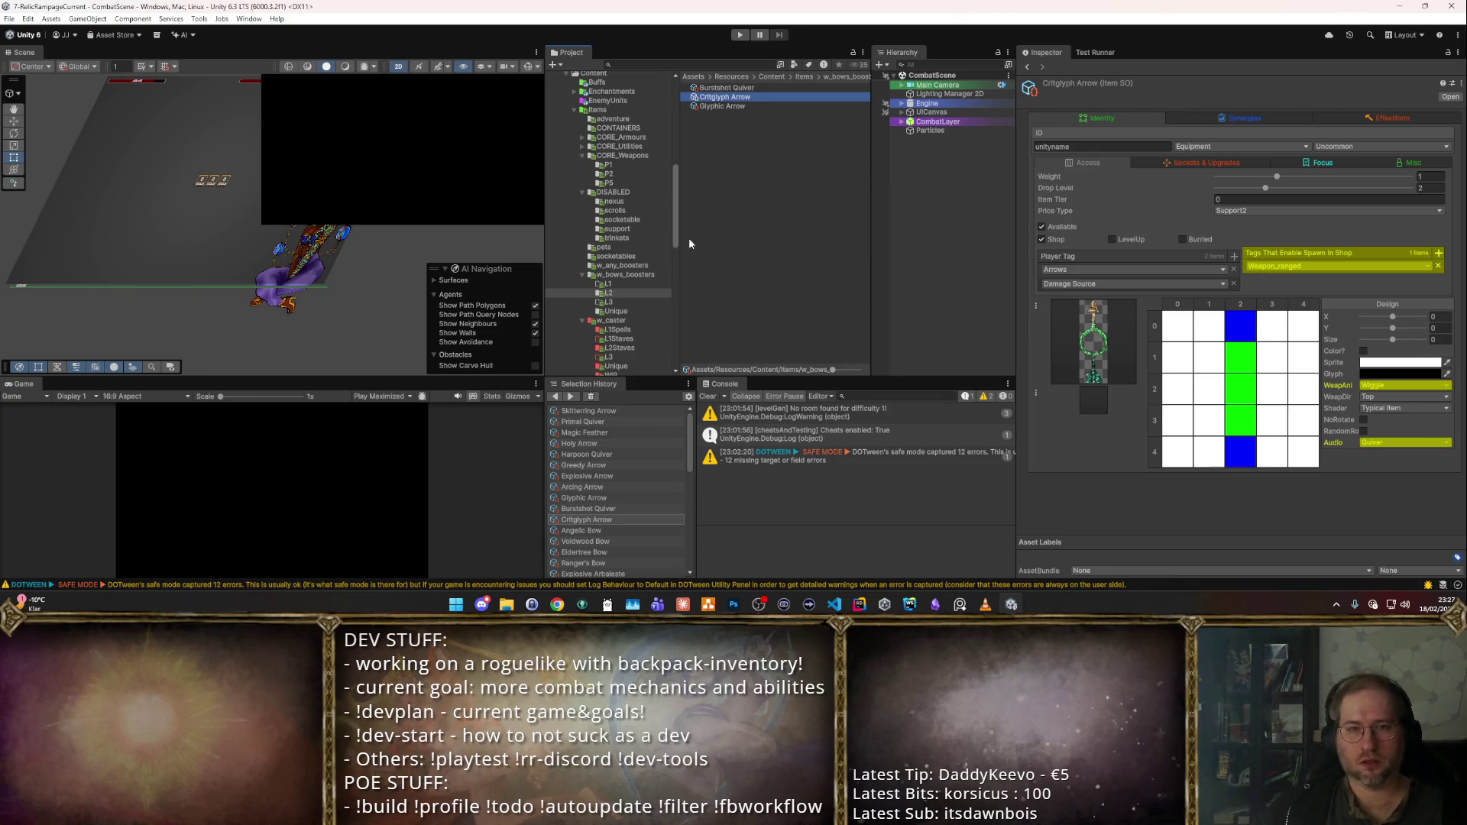
pyautogui.click(1042, 226)
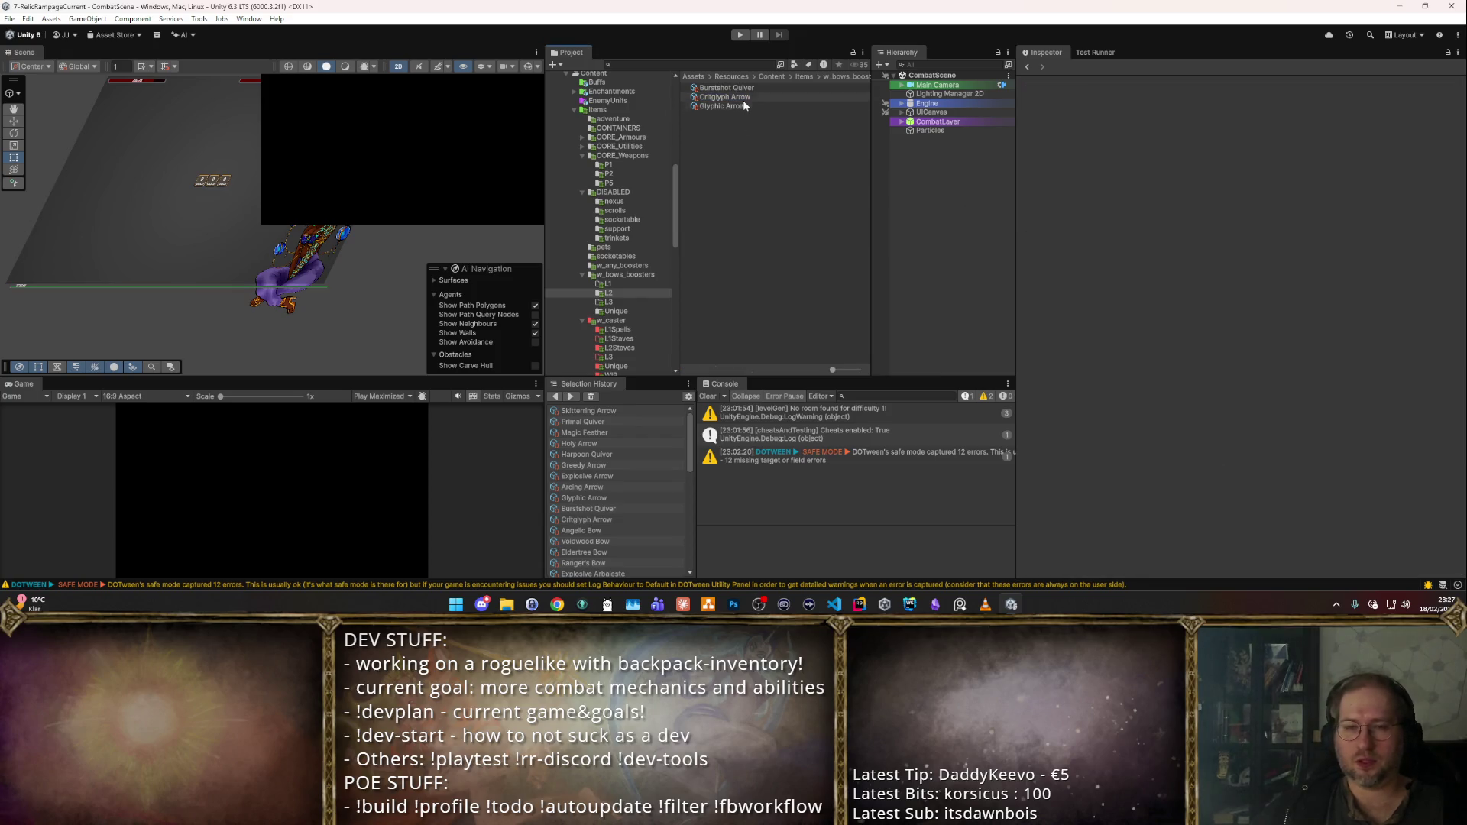
pyautogui.scroll(3, 634, 158)
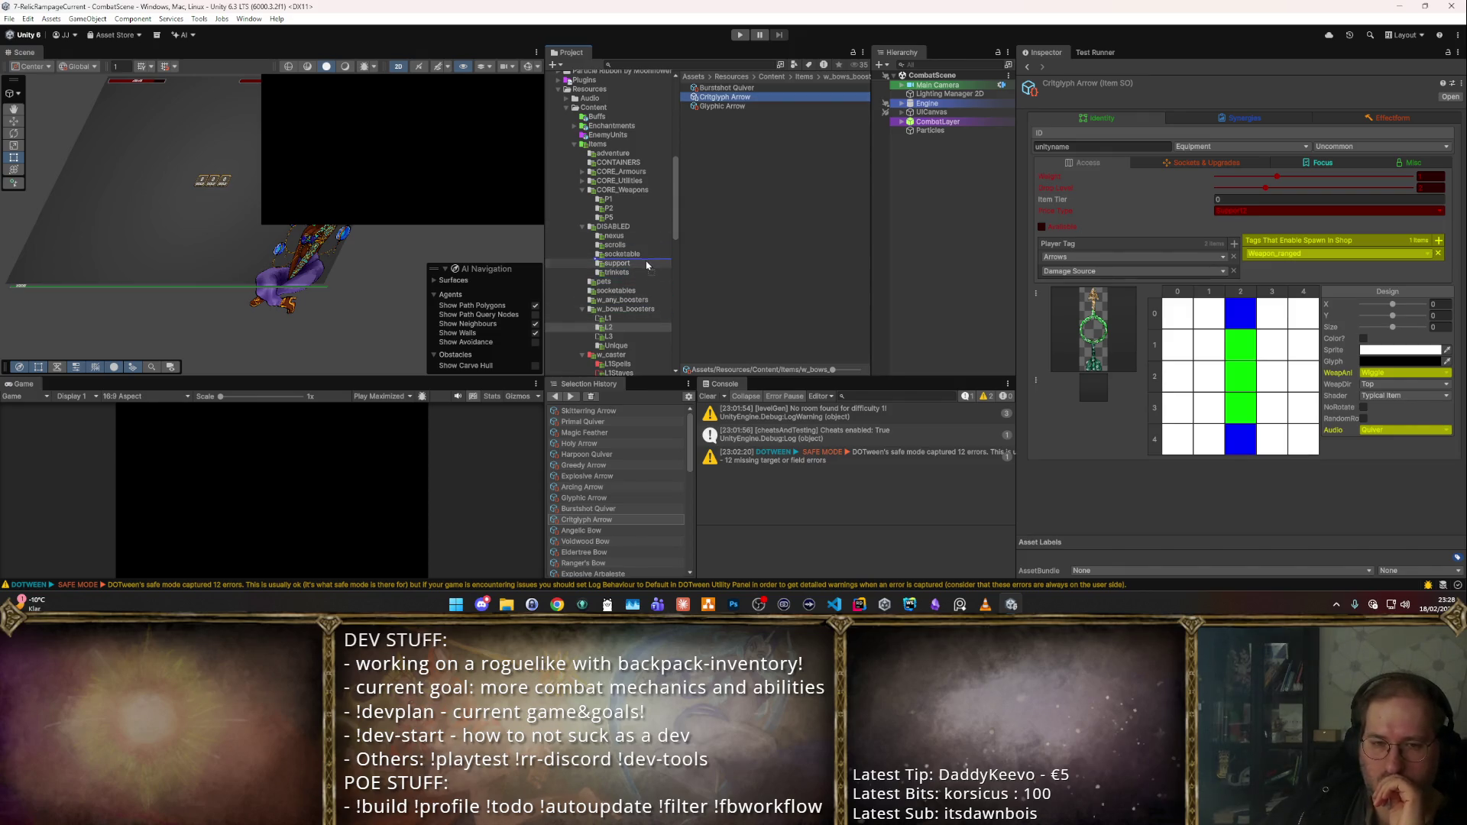
# - Drag Critglyph Arrow into DISABLED/support, leaving Burstshot Quiver and Glyphic Arrow, then open CORE_Utilities
pyautogui.moveTo(646, 267); pyautogui.dragTo(644, 265)
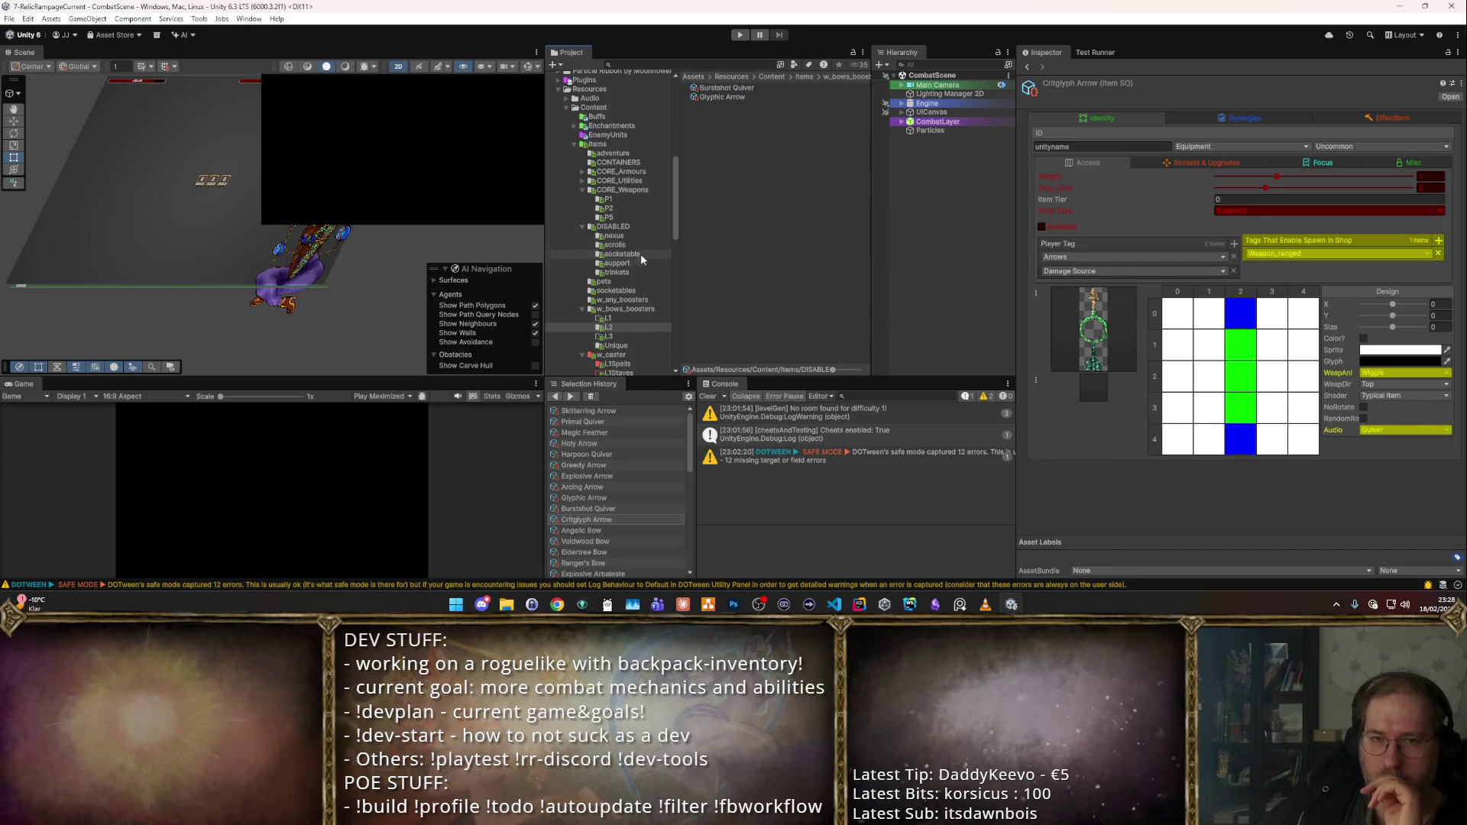
pyautogui.click(728, 87)
pyautogui.keyDown('shift'); pyautogui.click(733, 97); pyautogui.keyUp('shift')
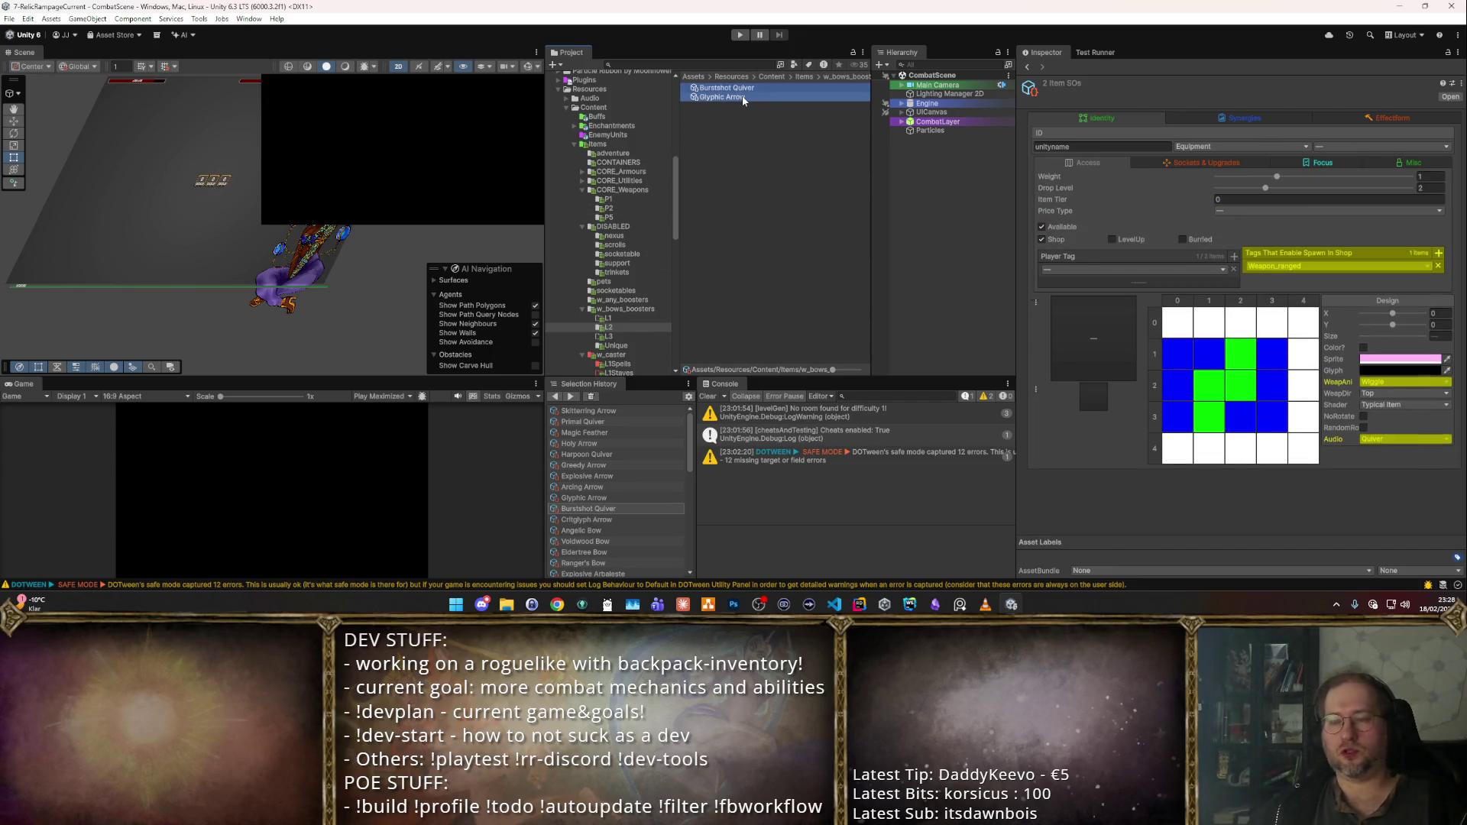
pyautogui.scroll(2, 634, 191)
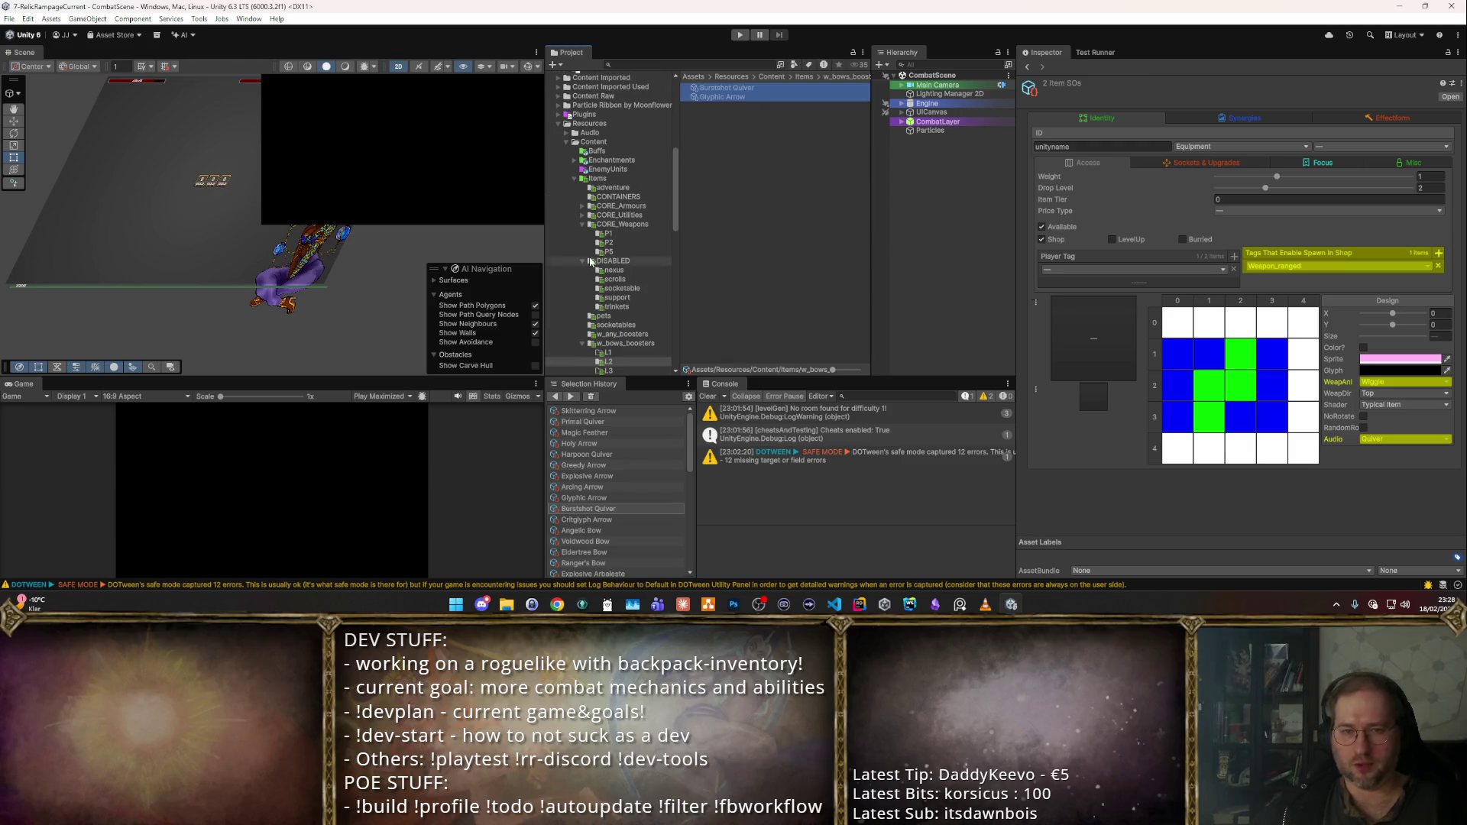
pyautogui.doubleClick(584, 216)
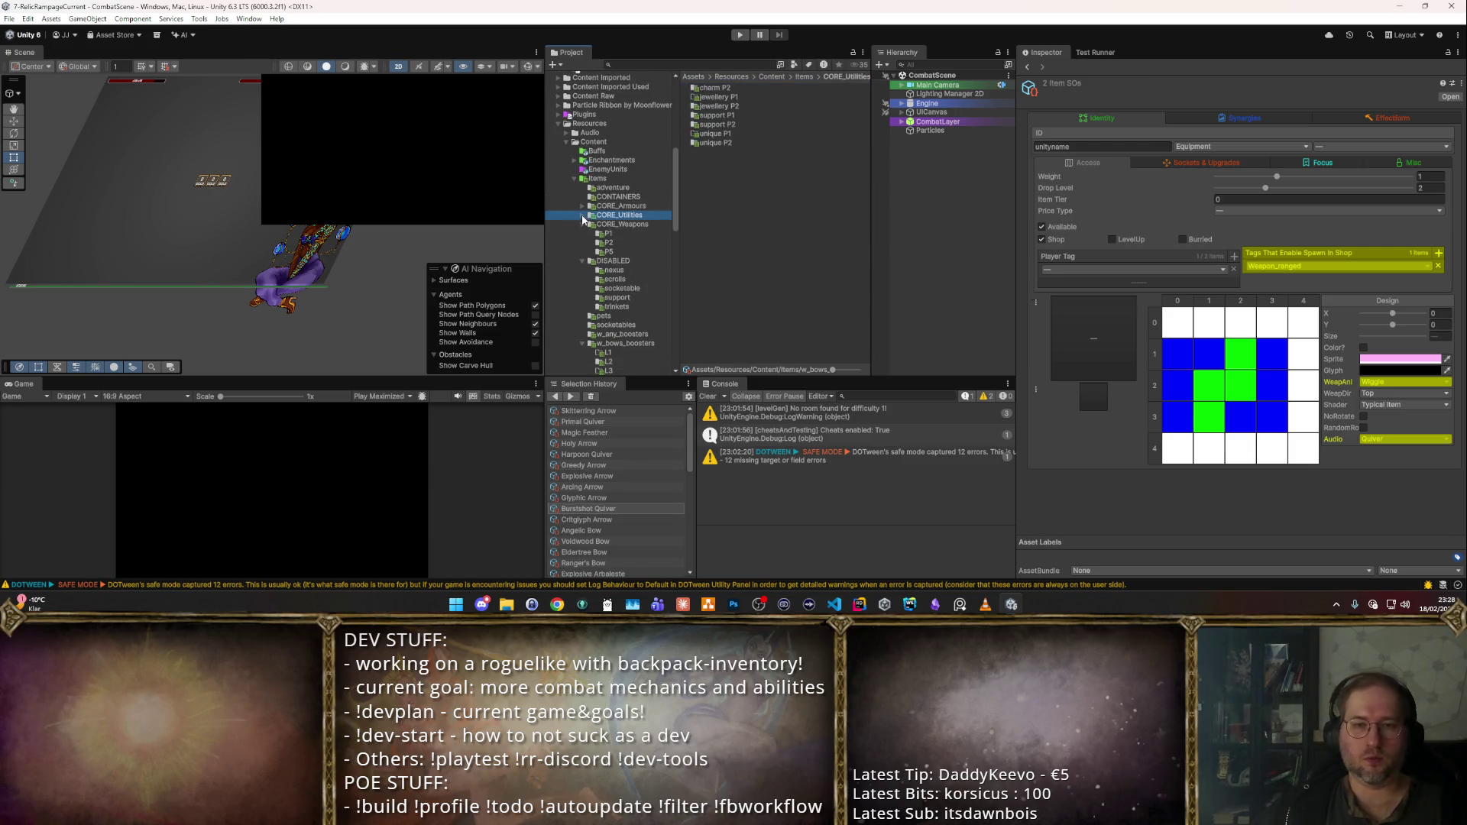
# - Create a new folder named 'support P5' in CORE_Utilities
pyautogui.rightClick(759, 193)
pyautogui.moveTo(892, 206)
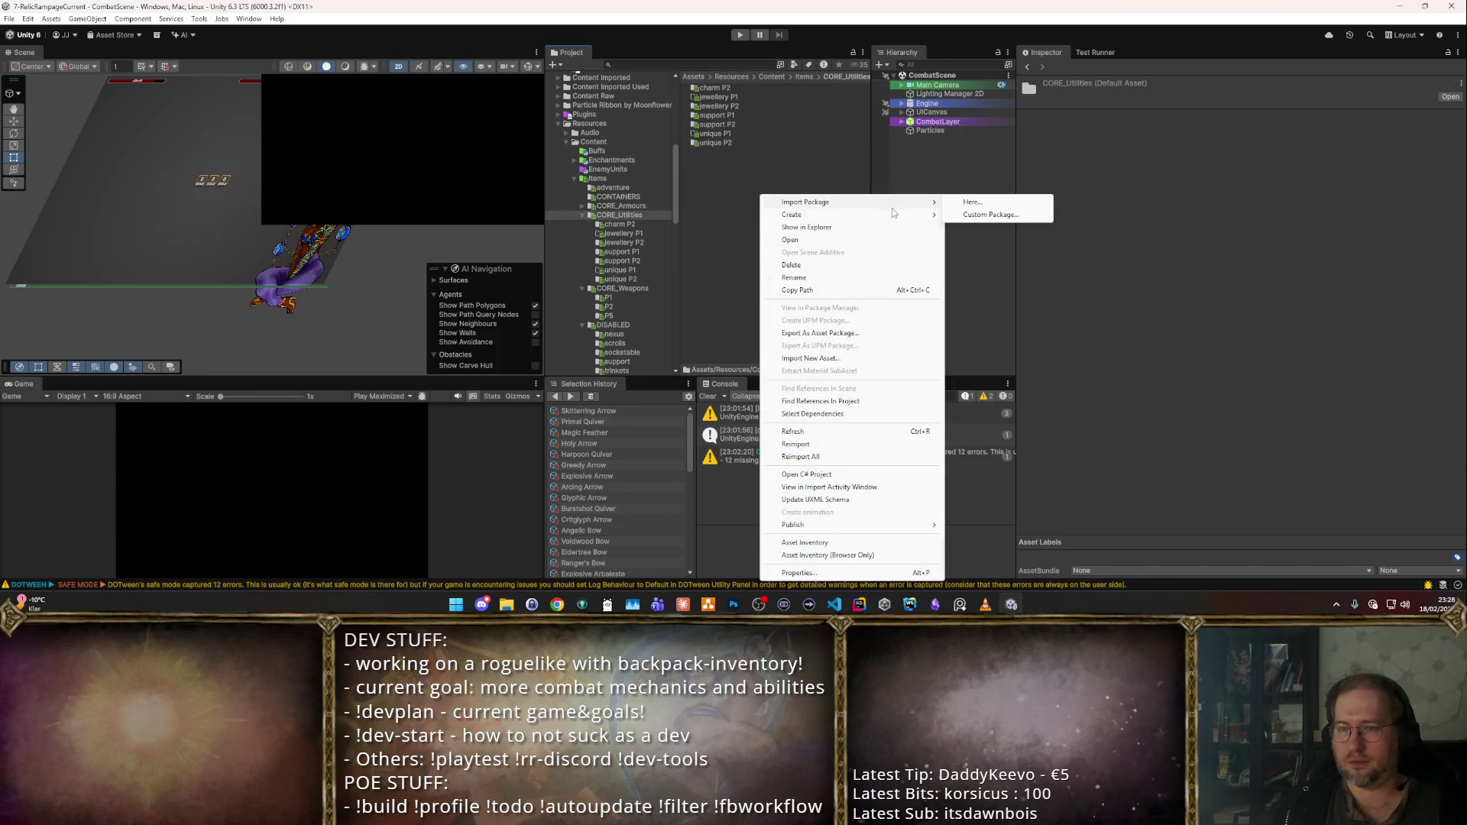
pyautogui.click(1003, 115)
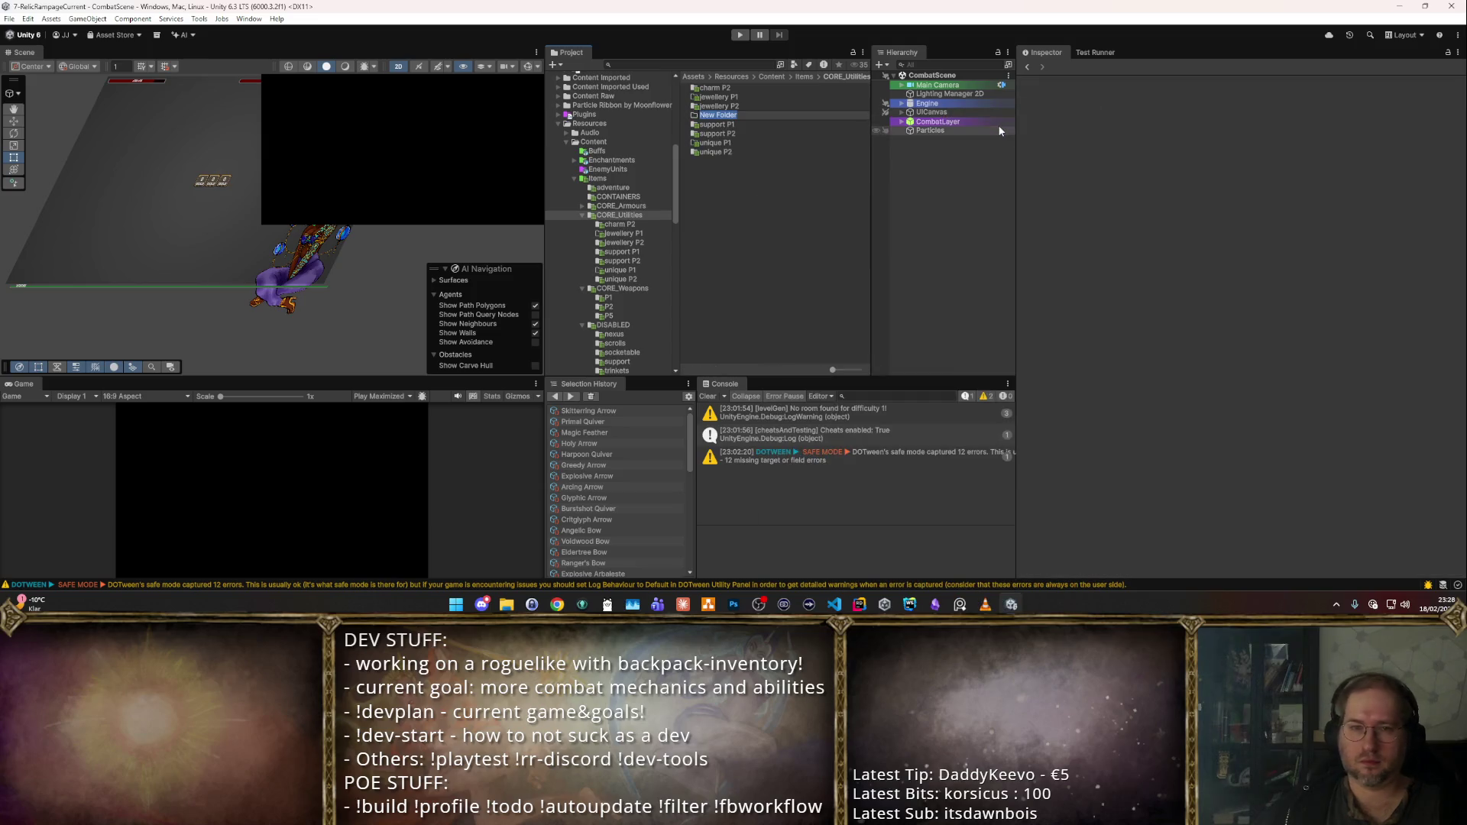
pyautogui.write('support P5')
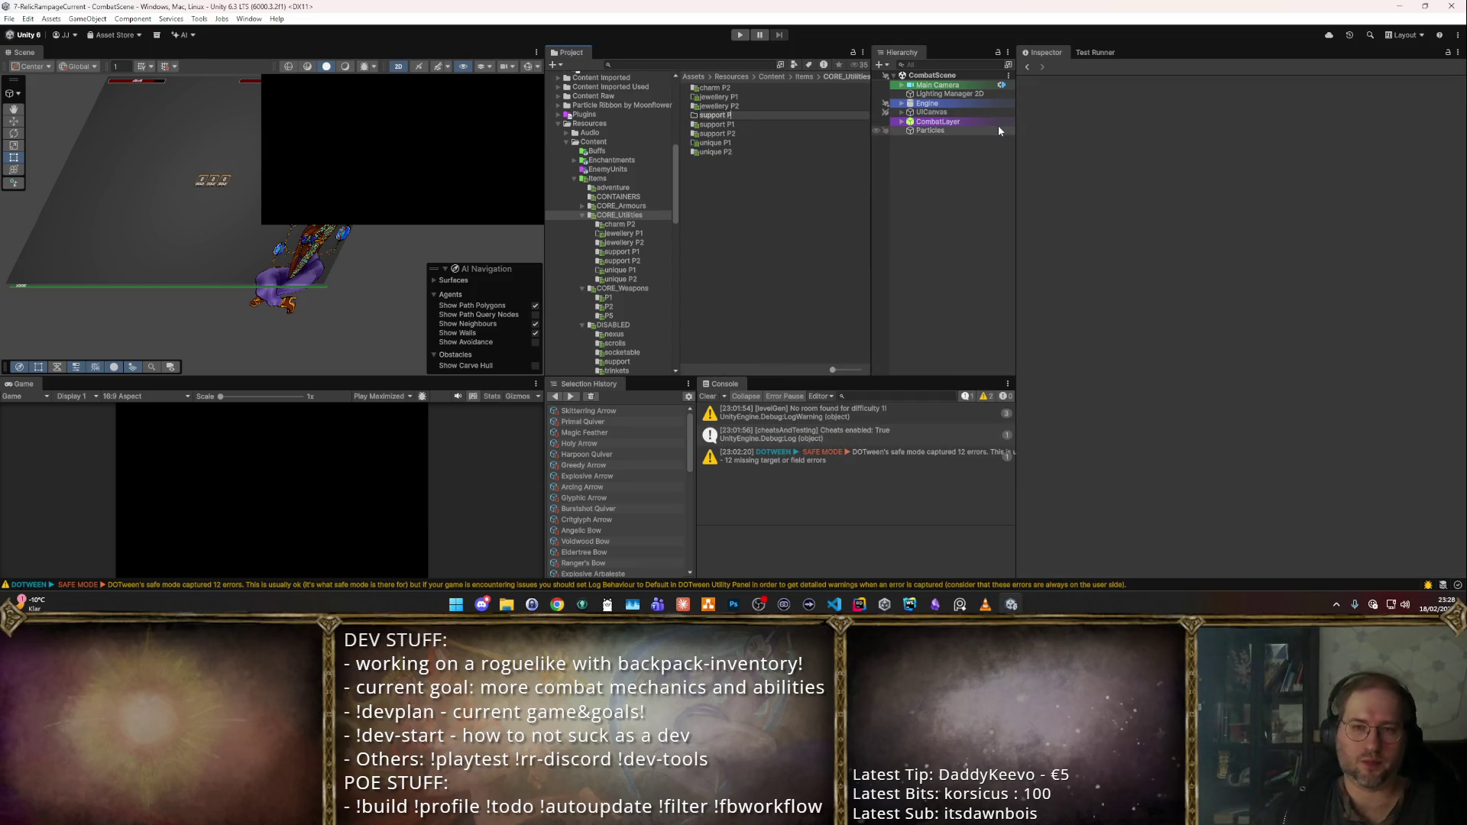
pyautogui.press('Return')
# - Delete the support P5 folder again and show the DISABLED folder
pyautogui.press('F2')
pyautogui.write('misc P5')
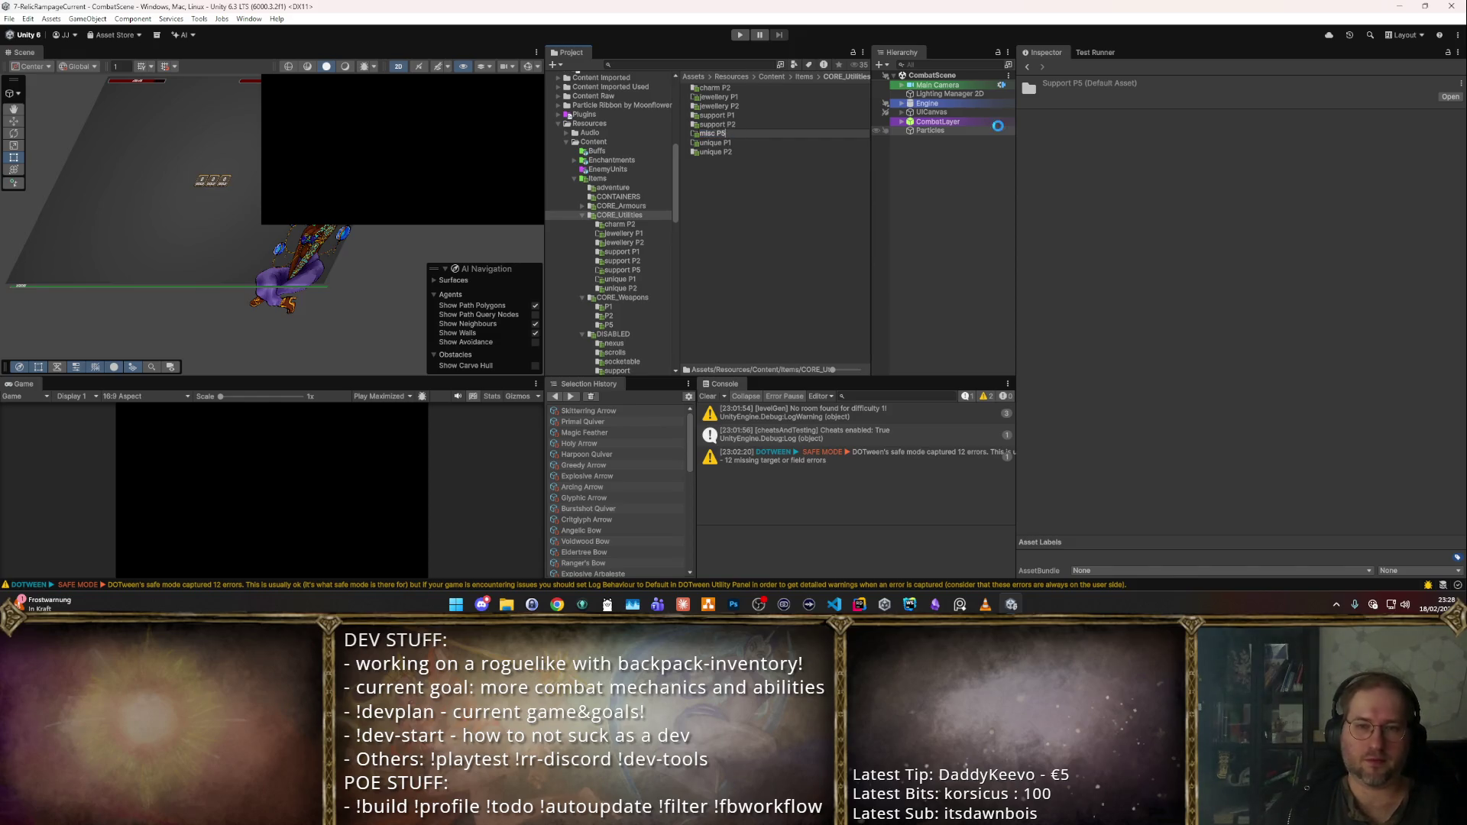
pyautogui.press('Escape')
pyautogui.press('Delete')
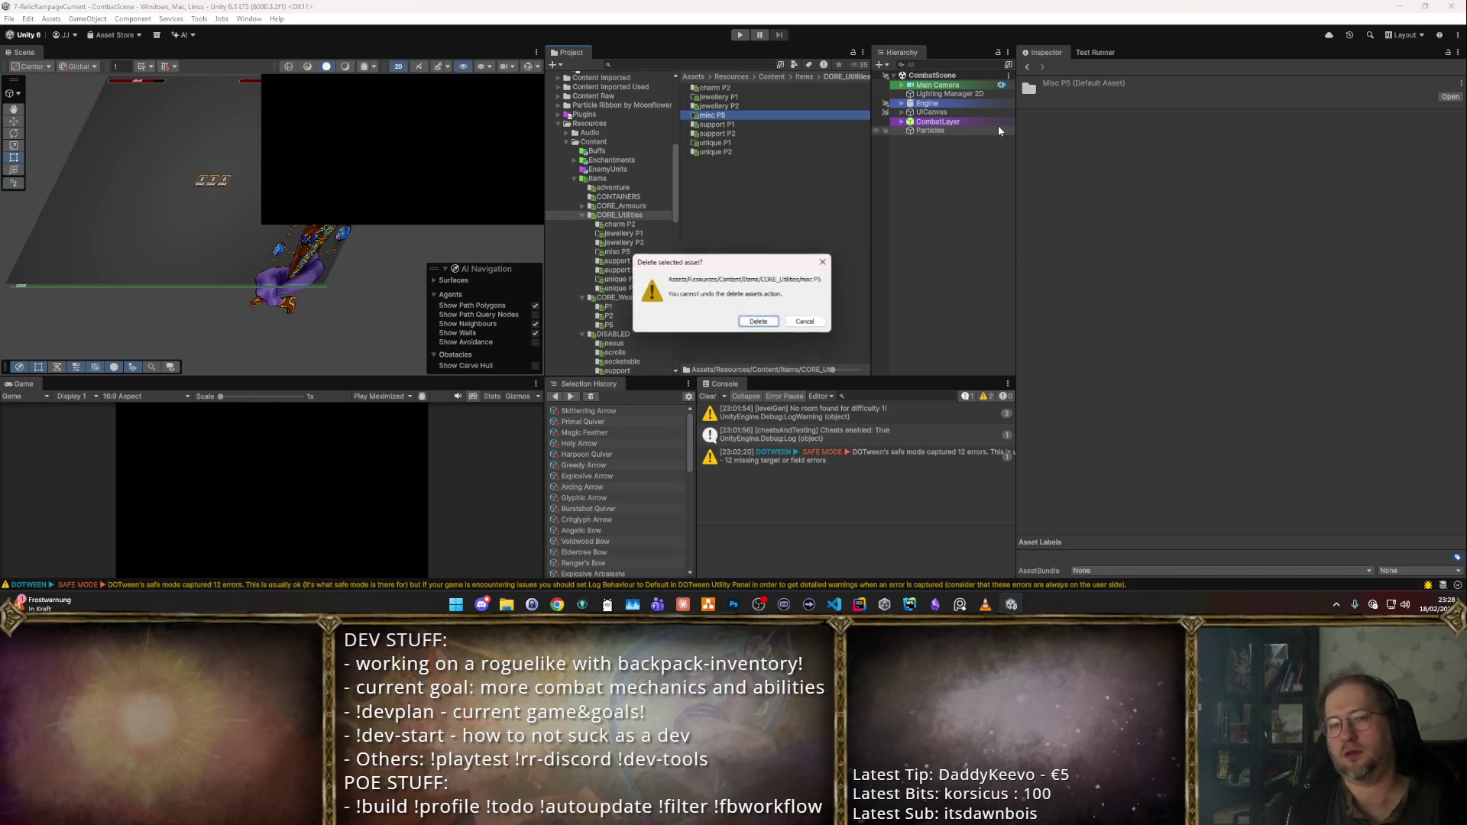
pyautogui.press('Return')
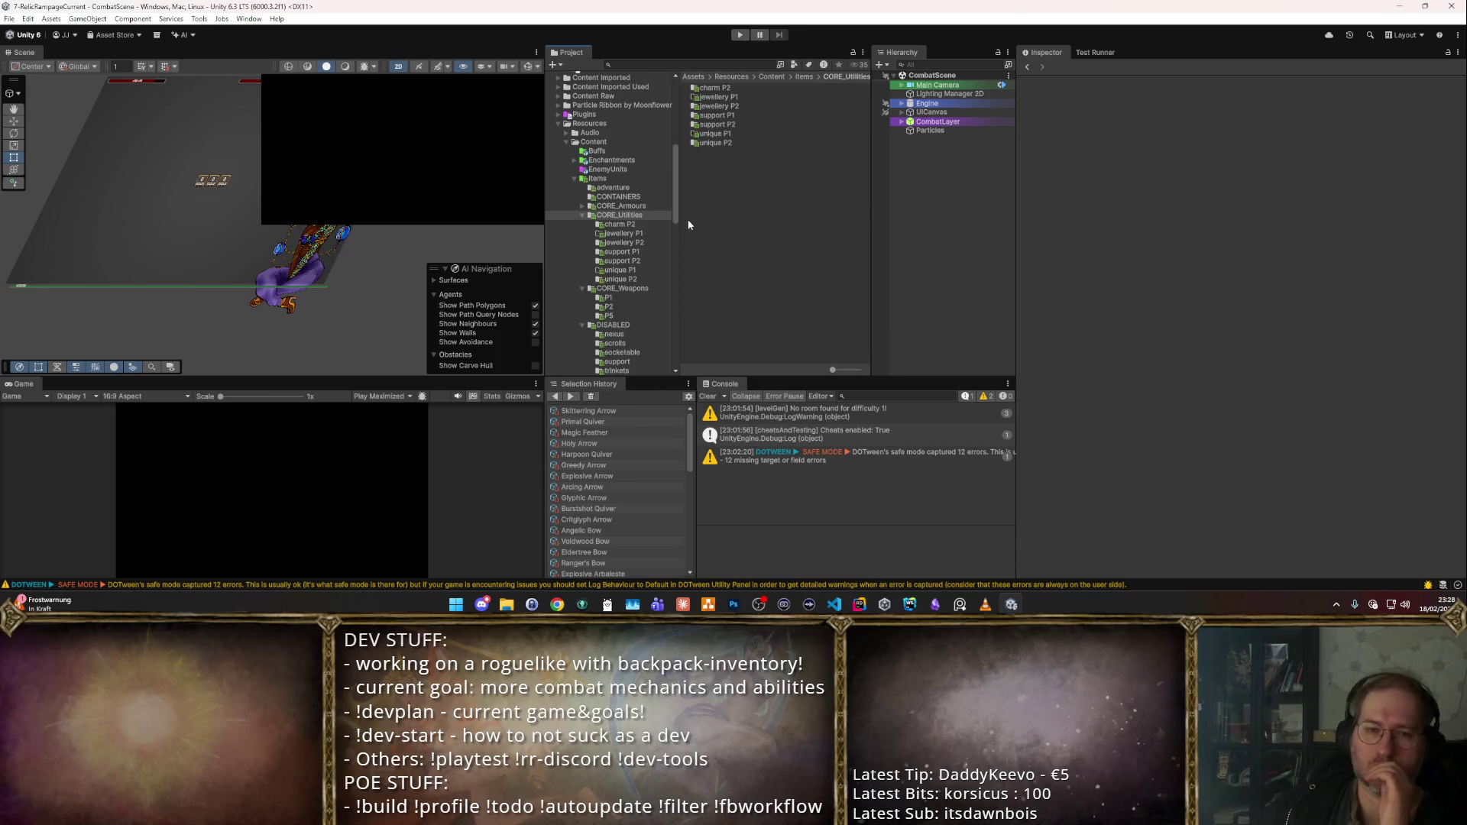
pyautogui.scroll(-2, 639, 272)
pyautogui.click(620, 291)
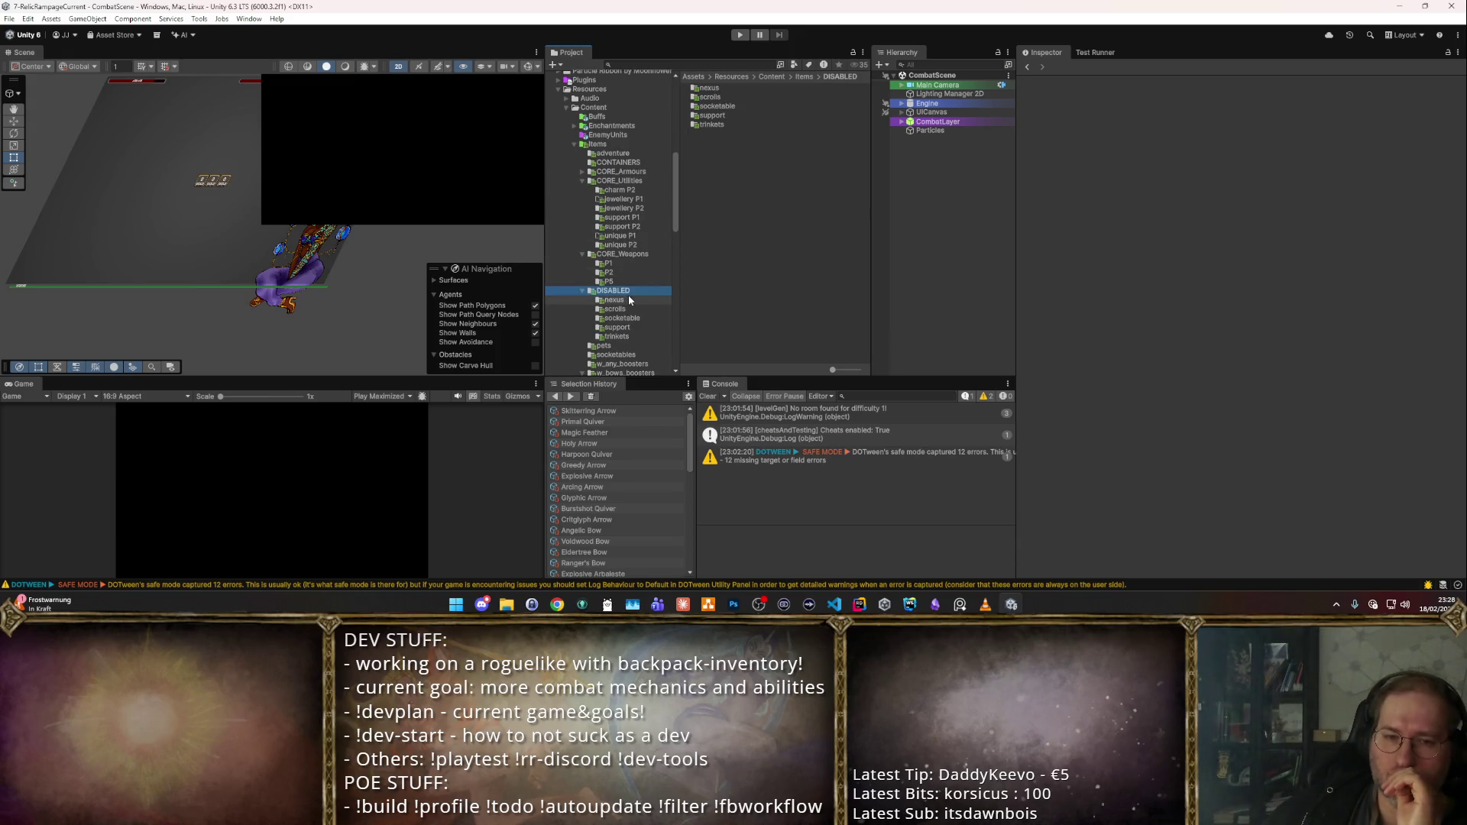
# - Make all five items in DISABLED/support, including Poison Flask, unavailable
pyautogui.doubleClick(712, 115)
pyautogui.click(755, 104)
pyautogui.click(762, 132)
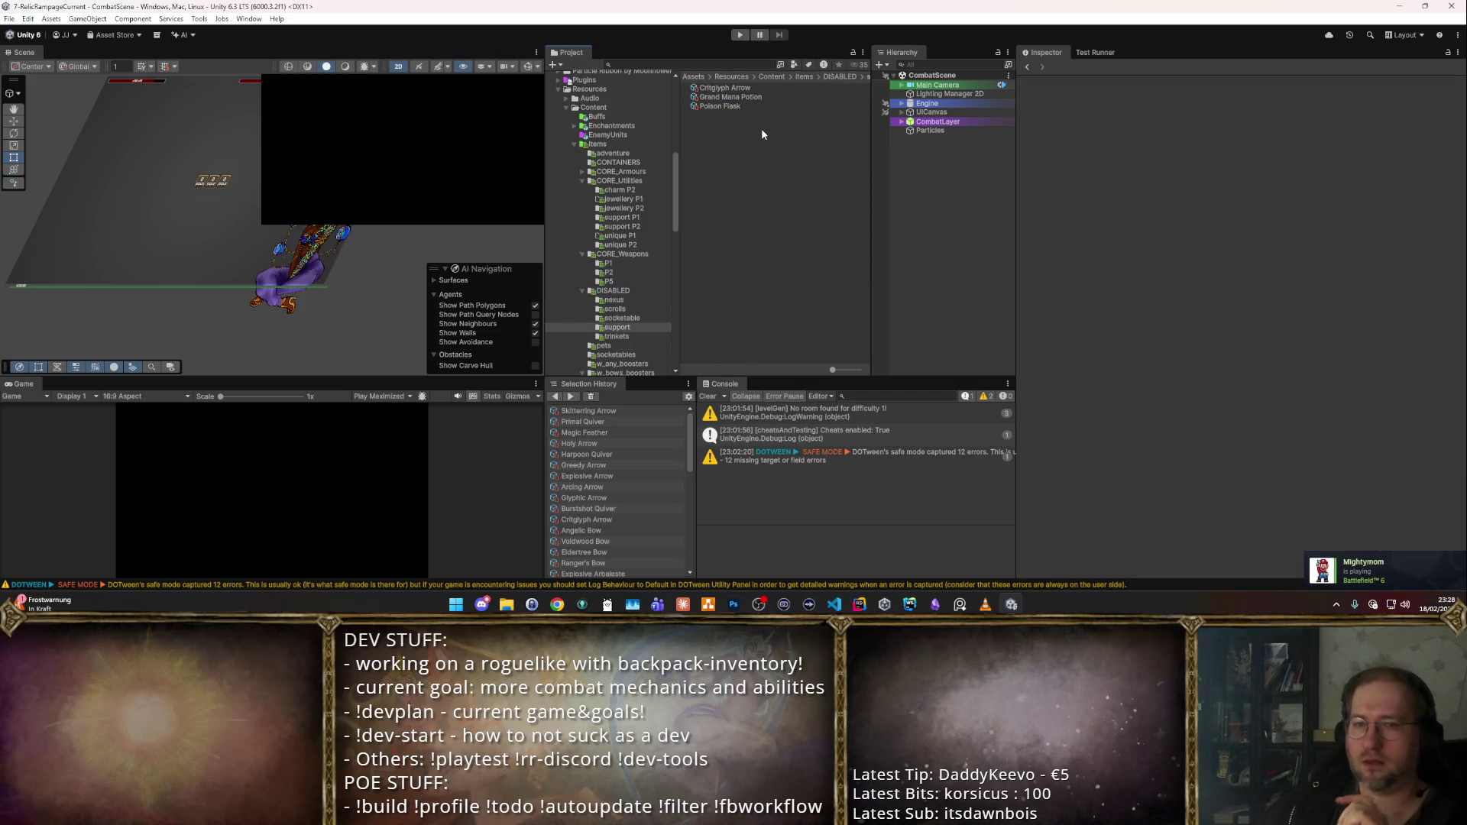
pyautogui.click(754, 125)
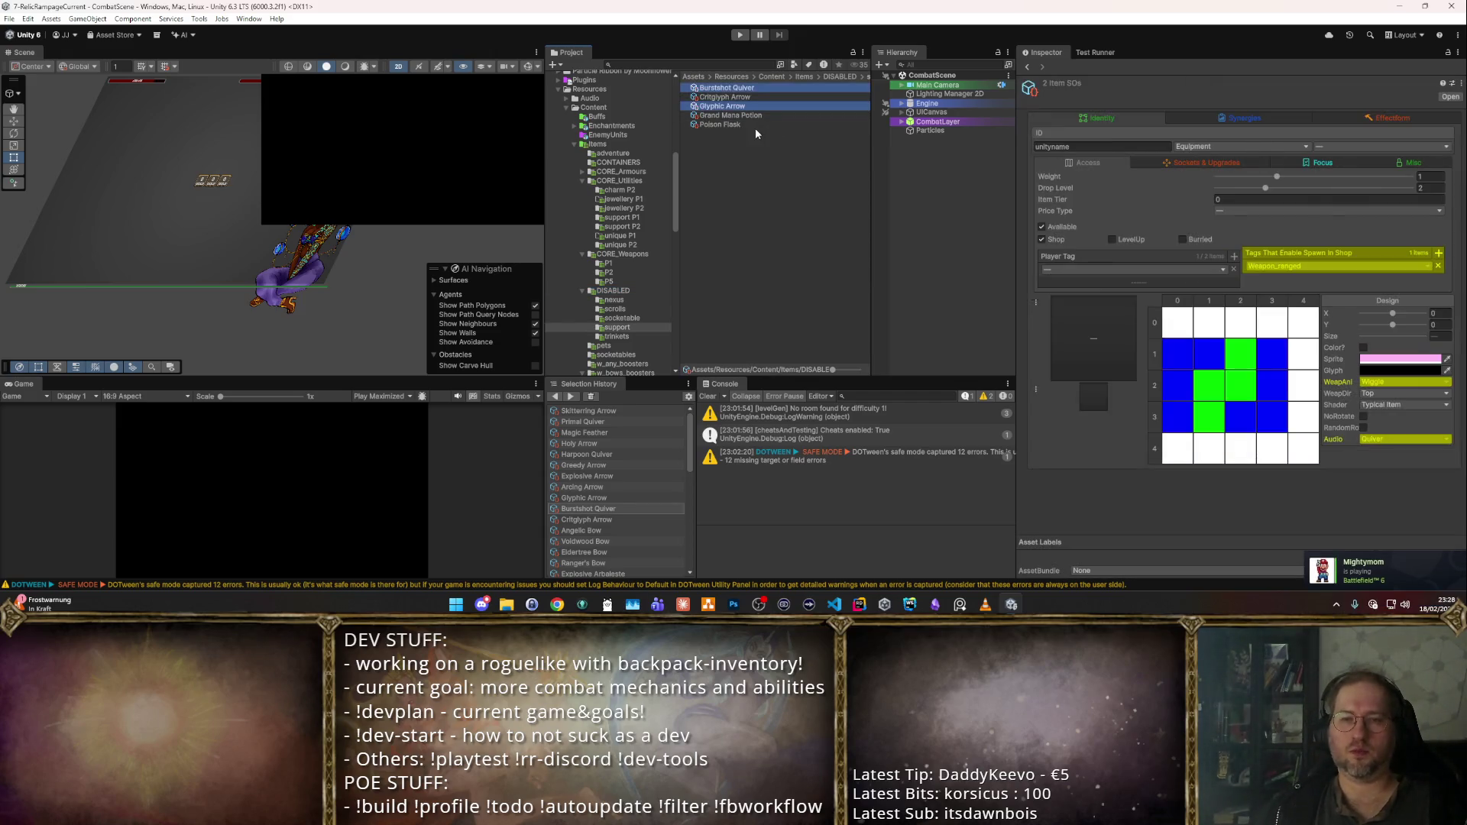
pyautogui.keyDown('shift'); pyautogui.click(767, 88); pyautogui.keyUp('shift')
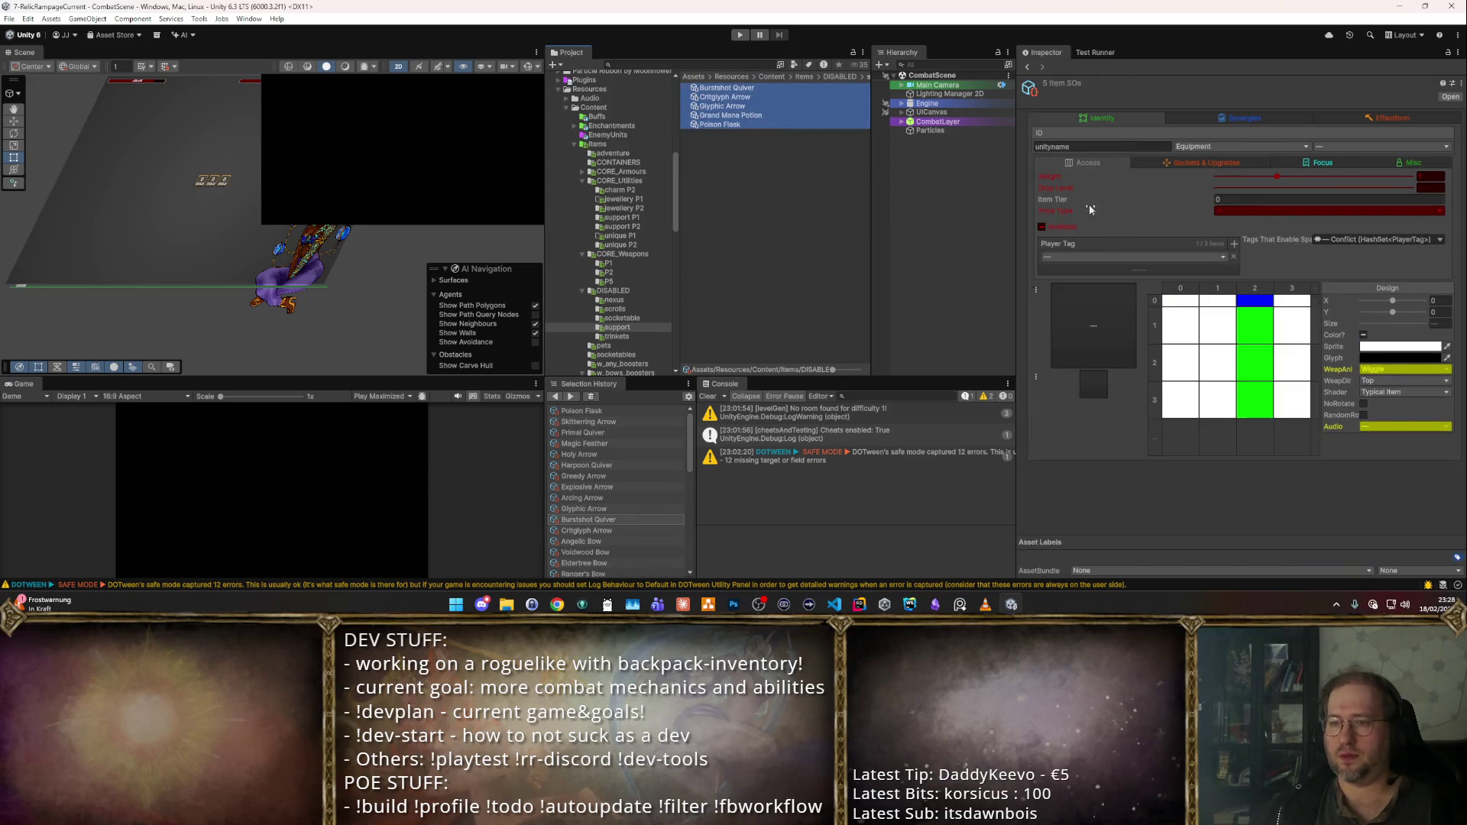
pyautogui.click(1041, 226)
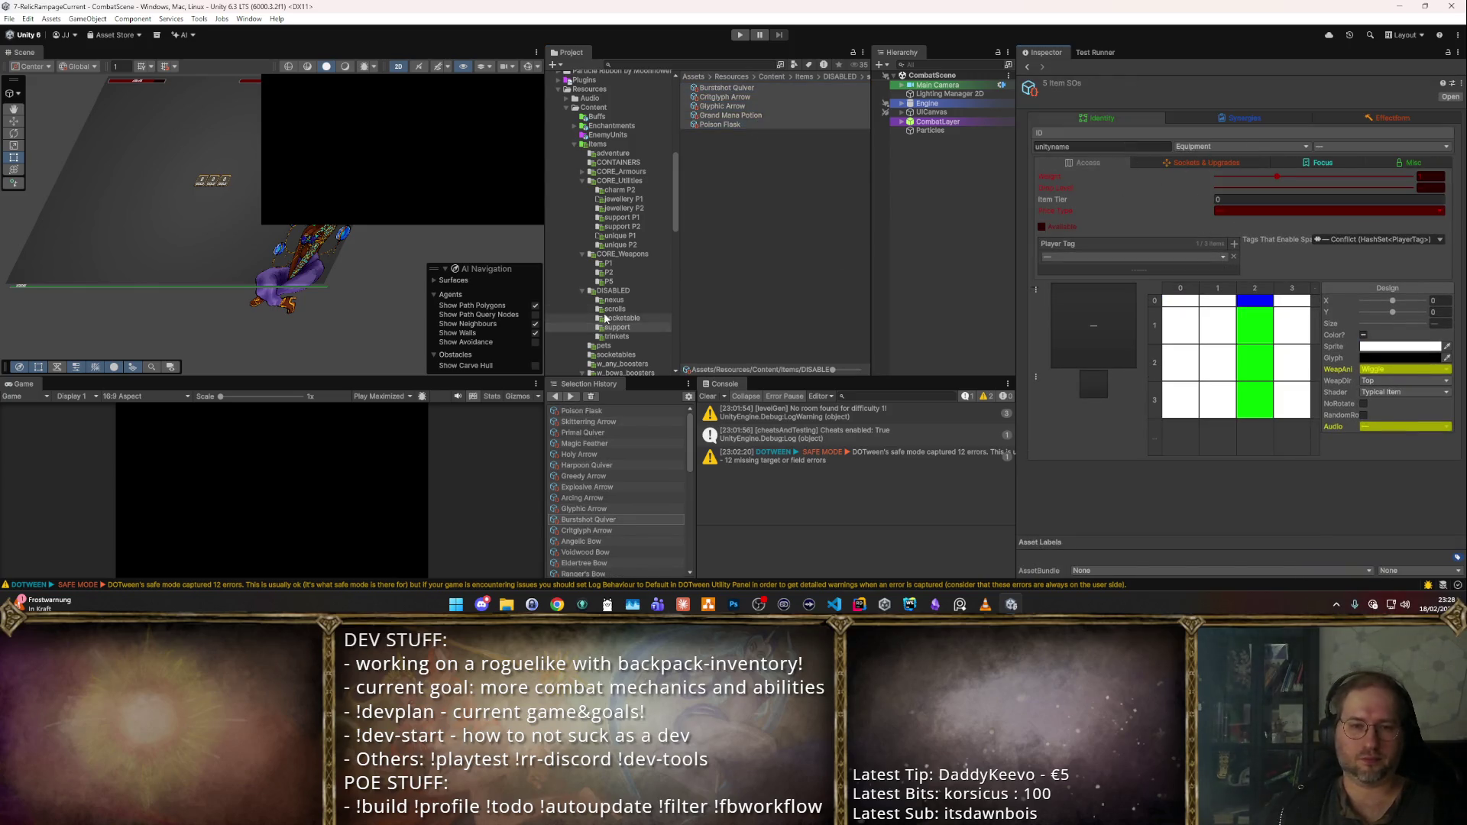
# - Browse the trinkets folder and w_caster's L1Spells and L1Staves folders
pyautogui.click(625, 337)
pyautogui.scroll(-3, 627, 340)
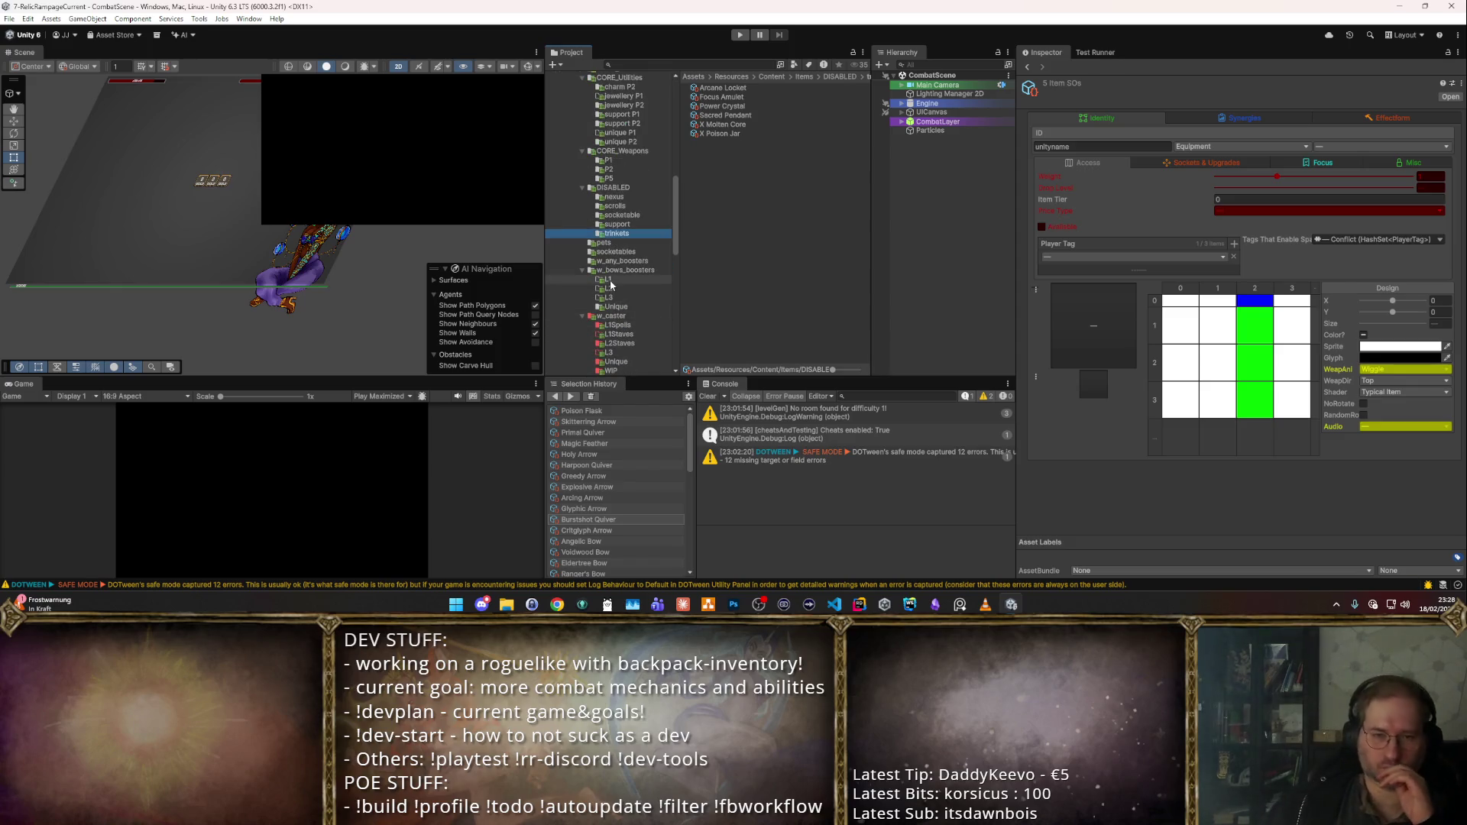
pyautogui.click(608, 327)
pyautogui.scroll(-2, 651, 329)
pyautogui.click(618, 299)
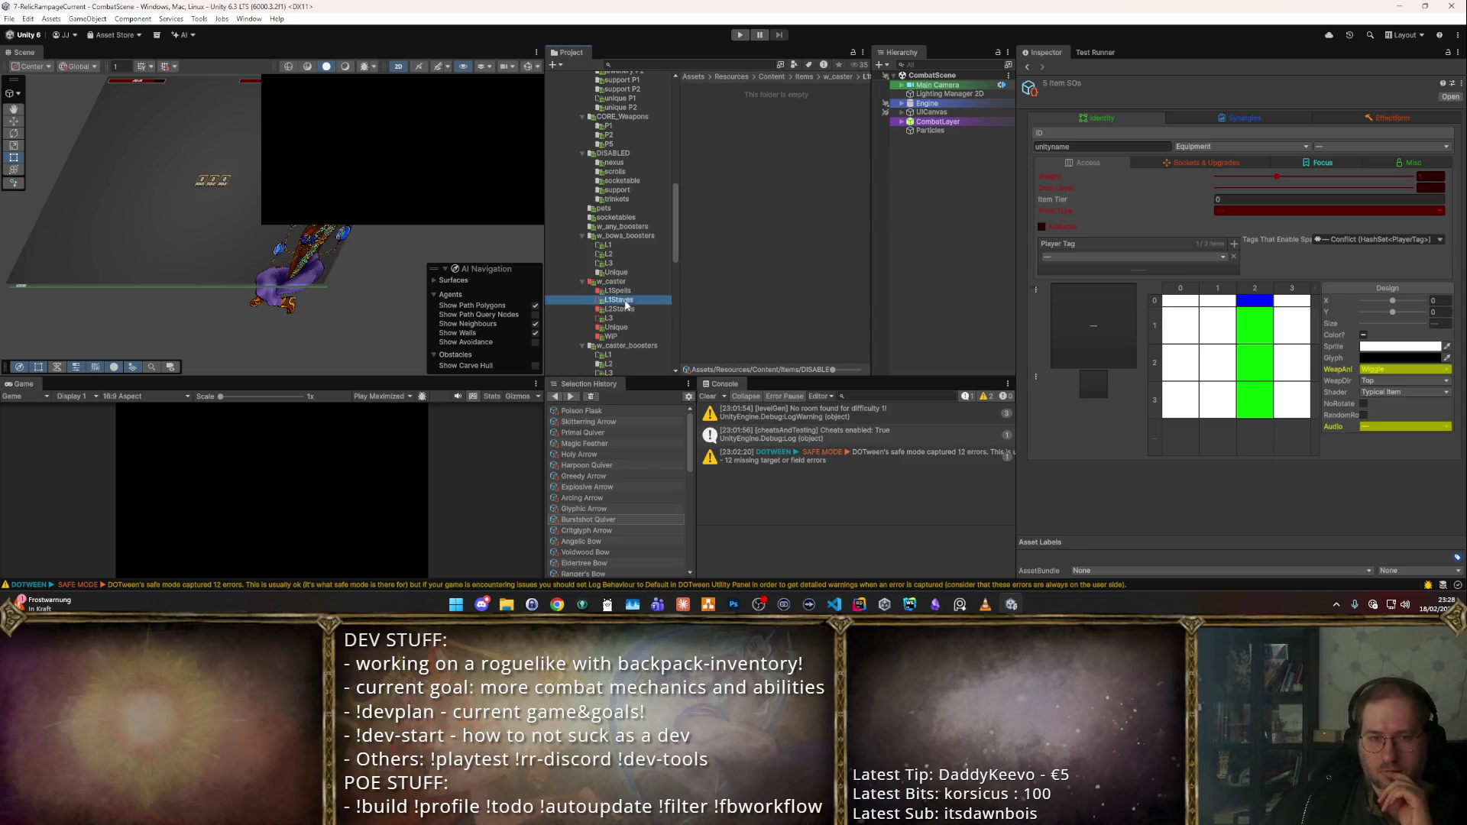
# - Select the eight arrows in w_bows_boosters/Unique, starting from Arcing Arrow, then open unique P2
pyautogui.click(614, 272)
pyautogui.click(735, 87)
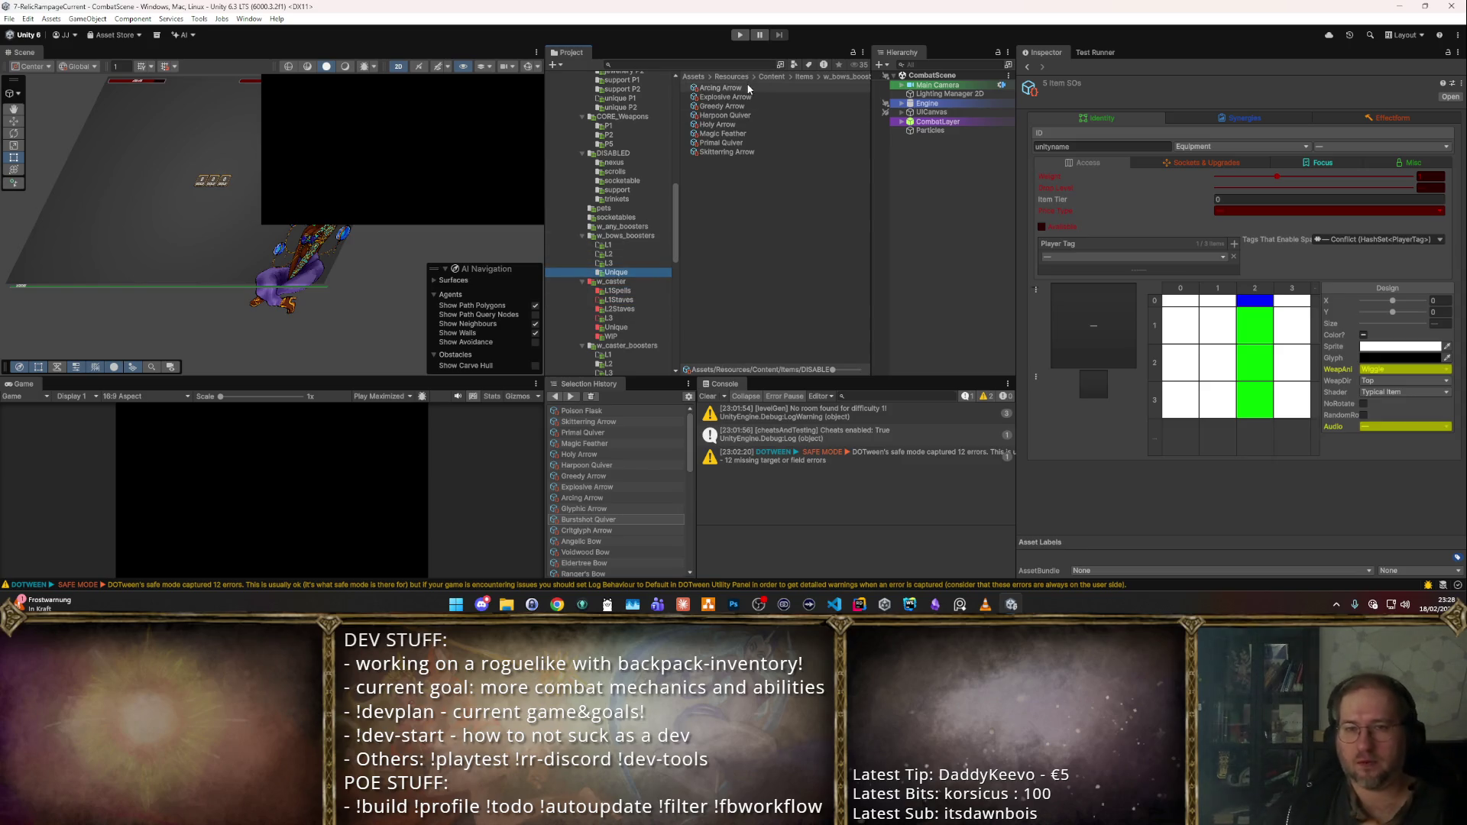
pyautogui.keyDown('shift'); pyautogui.click(758, 148); pyautogui.keyUp('shift')
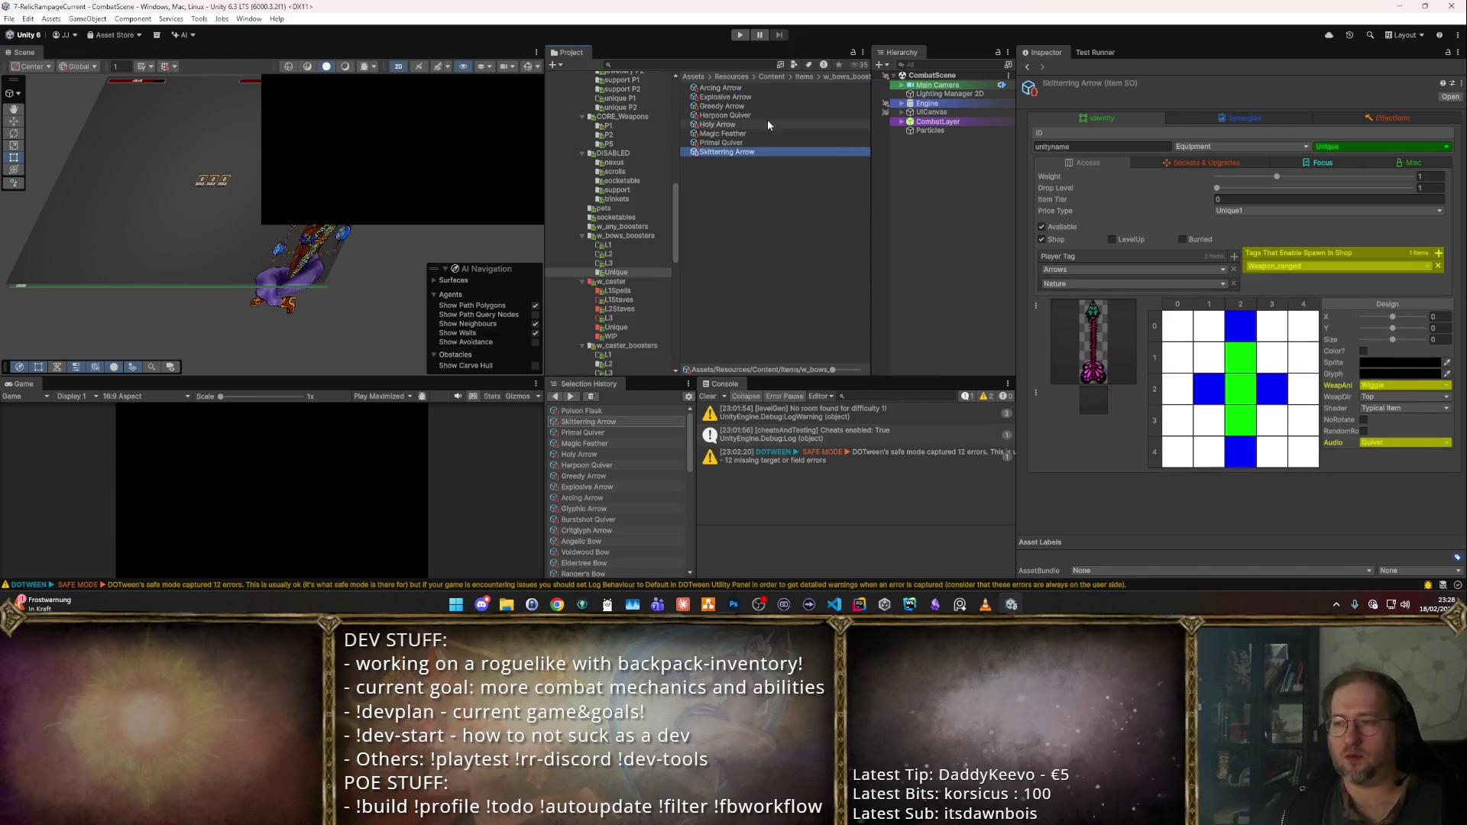
pyautogui.scroll(5, 646, 186)
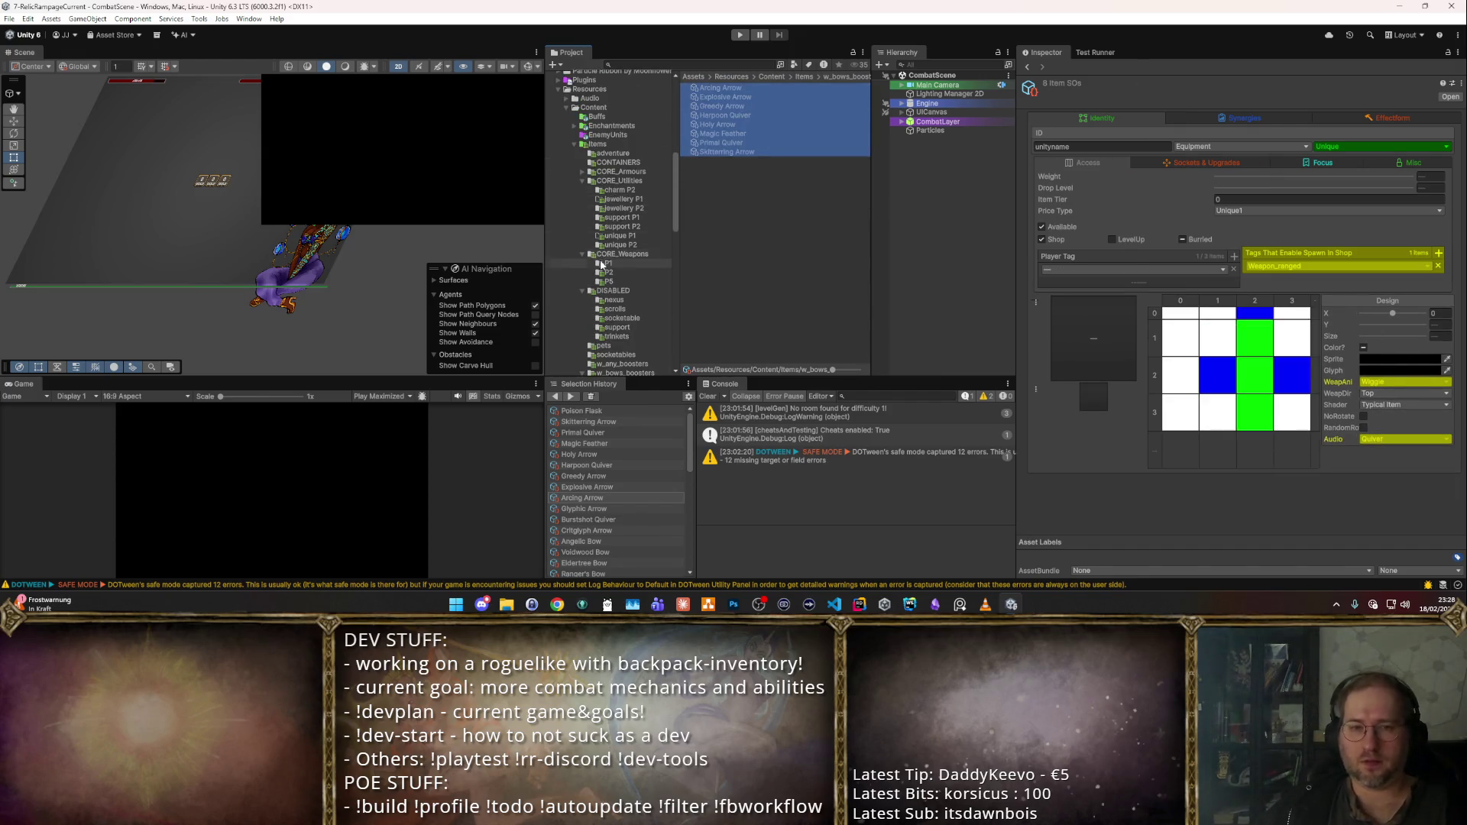
pyautogui.click(620, 244)
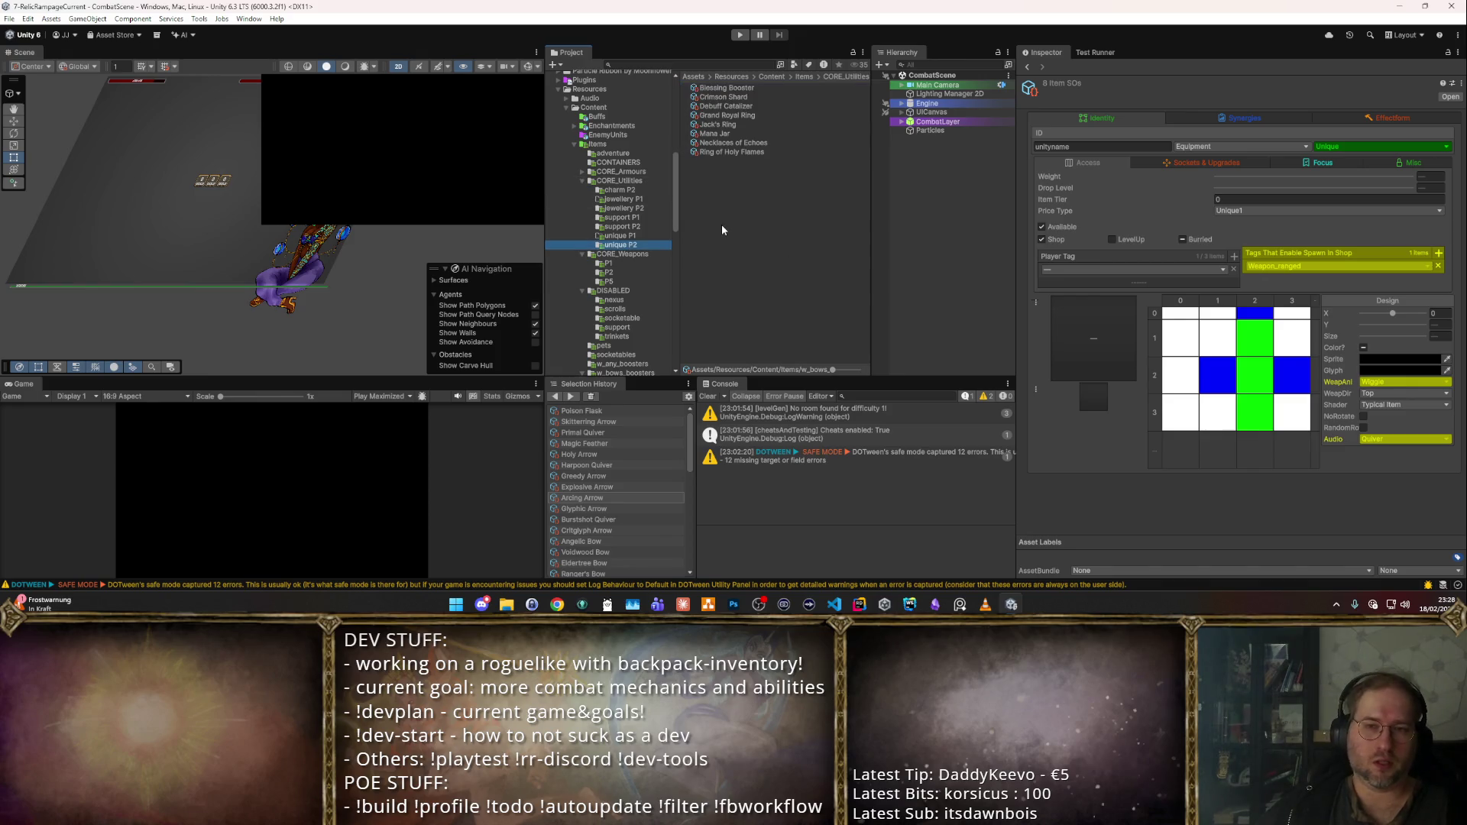
# - Create a ranger folder in unique P2 and move the eight arrow items into it
pyautogui.rightClick(713, 204)
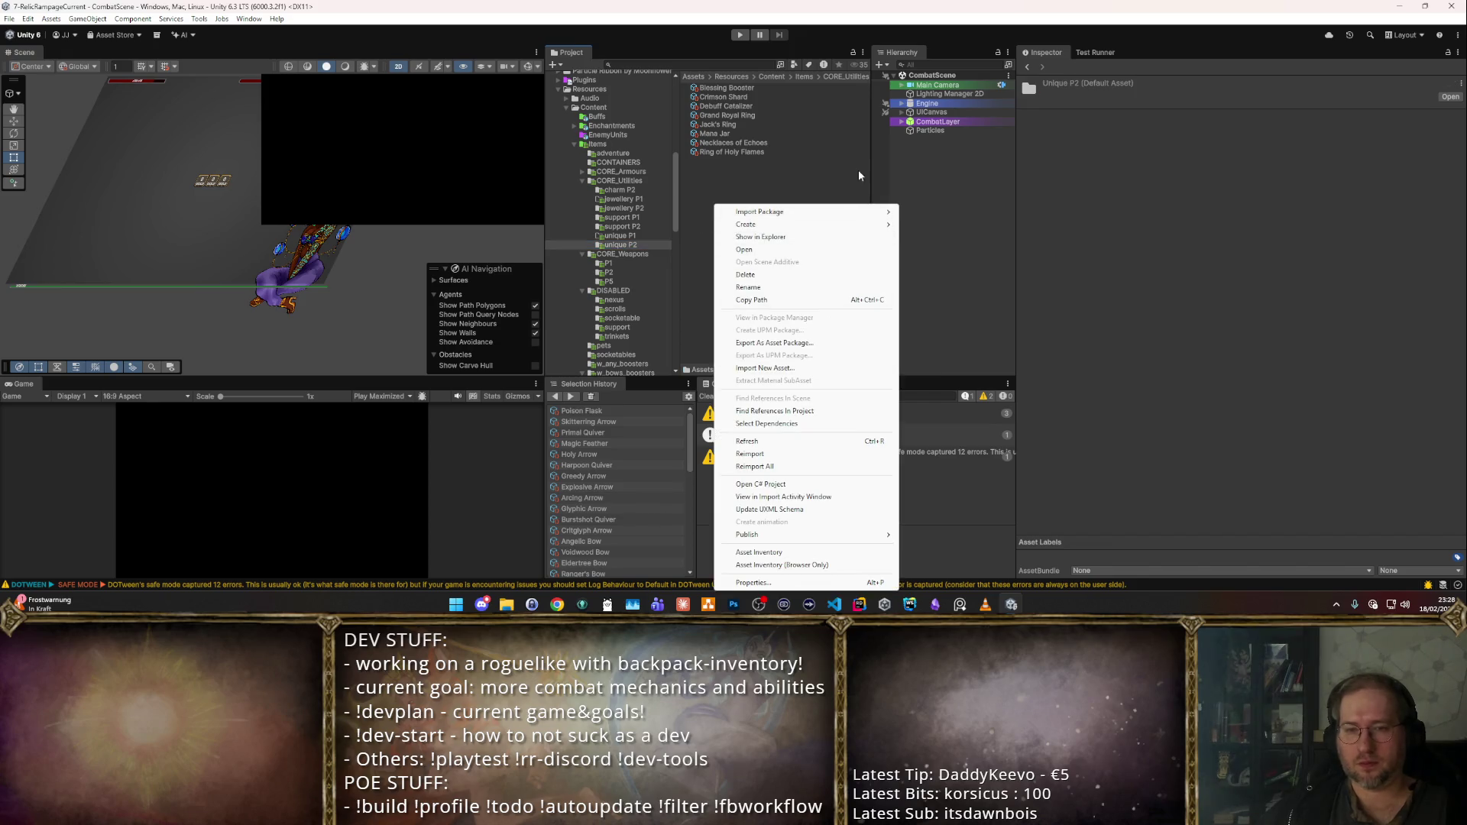
pyautogui.moveTo(764, 224)
pyautogui.click(928, 113)
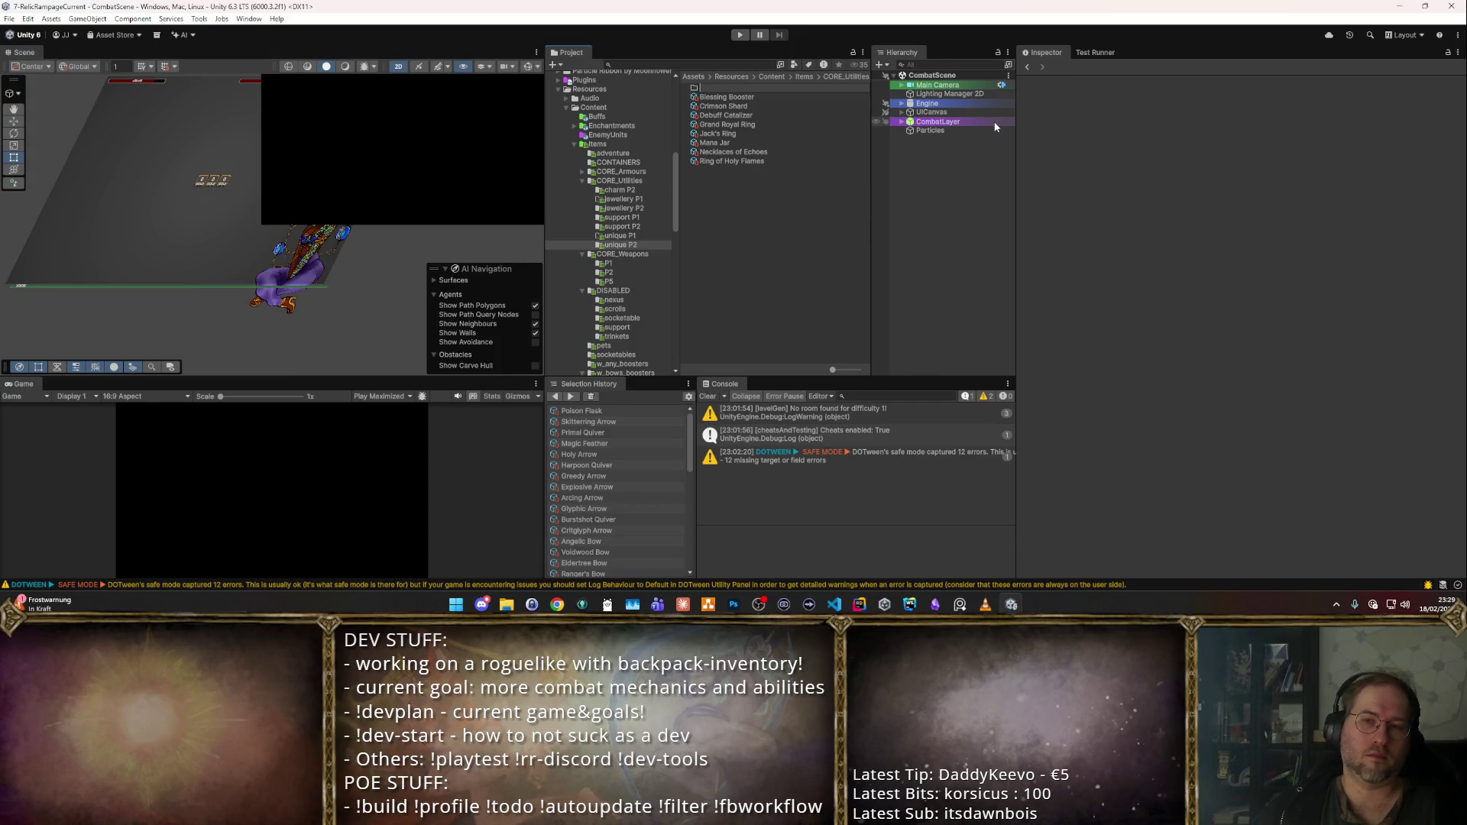
pyautogui.write('ranger')
pyautogui.press('Return')
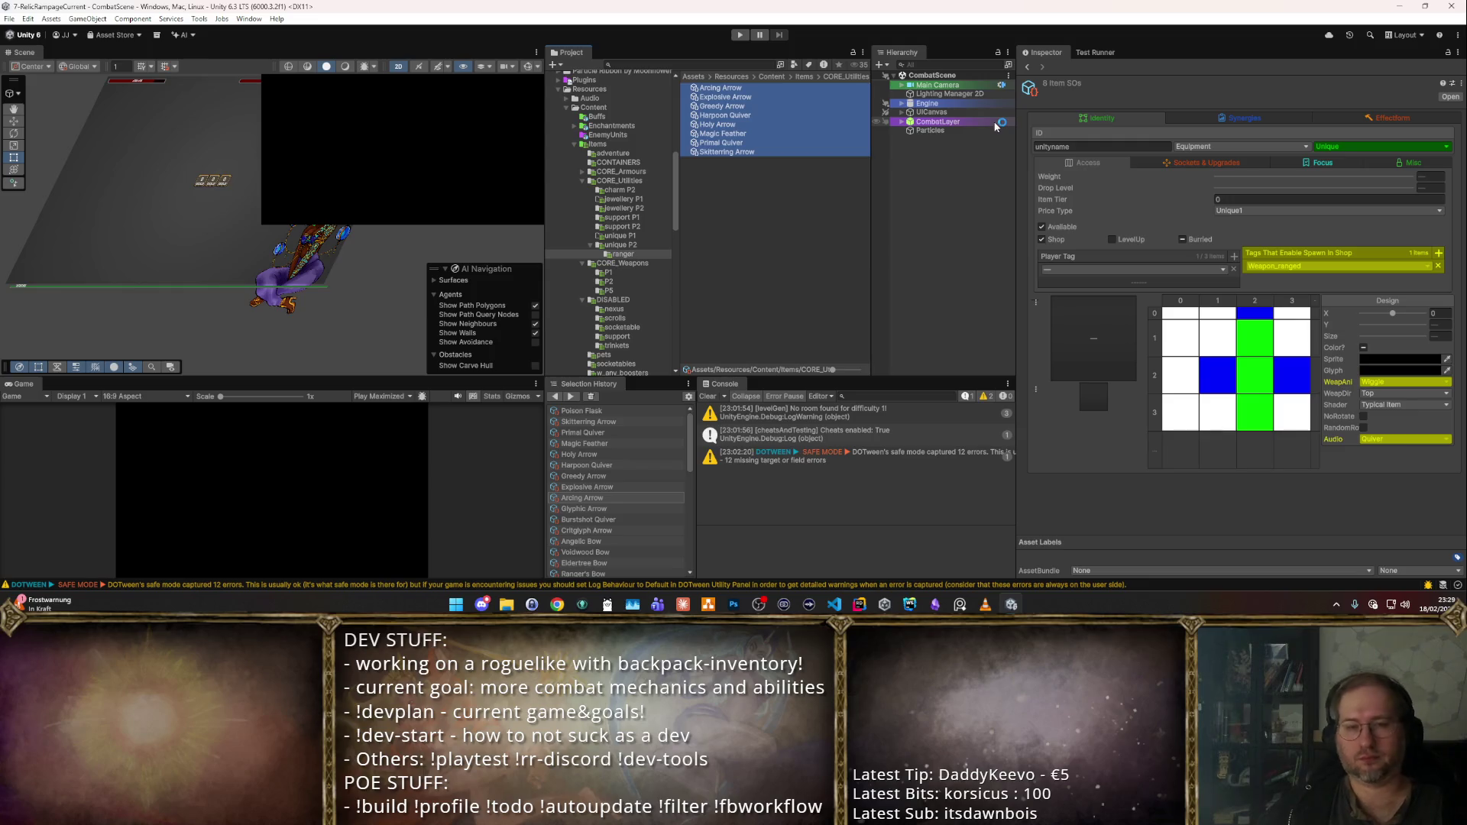
pyautogui.click(776, 217)
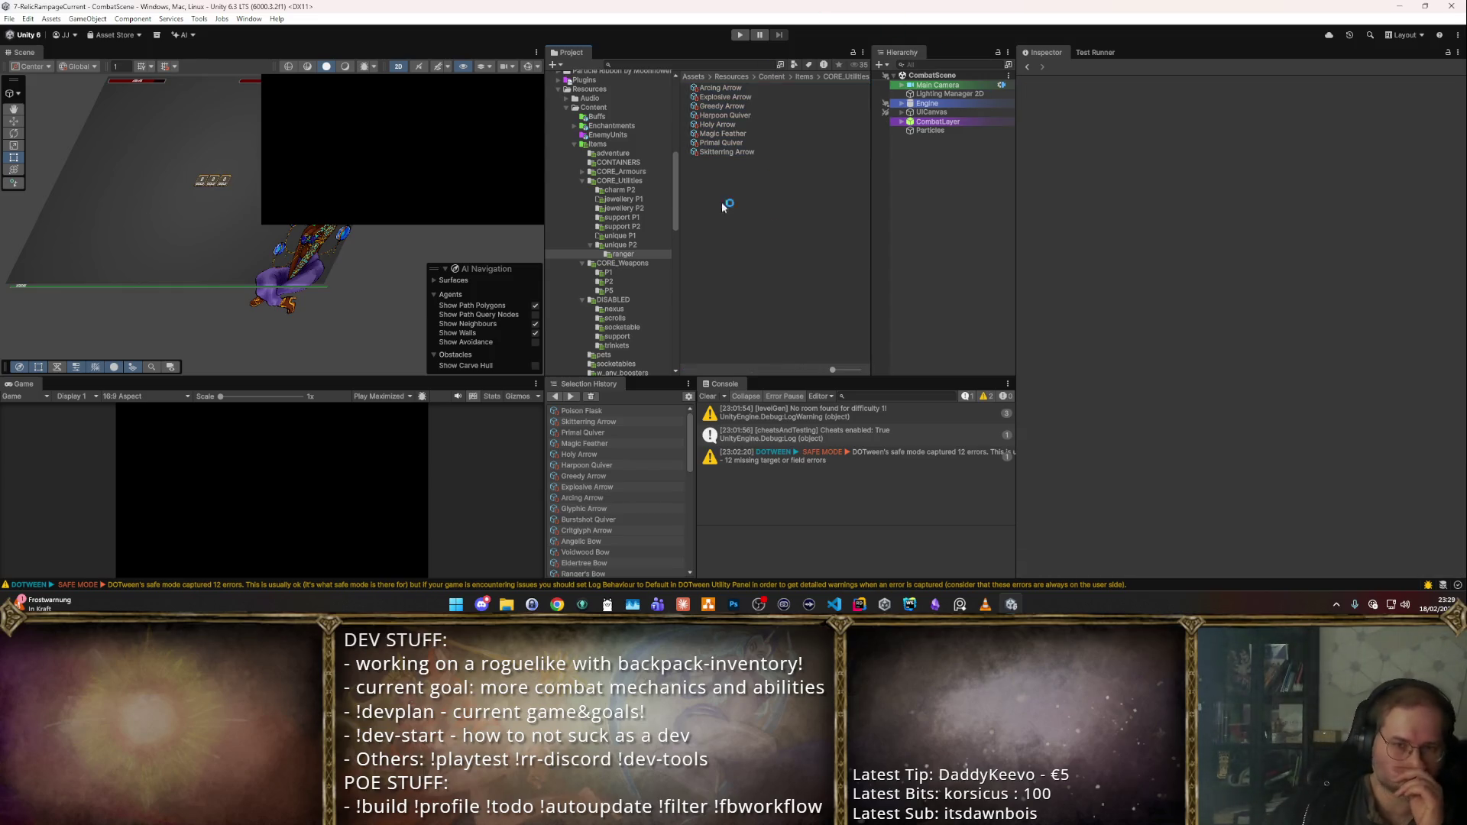
# - Check unique P2's contents, then delete the obsolete w_bows_boosters folder
pyautogui.click(619, 245)
pyautogui.click(718, 133)
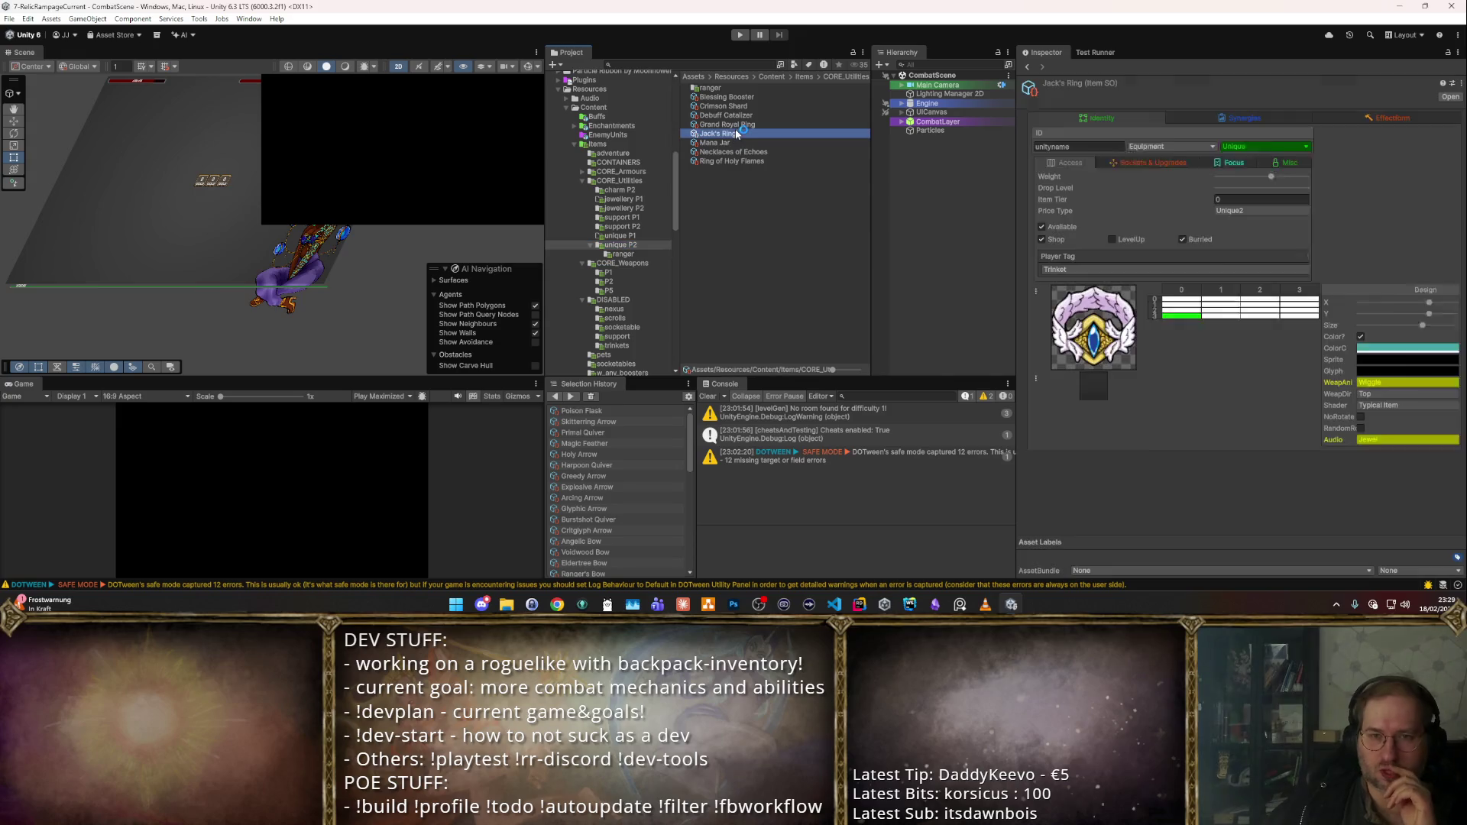
pyautogui.scroll(-4, 661, 185)
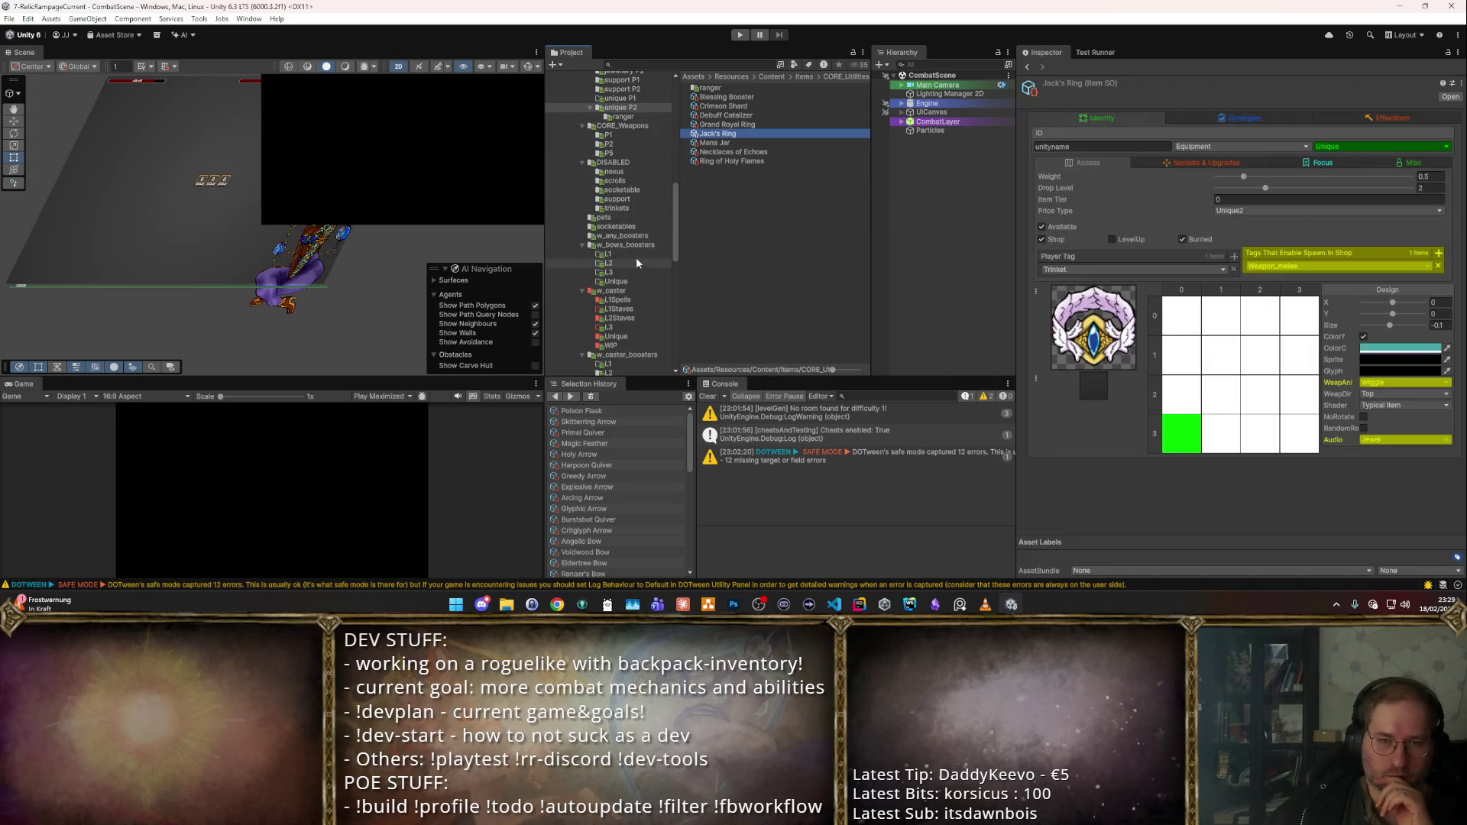
pyautogui.click(625, 245)
pyautogui.press('Delete')
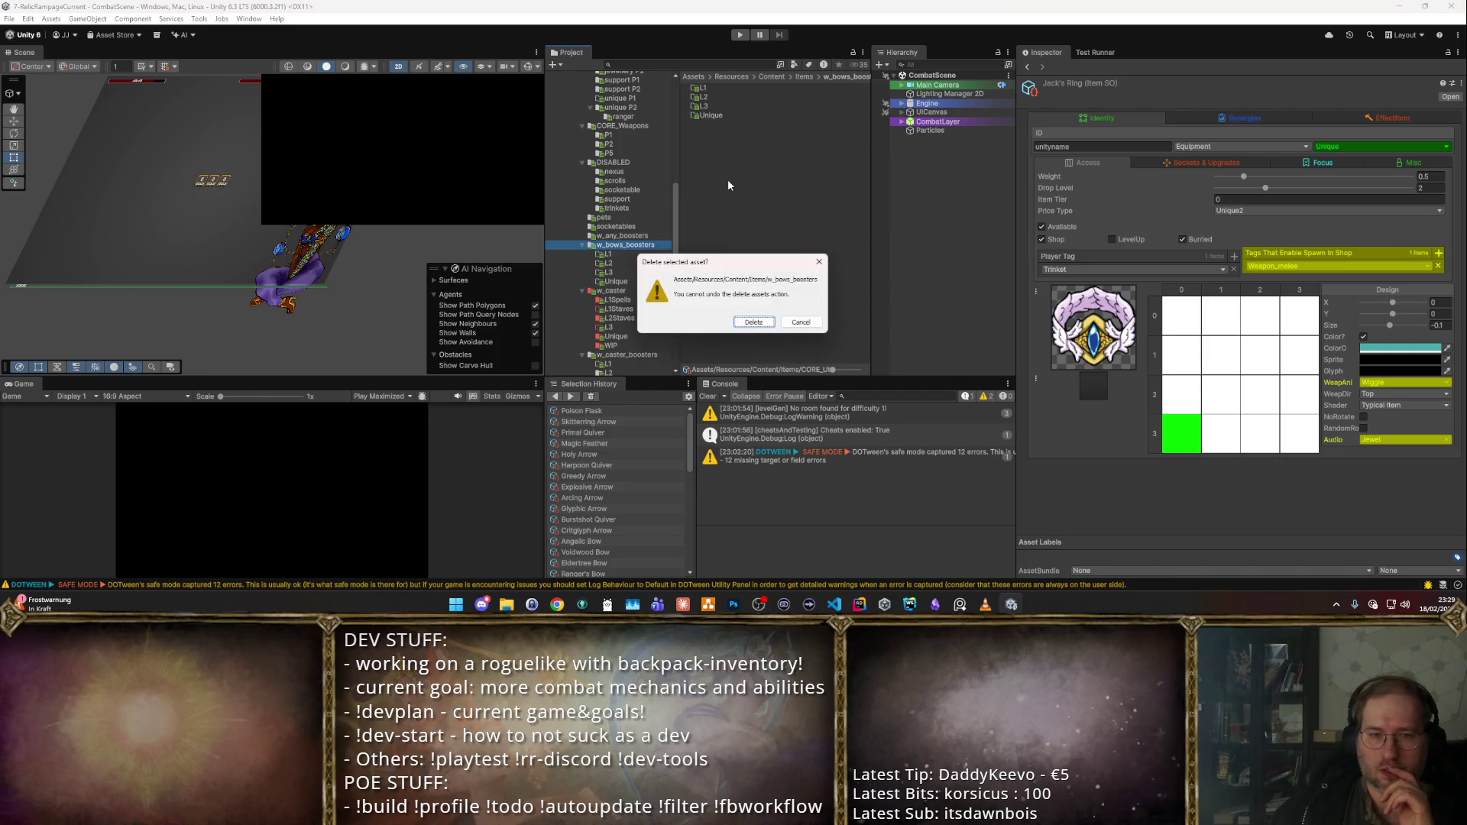
pyautogui.press('Return')
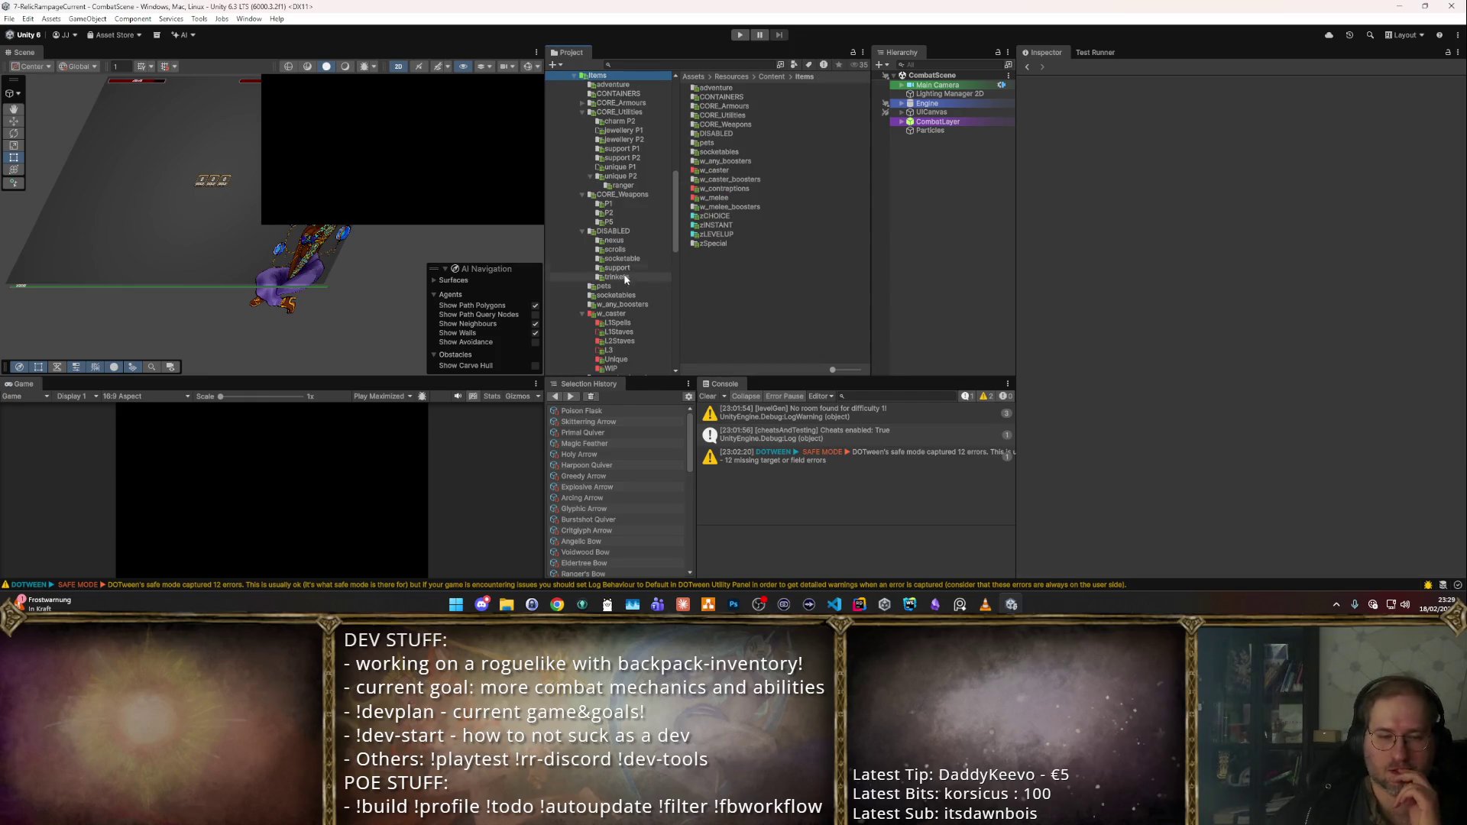
pyautogui.click(612, 285)
pyautogui.click(616, 295)
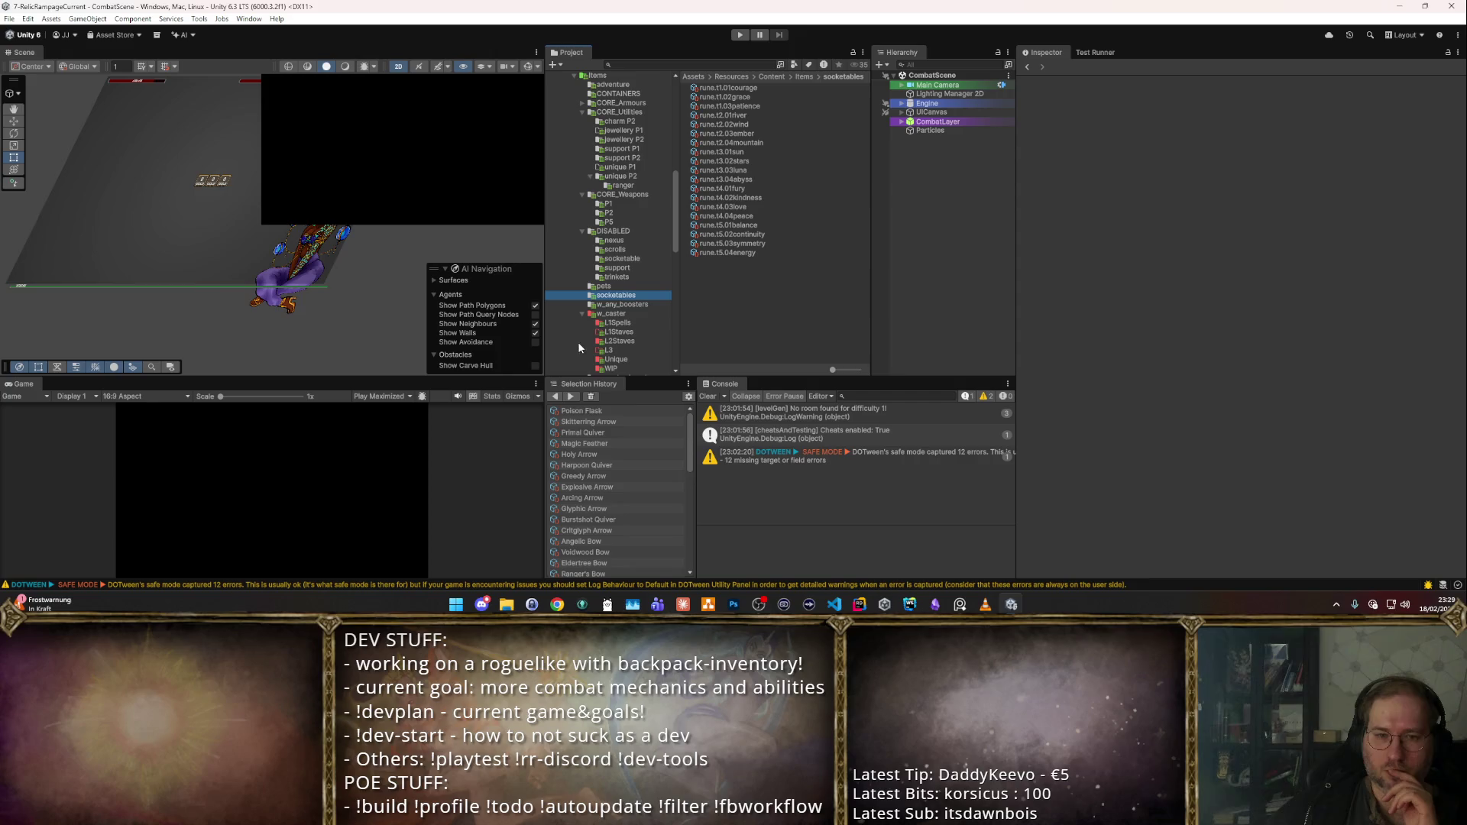
# - Open w_any_boosters and browse Rune Nexus, Splinter Booster and Split Booster
pyautogui.click(615, 304)
pyautogui.click(786, 88)
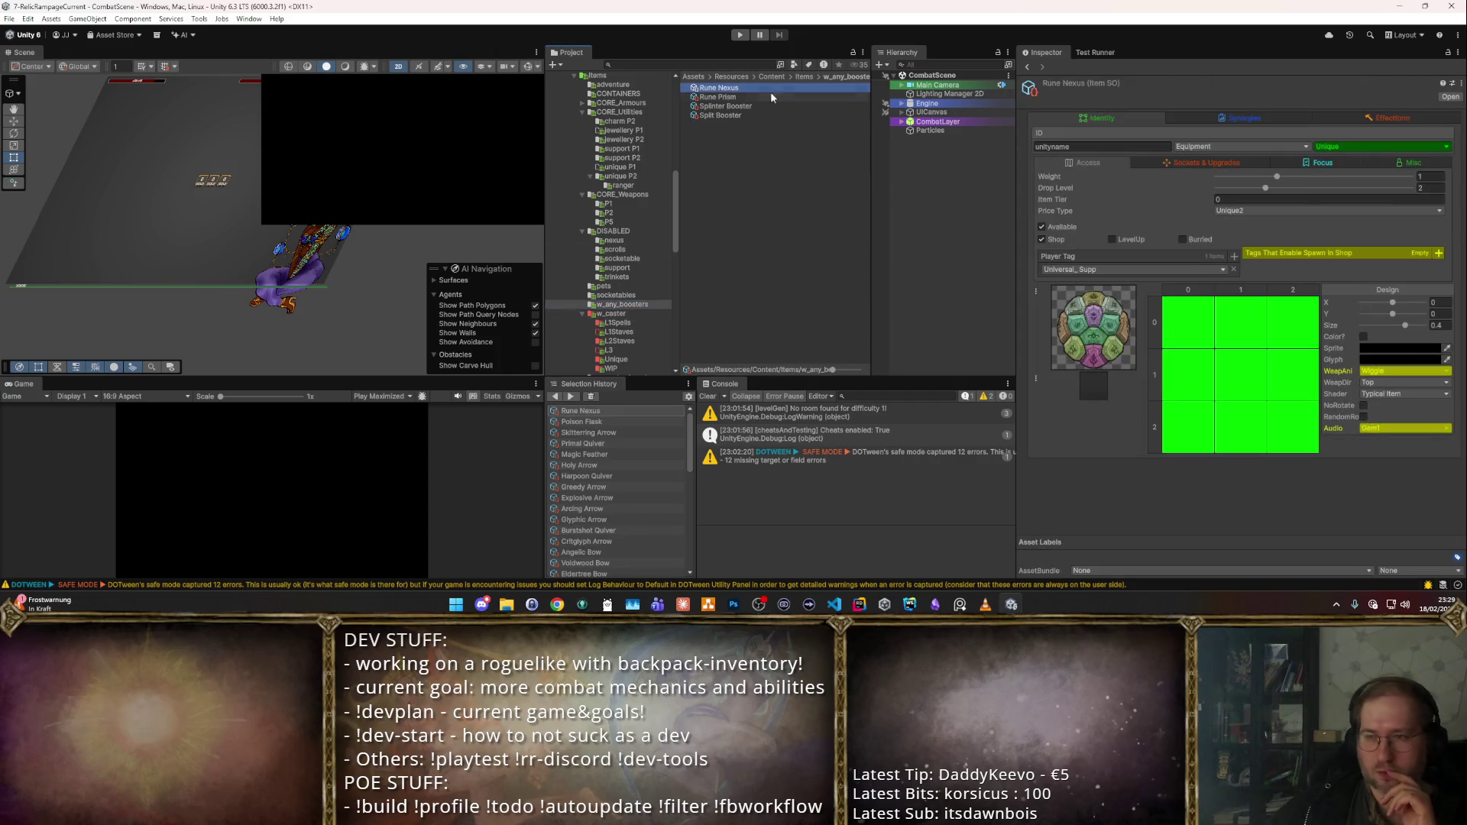
pyautogui.press('Down')
pyautogui.press('Down')
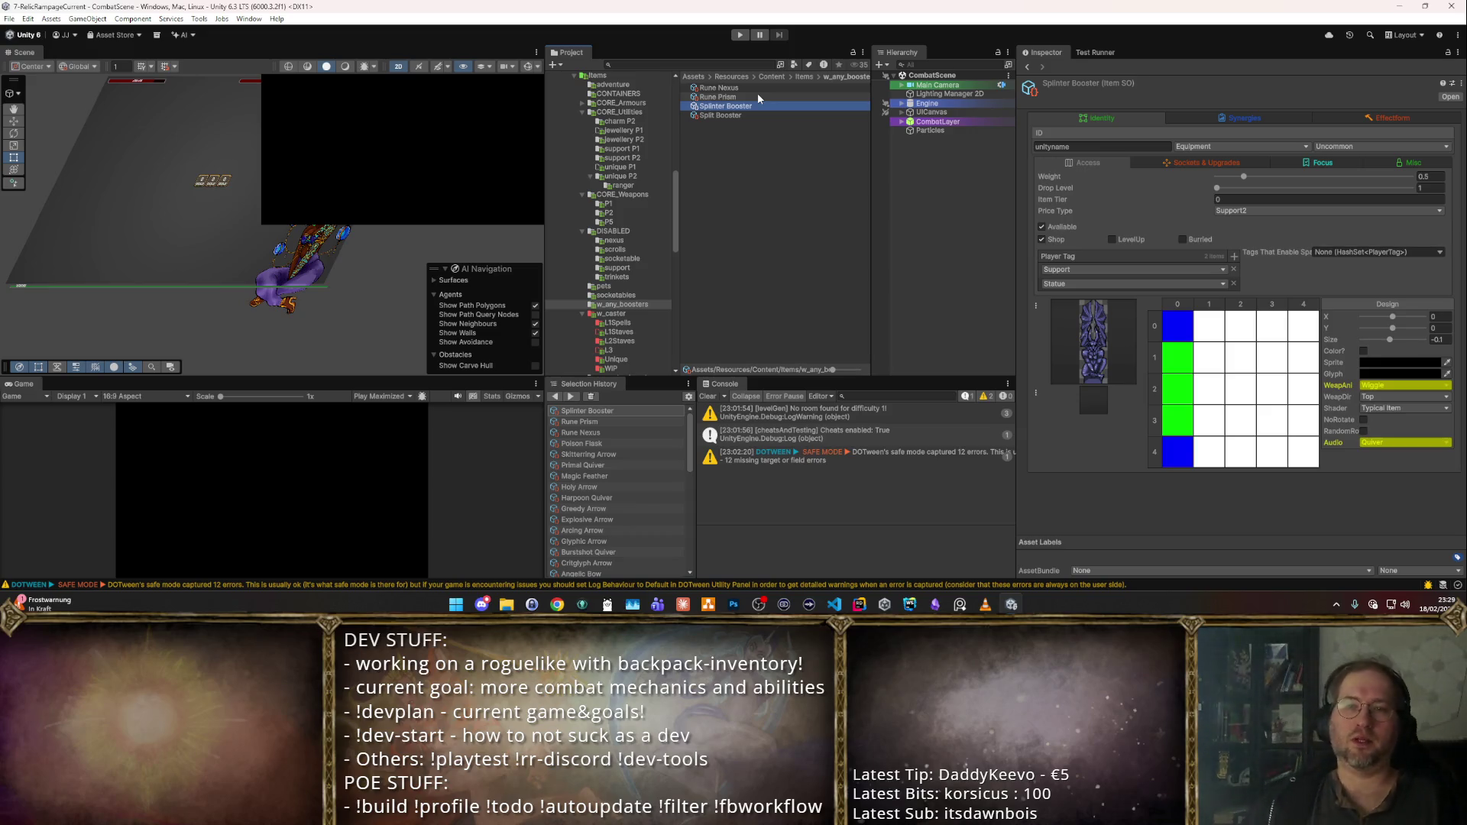
pyautogui.press('Down')
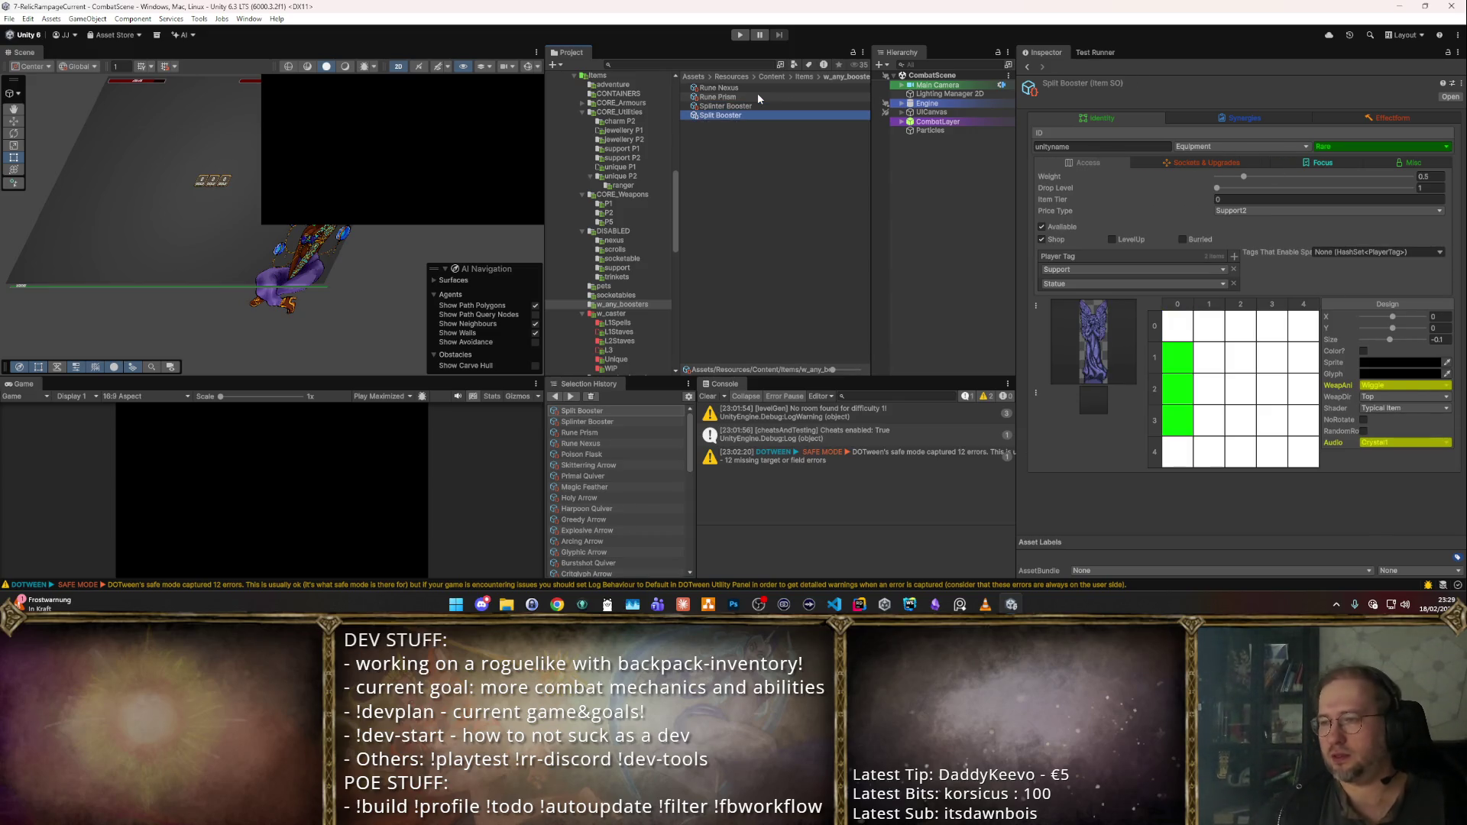
# - Compare Split Booster and Splinter Booster synergy stats, then select all four boosters
pyautogui.click(1268, 119)
pyautogui.scroll(-5, 1242, 298)
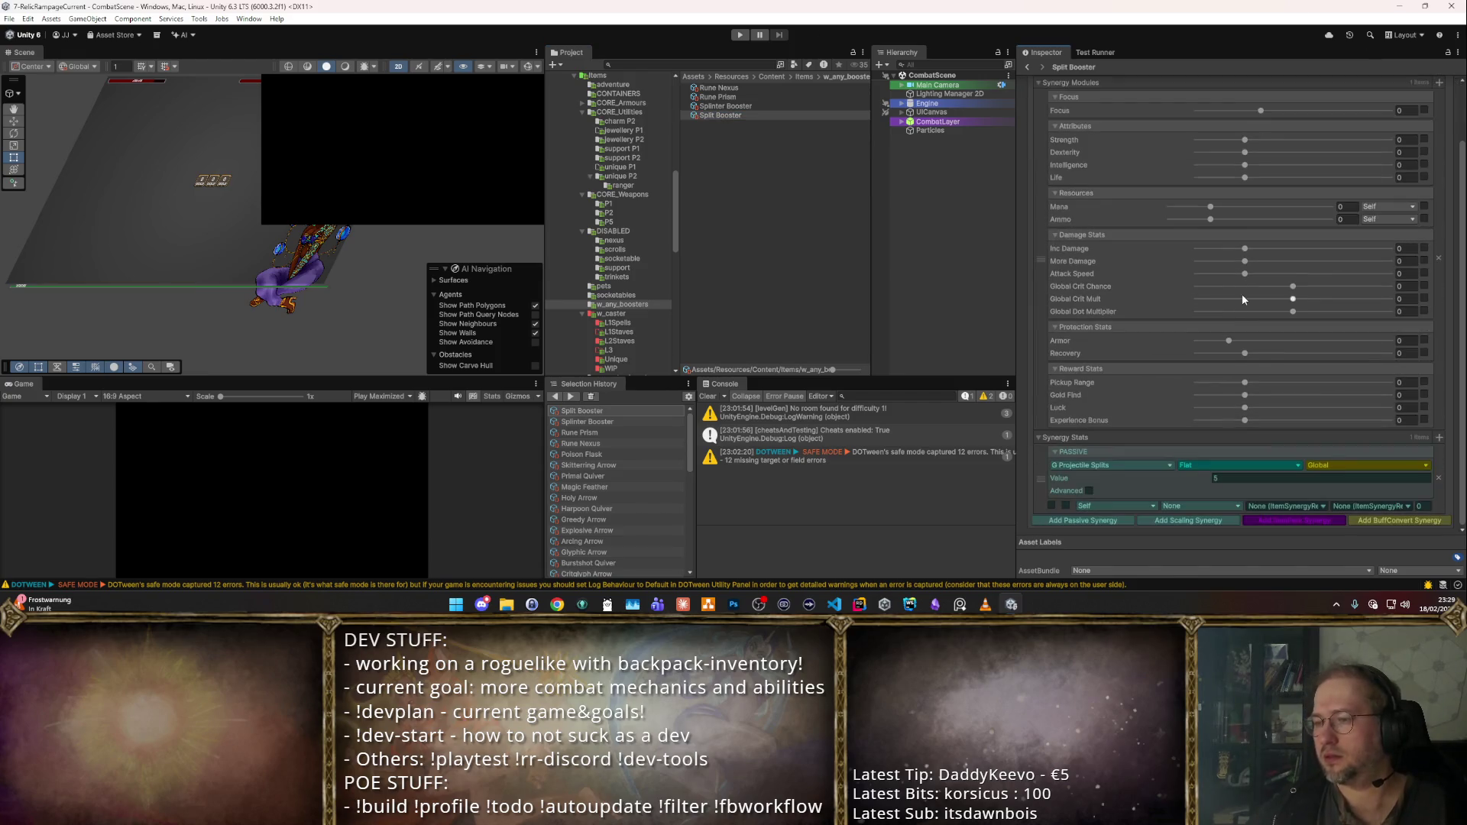
pyautogui.click(757, 105)
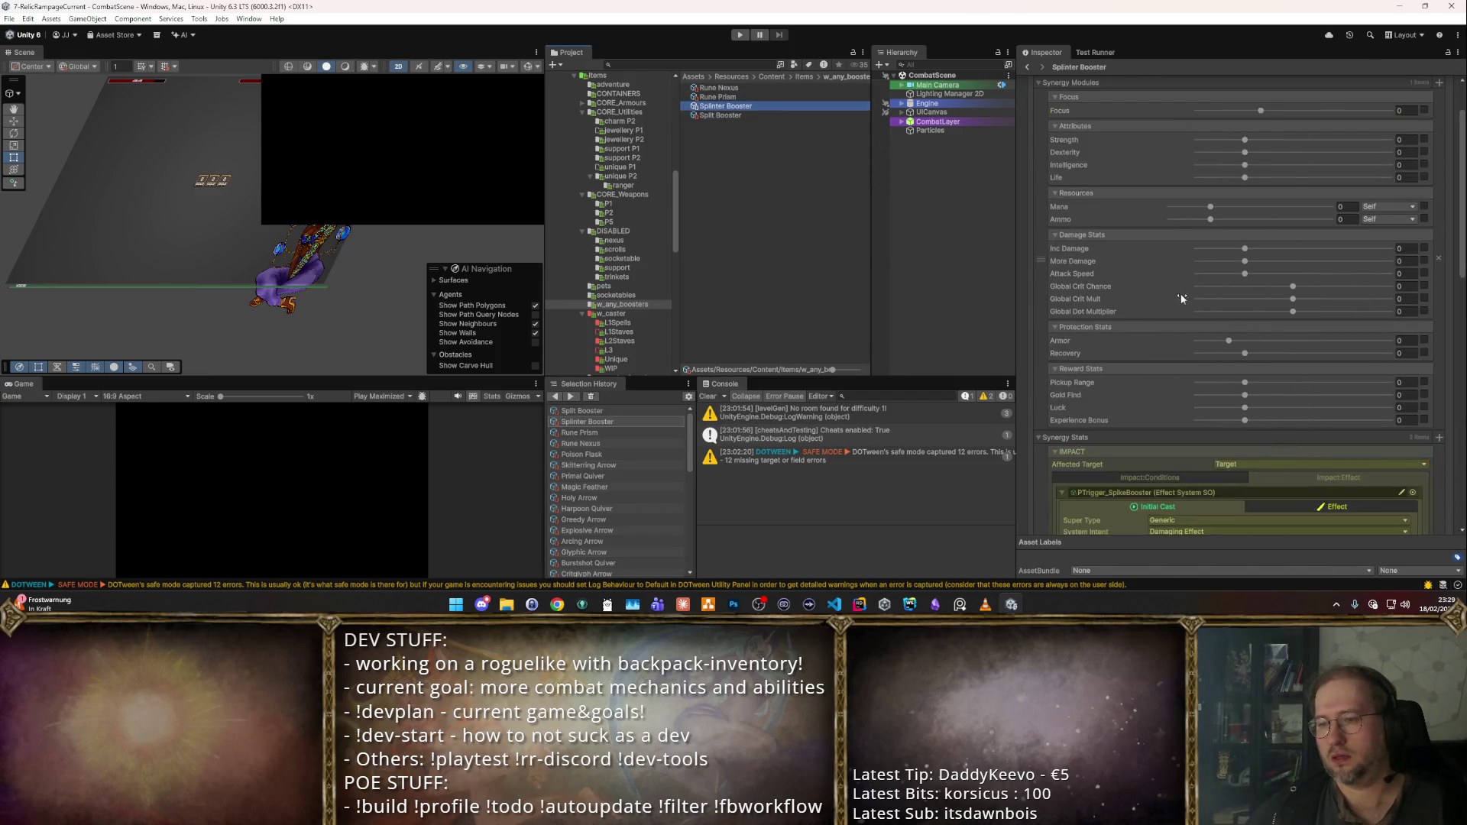
pyautogui.scroll(-5, 1184, 286)
pyautogui.click(789, 115)
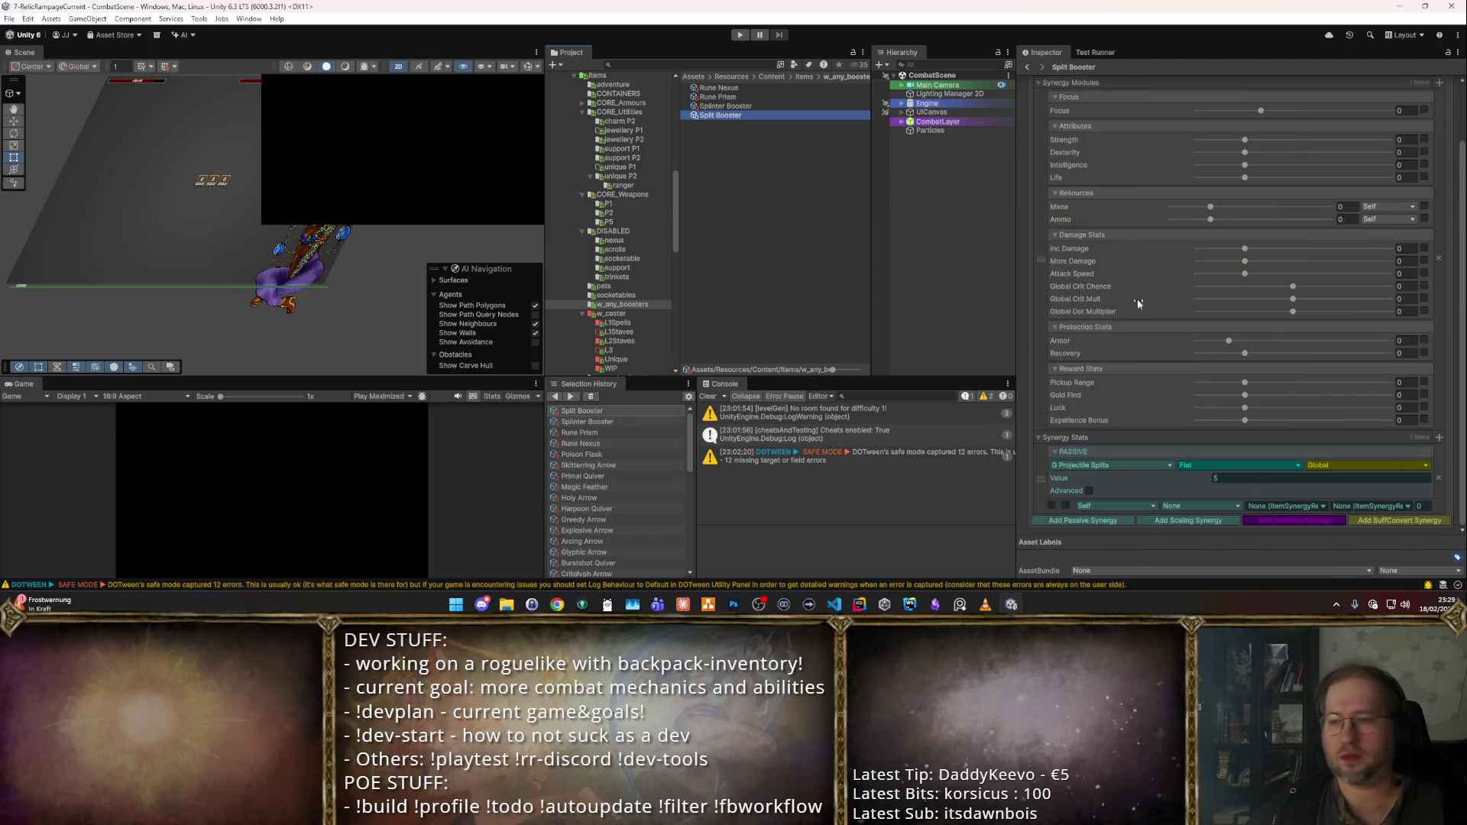
pyautogui.click(1238, 476)
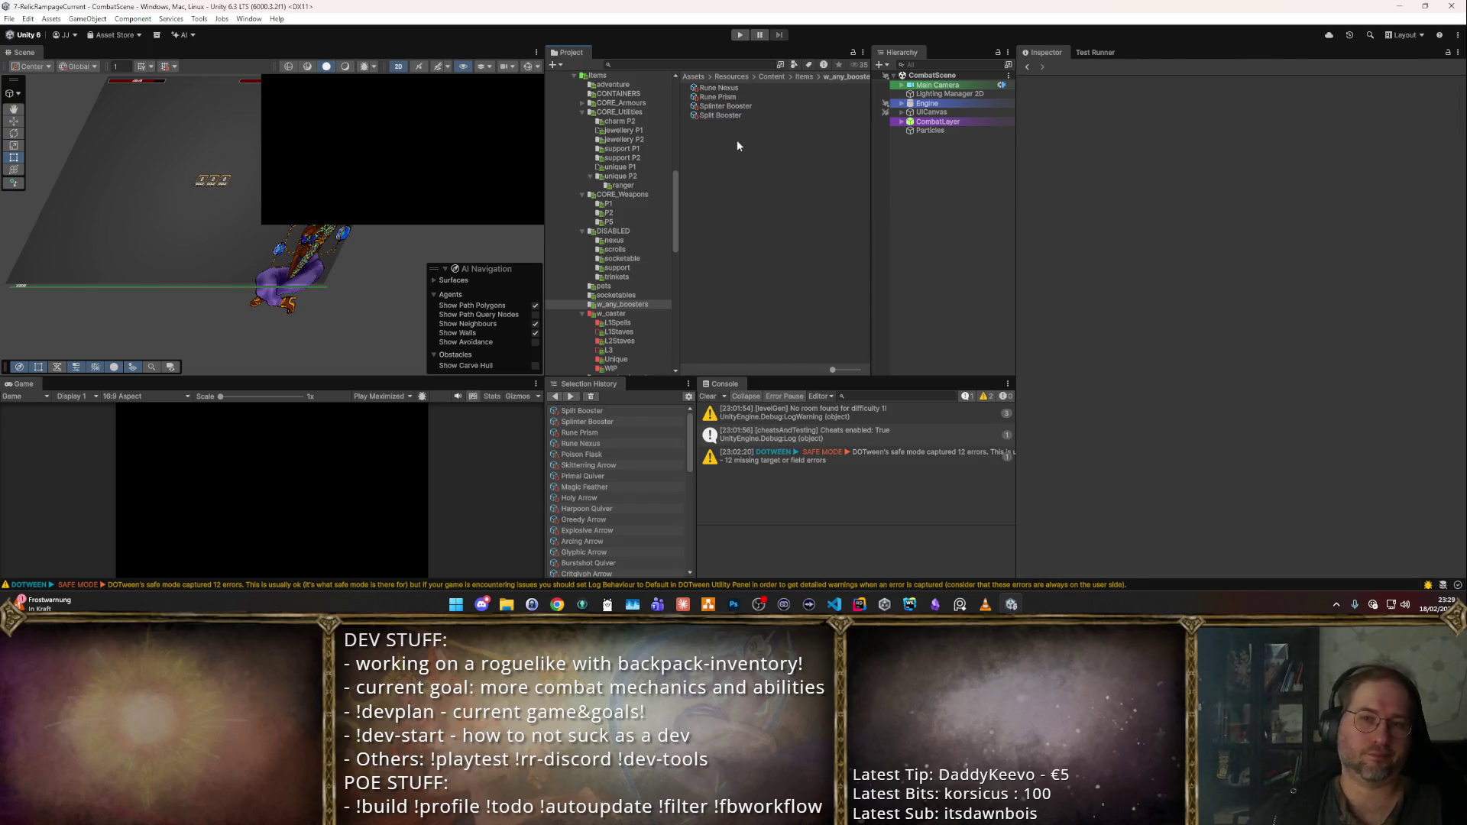
pyautogui.click(718, 88)
pyautogui.keyDown('shift'); pyautogui.click(719, 115); pyautogui.keyUp('shift')
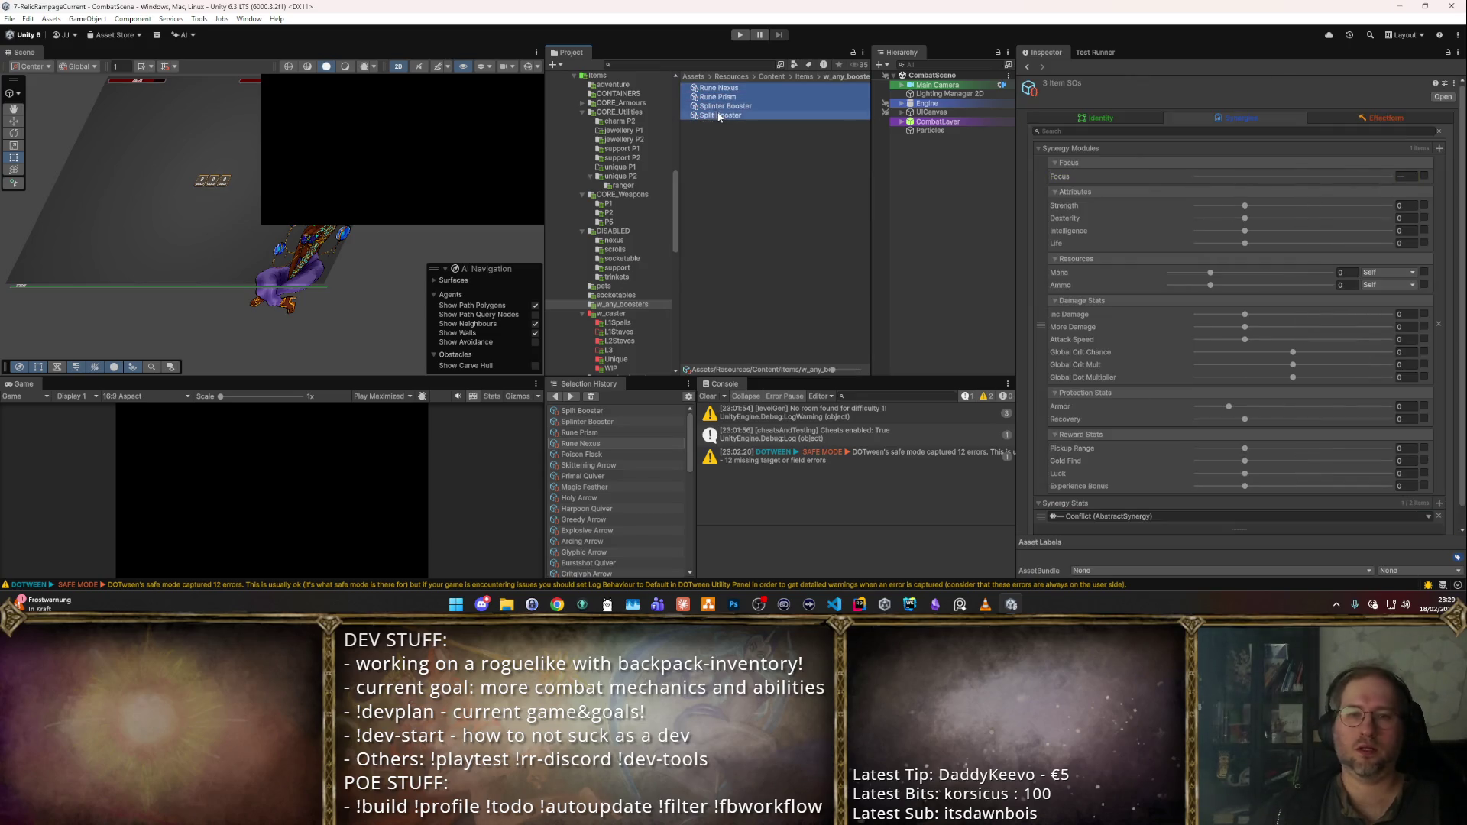
# - Drop the four boosters into the DISABLED support folder and reopen it
pyautogui.scroll(2, 670, 145)
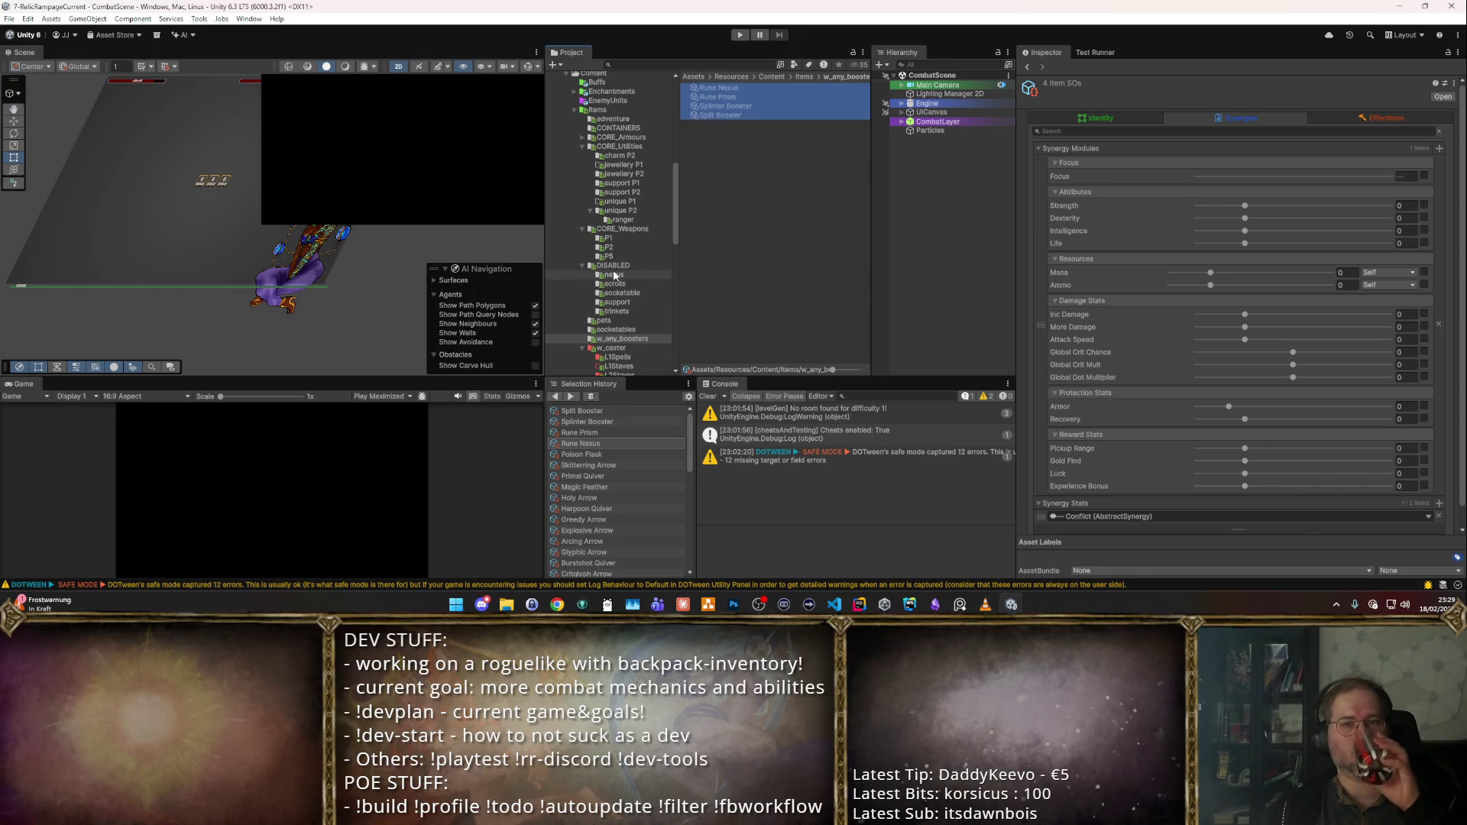
pyautogui.click(627, 301)
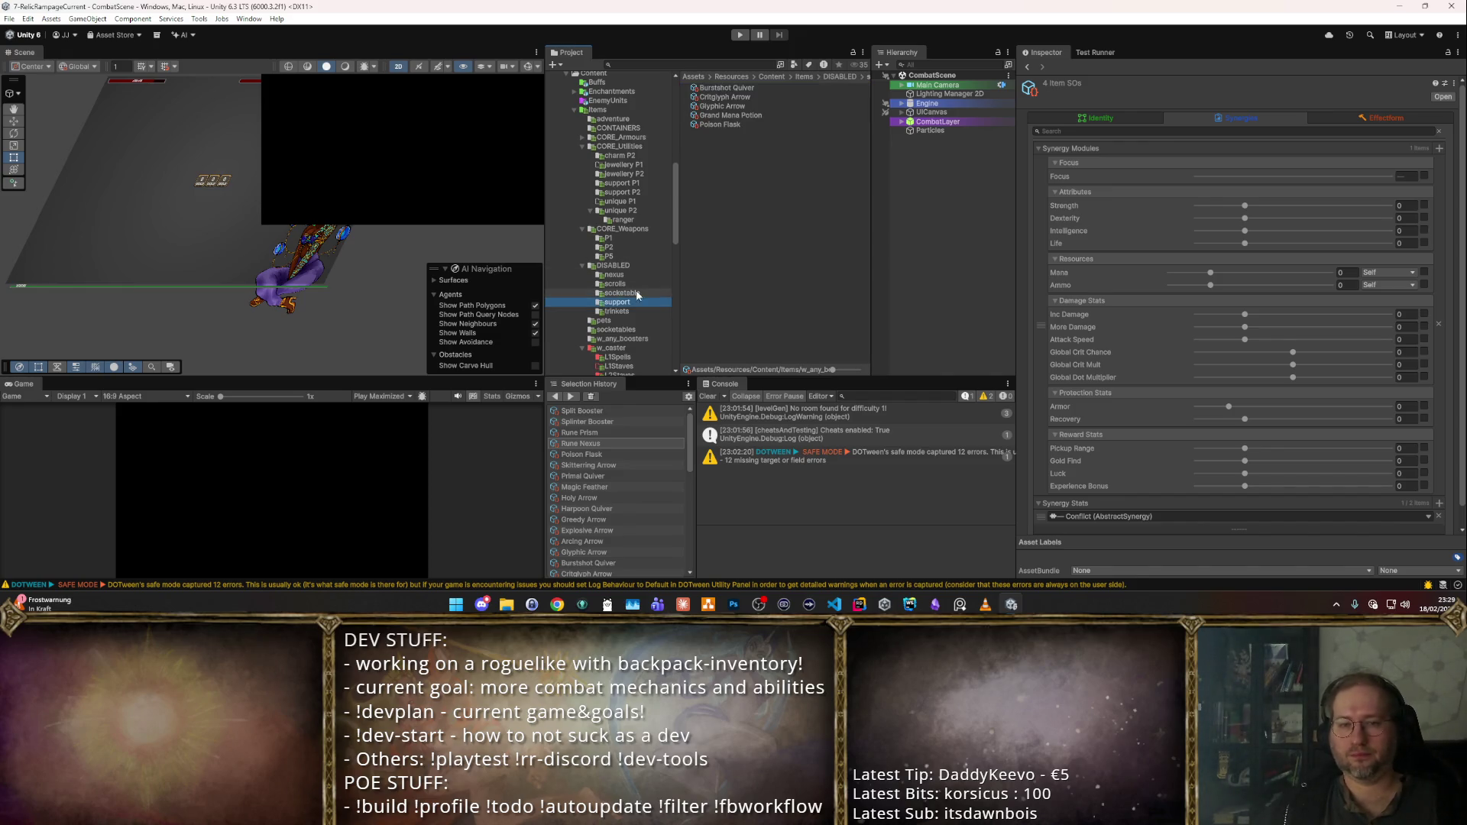
pyautogui.click(767, 183)
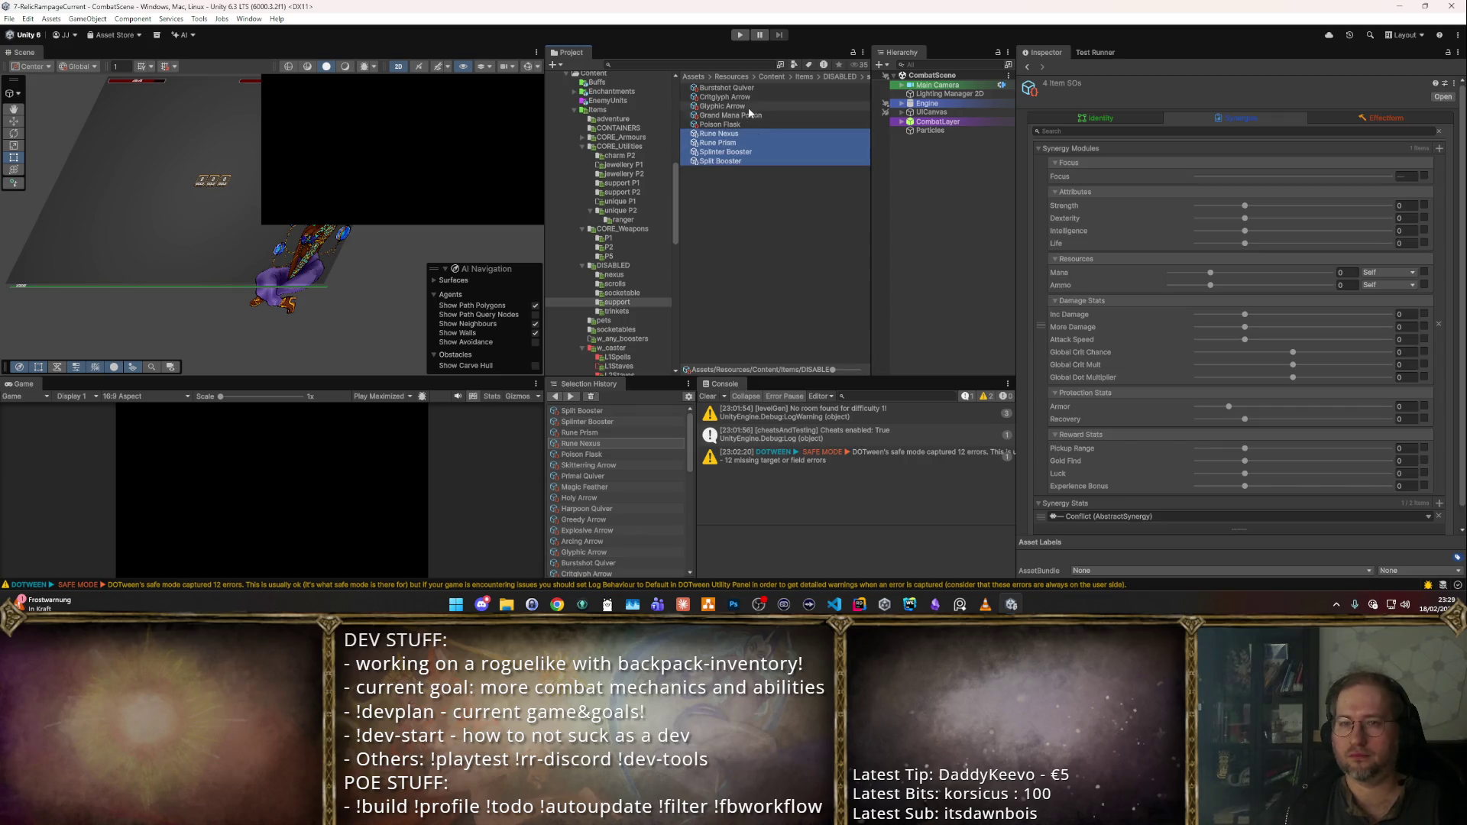
pyautogui.click(767, 77)
pyautogui.click(644, 304)
# - Browse the nine support items, ending with Rune Nexus shown in the Inspector
pyautogui.click(718, 161)
pyautogui.keyDown('shift'); pyautogui.click(725, 88); pyautogui.keyUp('shift')
pyautogui.click(1067, 115)
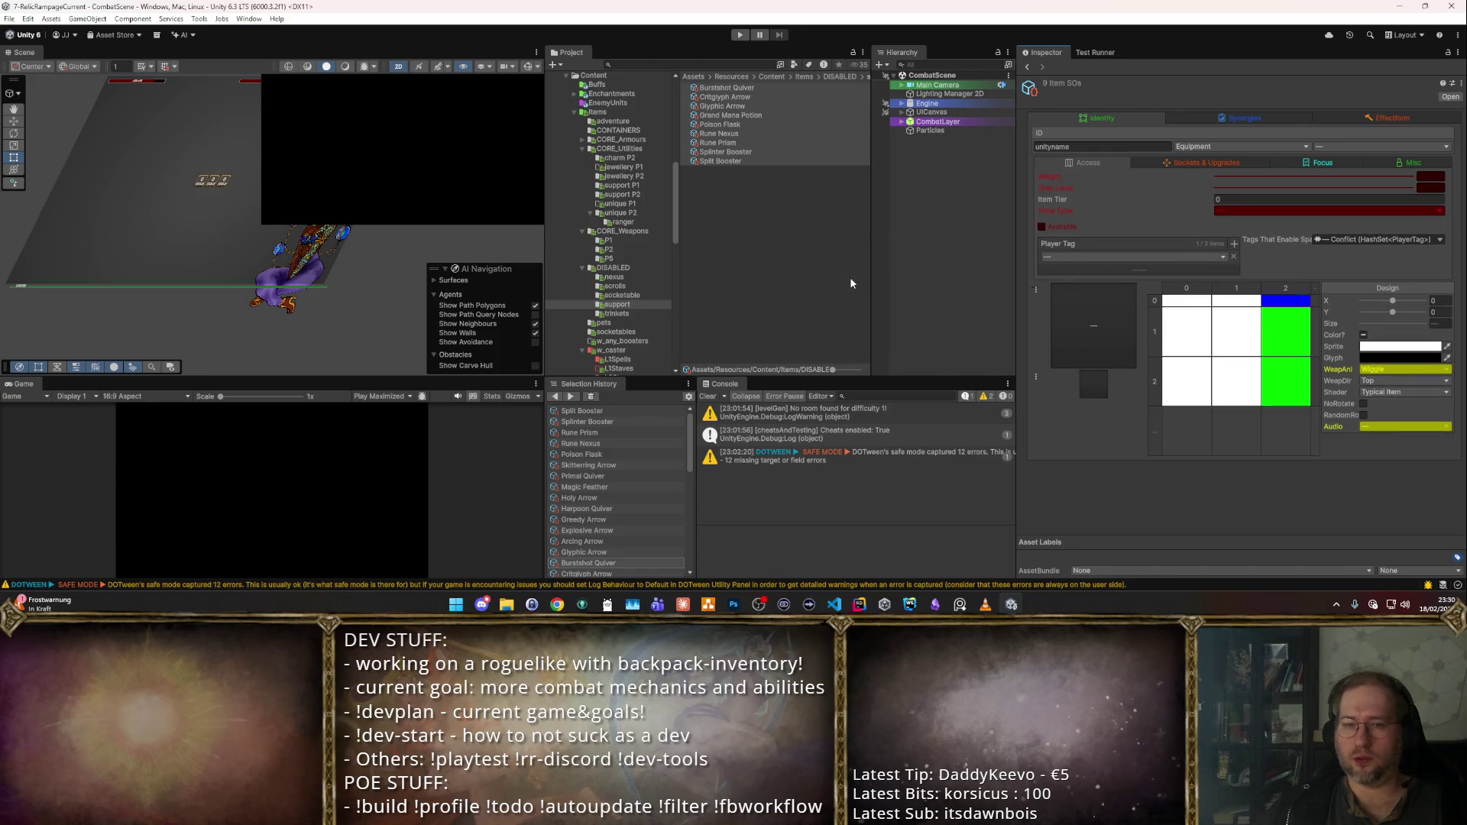
pyautogui.click(852, 161)
pyautogui.press('Up')
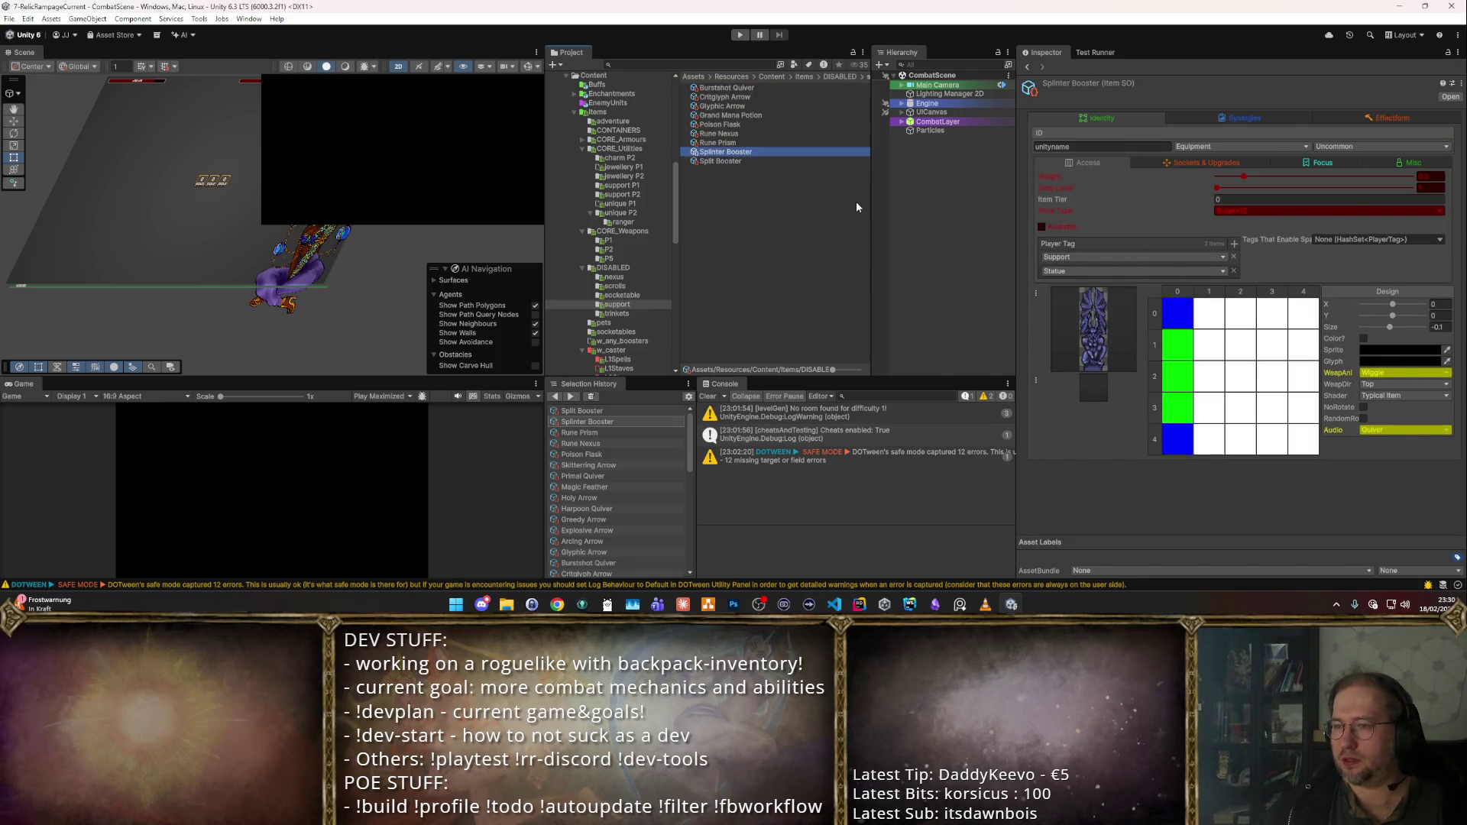
pyautogui.press('Up')
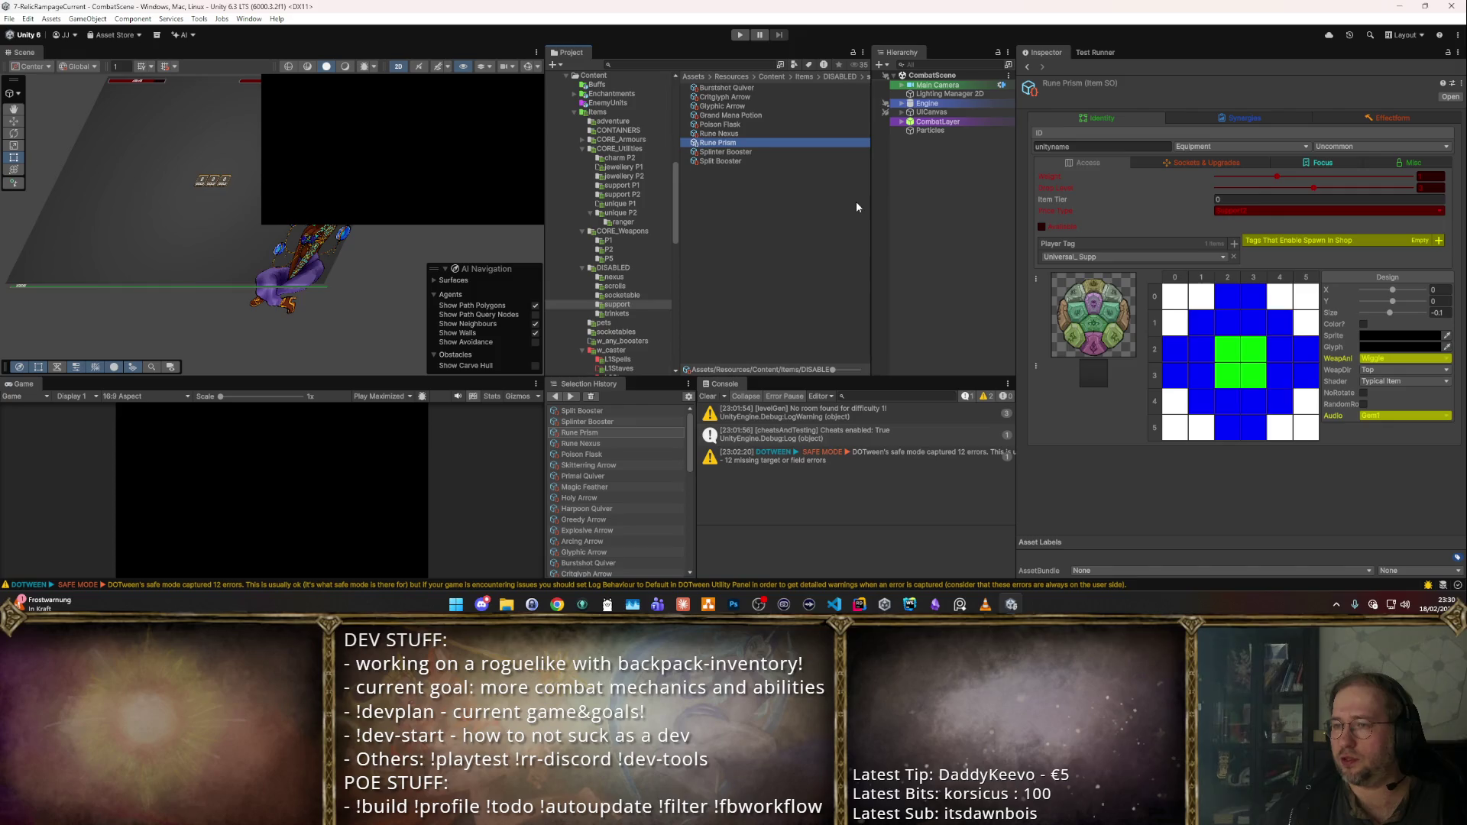
pyautogui.press('Up')
pyautogui.press('Up')
pyautogui.press('Up')
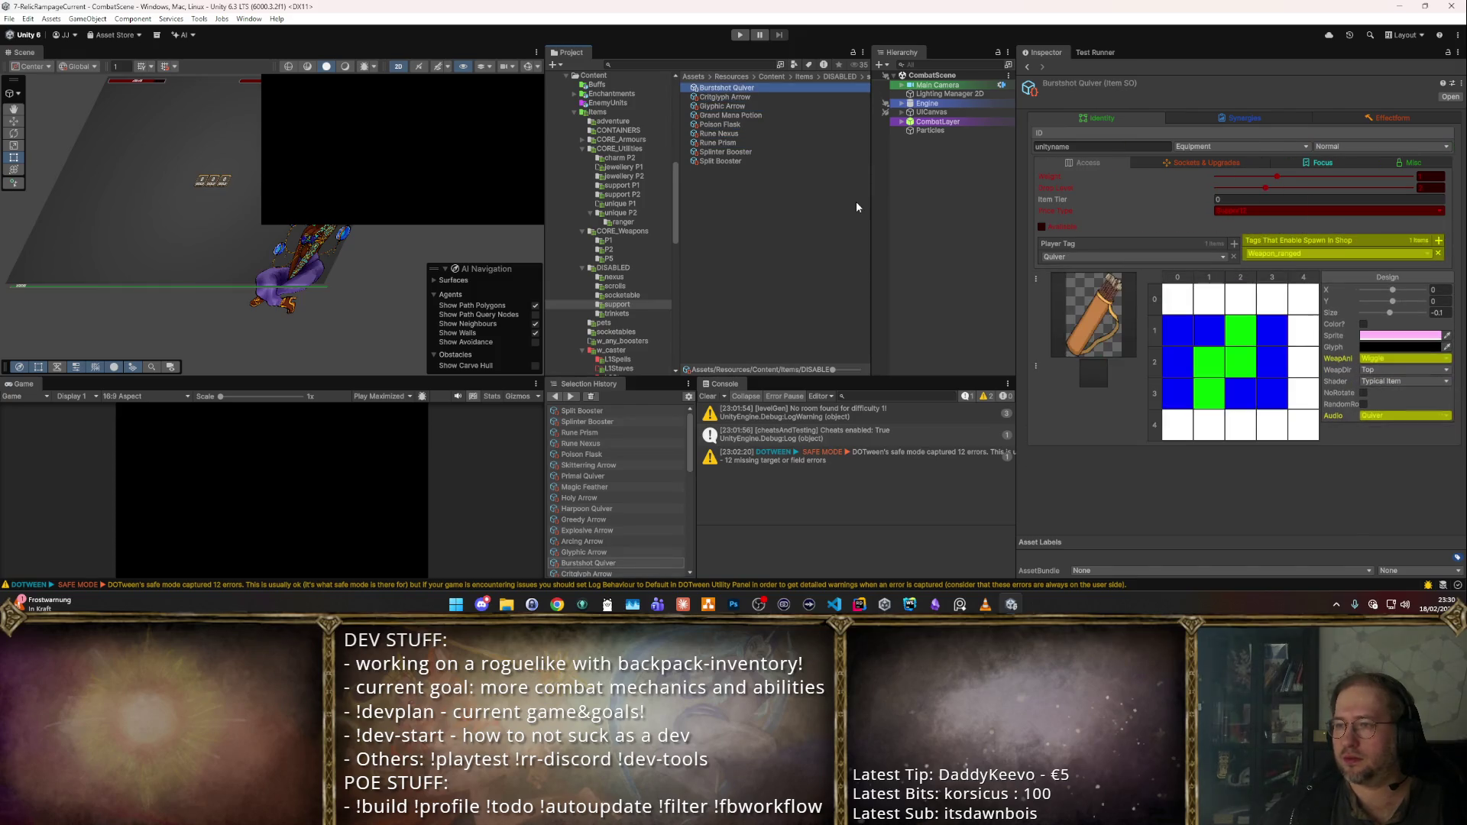
pyautogui.press('Down')
pyautogui.press('Down')
pyautogui.press('Down')
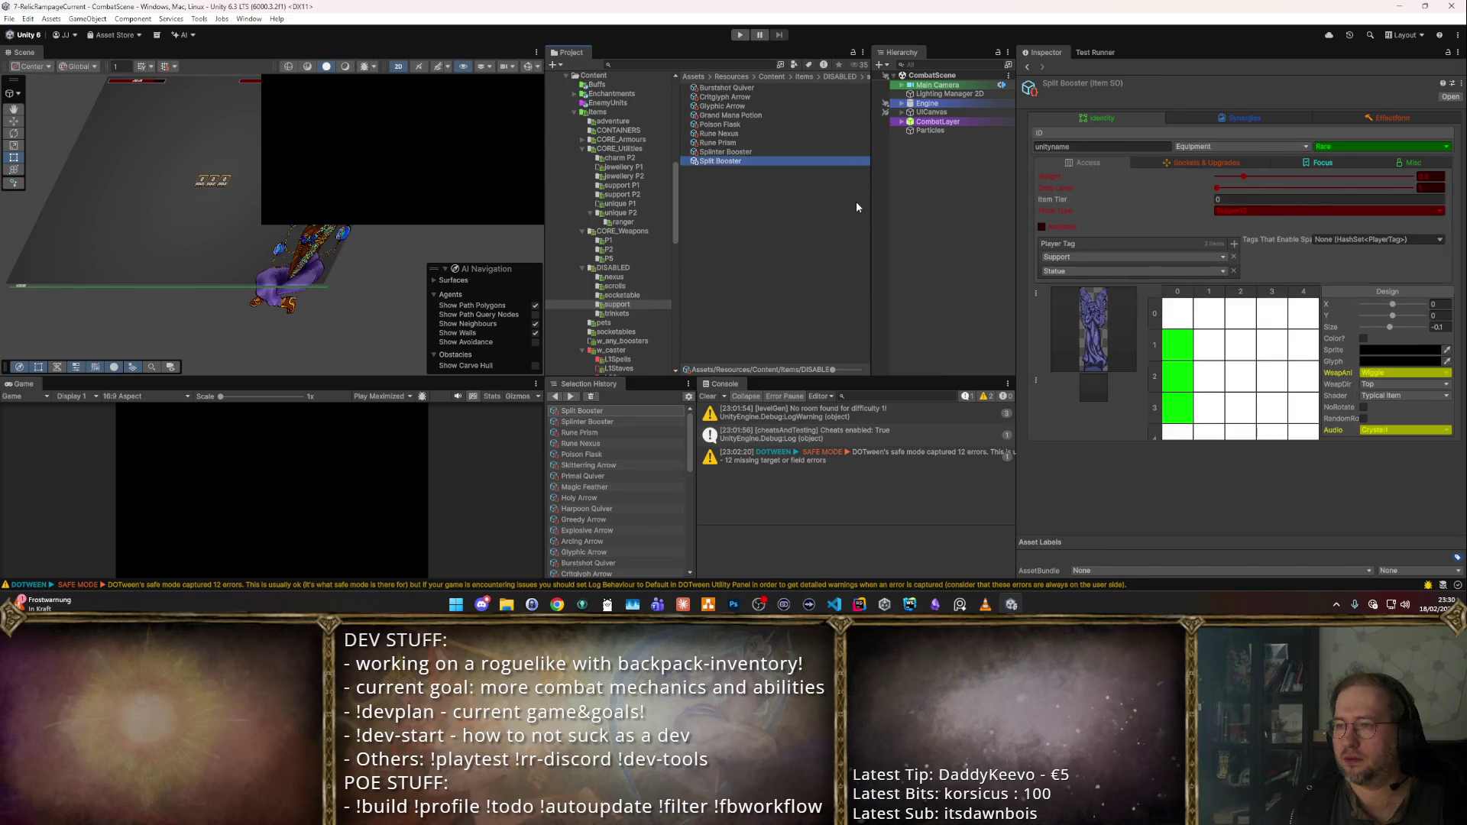
pyautogui.press('Up')
pyautogui.press('Up')
pyautogui.press('Up')
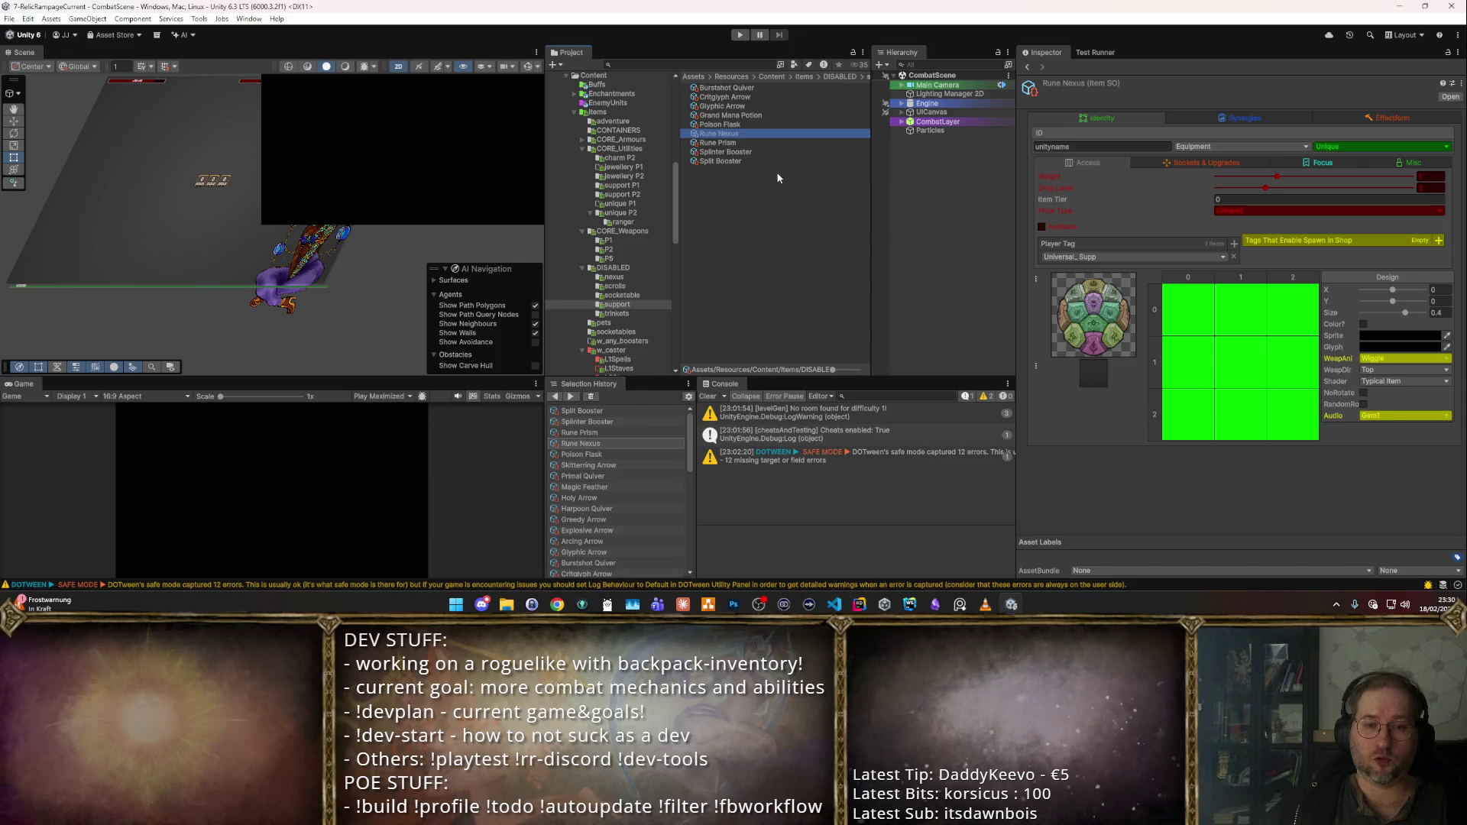
# - Create a new folder named uniques inside DISABLED
pyautogui.rightClick(627, 269)
pyautogui.moveTo(662, 223)
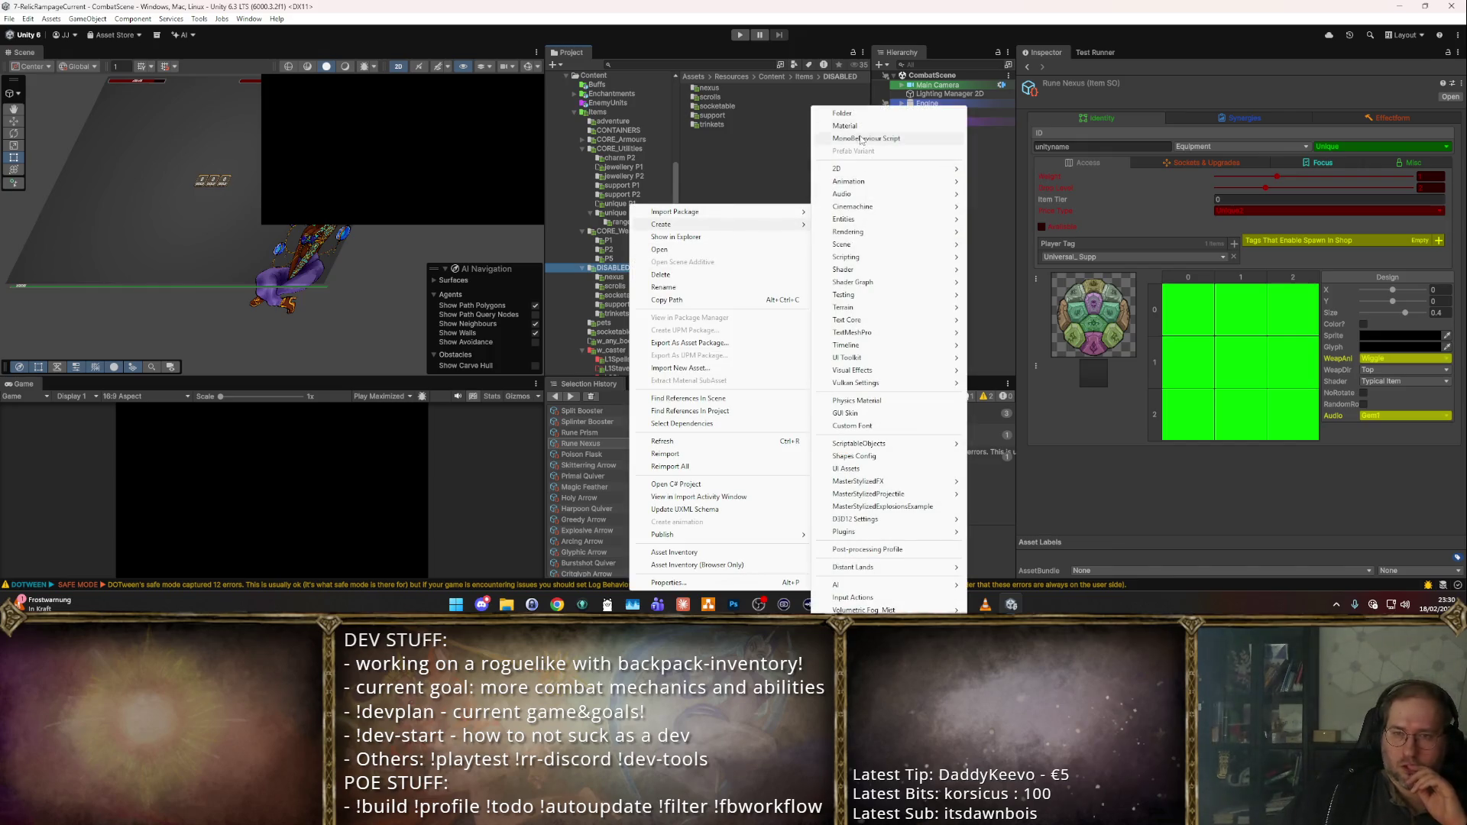
pyautogui.click(862, 114)
pyautogui.write('u')
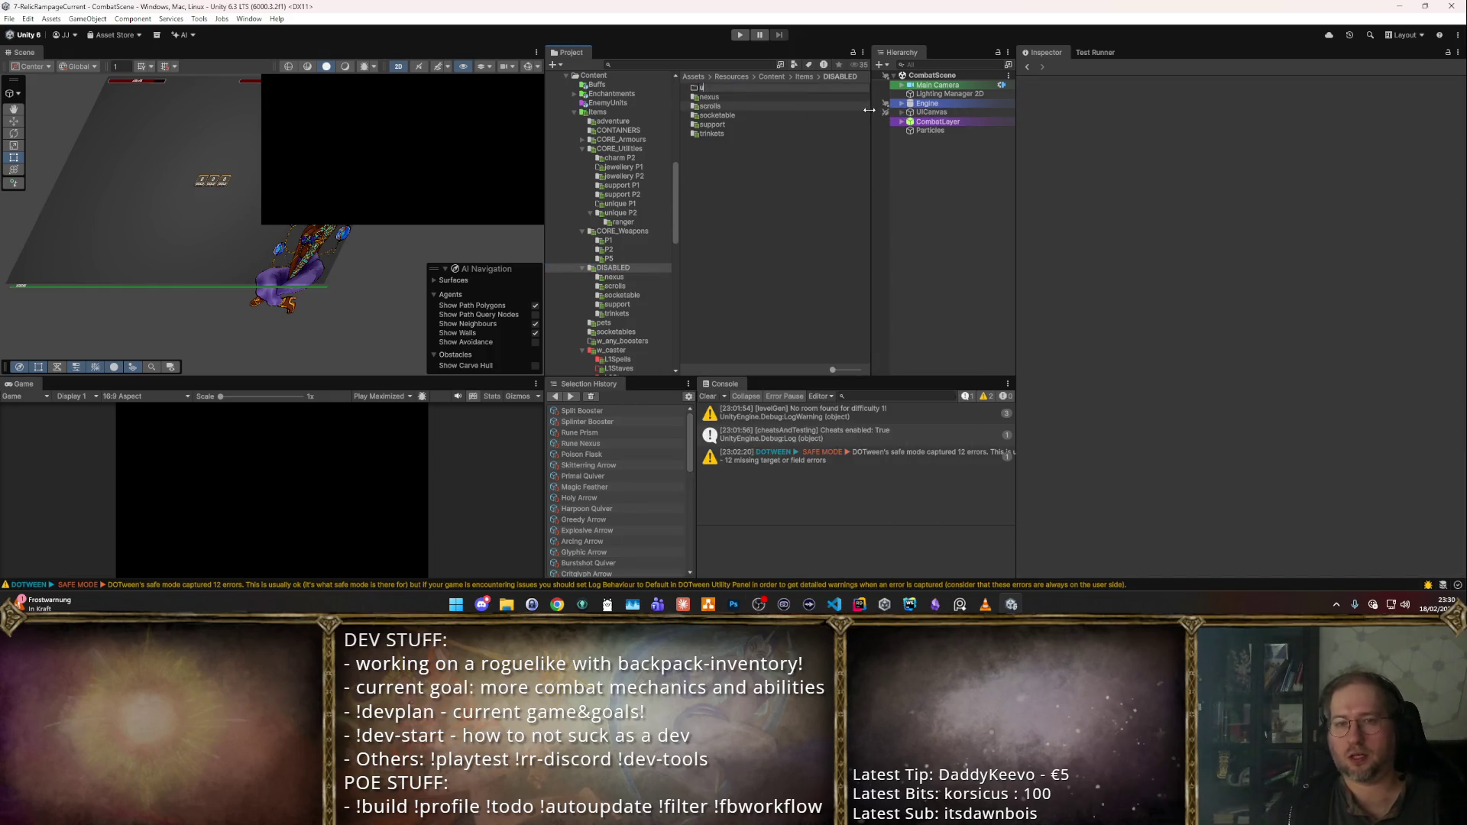
pyautogui.write('niques')
pyautogui.press('Return')
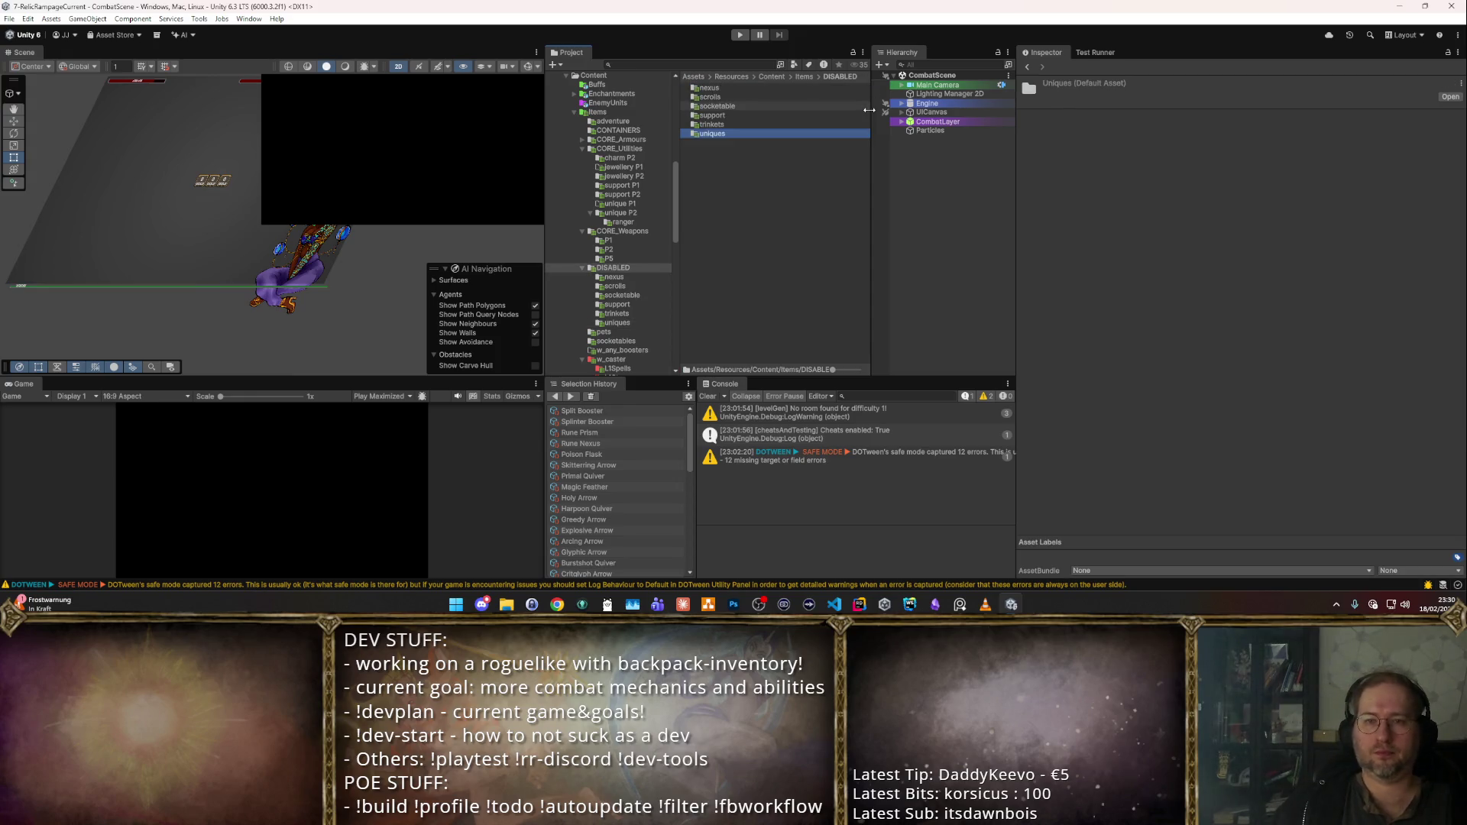
# - Review the contents of the trinkets and support folders
pyautogui.press('Up')
pyautogui.press('Return')
pyautogui.press('Down')
pyautogui.press('Down')
pyautogui.press('Down')
pyautogui.press('Down')
pyautogui.press('Down')
pyautogui.press('BackSpace')
pyautogui.press('Up')
pyautogui.press('Return')
# - Review the sockettable gems and the scrolls items, including Scroll of Arcane Arrows
pyautogui.press('Down')
pyautogui.press('Down')
pyautogui.press('Down')
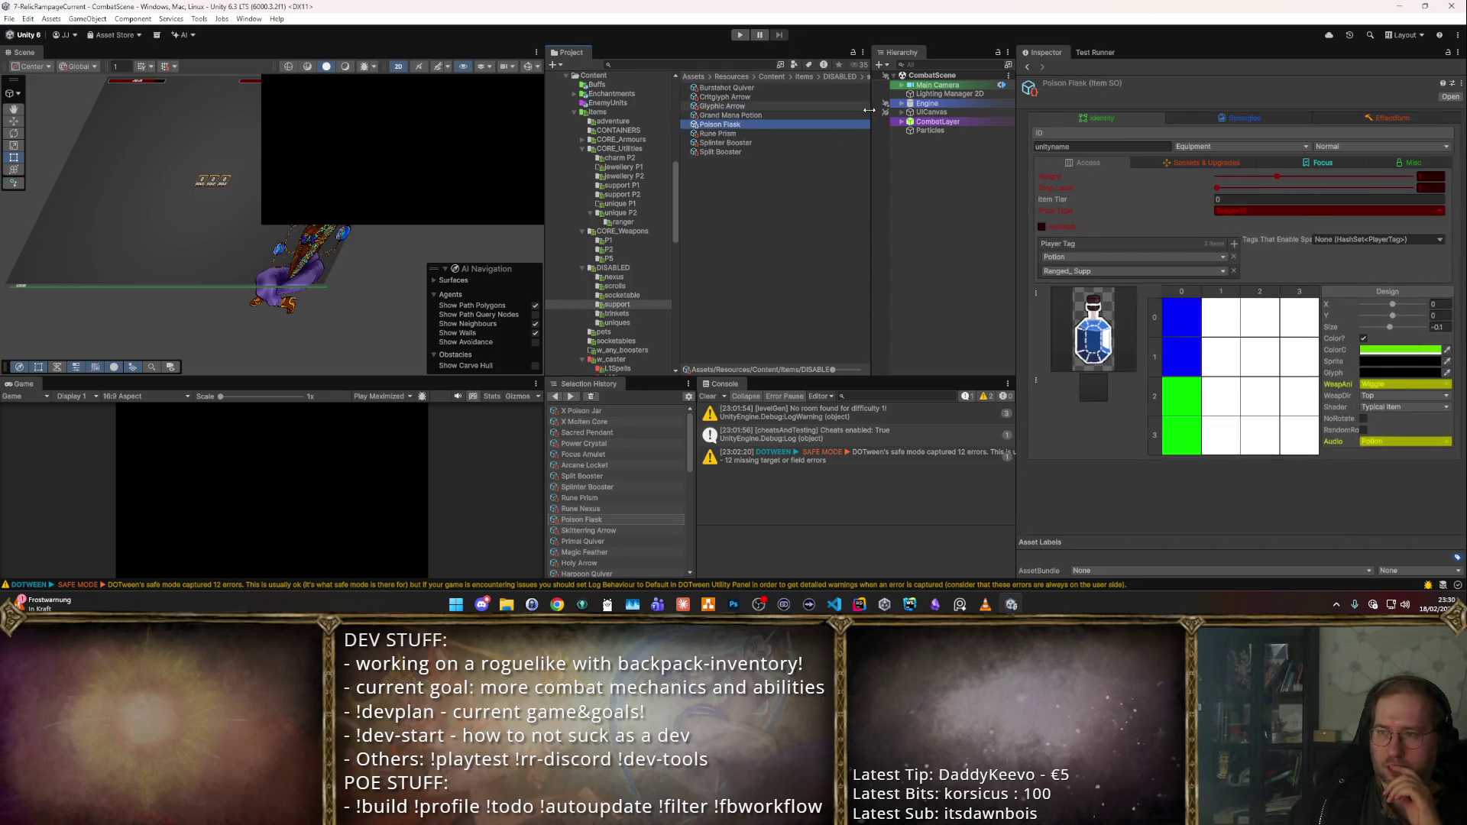
pyautogui.press('BackSpace')
pyautogui.press('Up')
pyautogui.press('Return')
pyautogui.press('Down')
pyautogui.press('Down')
pyautogui.press('Down')
pyautogui.press('Down')
pyautogui.press('Down')
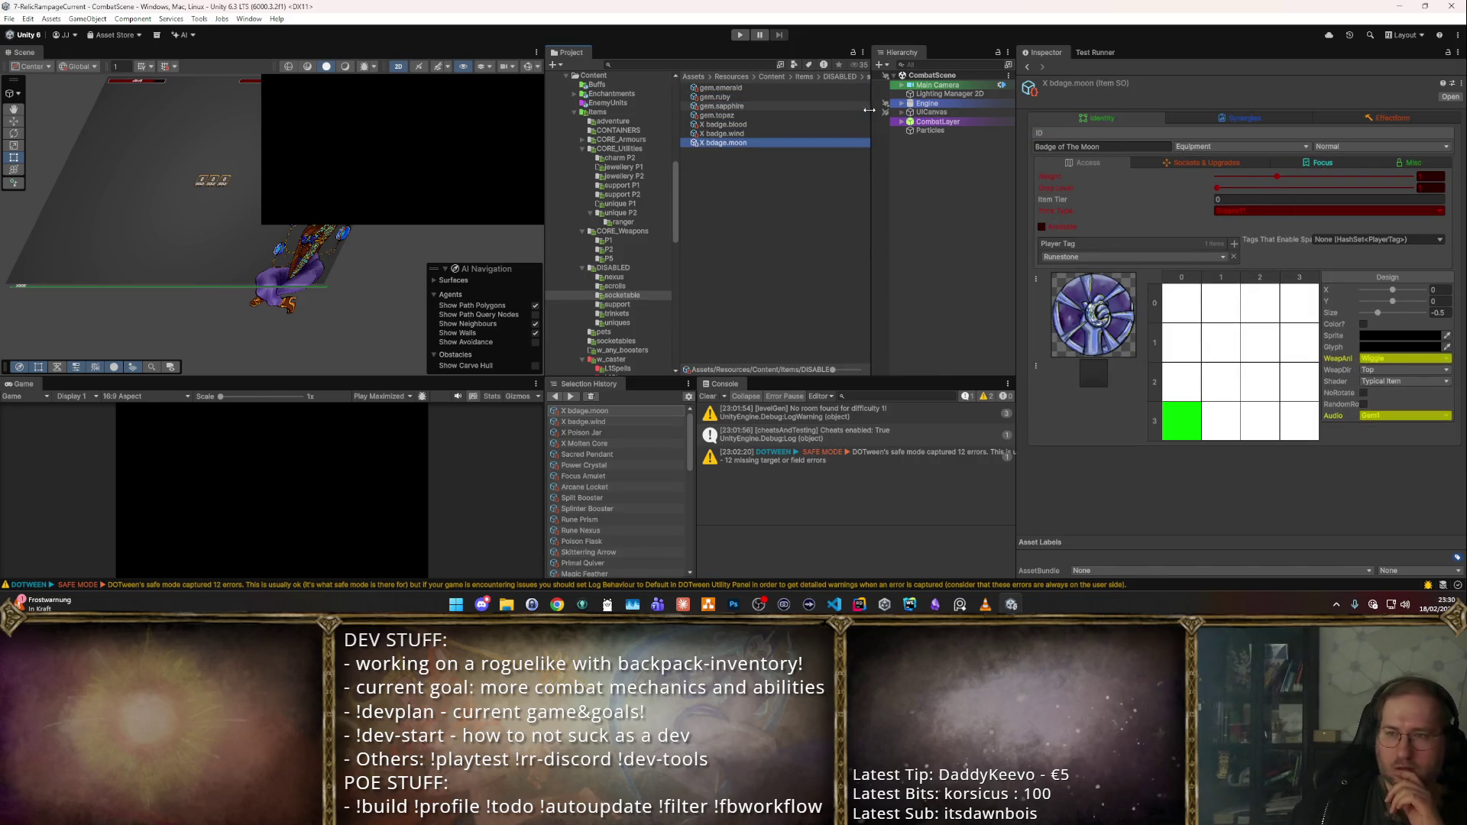
pyautogui.press('BackSpace')
pyautogui.press('Up')
pyautogui.press('Return')
pyautogui.press('Down')
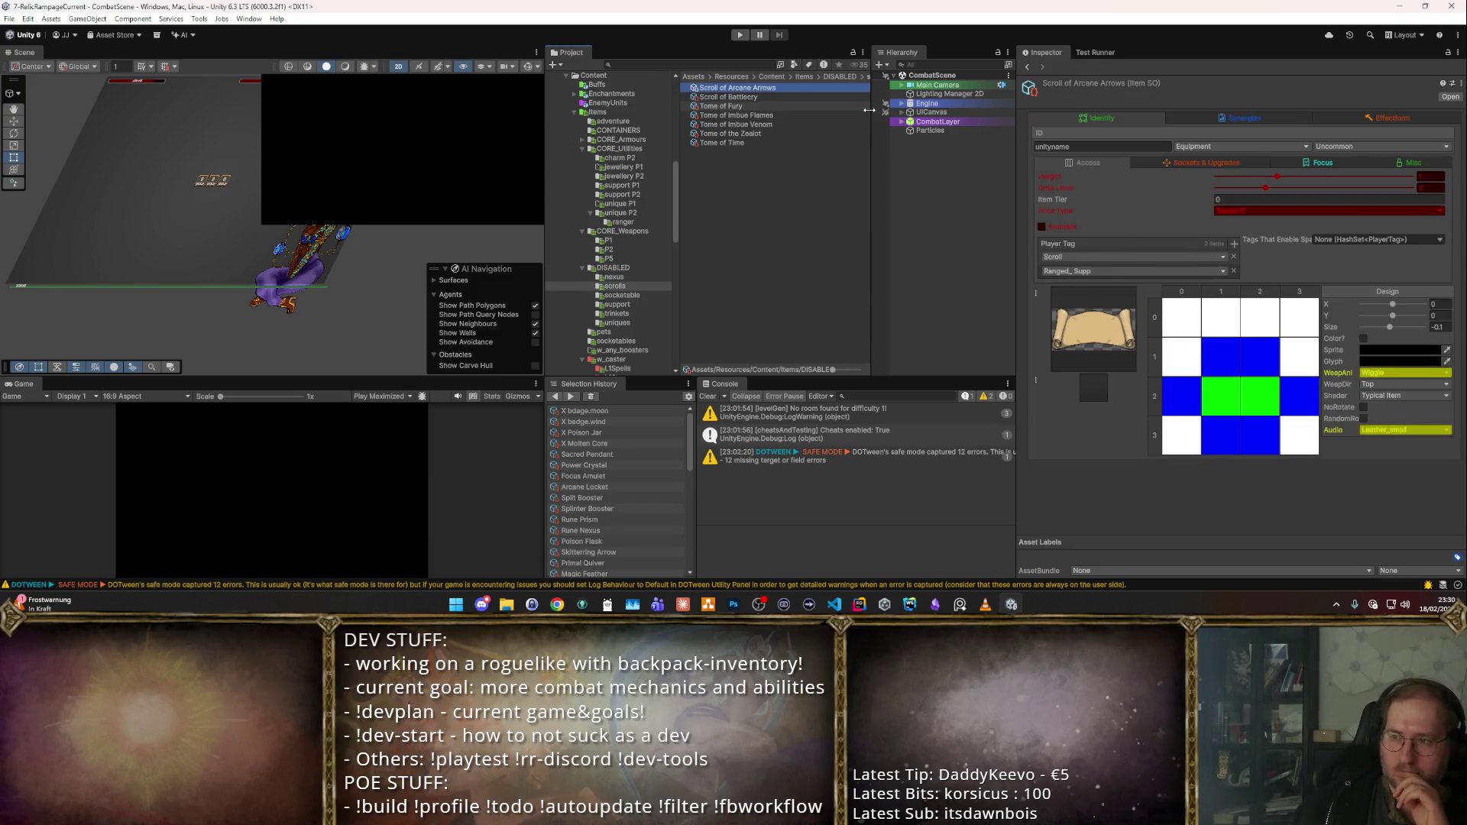
pyautogui.press('Down')
pyautogui.press('Down')
# - Review the nexus folder and return to the Items folder
pyautogui.press('Down')
pyautogui.press('BackSpace')
pyautogui.press('Up')
pyautogui.press('Return')
pyautogui.press('Down')
pyautogui.press('BackSpace')
pyautogui.press('BackSpace')
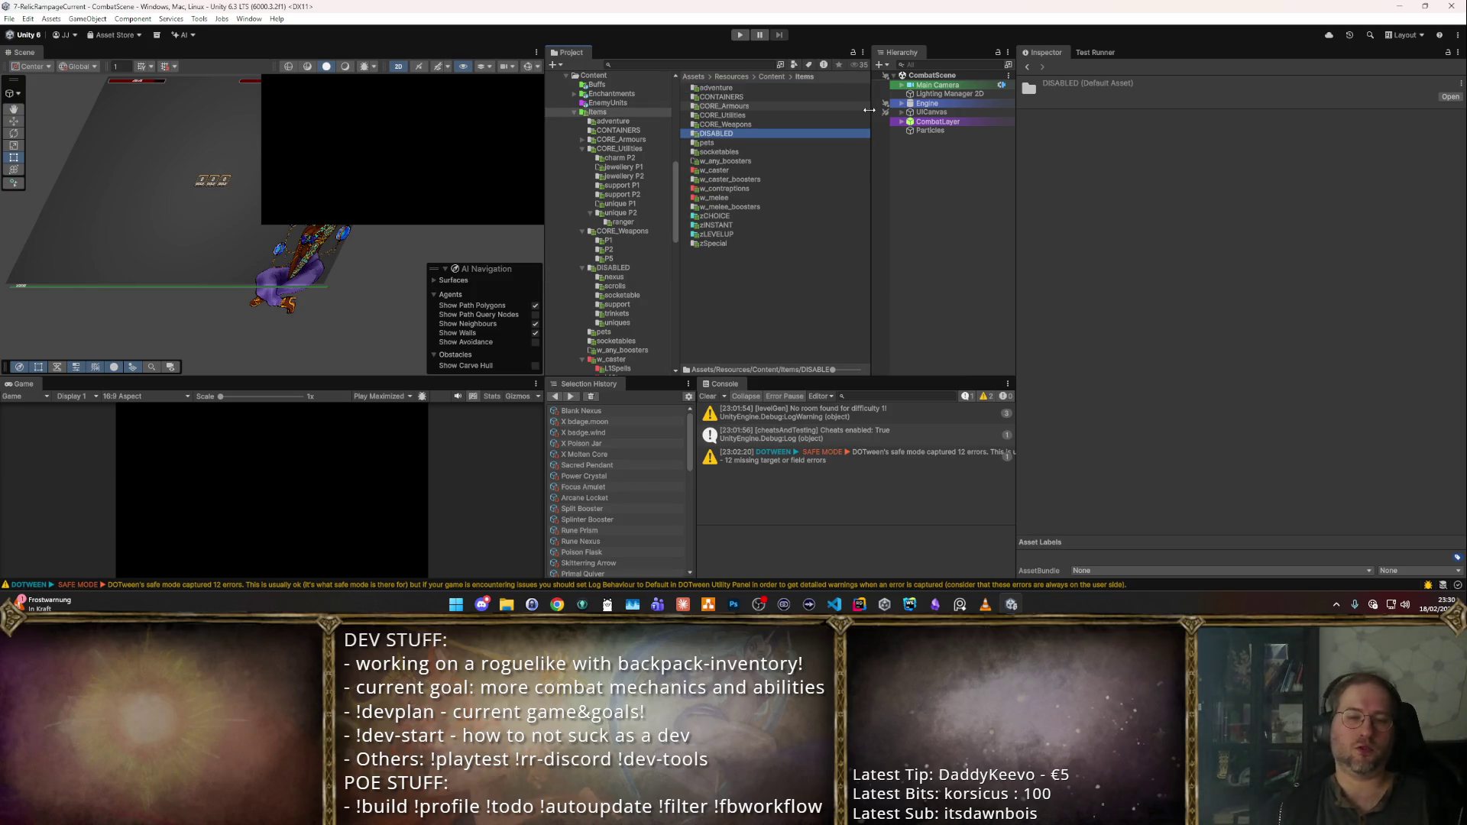
pyautogui.scroll(-3, 634, 229)
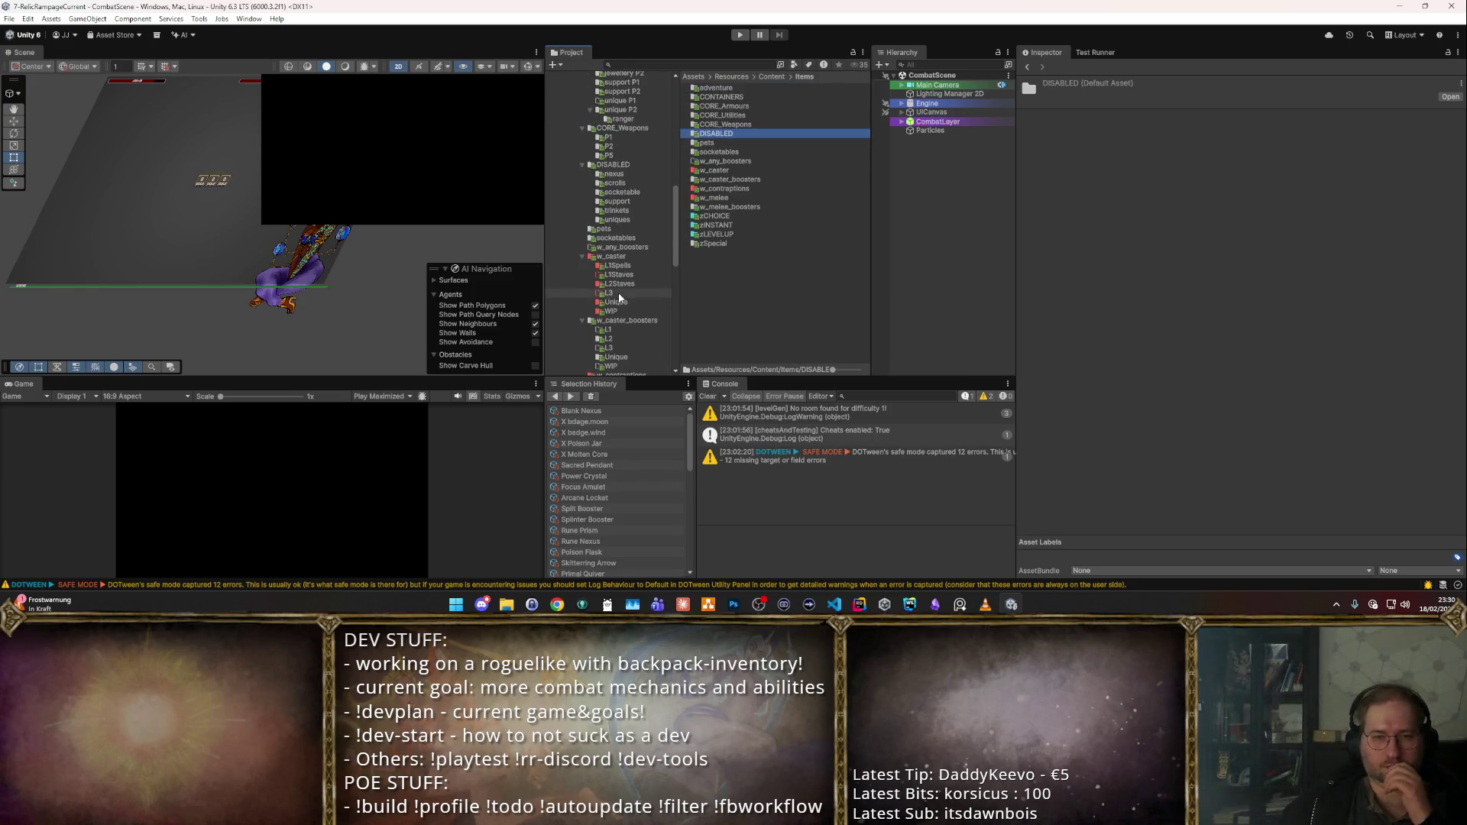
# - Browse w_caster's L1Spells and booster folders, inspecting Philosopher's Stone
pyautogui.click(633, 266)
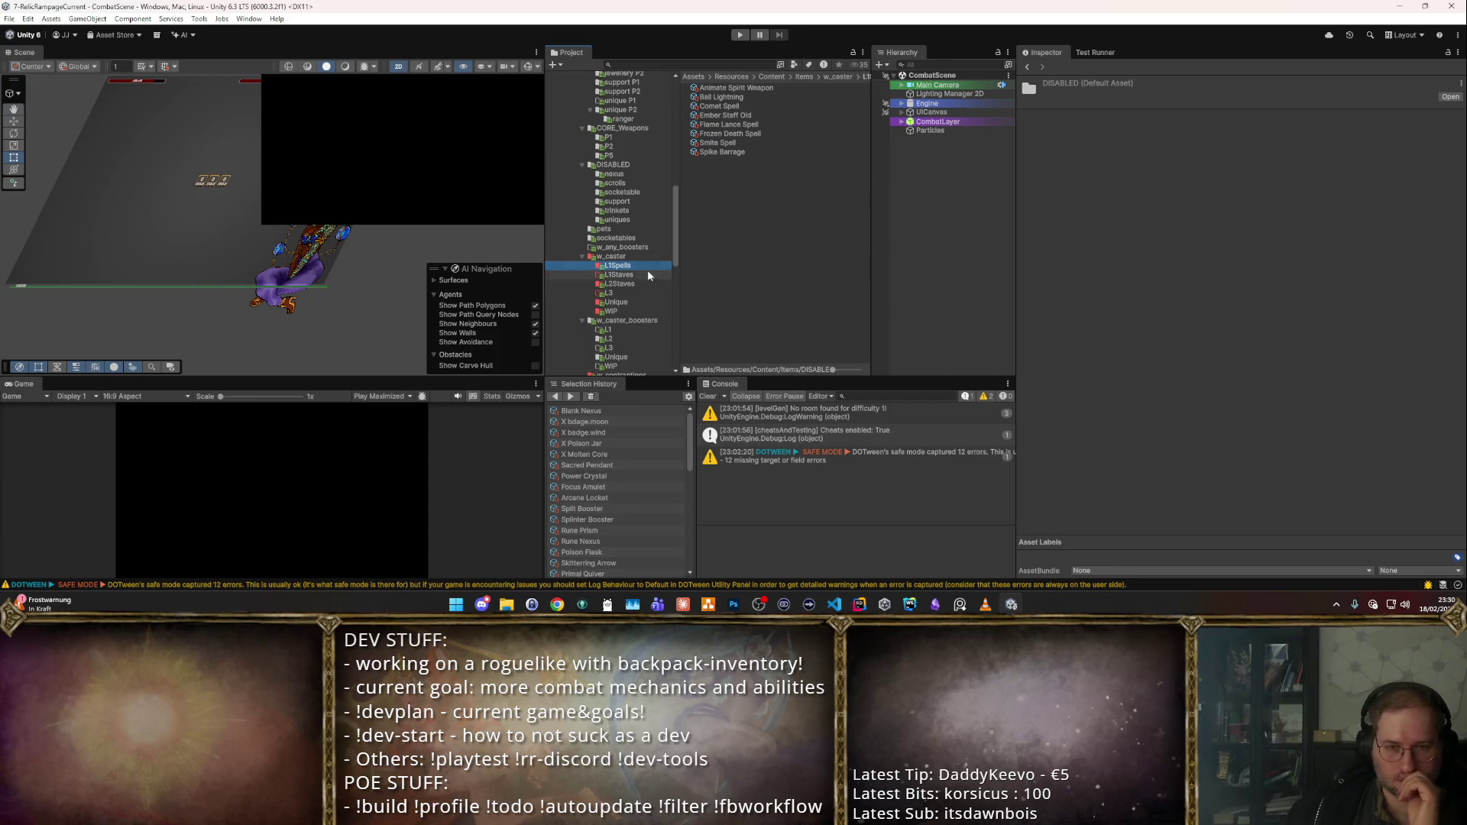
pyautogui.click(727, 116)
pyautogui.hotkey('ctrl', 'a')
pyautogui.click(634, 197)
pyautogui.press('Down')
pyautogui.press('Down')
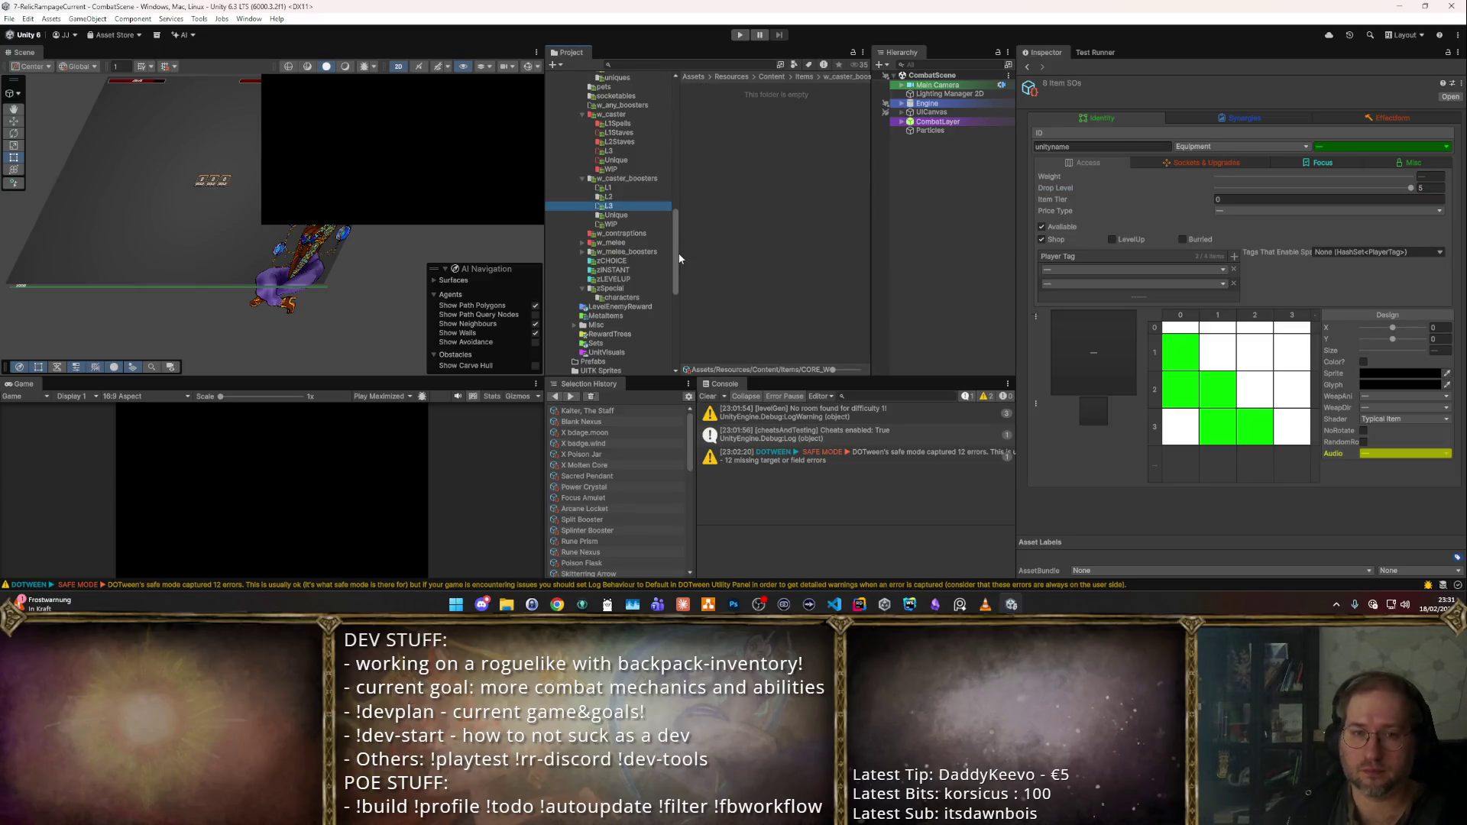
pyautogui.click(735, 87)
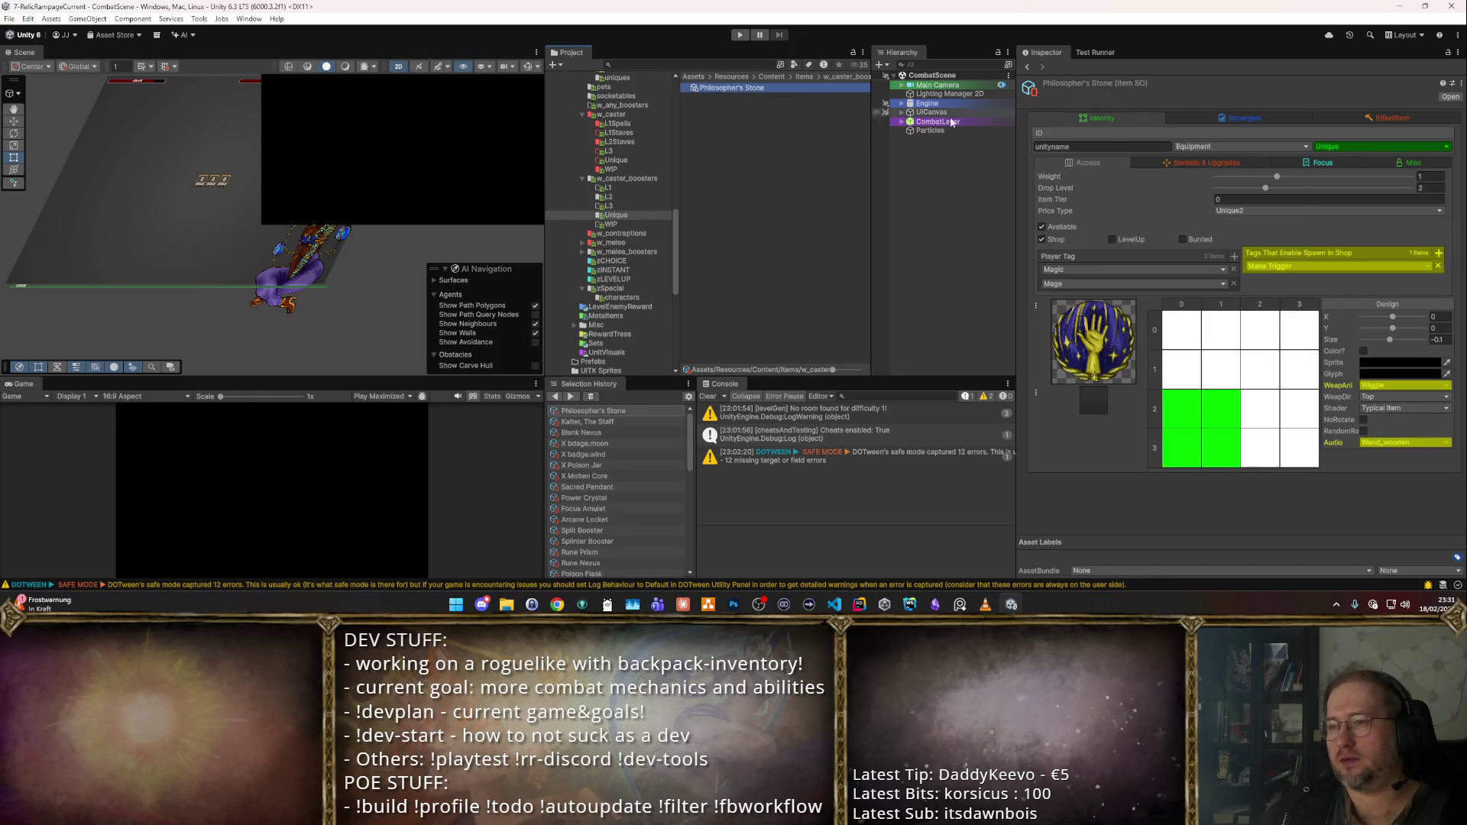
pyautogui.click(630, 196)
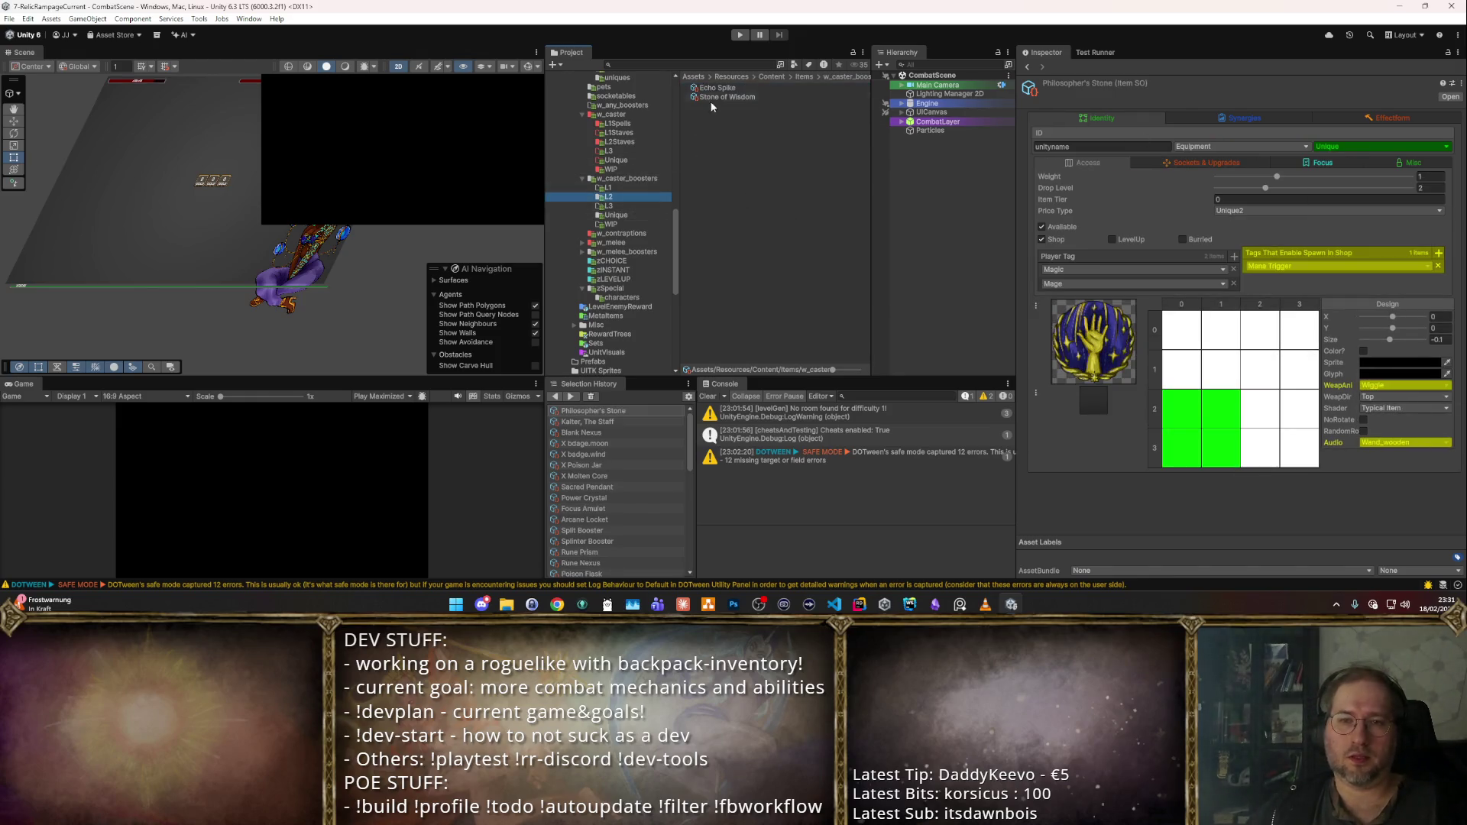
# - Select Echo Spike and Stone of Wisdom and move them into DISABLED support
pyautogui.moveTo(709, 102); pyautogui.dragTo(714, 84)
pyautogui.click(627, 214)
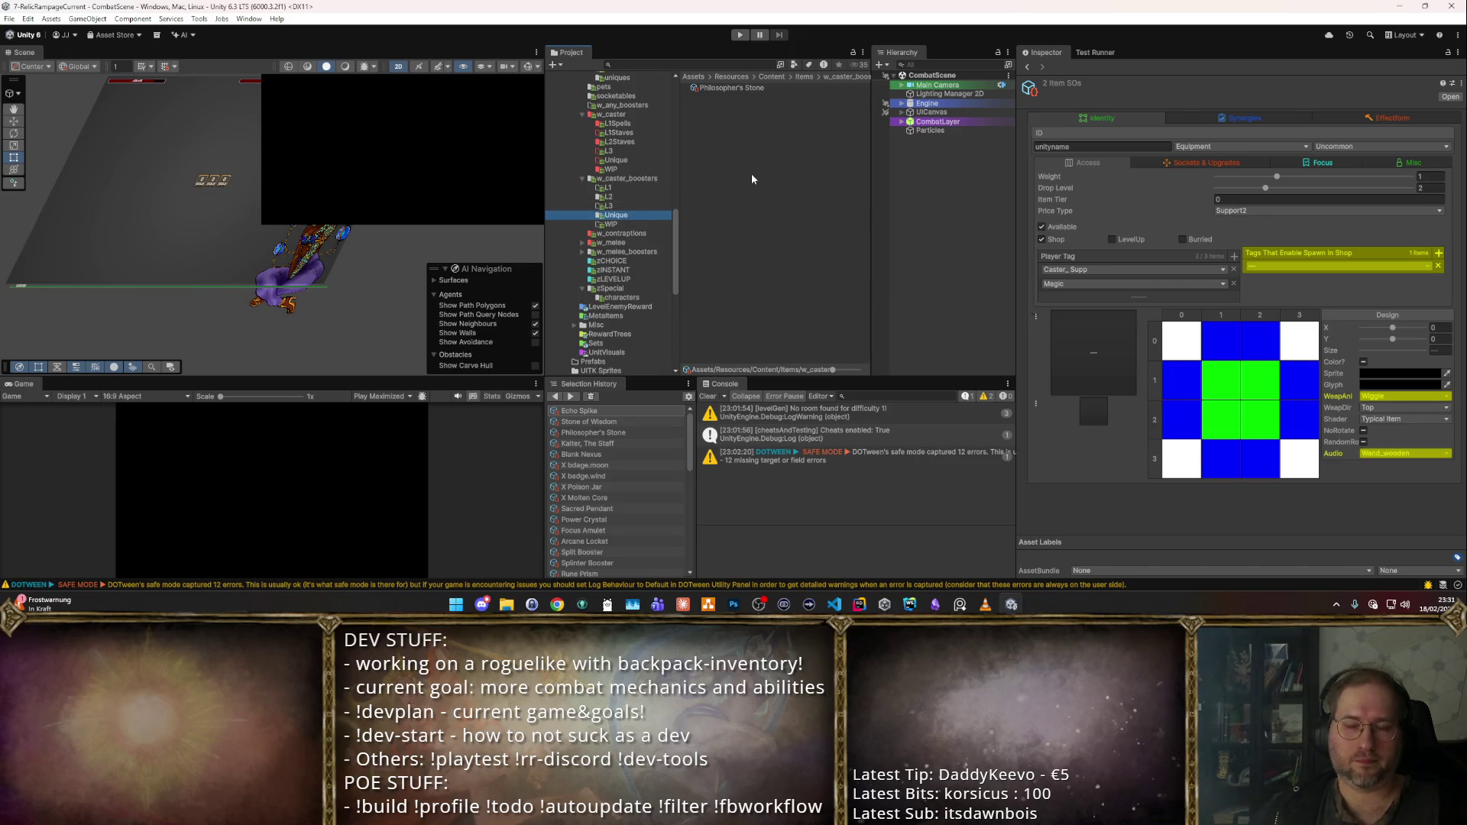
pyautogui.click(730, 106)
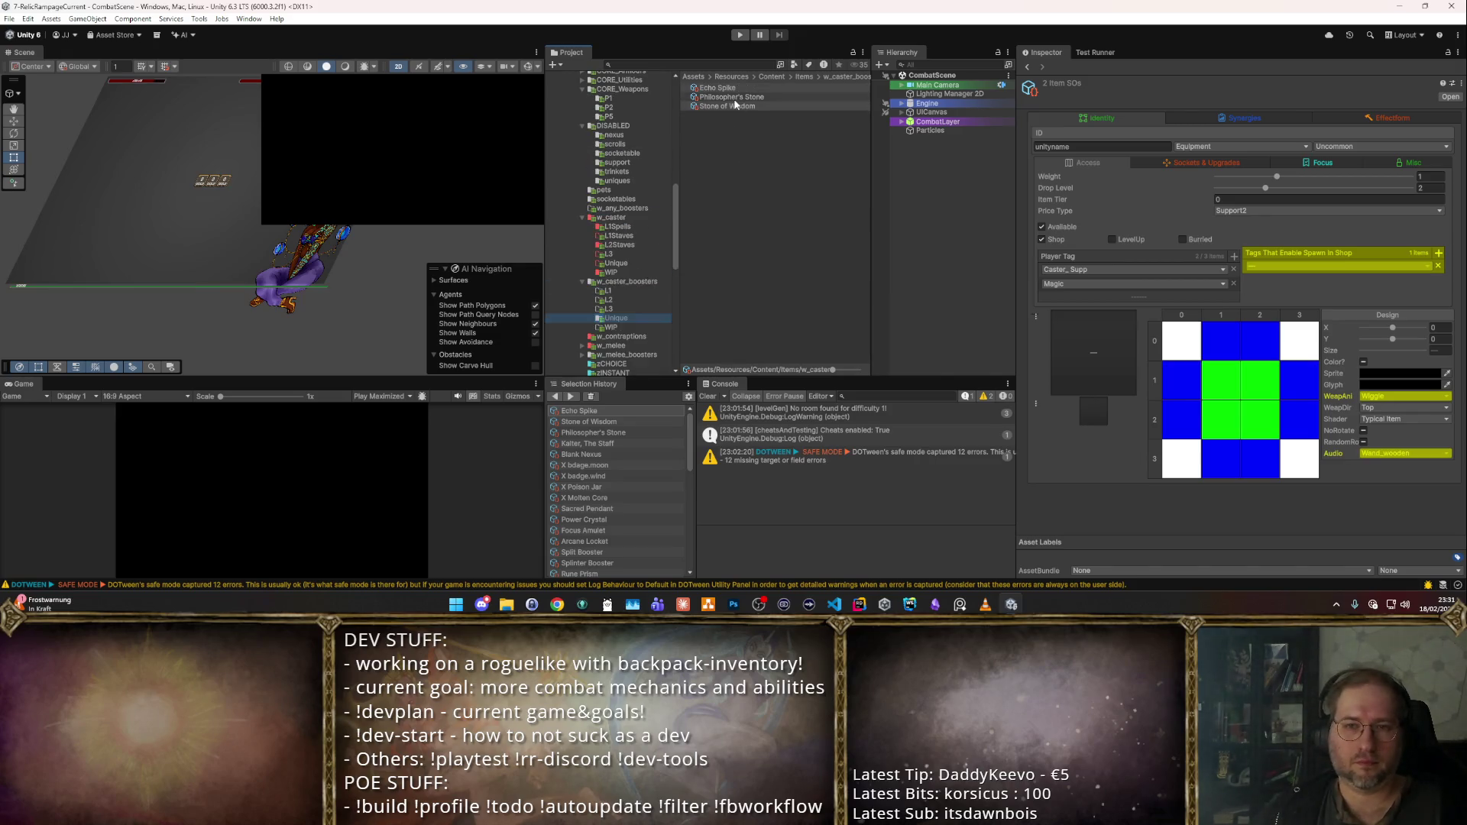
pyautogui.keyDown('ctrl'); pyautogui.click(718, 87); pyautogui.keyUp('ctrl')
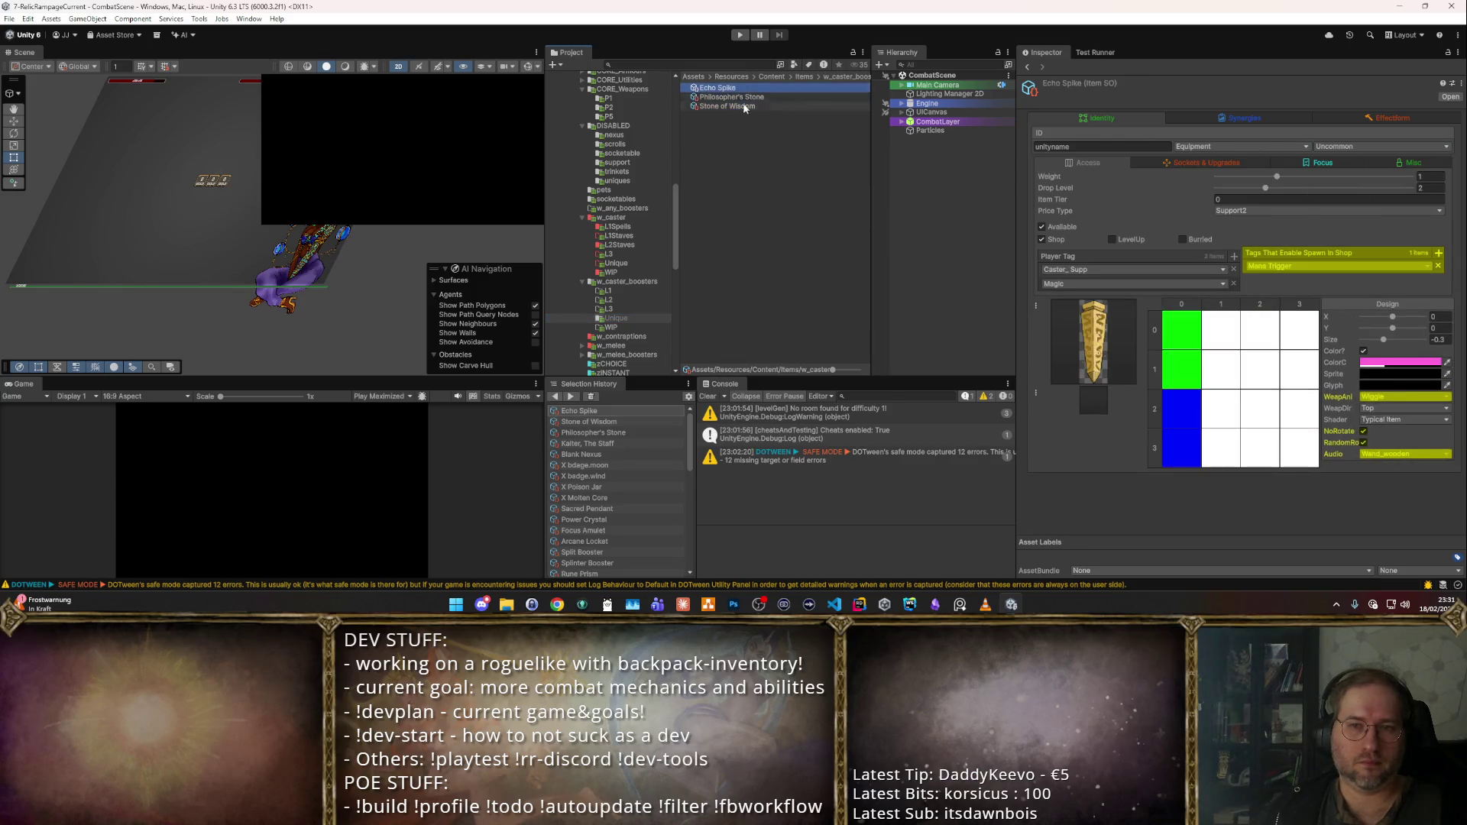
pyautogui.scroll(3, 618, 173)
pyautogui.scroll(3, 619, 172)
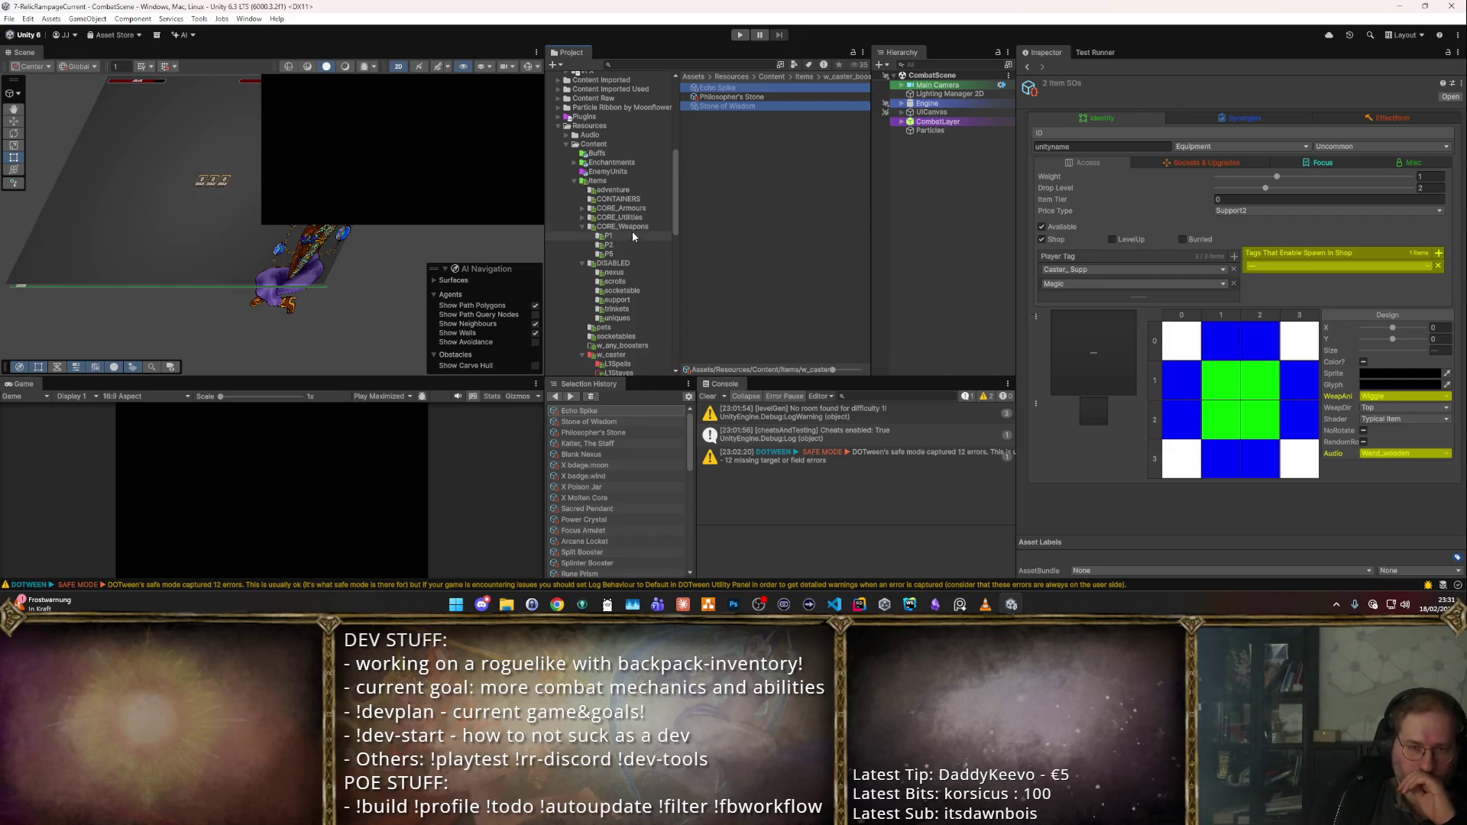
pyautogui.click(620, 218)
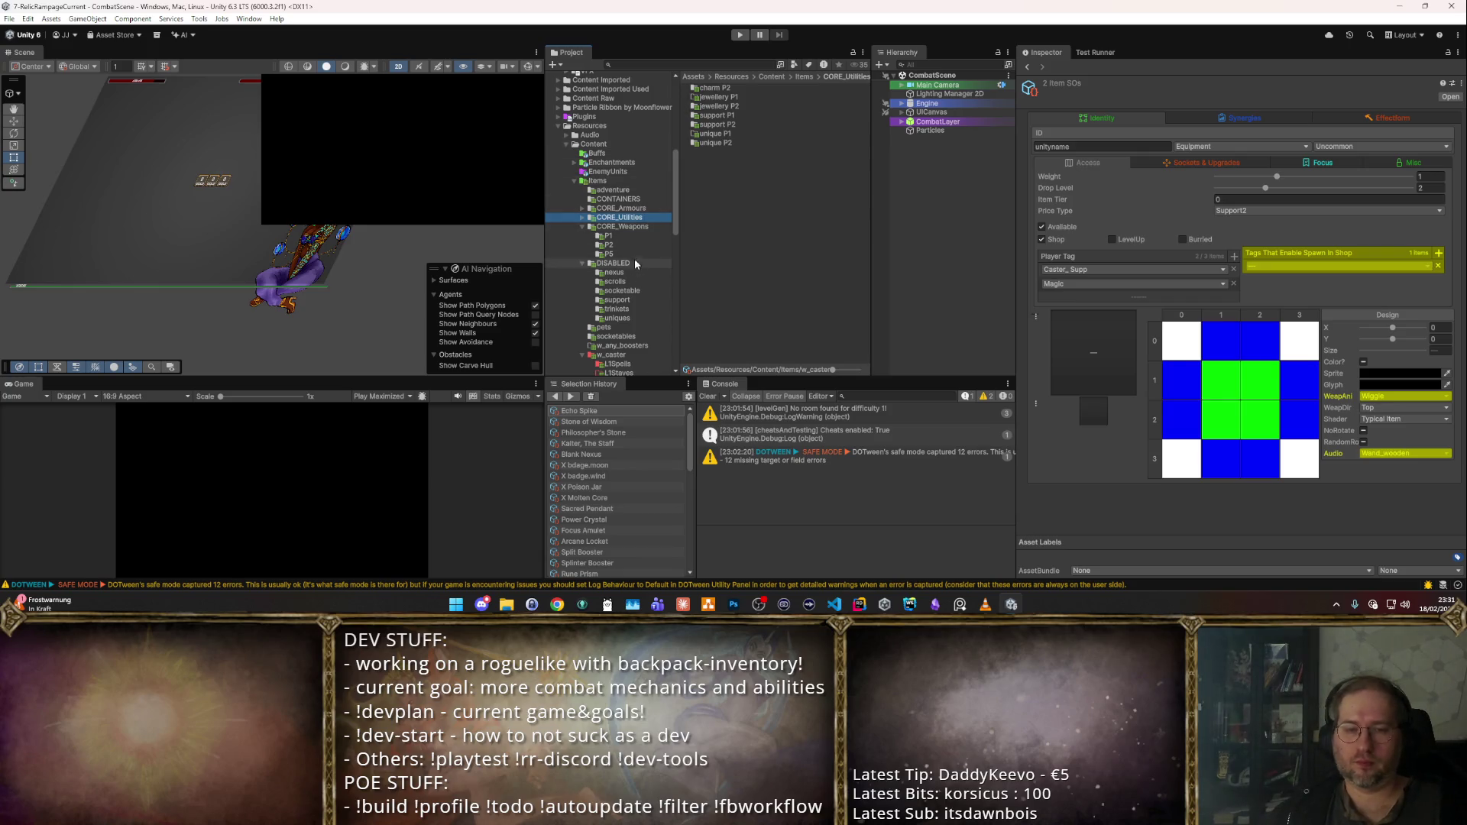
pyautogui.click(620, 300)
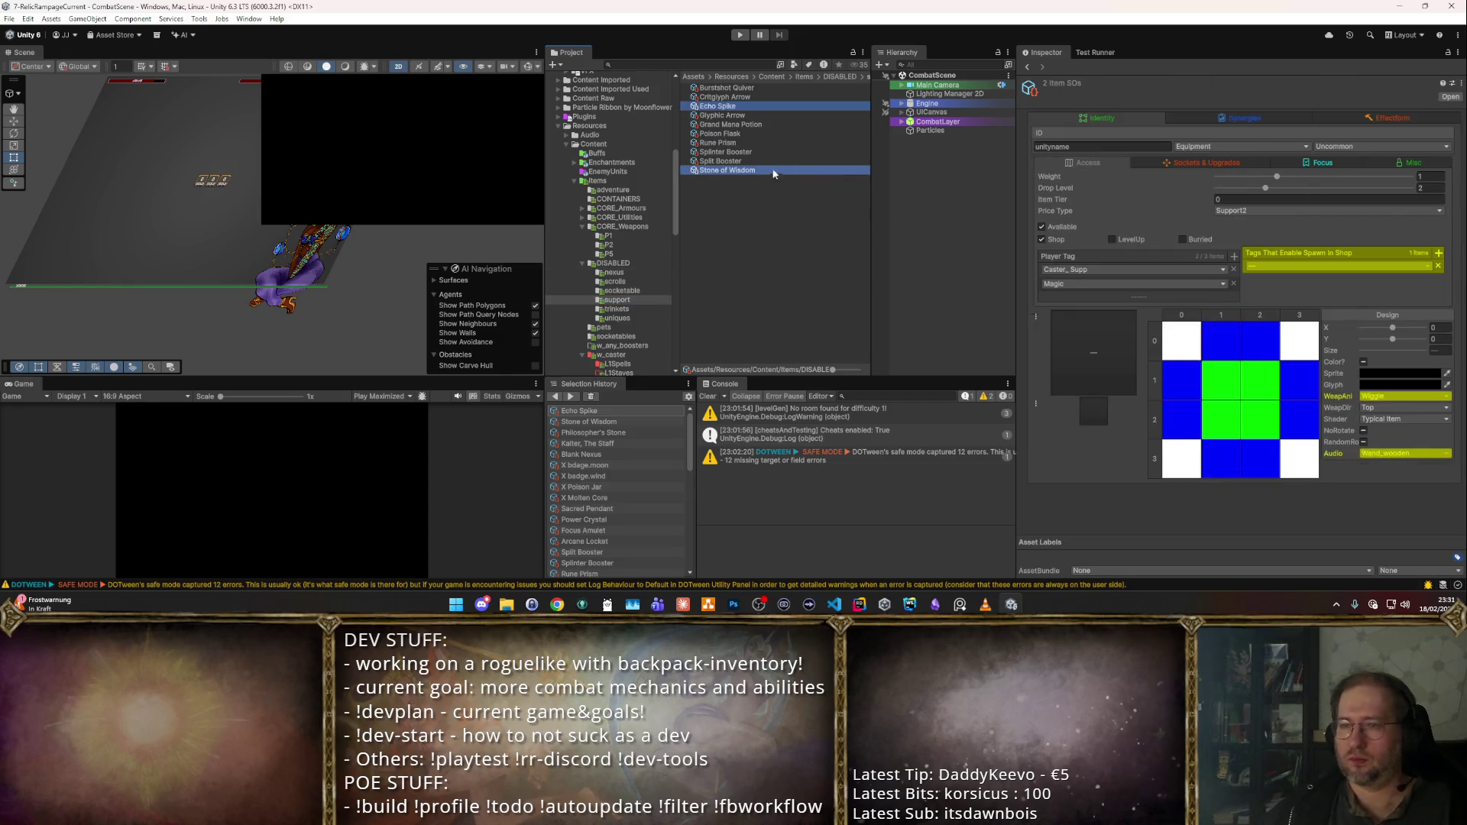
# - Confirm only Philosopher's Stone remains in the Unique booster folder
pyautogui.scroll(-10, 658, 234)
pyautogui.click(625, 216)
pyautogui.click(738, 89)
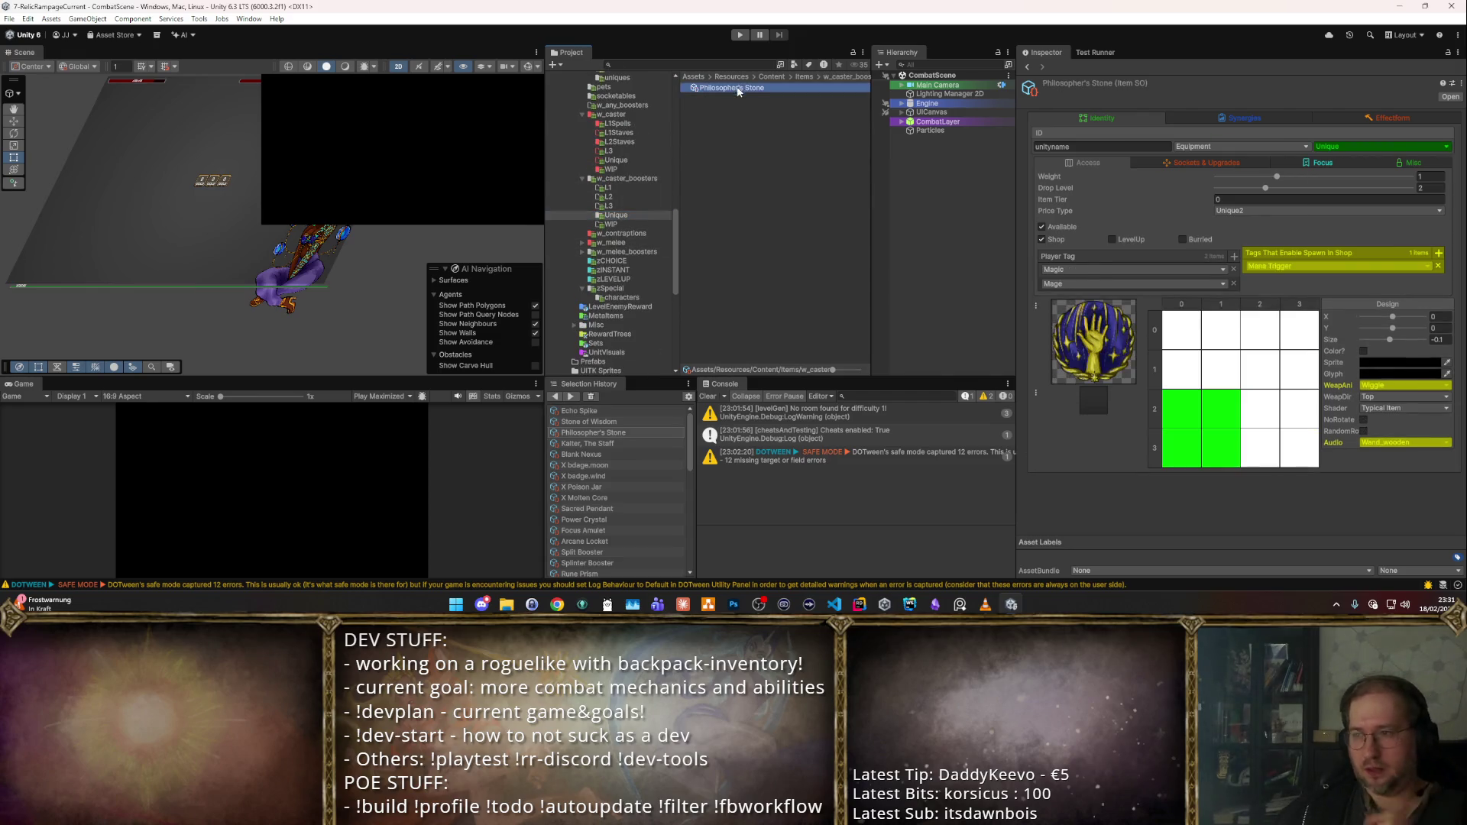
# - Expand CORE_Utilities and step down to its unique P2 folder
pyautogui.scroll(3, 588, 241)
pyautogui.scroll(5, 588, 242)
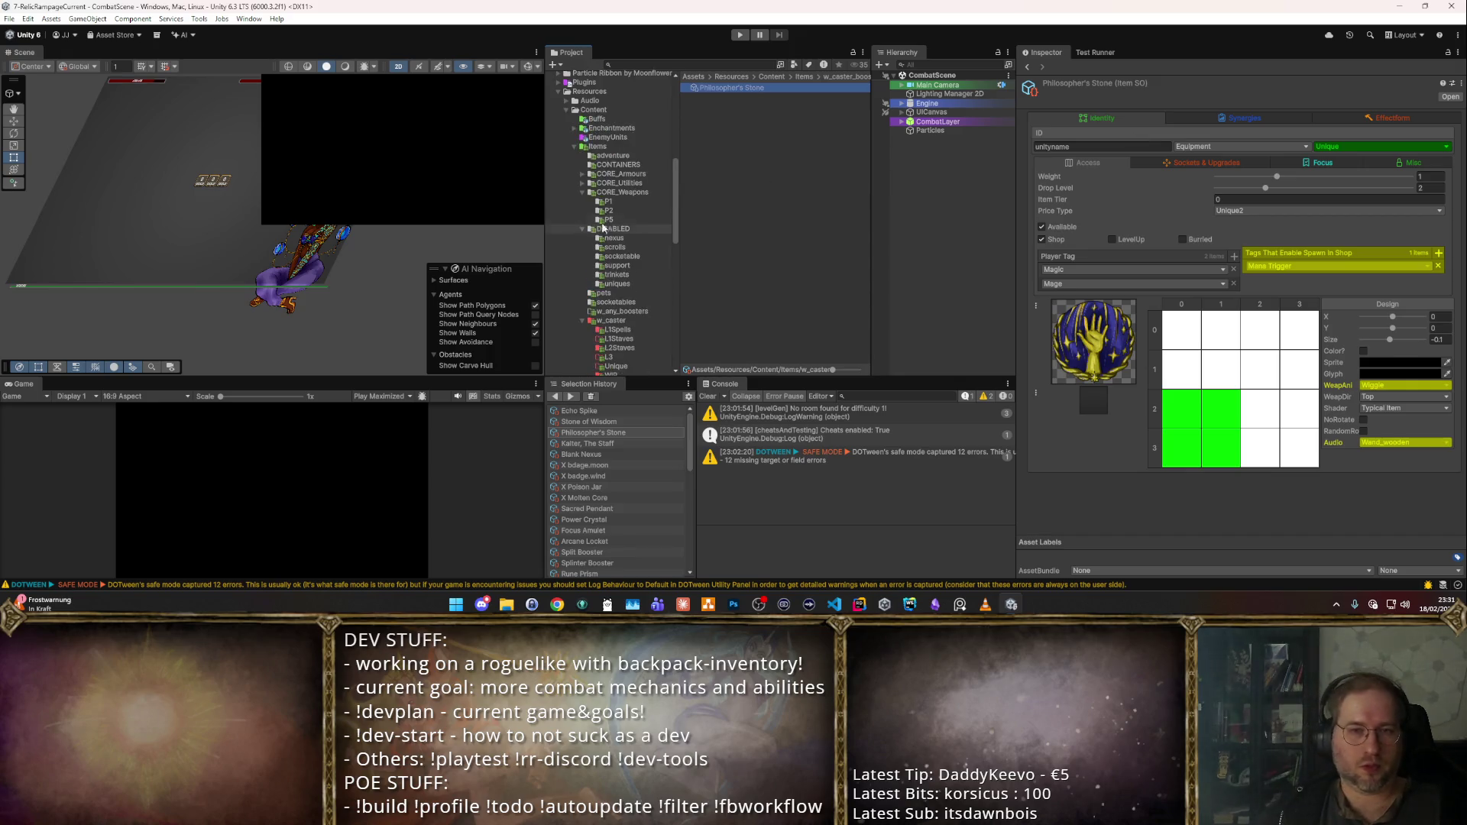
pyautogui.click(619, 183)
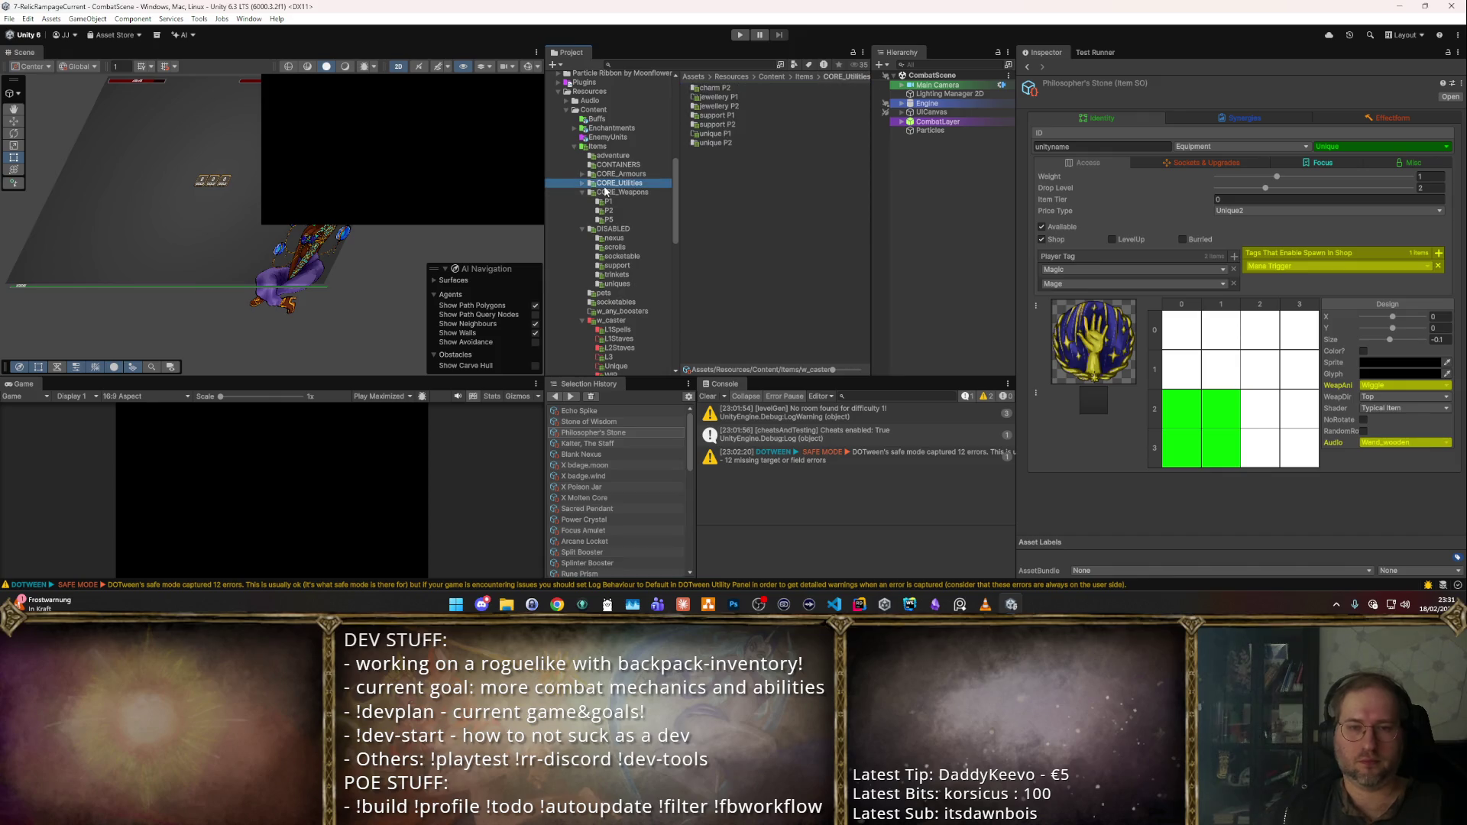
pyautogui.press('Right')
pyautogui.press('Down')
pyautogui.press('Down')
pyautogui.press('Down')
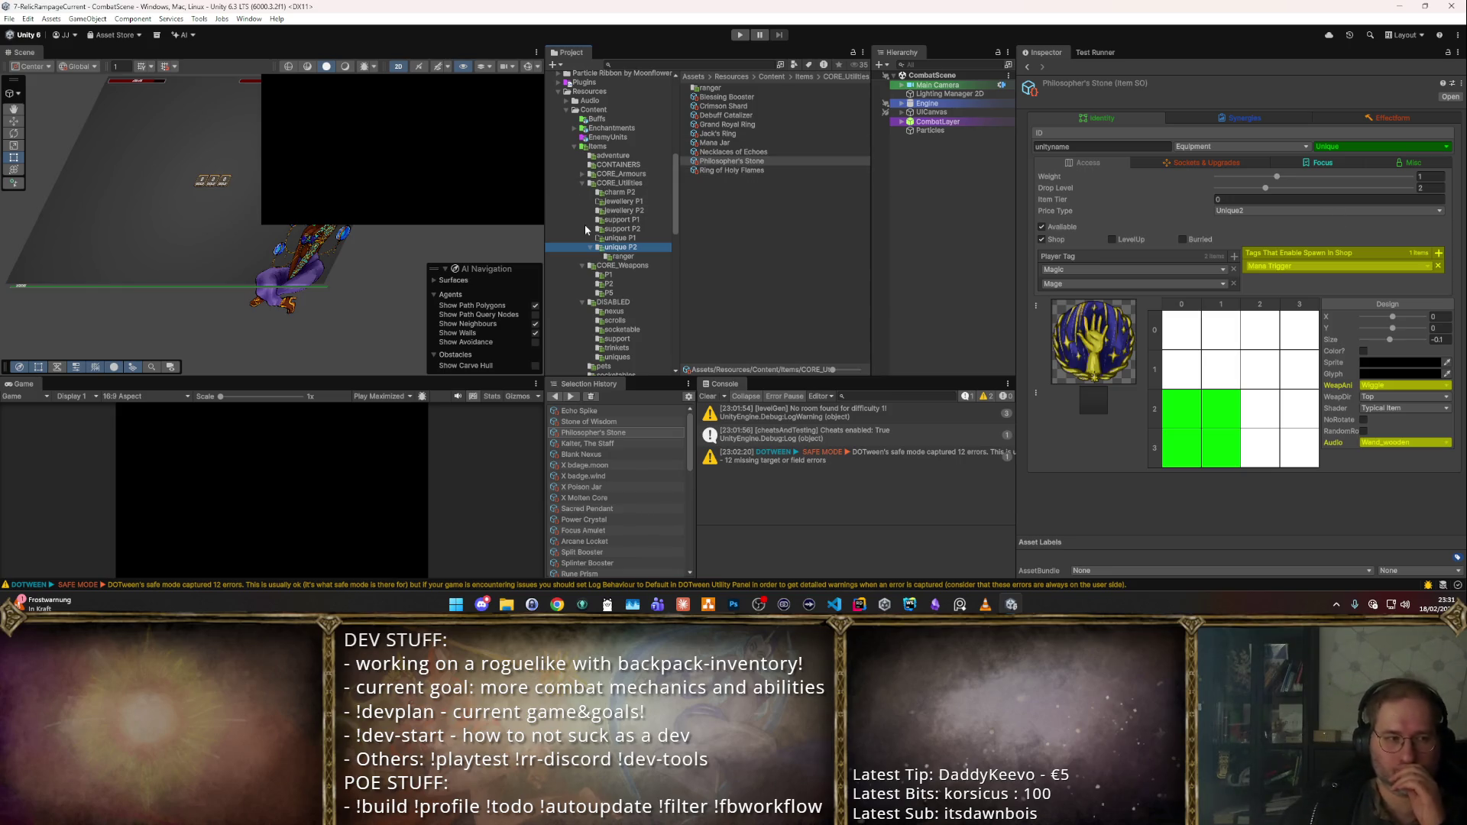
pyautogui.scroll(-10, 622, 236)
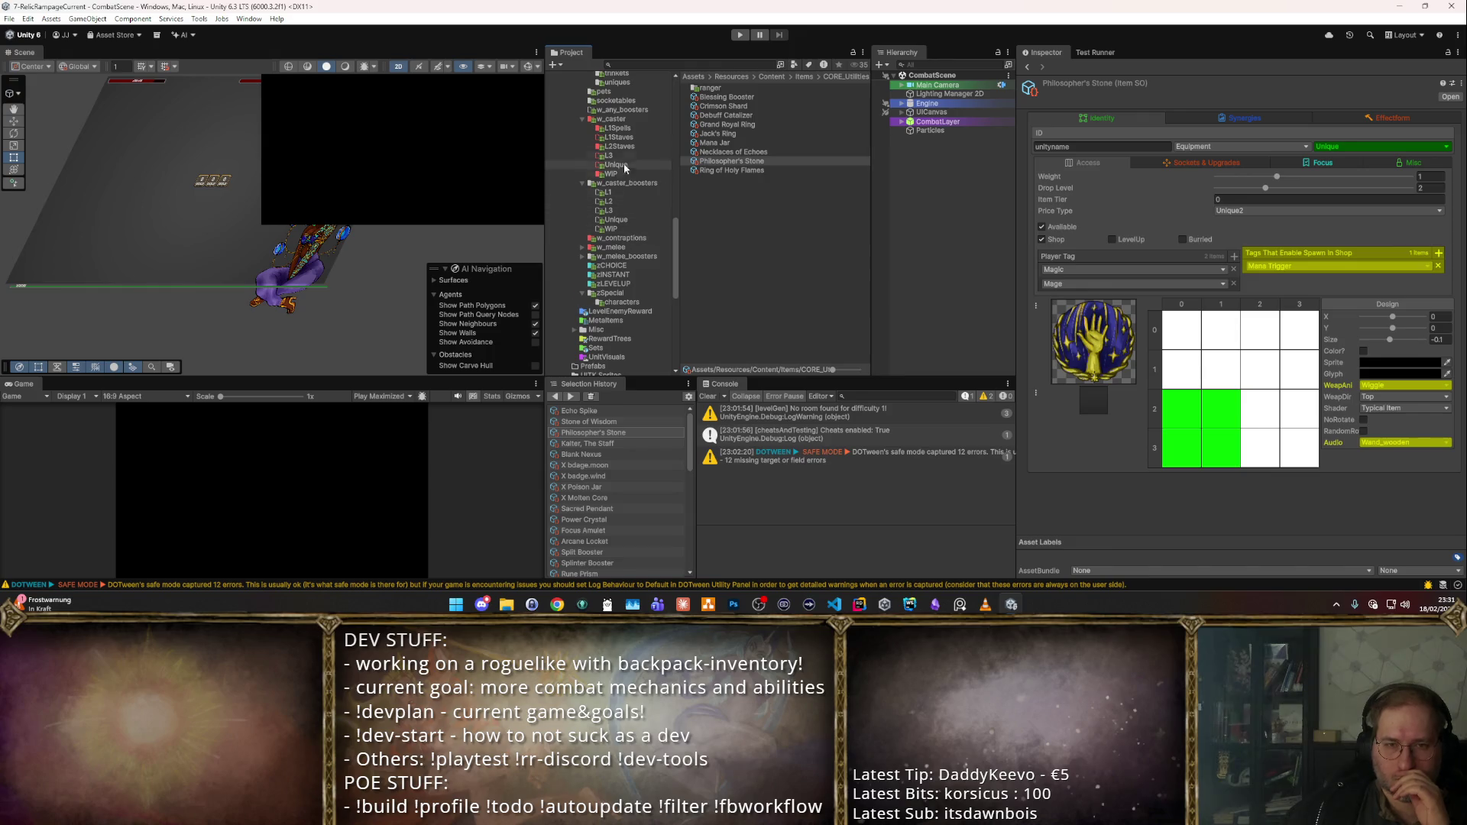
pyautogui.scroll(1, 626, 139)
pyautogui.scroll(1, 615, 175)
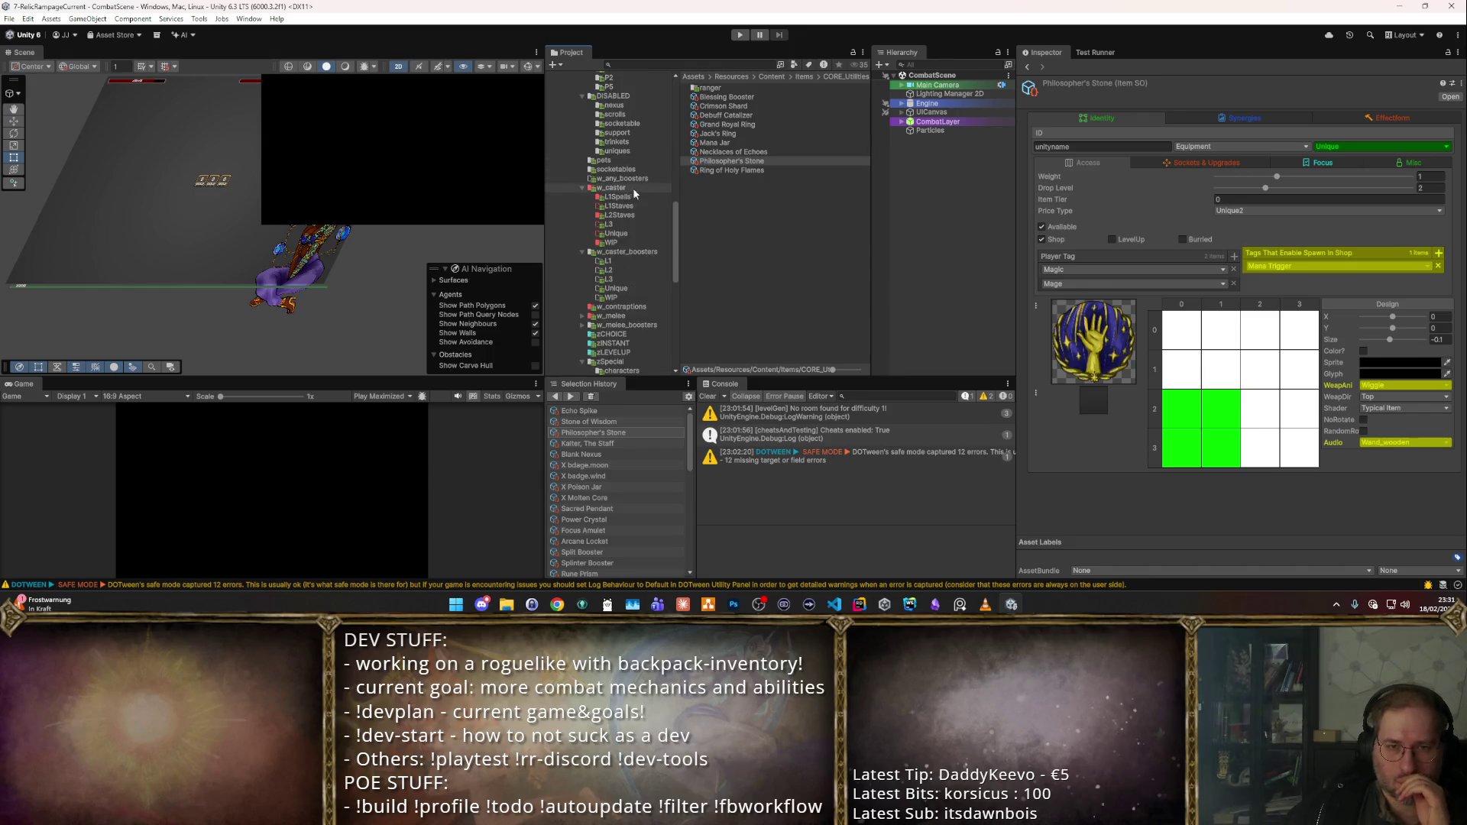
# - Delete the empty w_any_boosters folder and view w_caster's six subfolders
pyautogui.click(626, 178)
pyautogui.press('Delete')
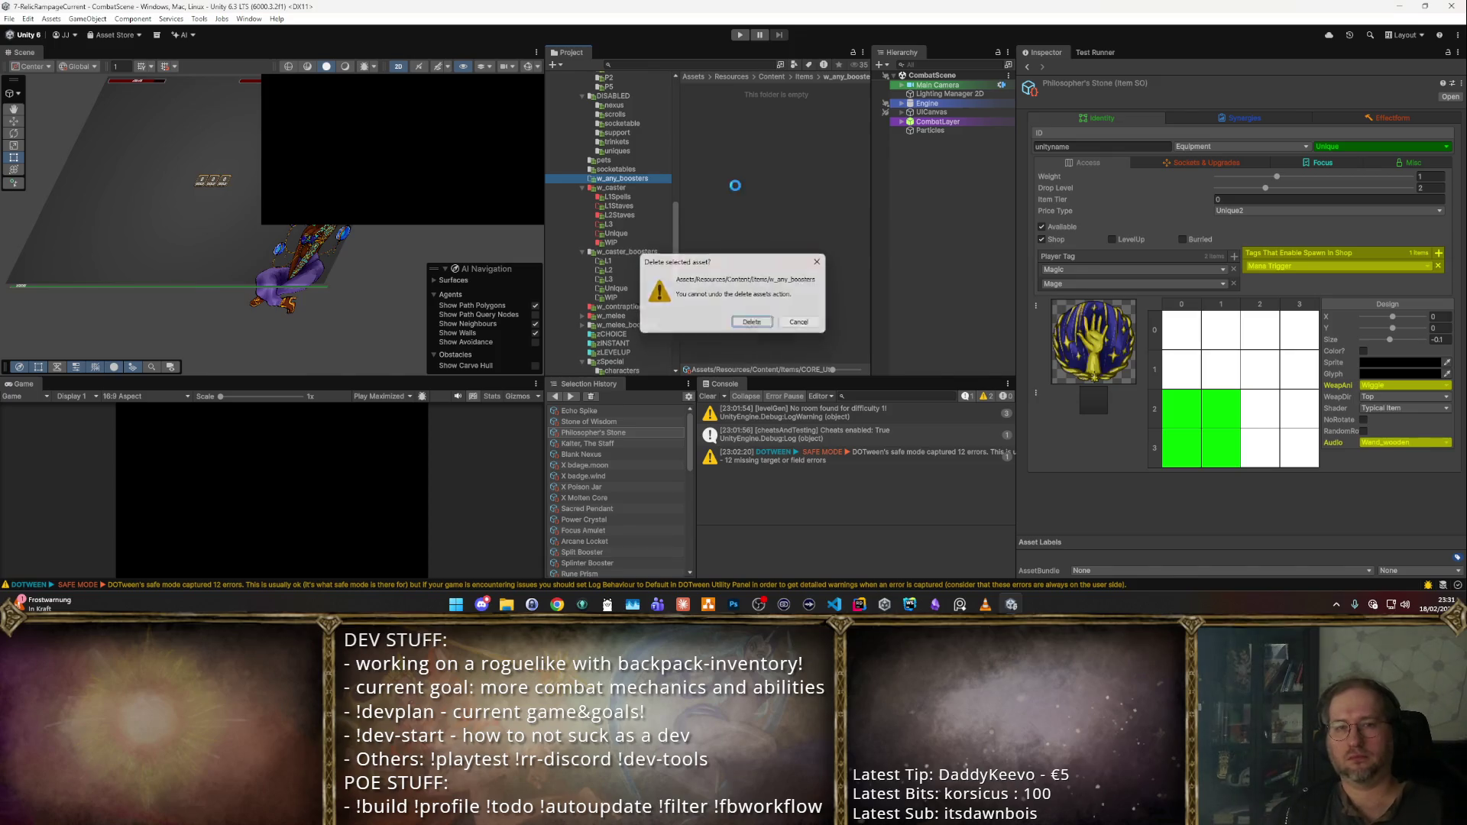
pyautogui.press('Return')
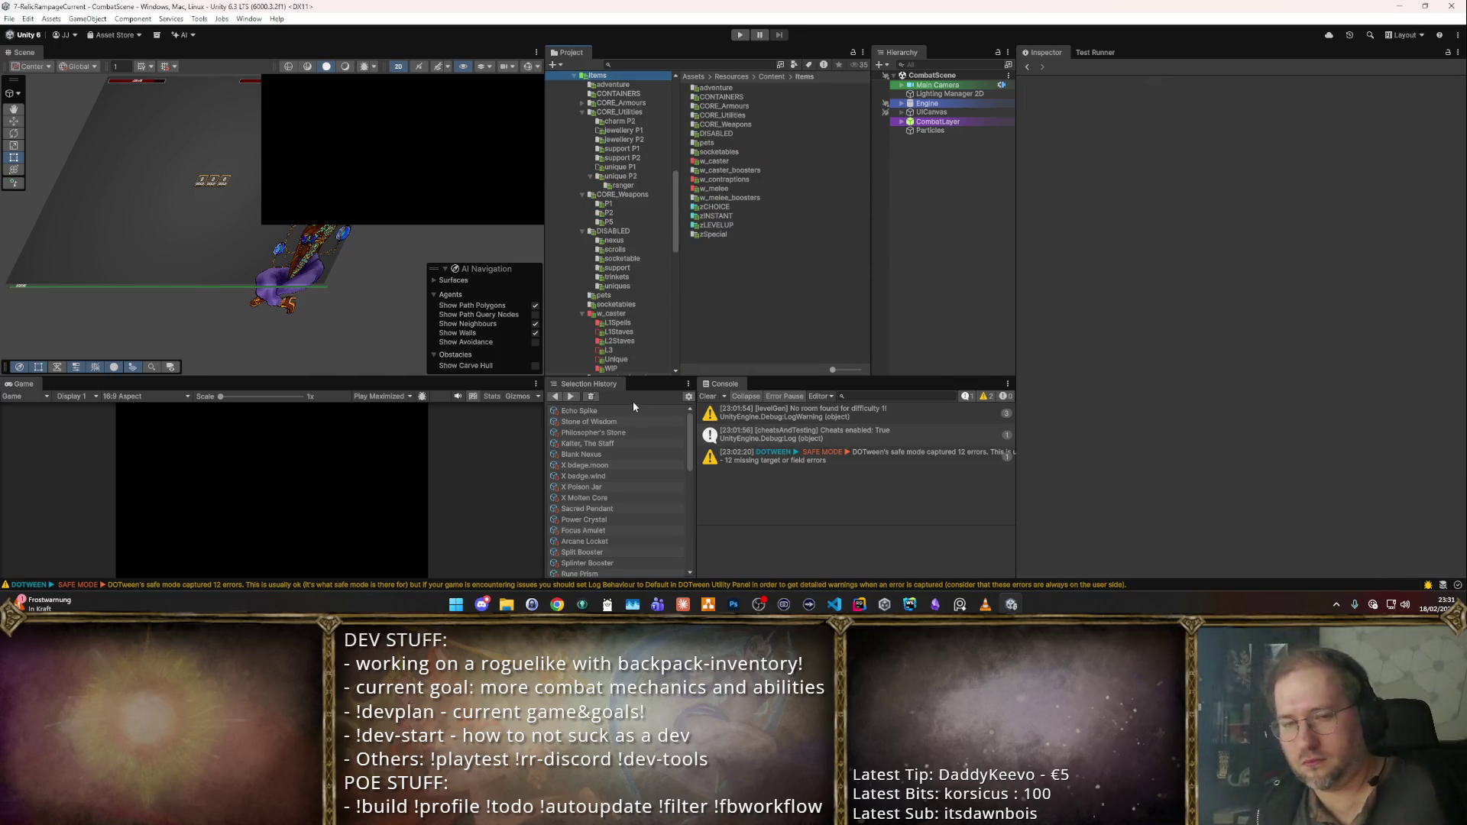
pyautogui.scroll(-1, 565, 184)
pyautogui.click(611, 279)
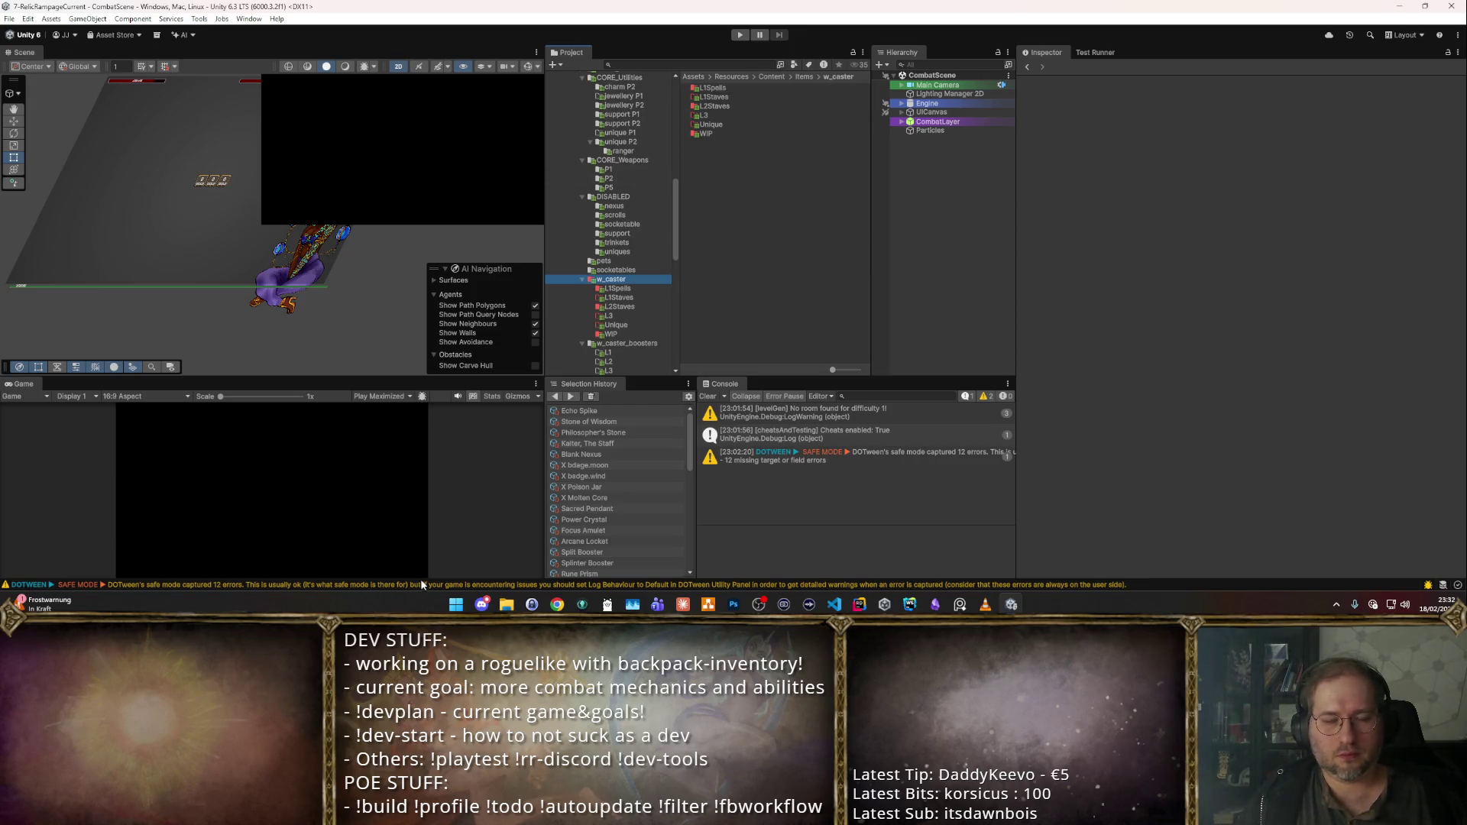
pyautogui.moveTo(482, 604)
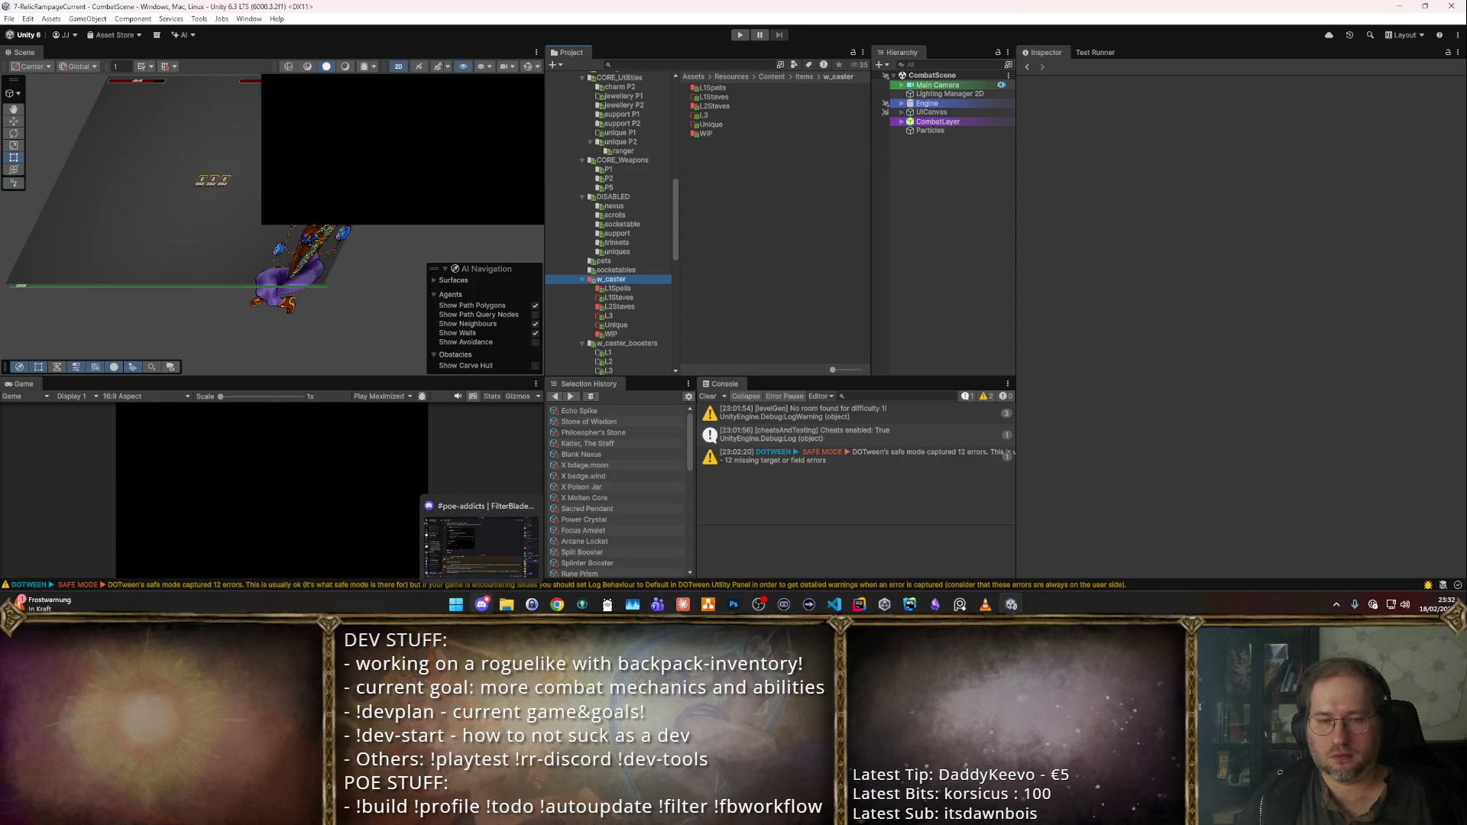
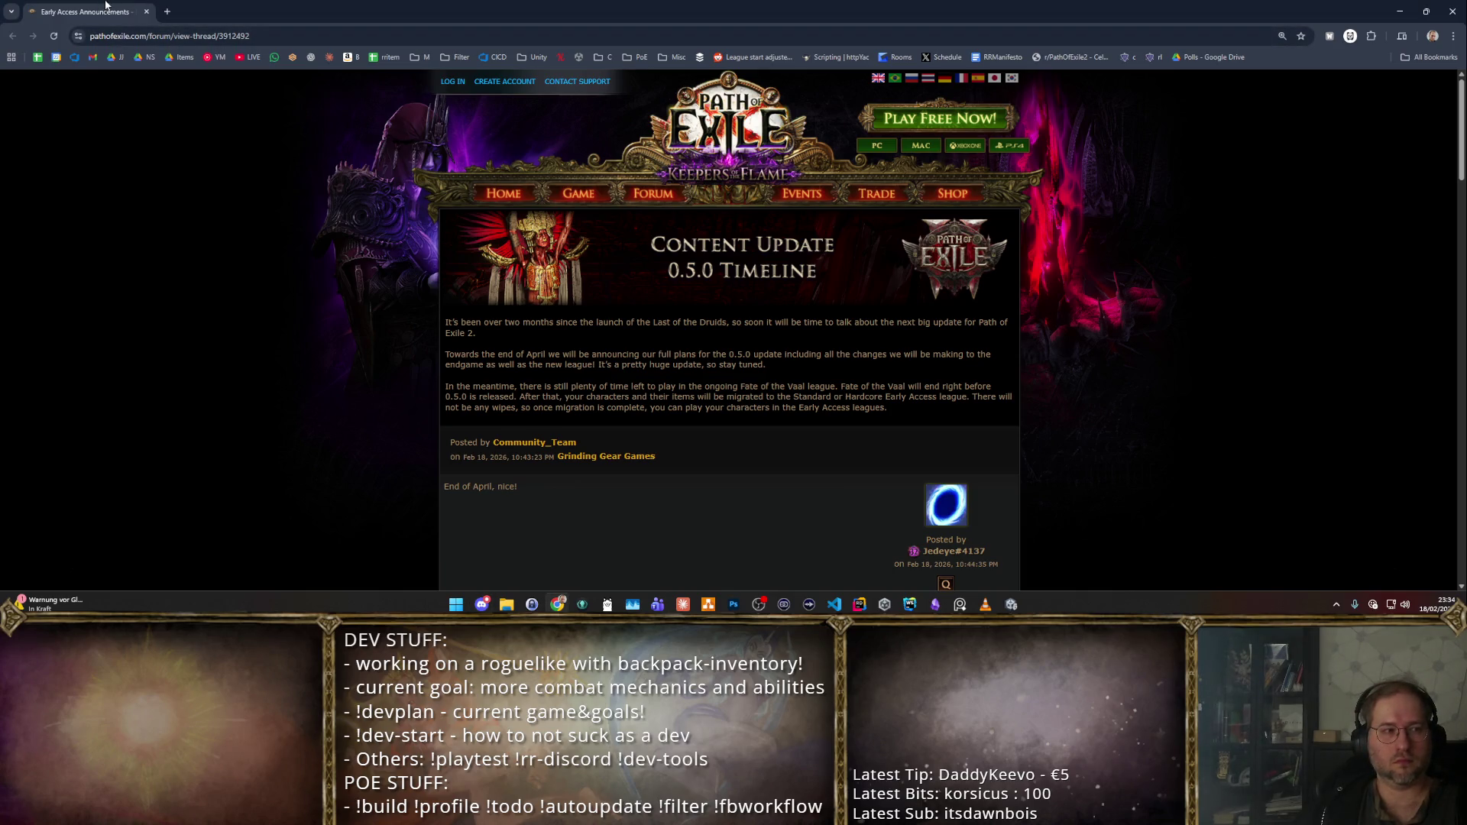
# - Switch from the Path of Exile forum thread in Chrome back to the Unity editor
pyautogui.hotkey('alt', 'Tab')
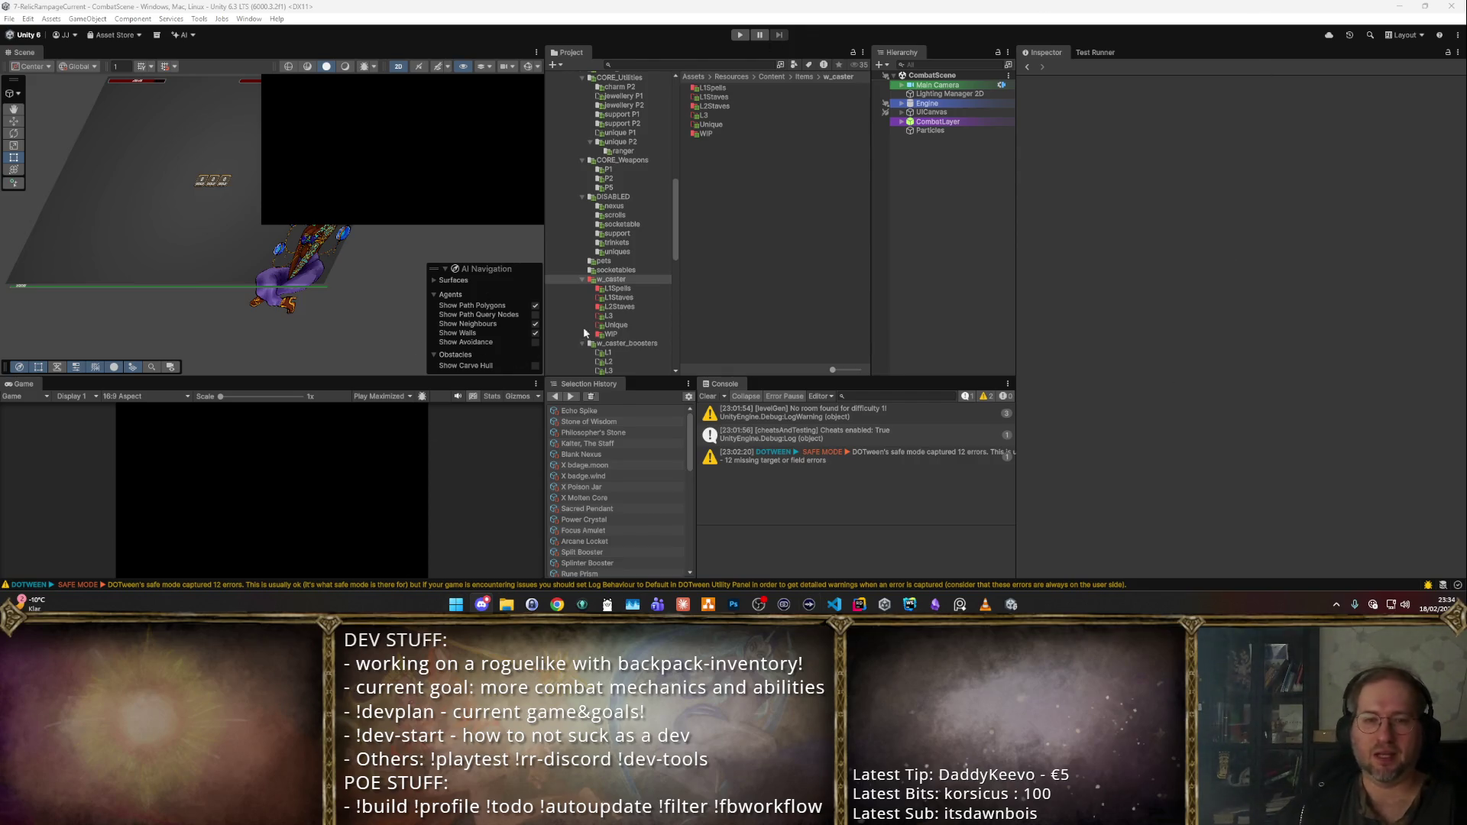
# - Review the spells in L1Spells and delete Ember Staff Old
pyautogui.click(615, 289)
pyautogui.click(750, 88)
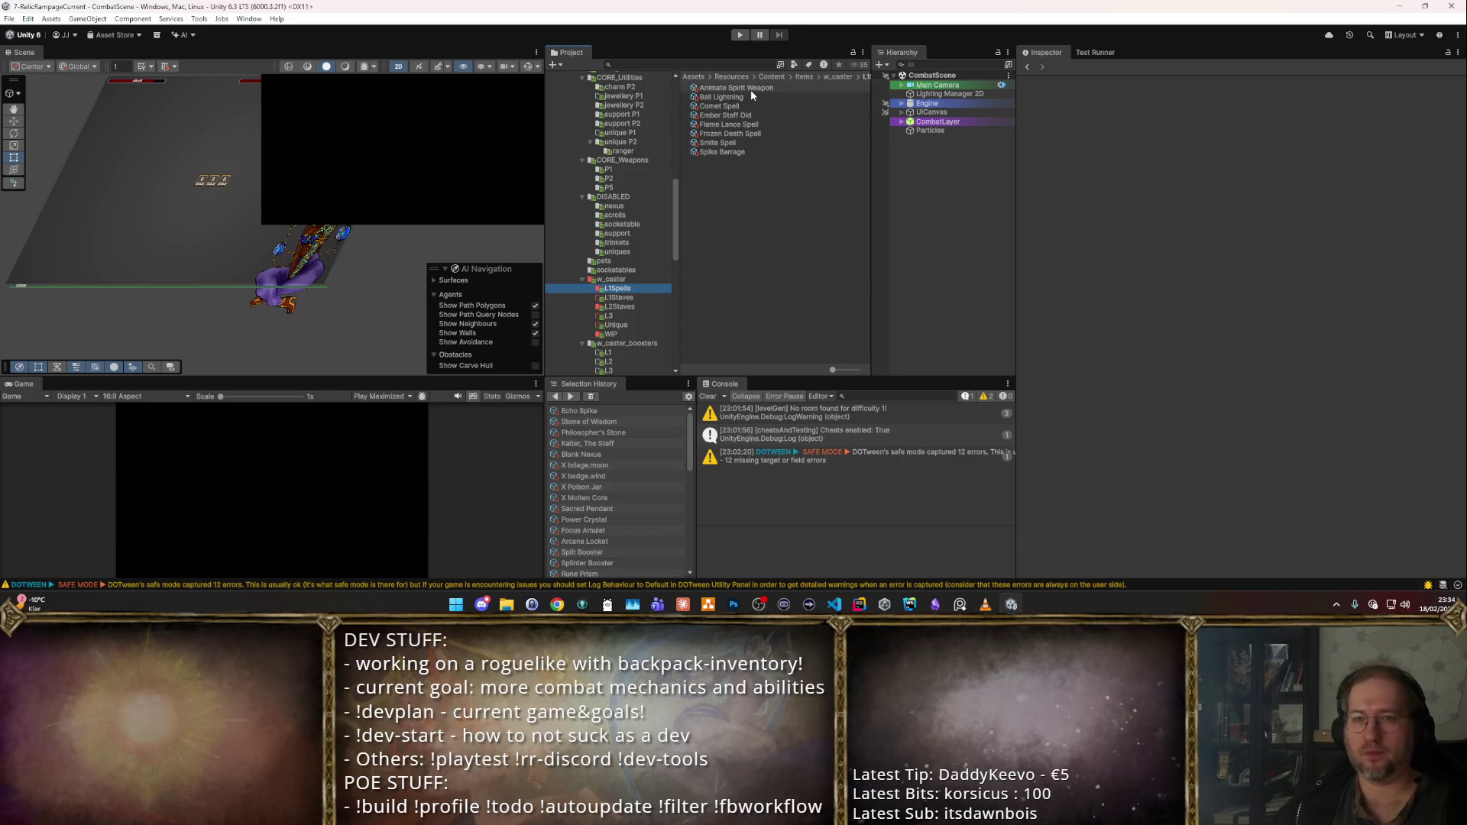
pyautogui.press('Down')
pyautogui.press('Down')
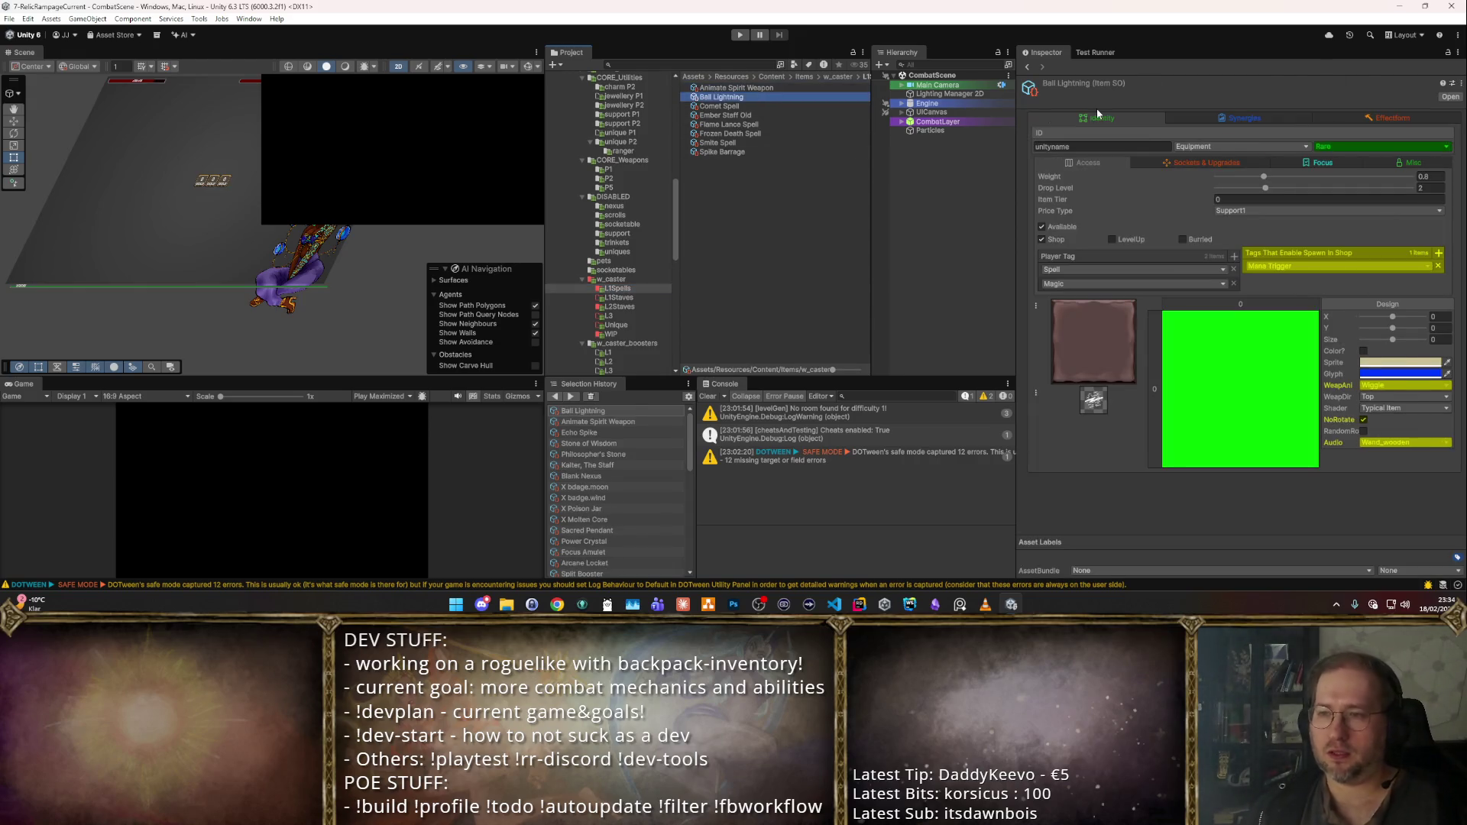
pyautogui.press('Up')
pyautogui.press('Up')
pyautogui.press('Down')
pyautogui.press('Down')
pyautogui.press('Up')
pyautogui.press('Up')
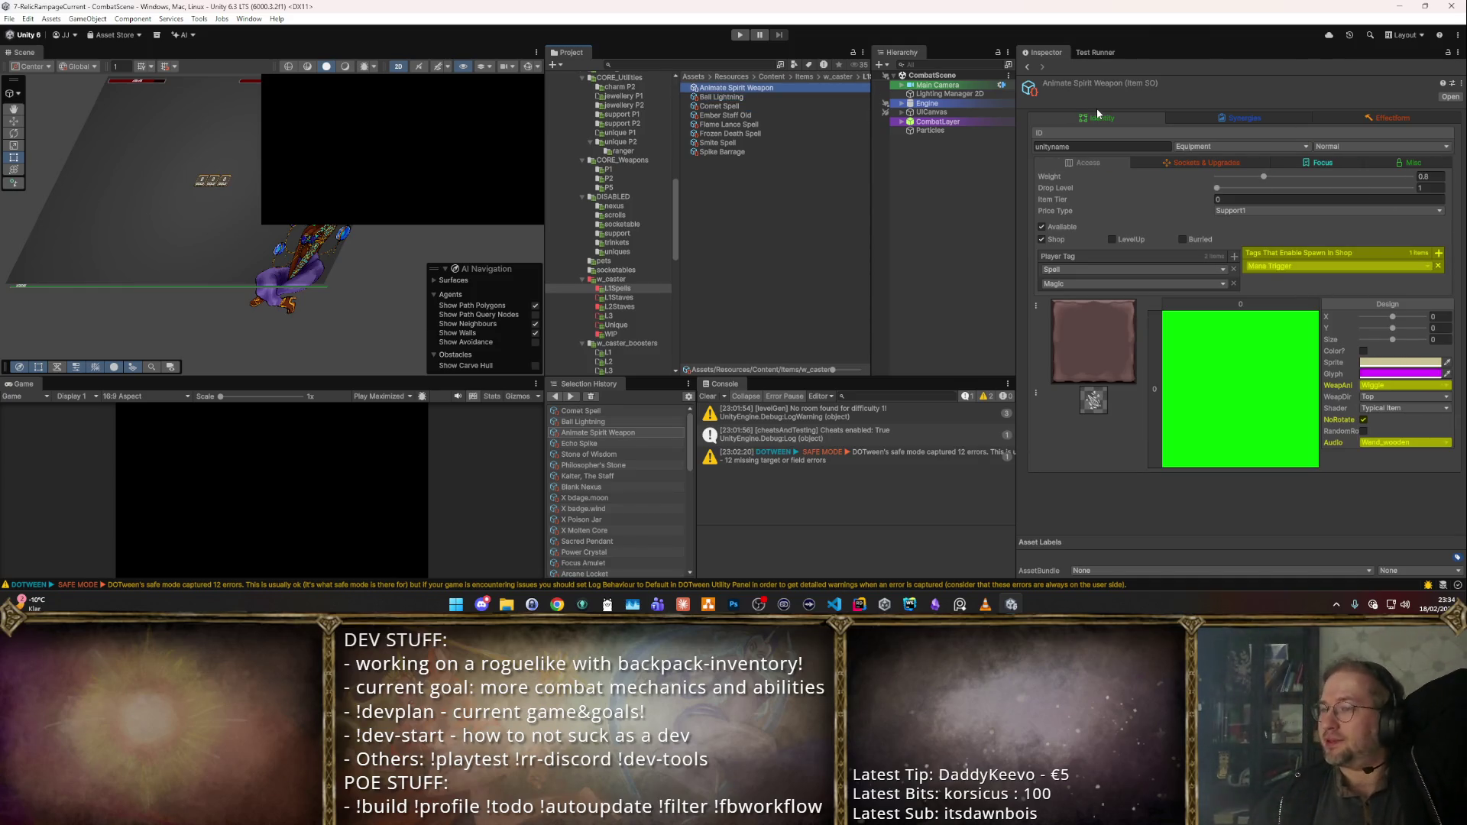
pyautogui.press('Down')
pyautogui.press('Down')
pyautogui.press('Down')
pyautogui.press('Up')
pyautogui.press('Down')
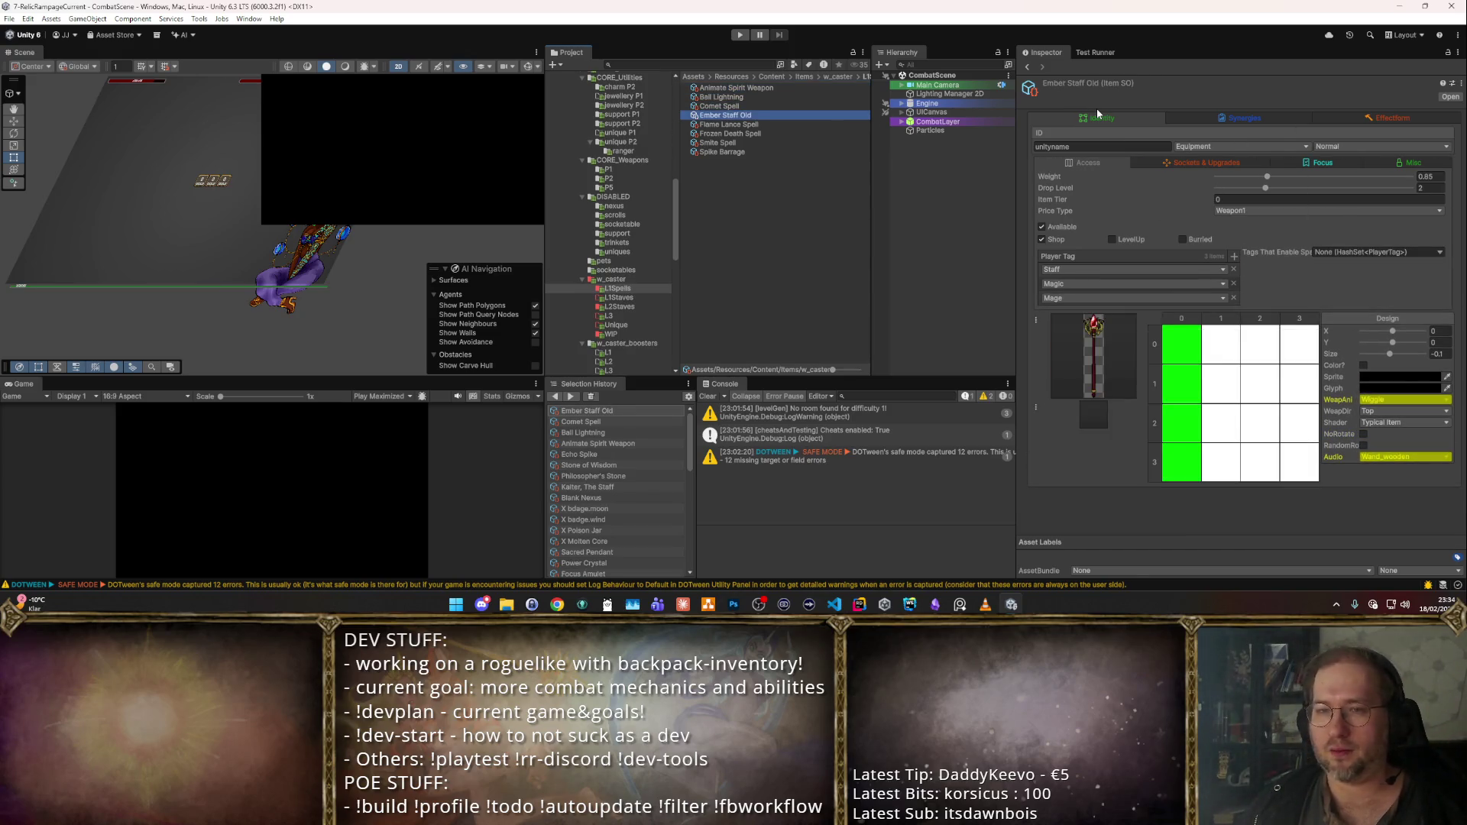
pyautogui.press('Delete')
pyautogui.press('Return')
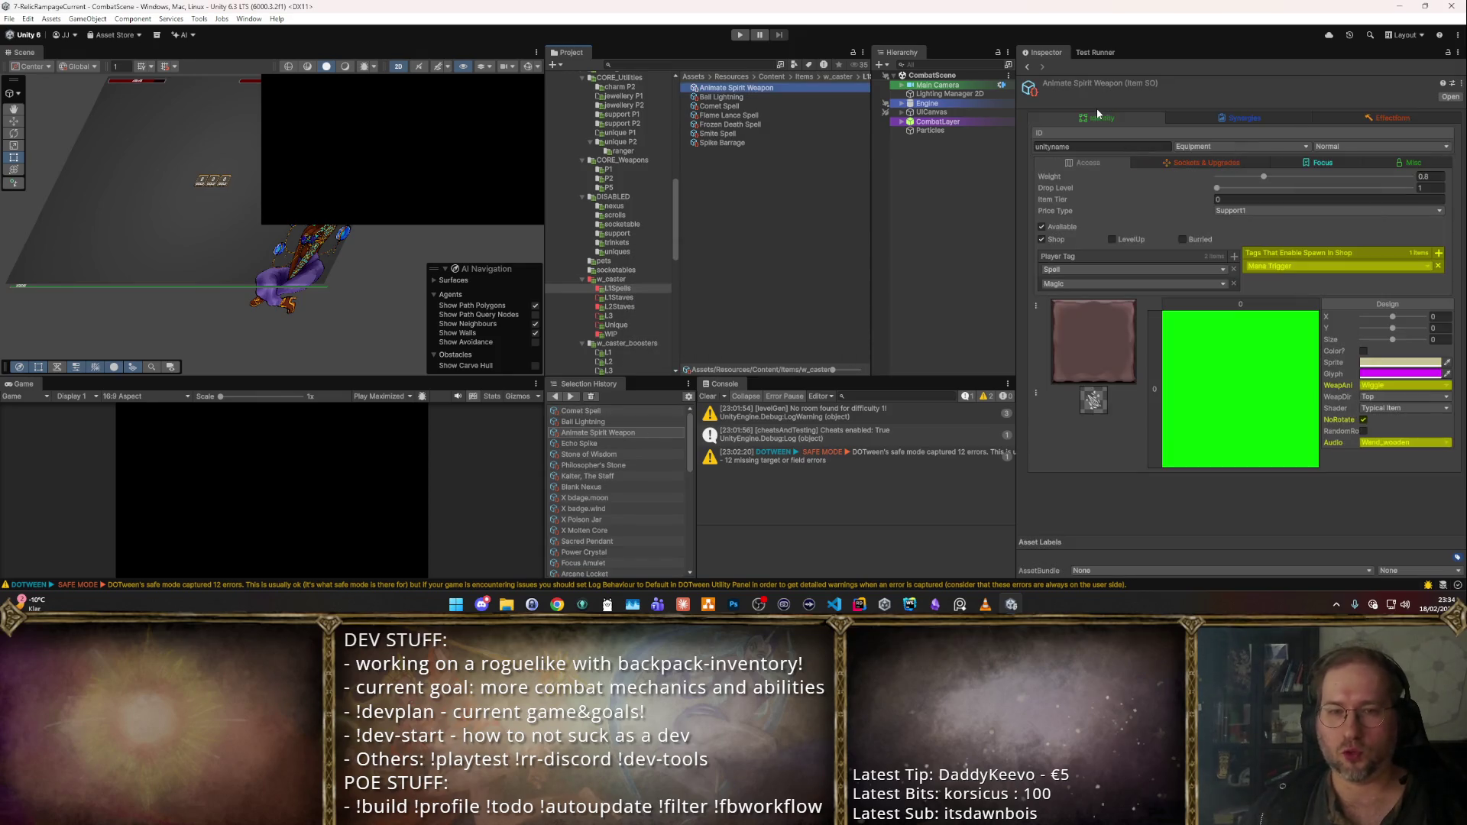
# - Move Spike Barrage, Smite Spell and Comet Spell into CORE_Weapons P2
pyautogui.press('Down')
pyautogui.press('Down')
pyautogui.press('Down')
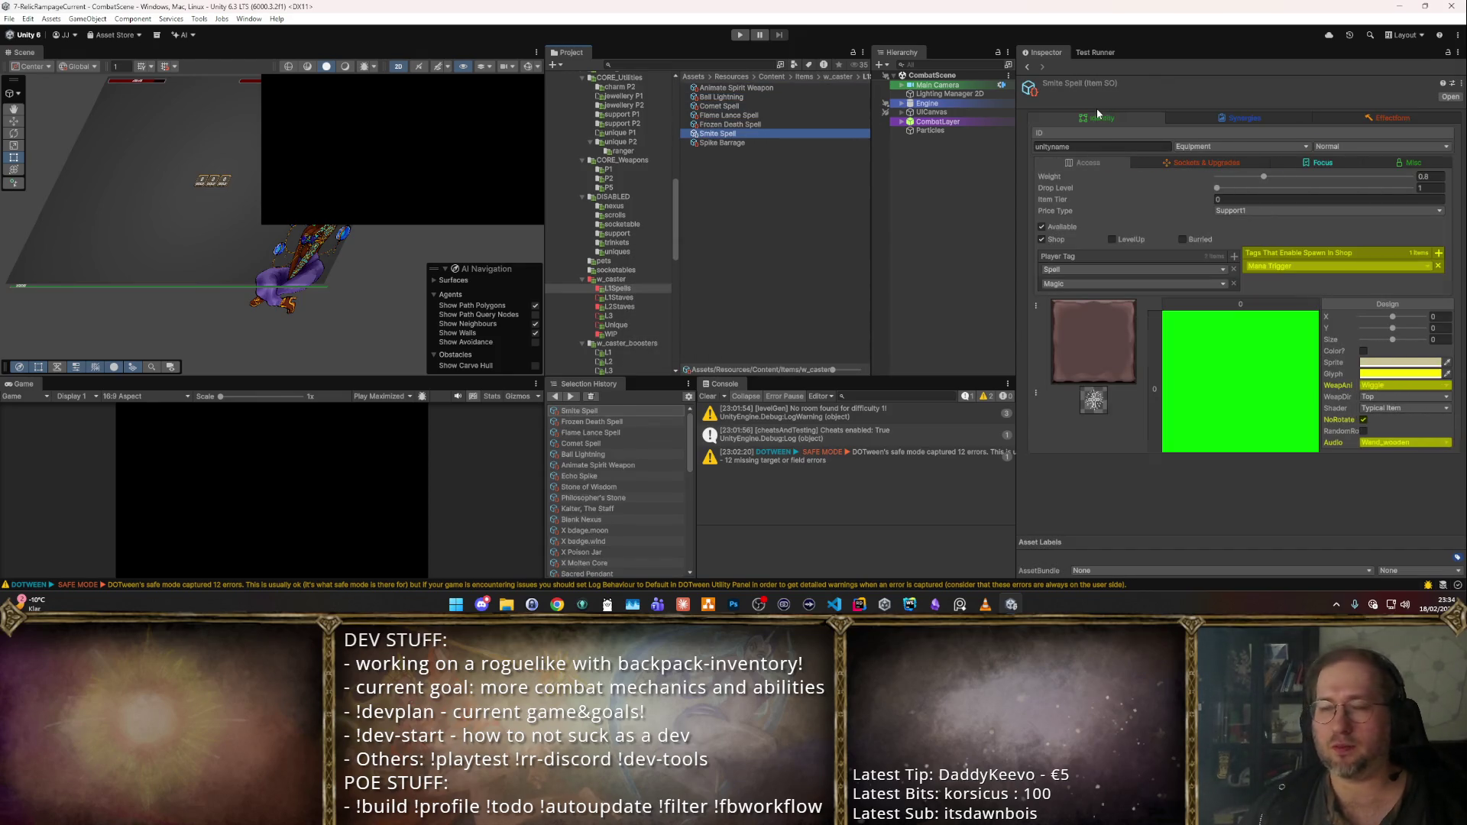
pyautogui.press('Up')
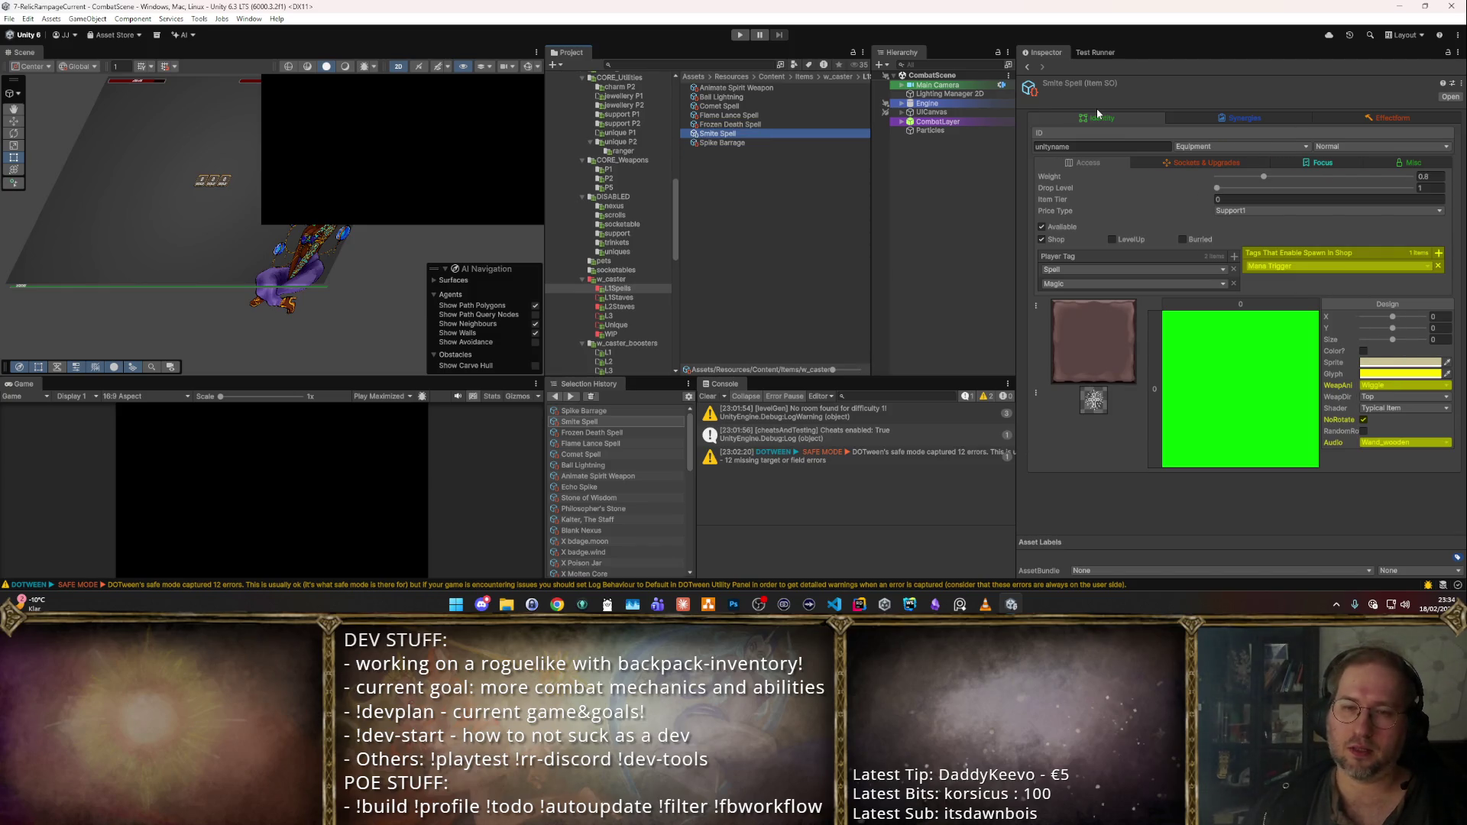
pyautogui.press('Down')
pyautogui.hotkey('shift', 'Up')
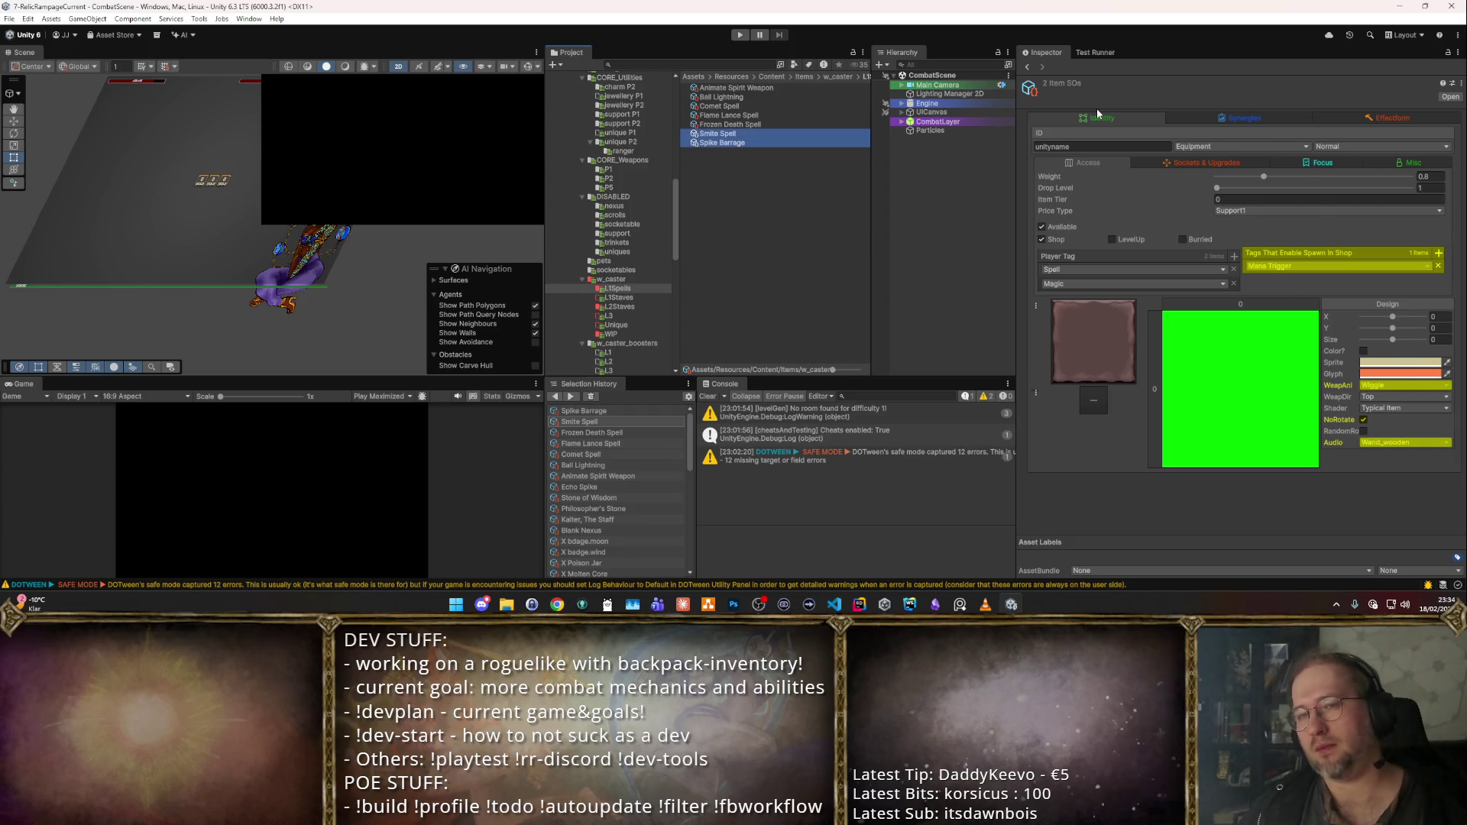
pyautogui.keyDown('ctrl'); pyautogui.click(750, 105); pyautogui.keyUp('ctrl')
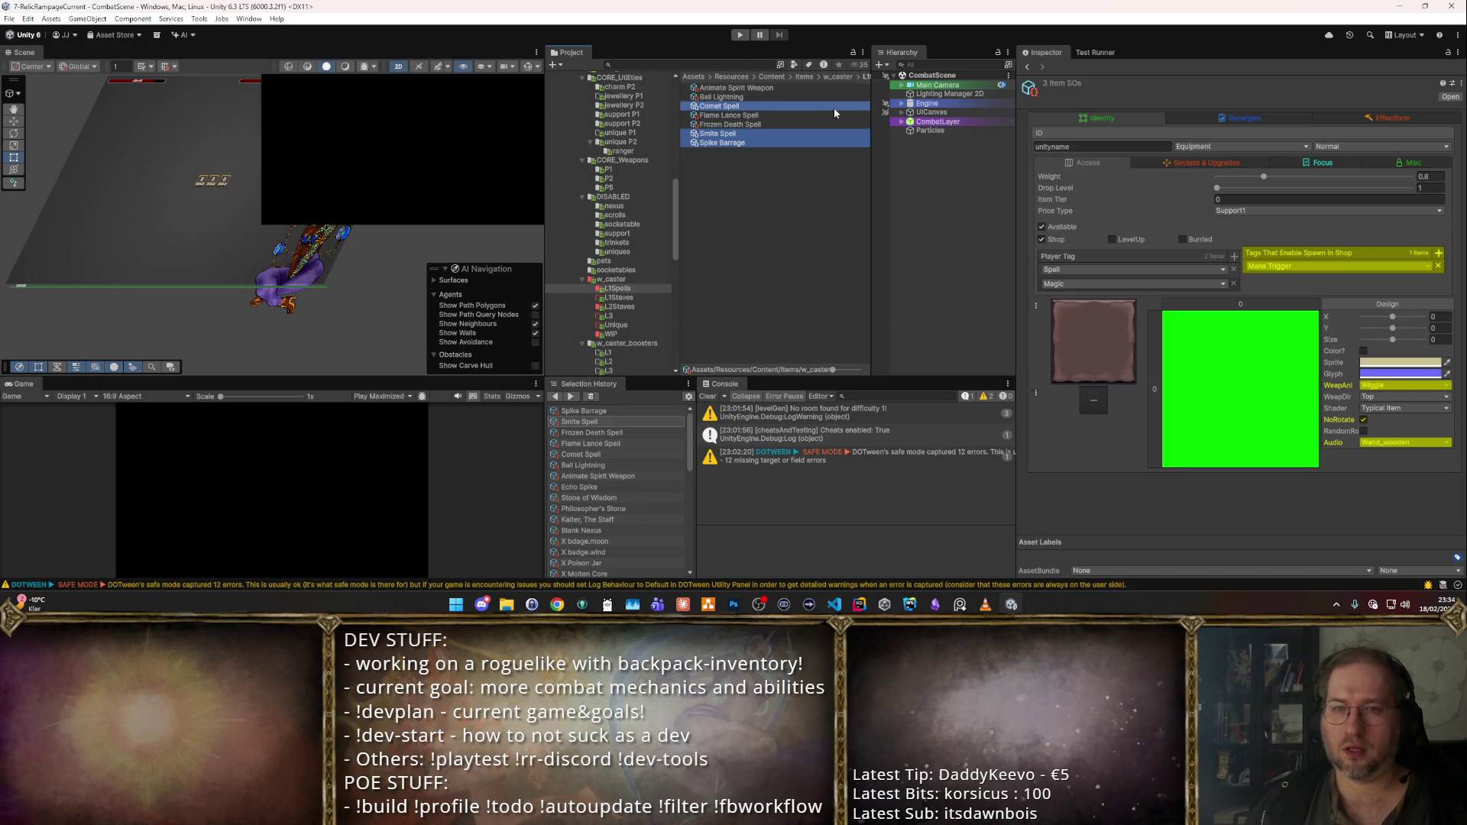
pyautogui.moveTo(689, 144)
pyautogui.mouseDown()
pyautogui.moveTo(705, 131)
pyautogui.moveTo(649, 196)
pyautogui.moveTo(696, 138)
pyautogui.moveTo(611, 184)
pyautogui.moveTo(697, 114)
pyautogui.moveTo(707, 141)
pyautogui.moveTo(646, 176)
pyautogui.moveTo(693, 117)
pyautogui.moveTo(603, 138)
pyautogui.moveTo(633, 209)
pyautogui.moveTo(640, 139)
pyautogui.mouseUp()
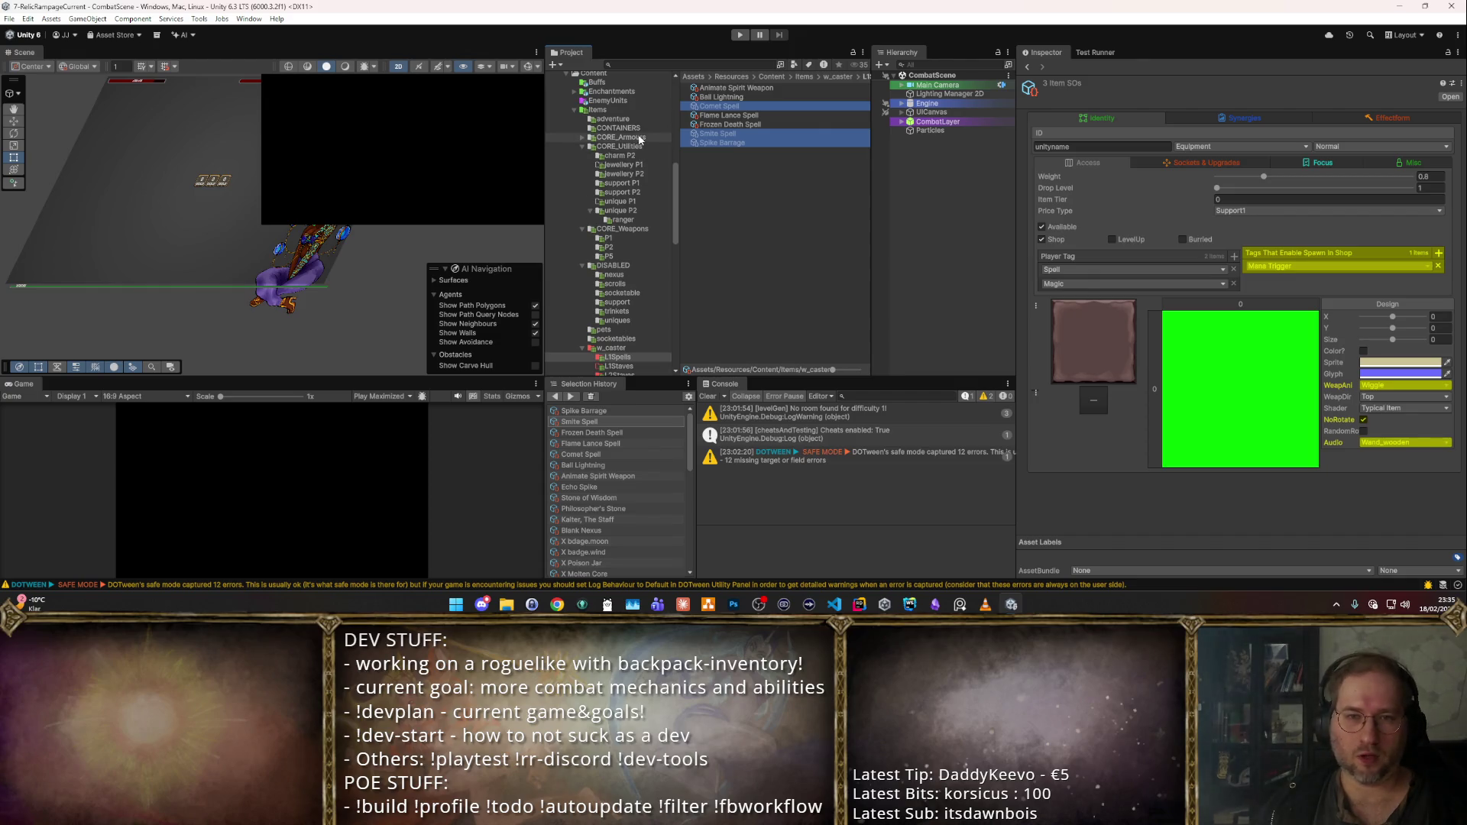
pyautogui.click(634, 247)
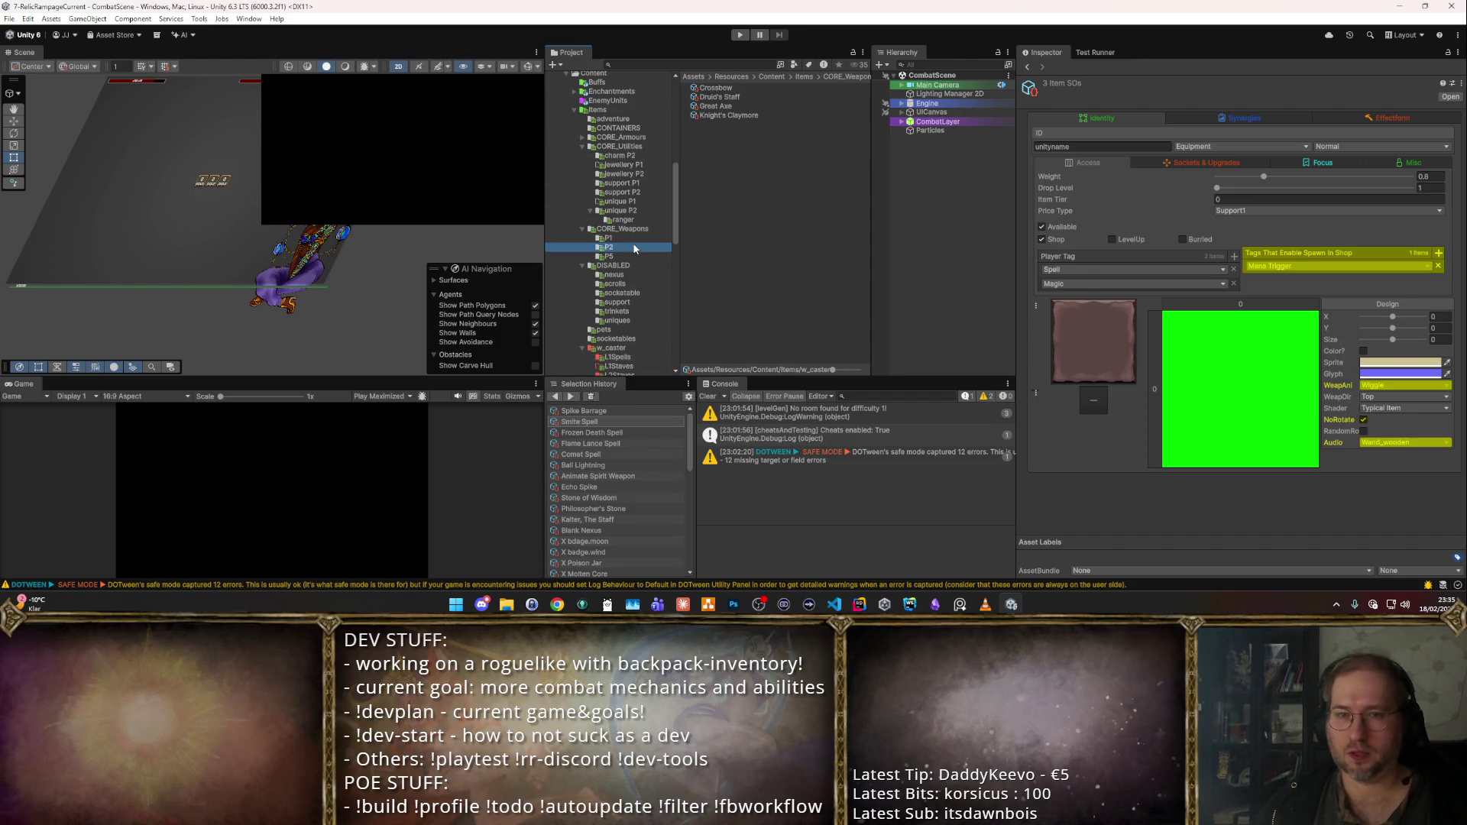
# - Set Drop Level 2 on the three spells in P2
pyautogui.click(720, 195)
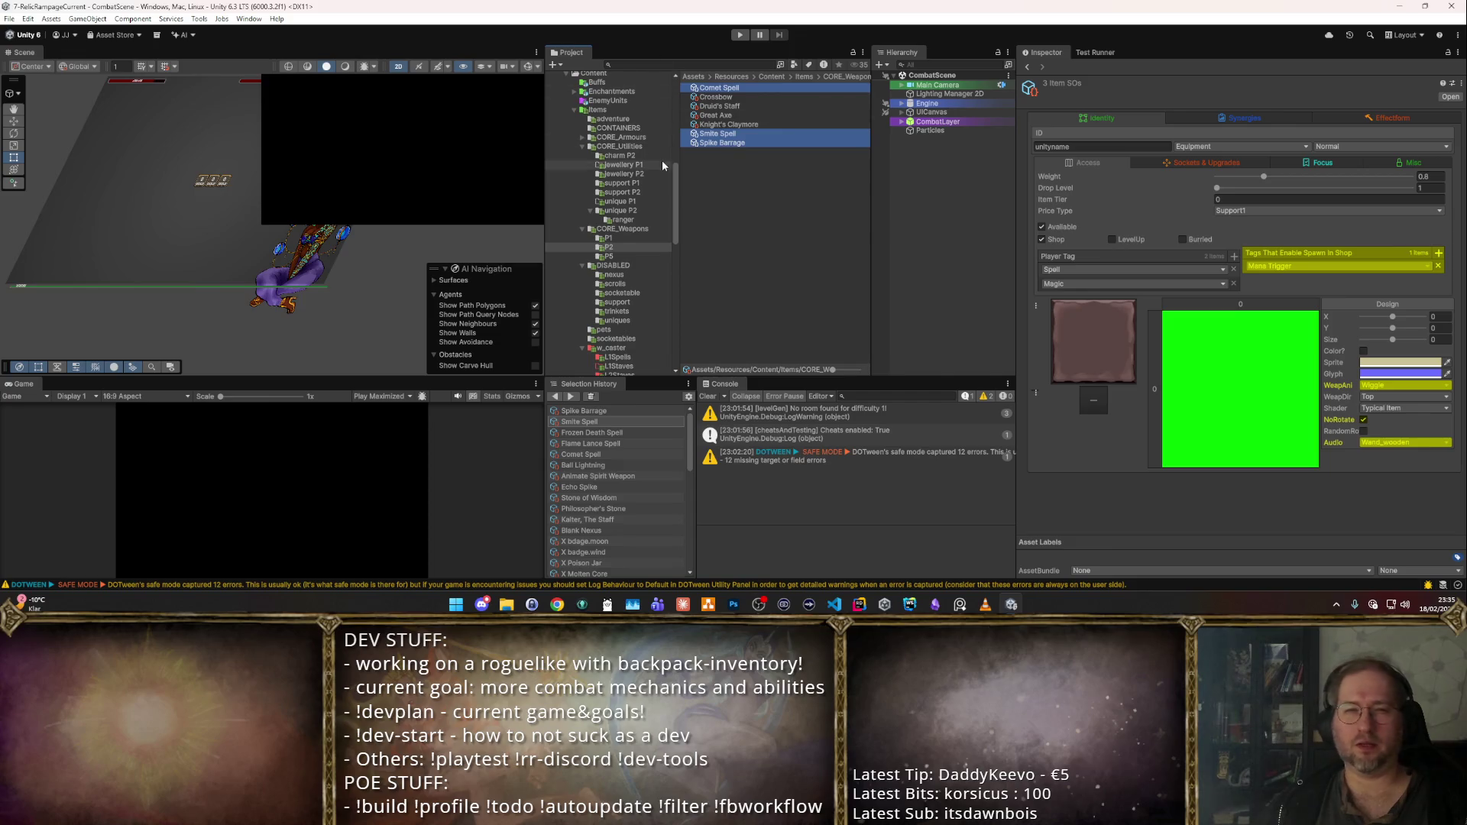
pyautogui.click(1427, 188)
pyautogui.write('2')
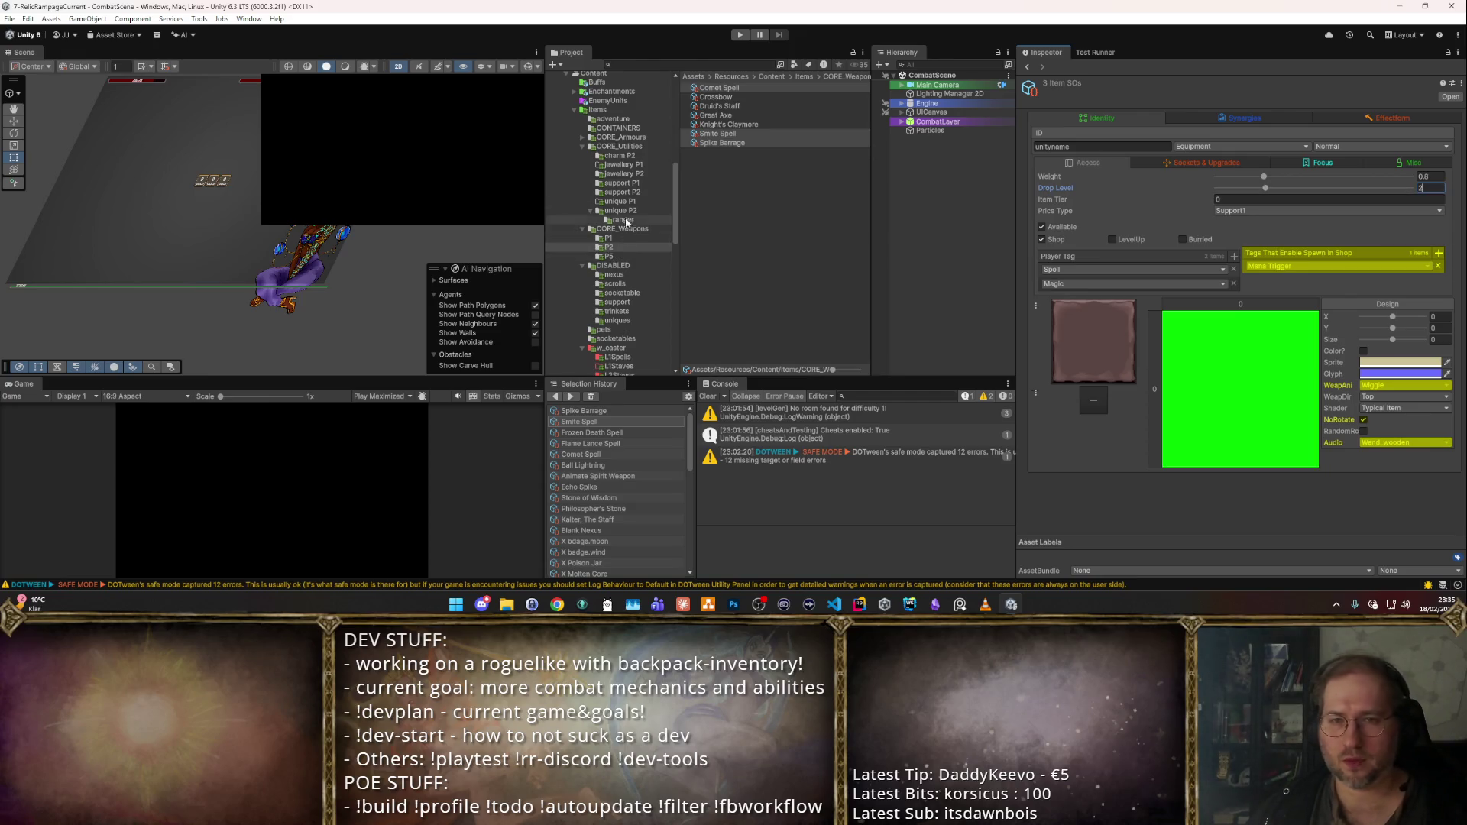
# - Move the four remaining L1Spells spells over to CORE_Weapons P5
pyautogui.scroll(-3, 628, 218)
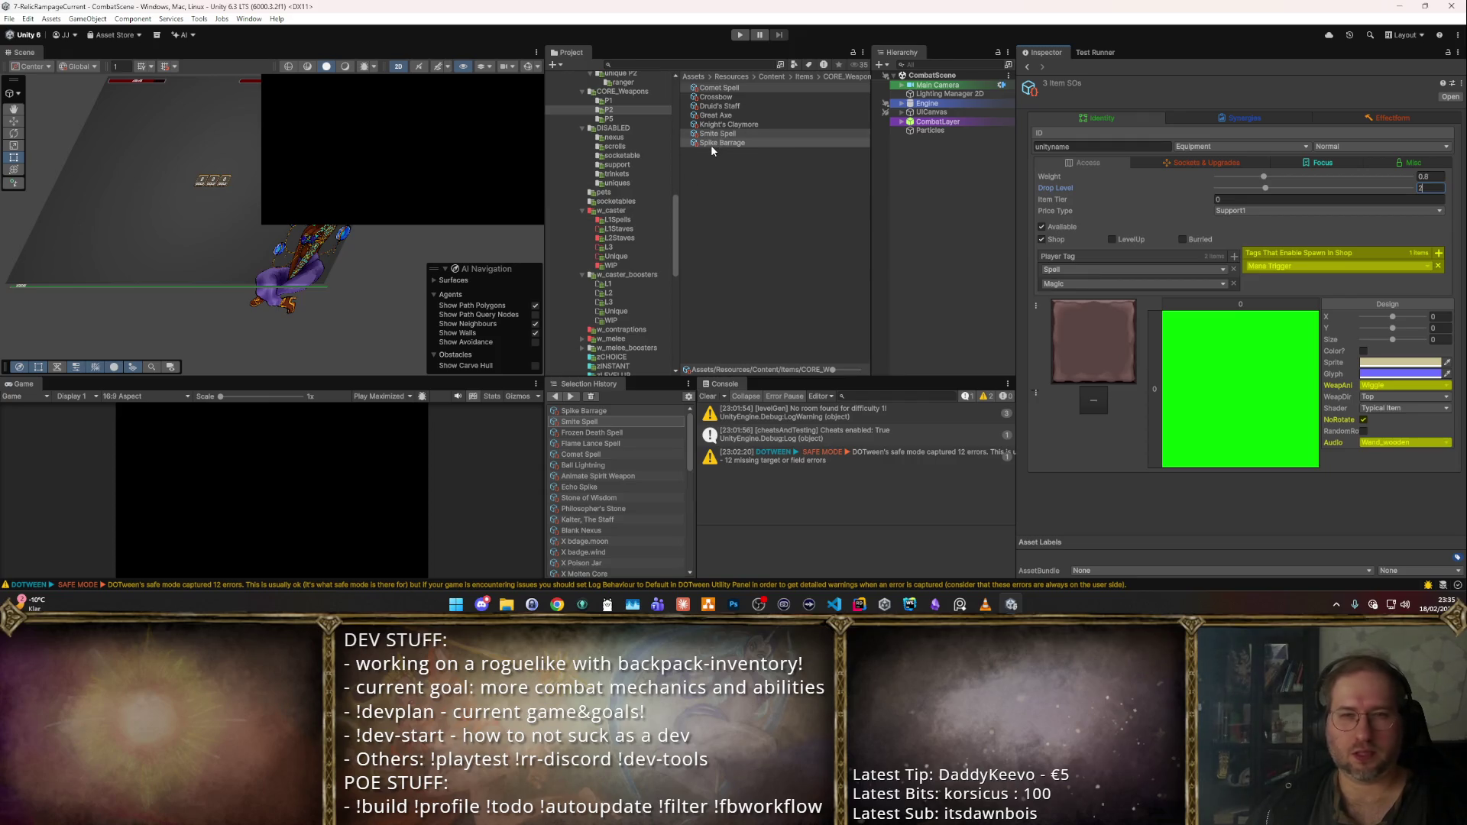
pyautogui.scroll(-1, 646, 178)
pyautogui.scroll(-1, 645, 172)
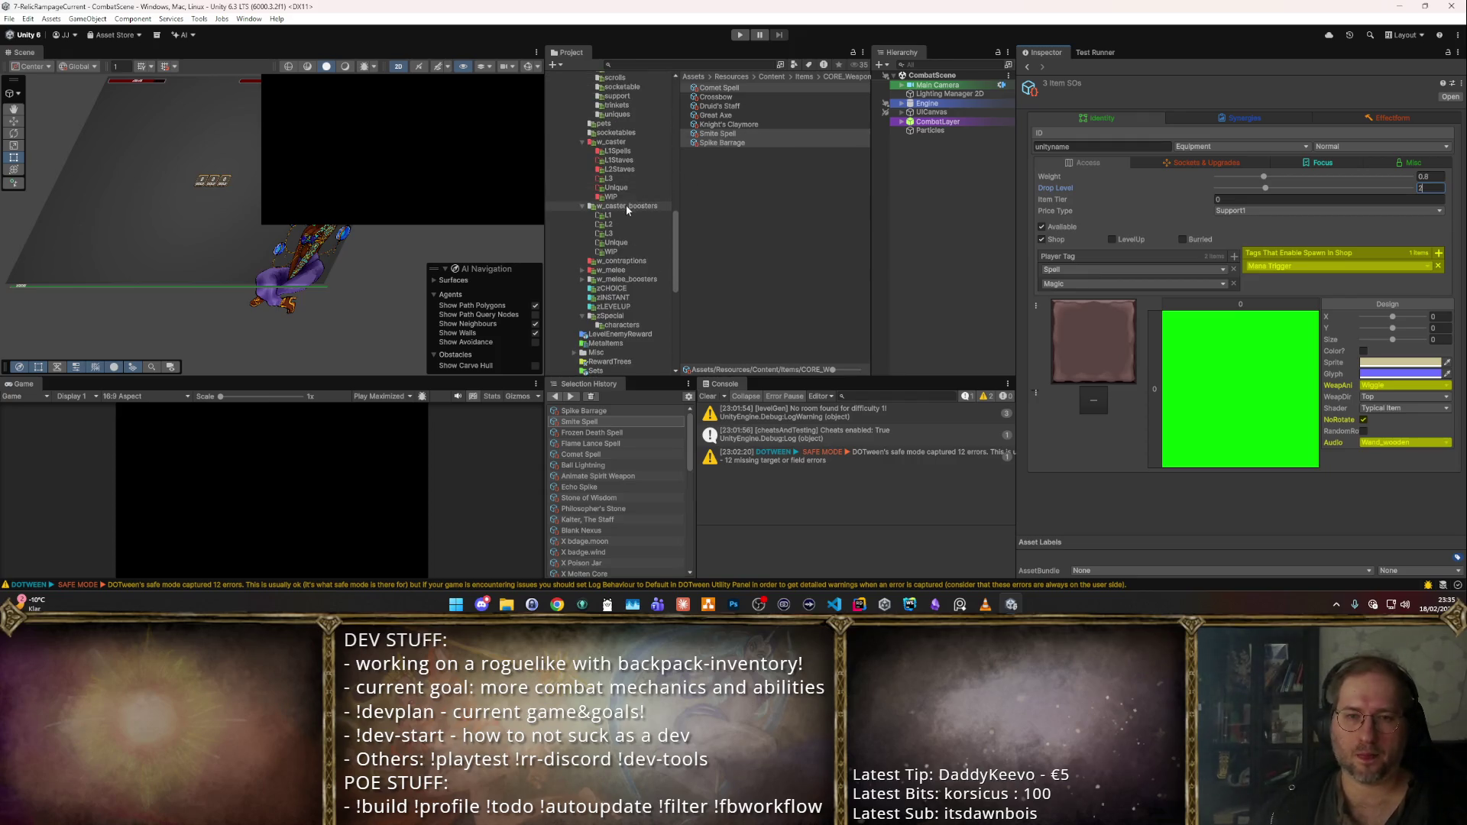
pyautogui.click(618, 151)
pyautogui.moveTo(694, 106)
pyautogui.mouseDown()
pyautogui.moveTo(734, 86)
pyautogui.moveTo(754, 118)
pyautogui.mouseUp()
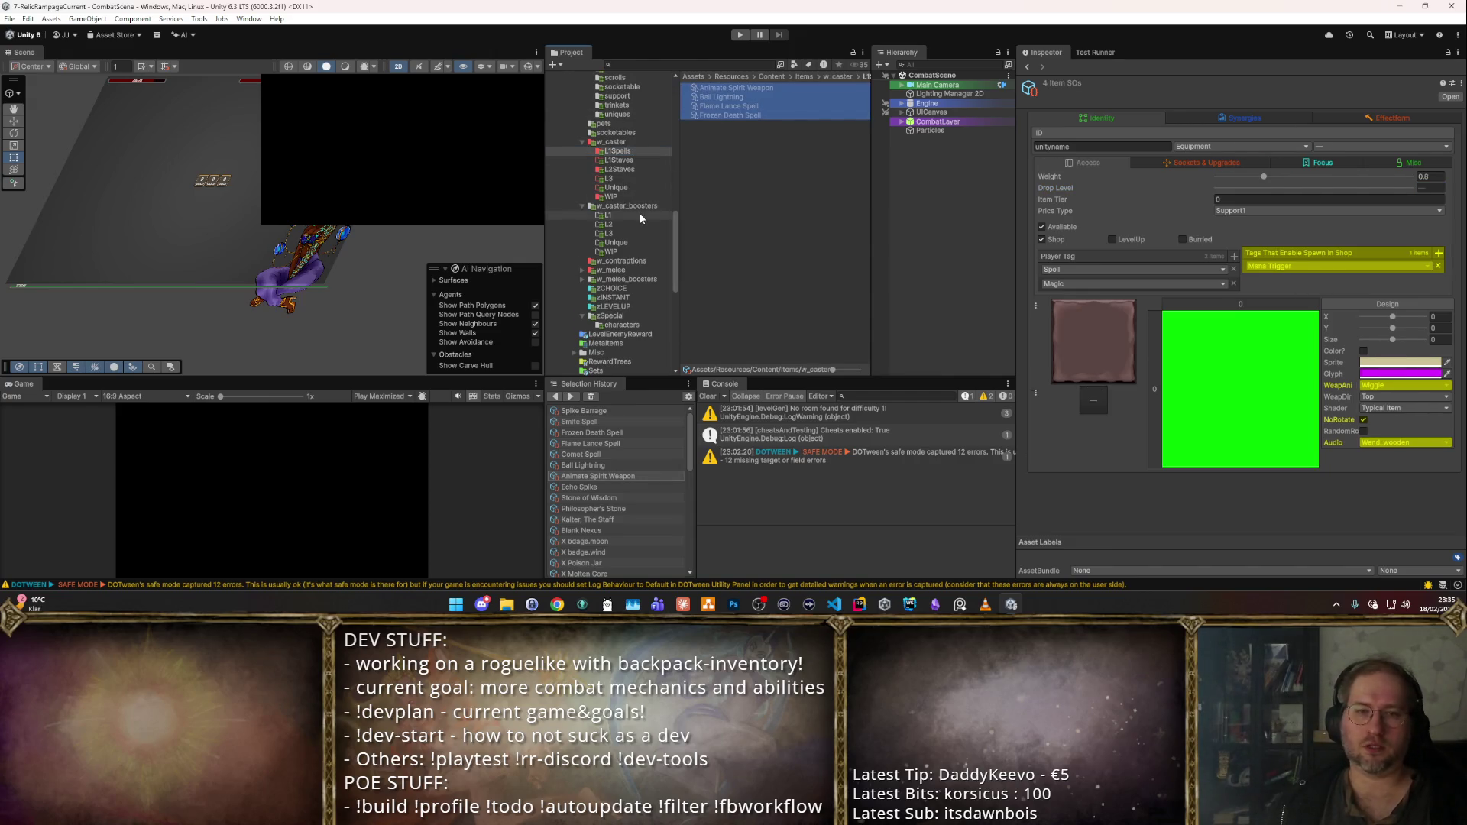
pyautogui.scroll(5, 639, 213)
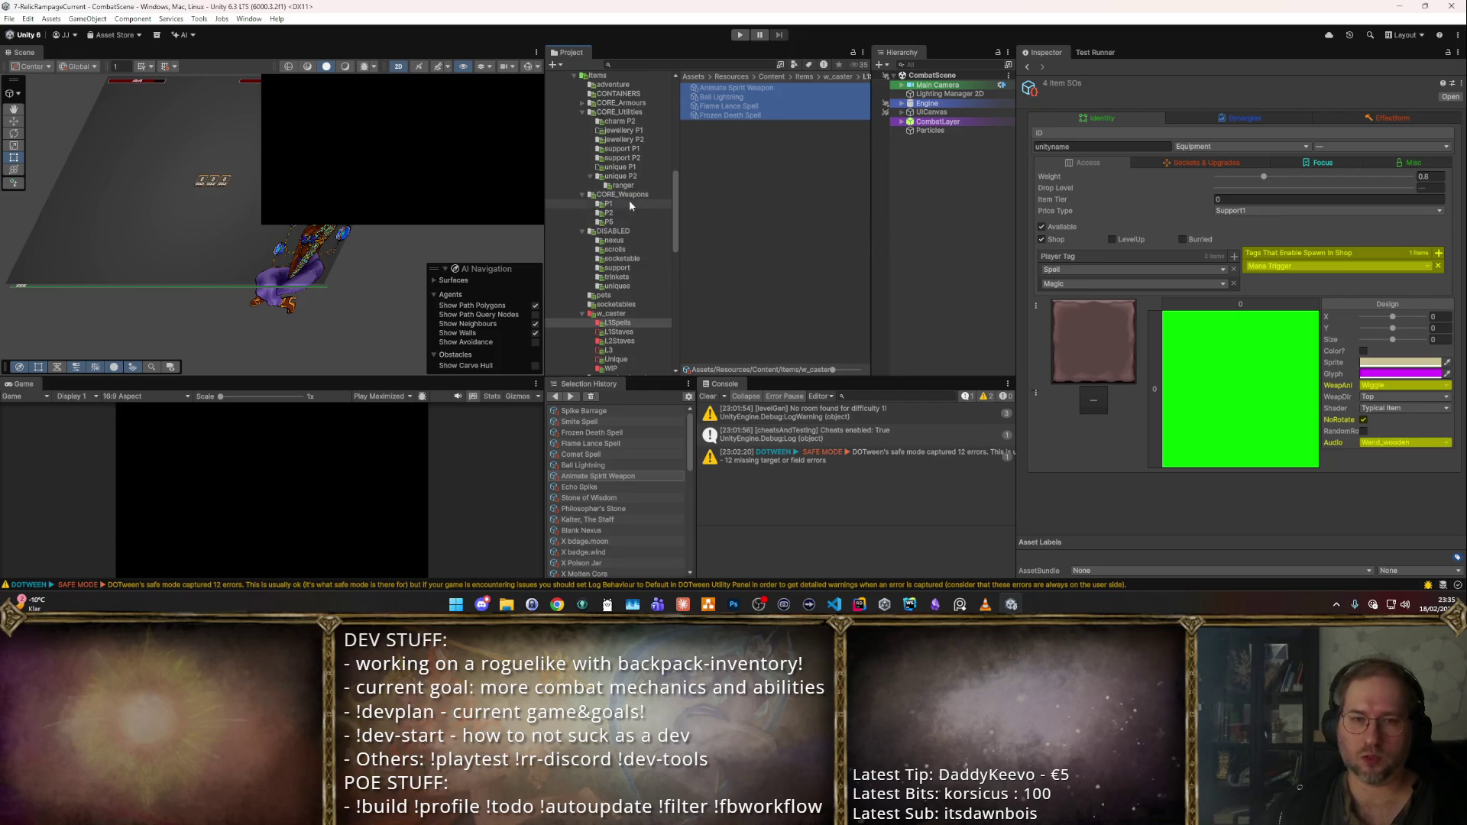
# - Set Drop Level 5 on every item in the P5 folder
pyautogui.click(623, 222)
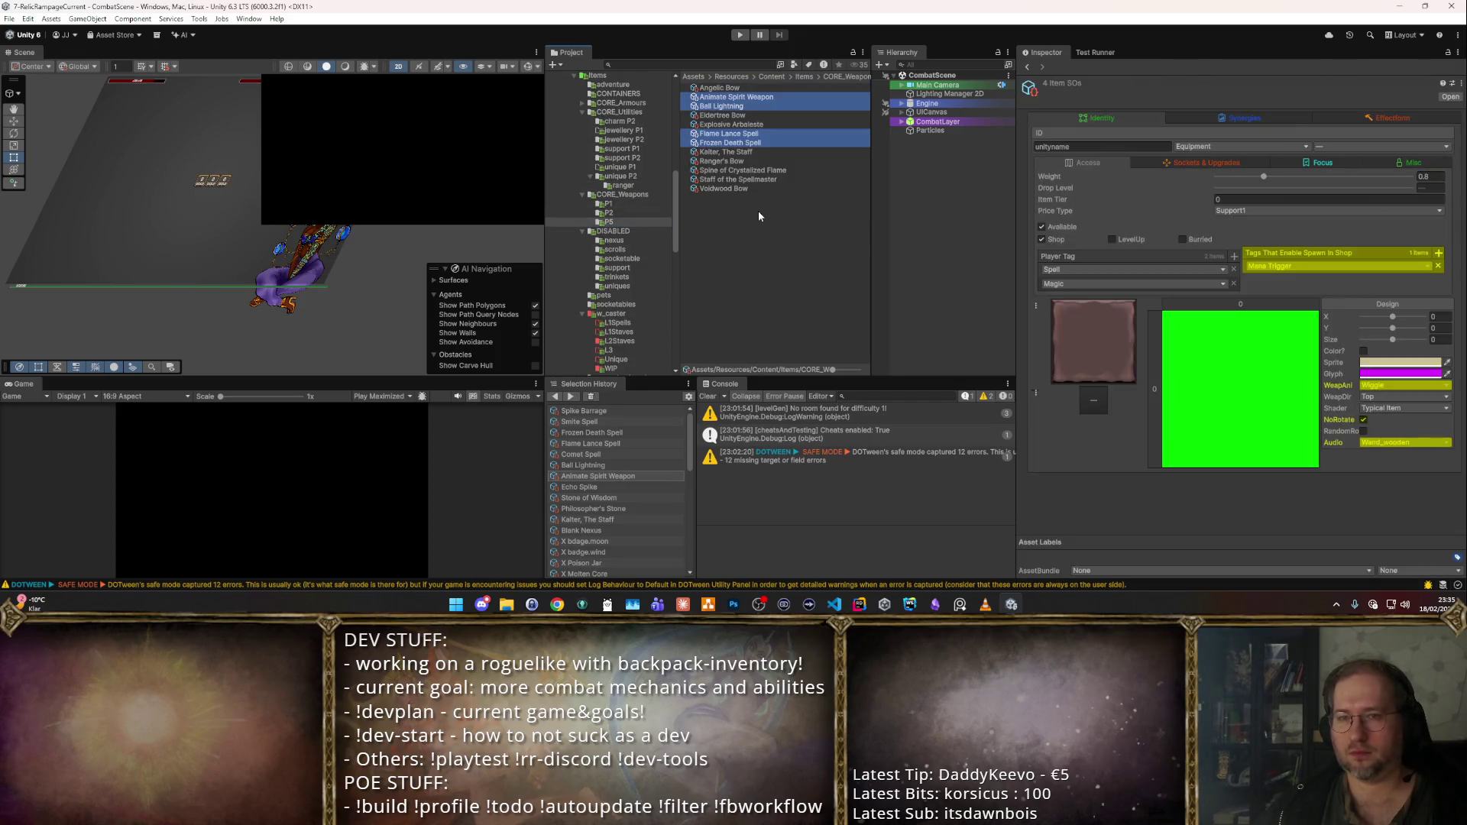
pyautogui.click(749, 189)
pyautogui.keyDown('shift'); pyautogui.click(722, 87); pyautogui.keyUp('shift')
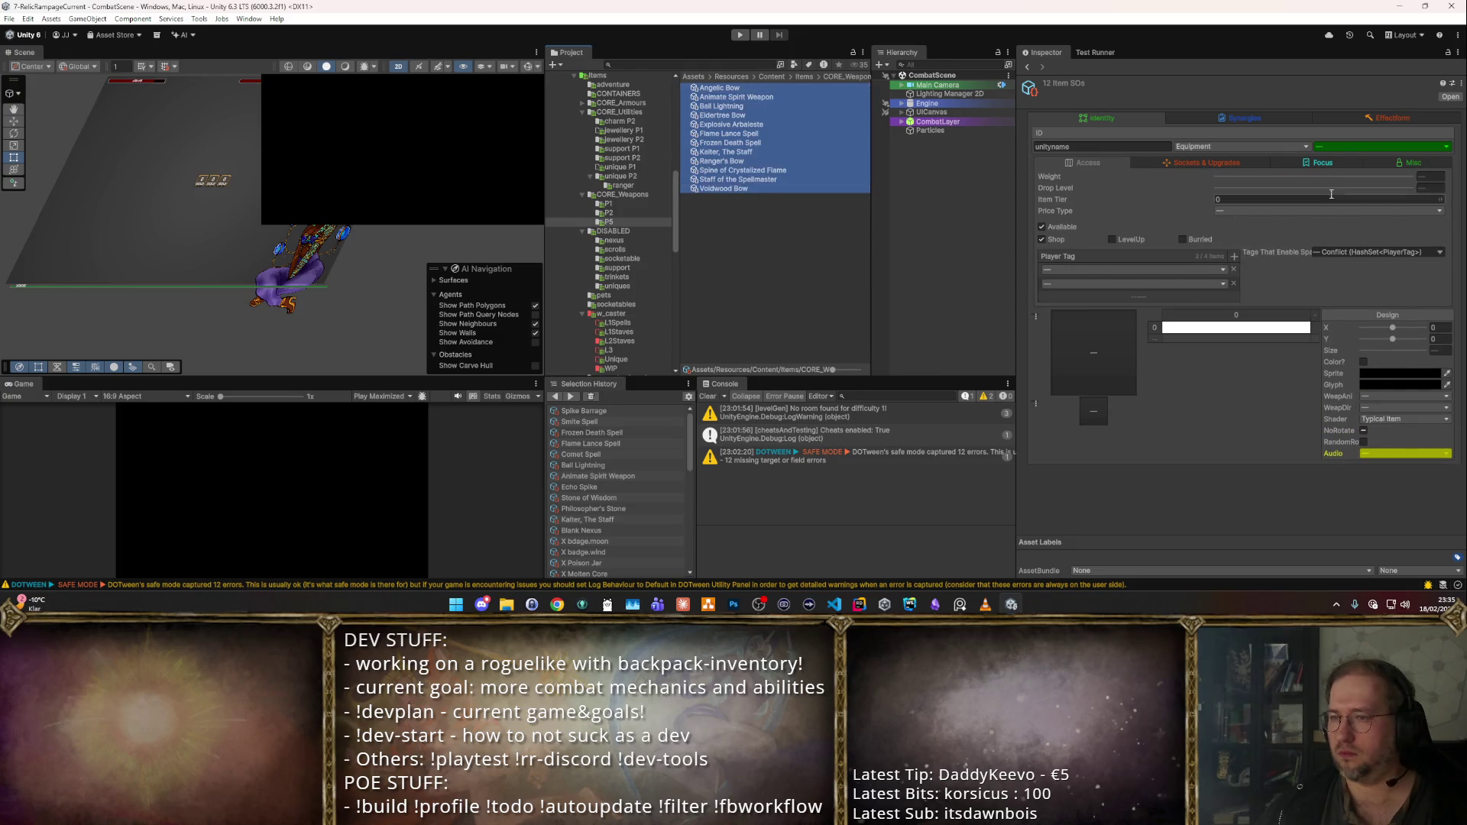
pyautogui.click(1426, 178)
pyautogui.click(1426, 187)
pyautogui.write('5')
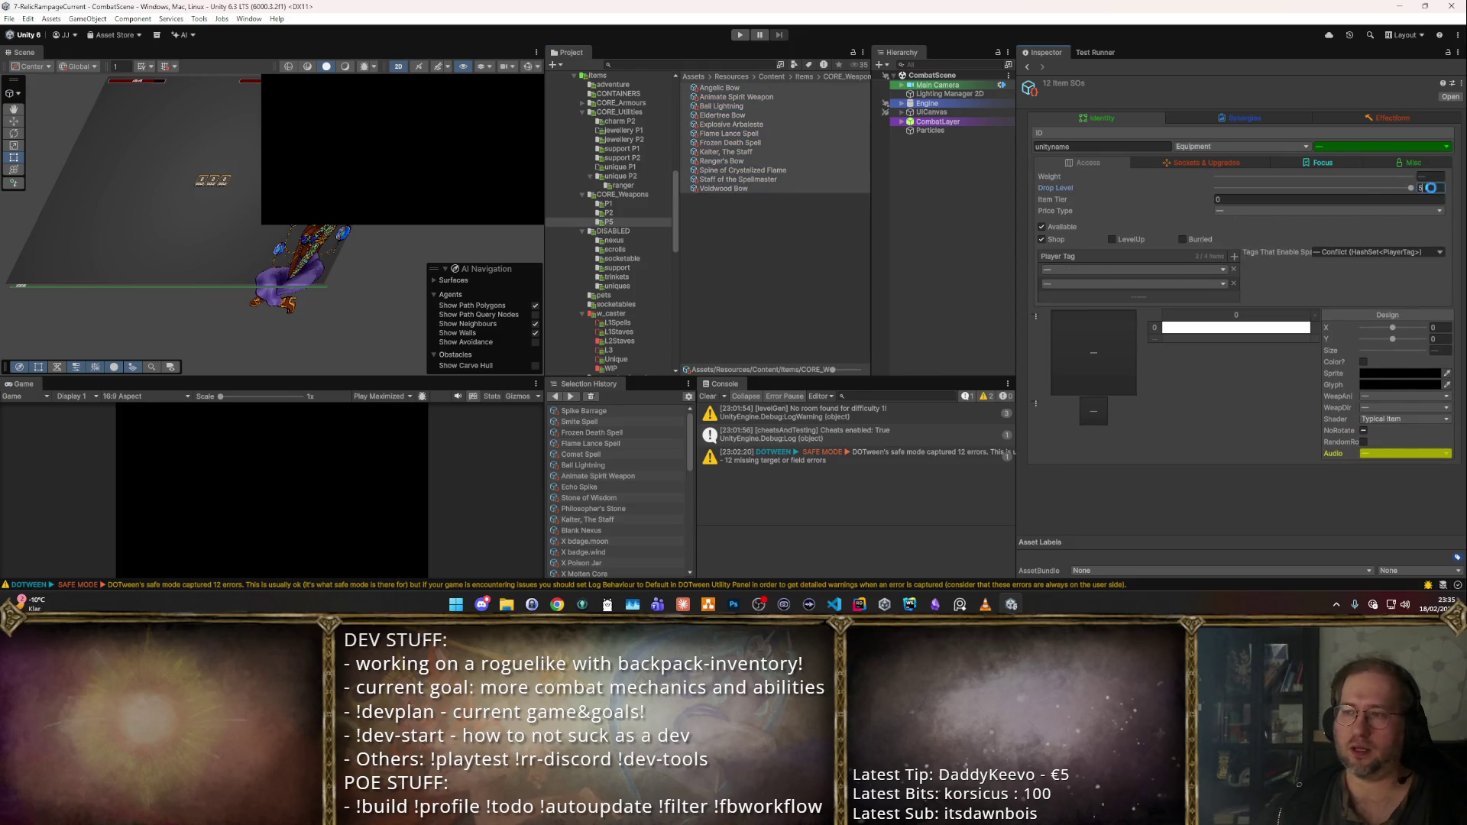
# - Delete the w_caster_boosters folder
pyautogui.scroll(-1, 431, 289)
pyautogui.scroll(-5, 626, 260)
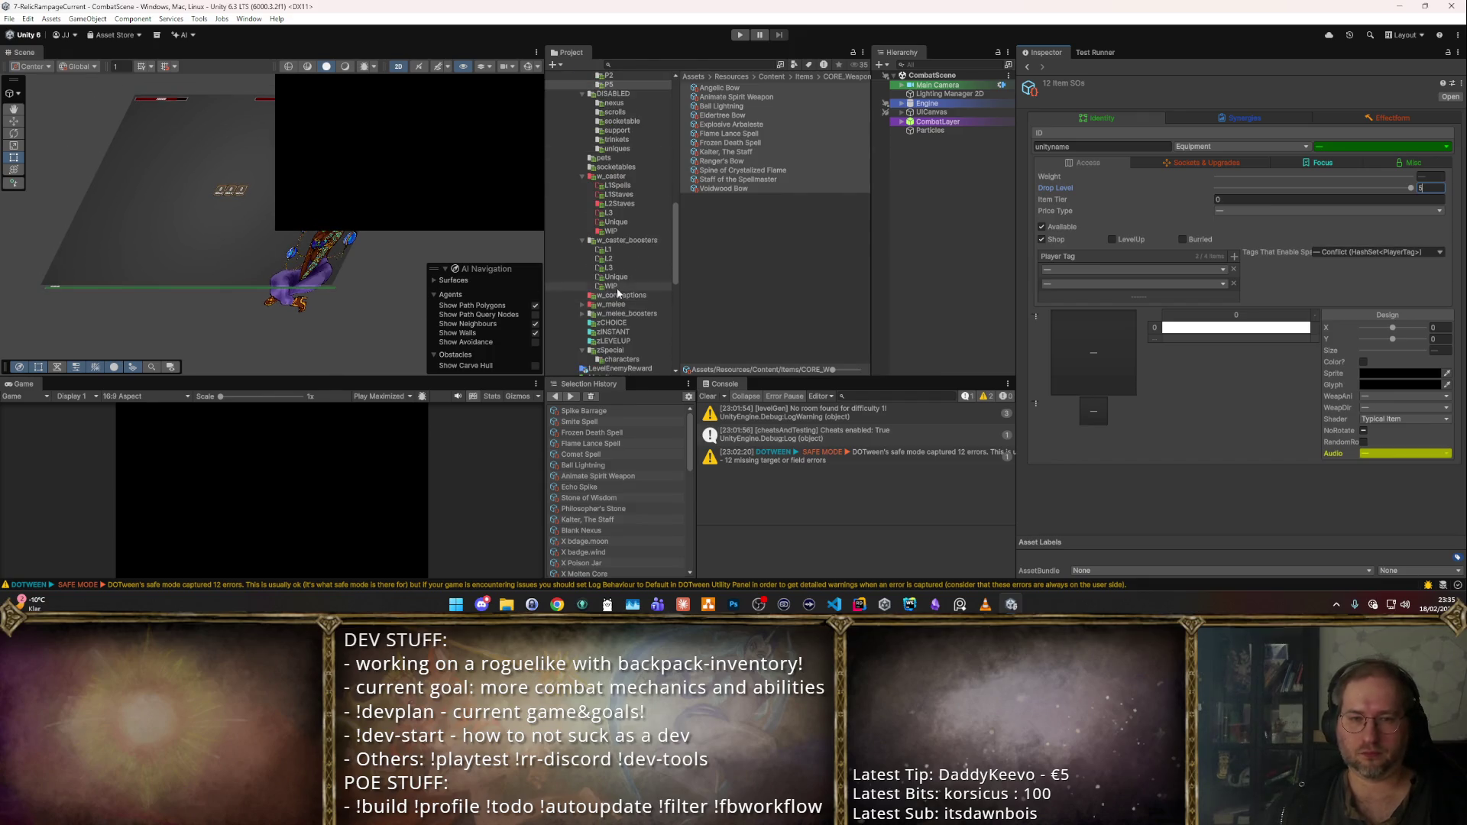
pyautogui.click(639, 243)
pyautogui.press('Delete')
pyautogui.press('Return')
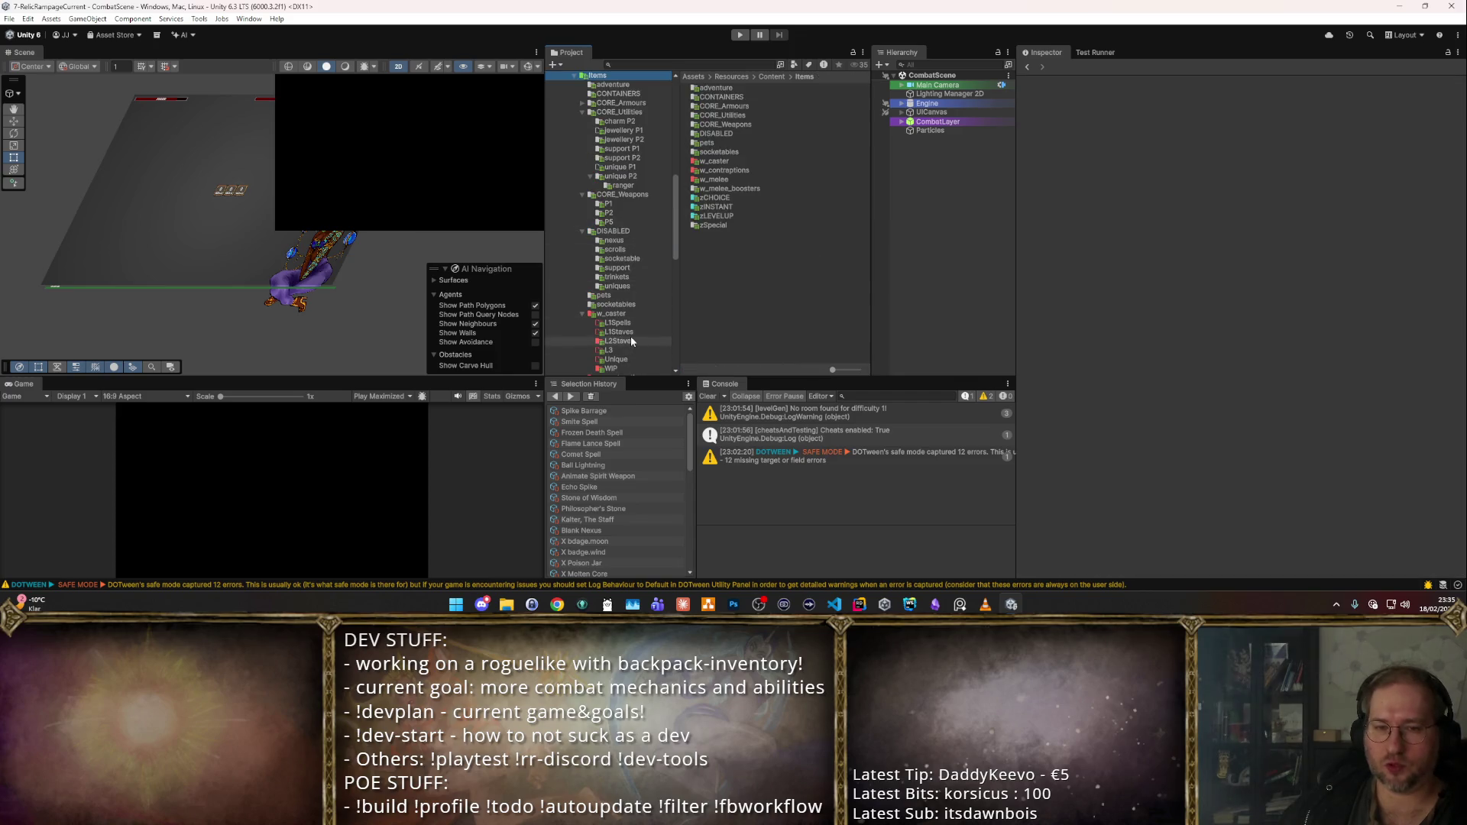
# - Select the three staves in the L2Staves folder, including Thunder Staff
pyautogui.click(631, 341)
pyautogui.click(722, 97)
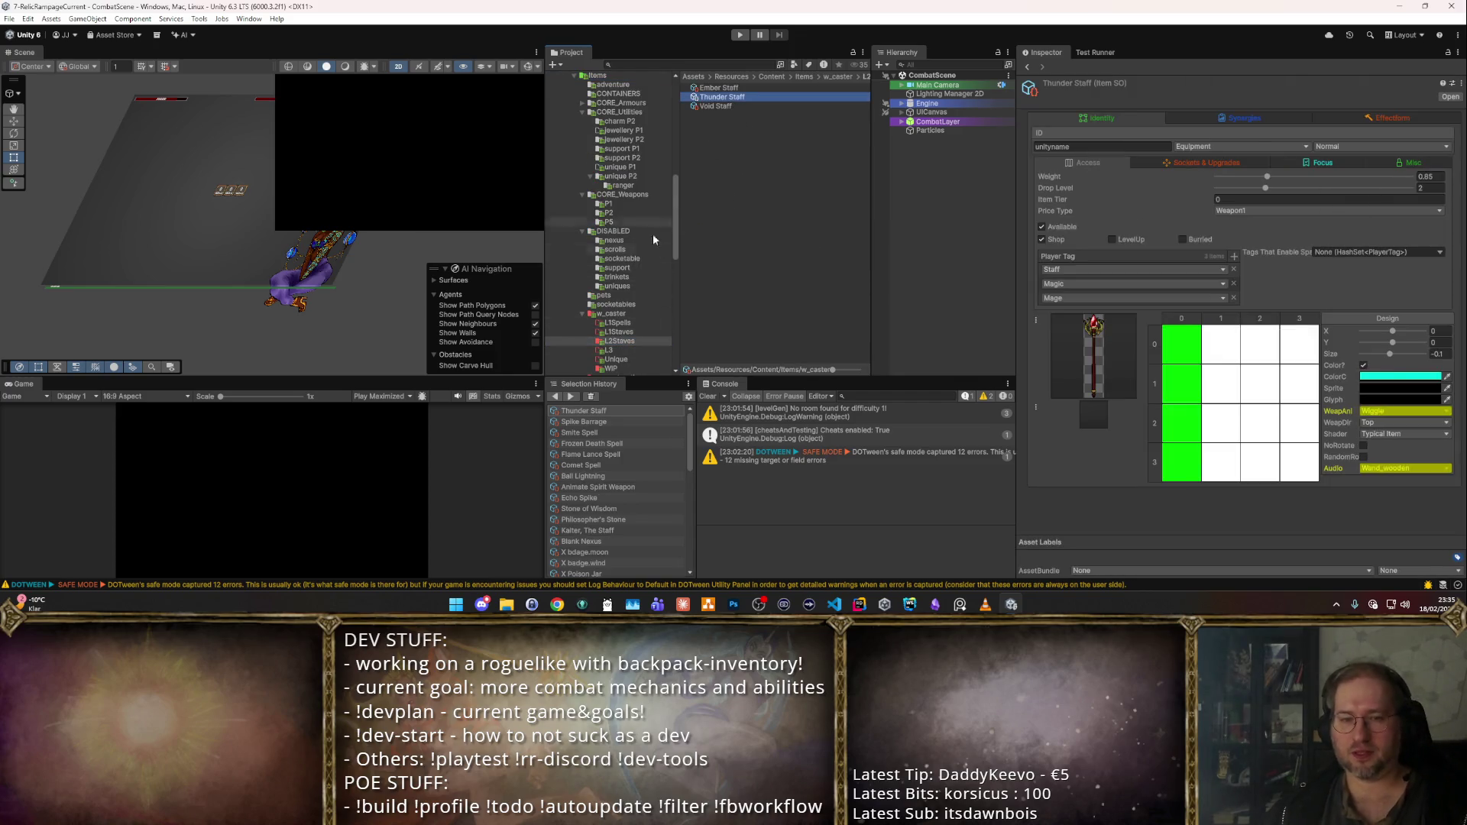
pyautogui.moveTo(708, 121); pyautogui.dragTo(692, 83)
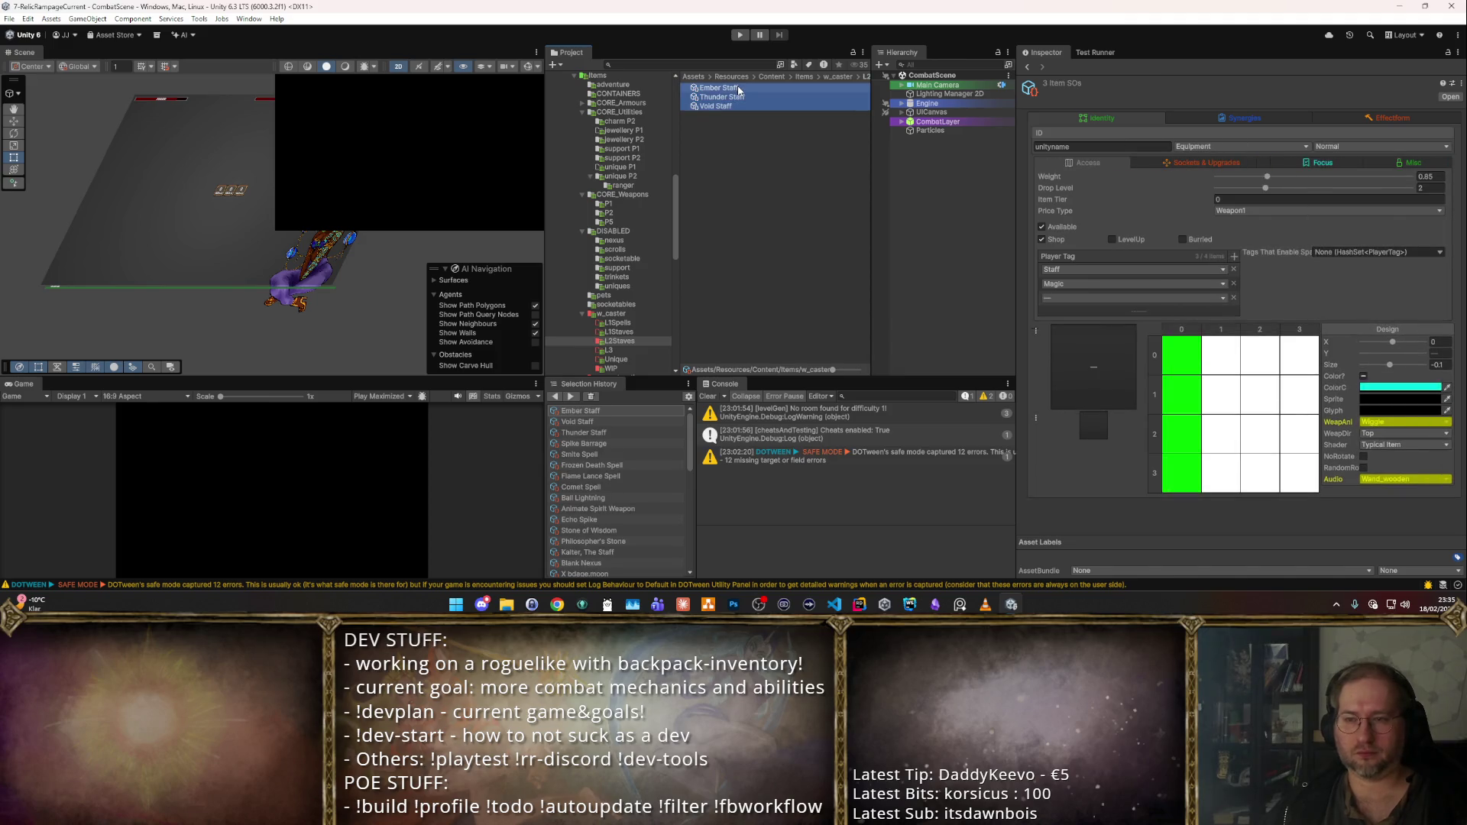
pyautogui.scroll(5, 634, 198)
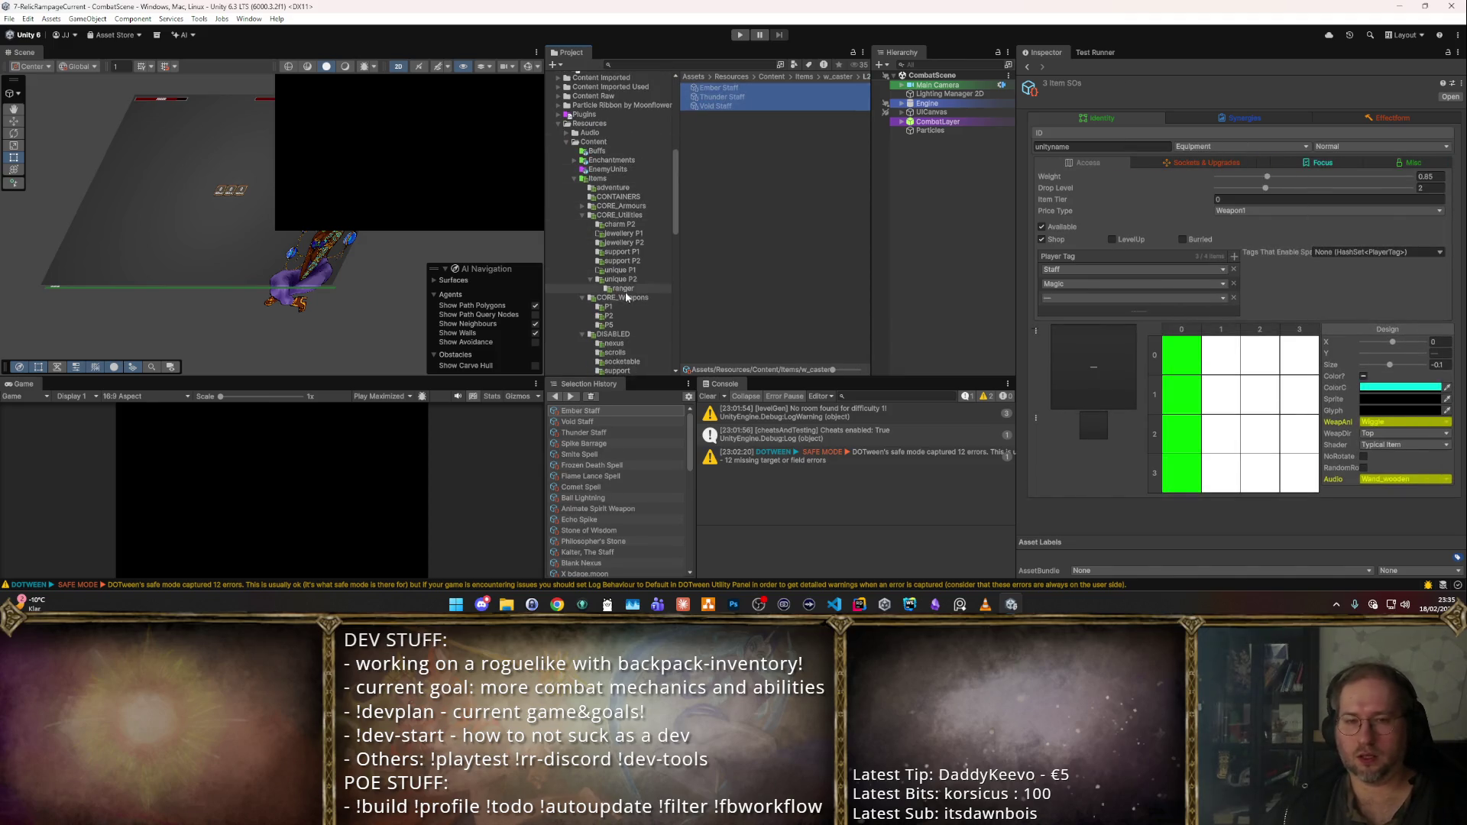
pyautogui.scroll(-3, 632, 273)
# - Set Drop Level 5 on all 15 weapons in CORE_Weapons P5
pyautogui.click(630, 257)
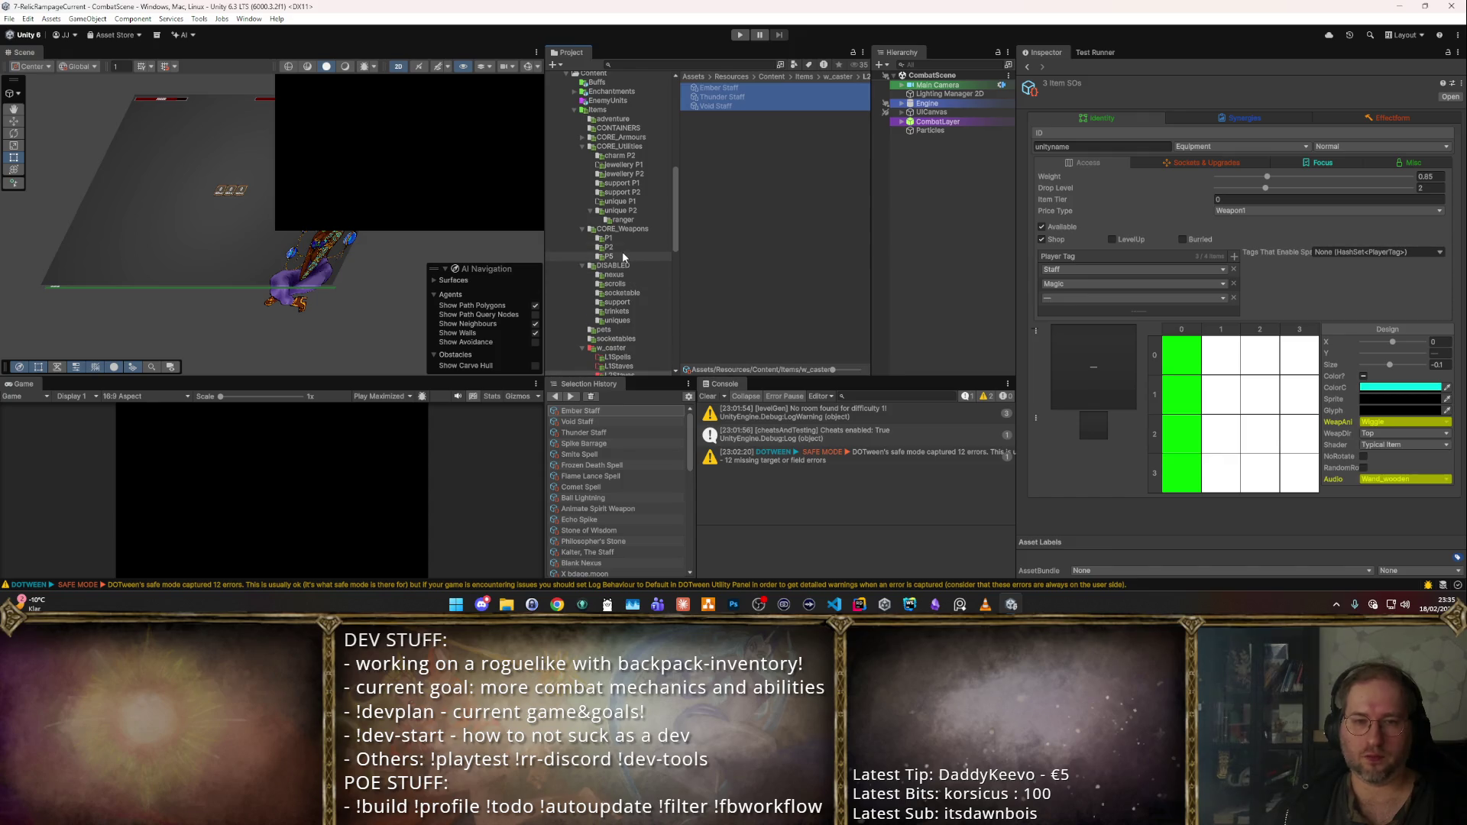
pyautogui.click(739, 215)
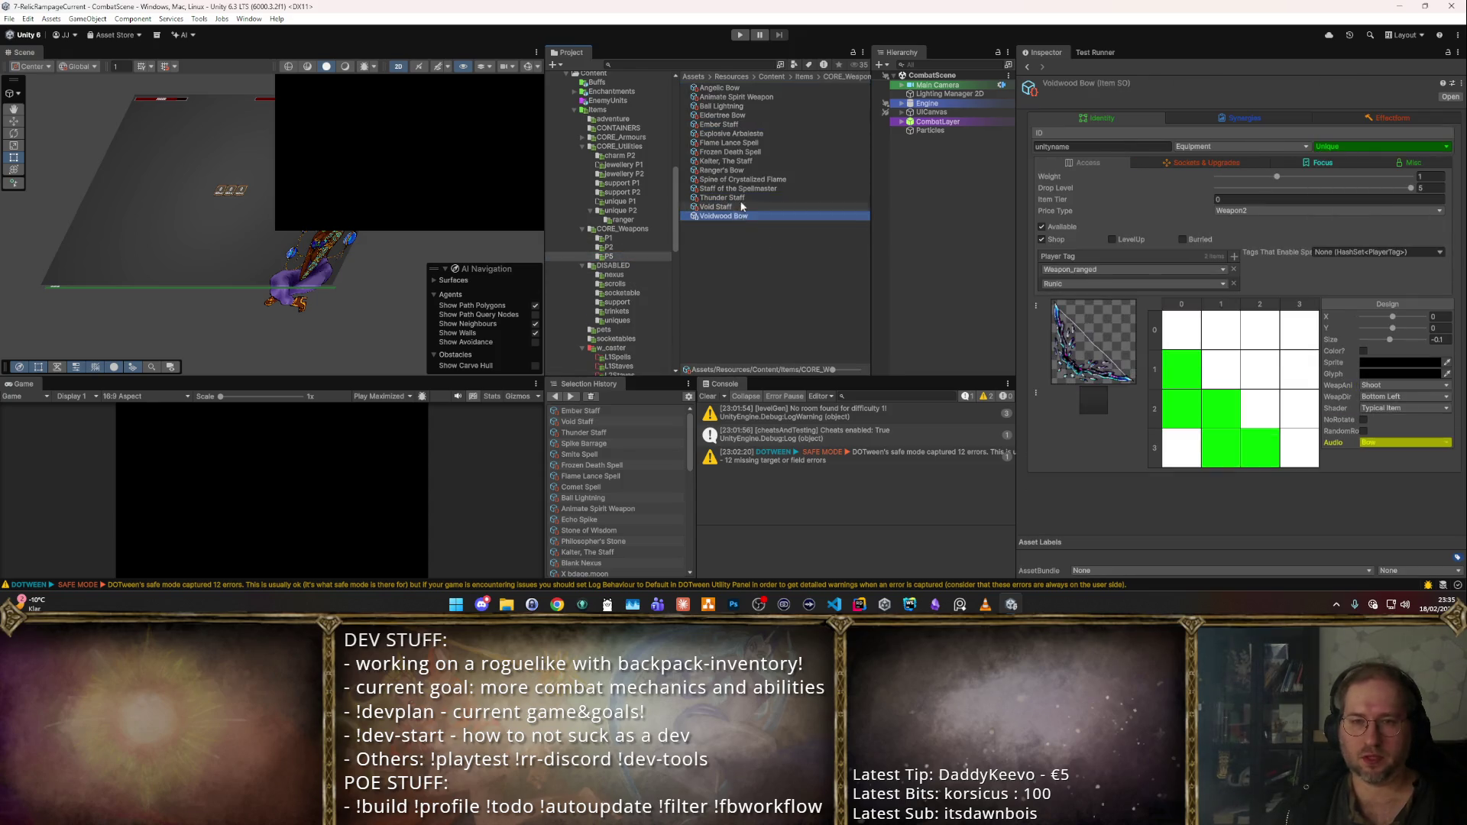
pyautogui.keyDown('shift'); pyautogui.click(730, 88); pyautogui.keyUp('shift')
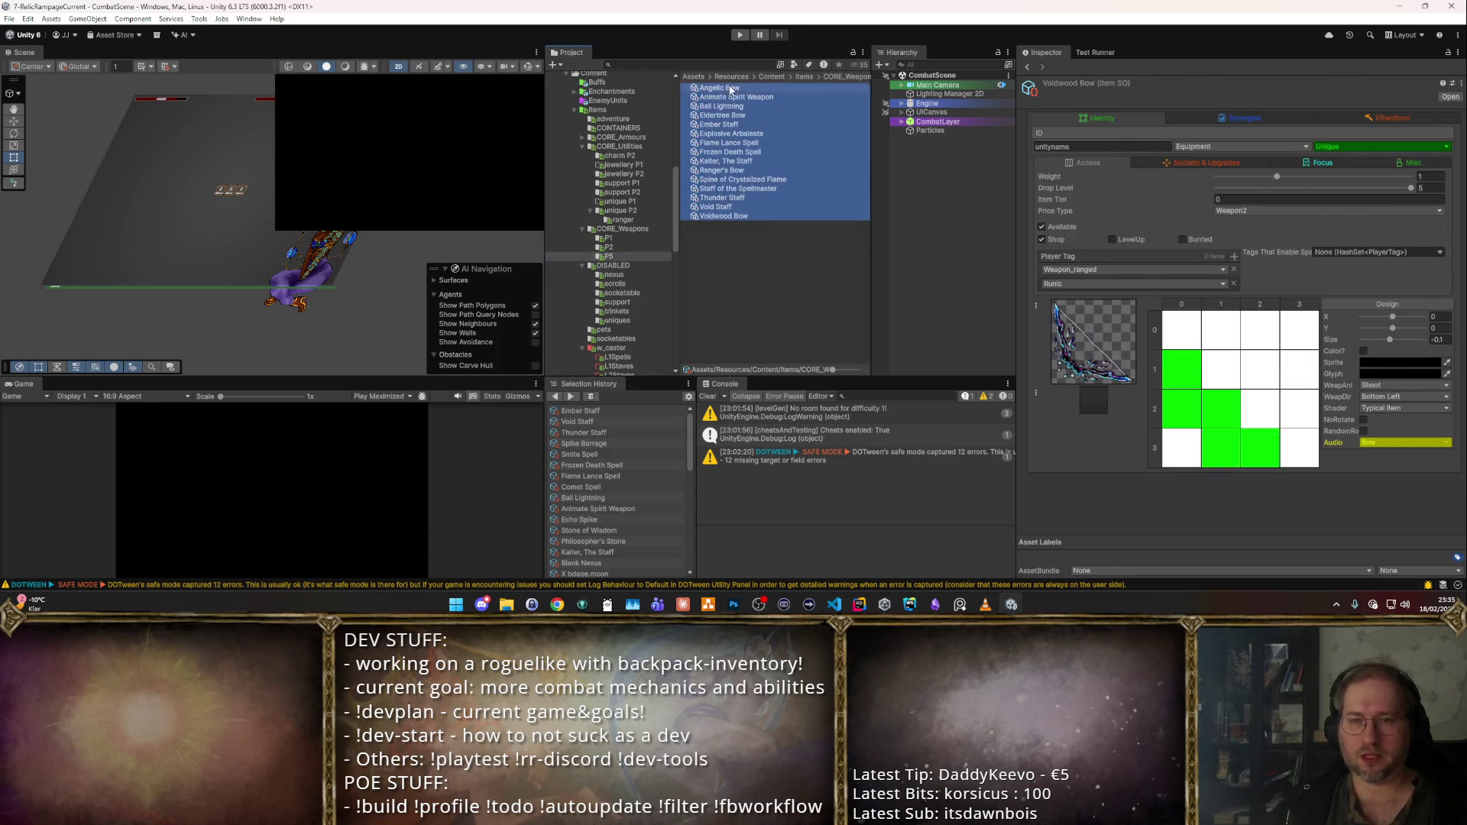
pyautogui.click(1431, 188)
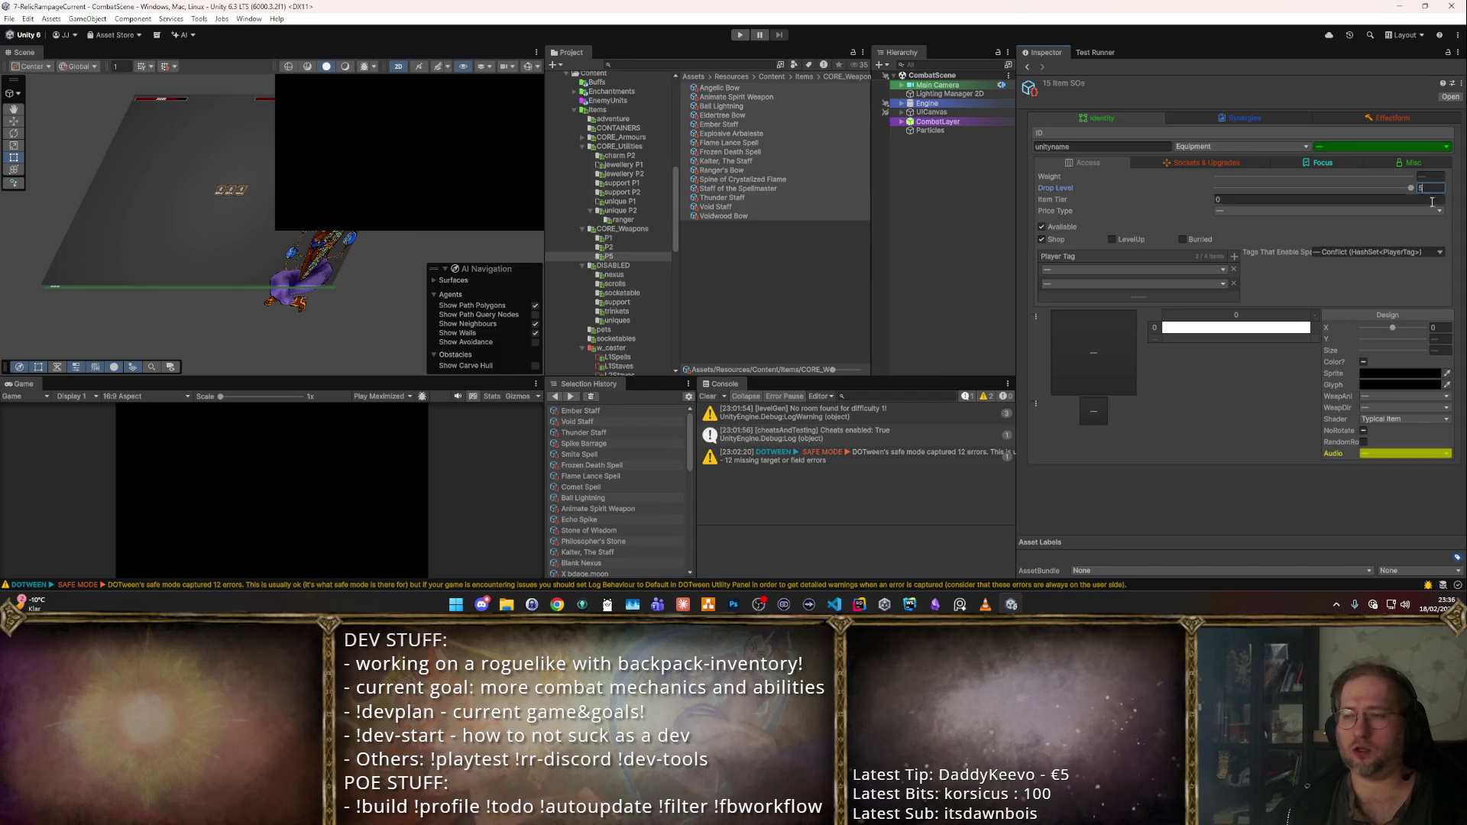
pyautogui.click(1420, 225)
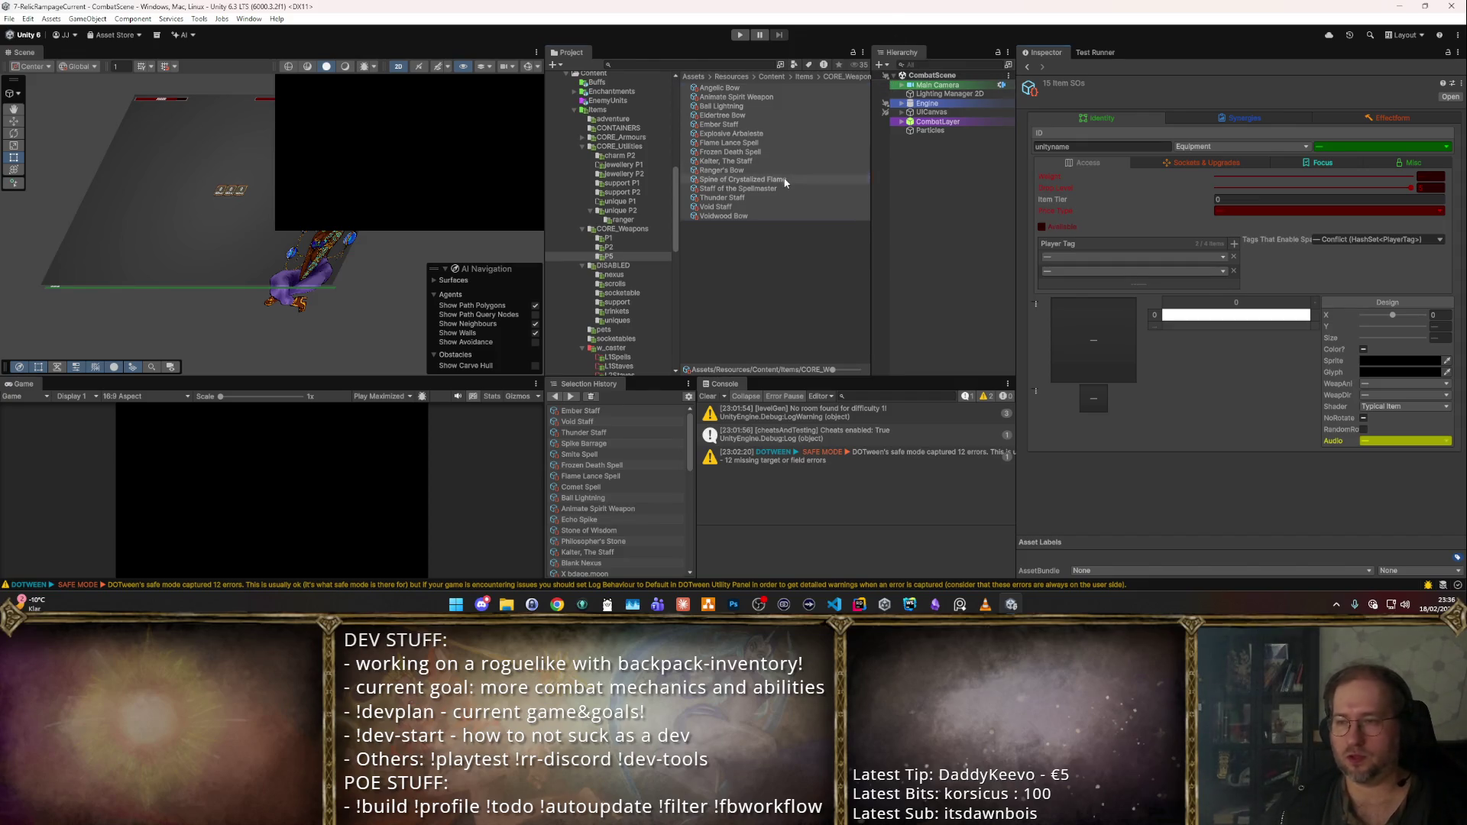
# - Check individual weapons from Void Staff to Voidwood Bow, then reselect all 15
pyautogui.click(840, 206)
pyautogui.press('Up')
pyautogui.press('Up')
pyautogui.press('Up')
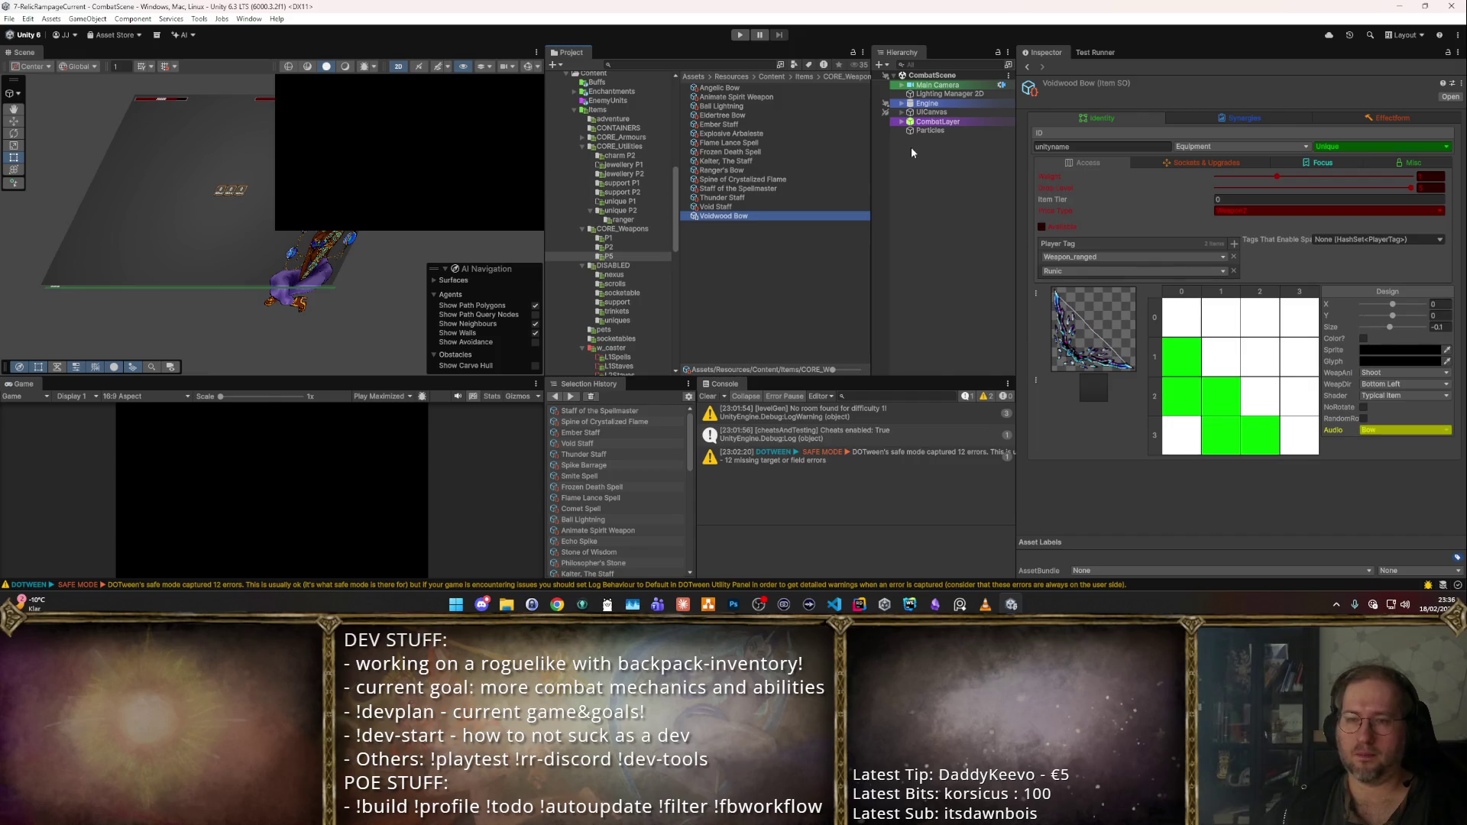
pyautogui.press('Down')
pyautogui.press('Down')
pyautogui.press('Down')
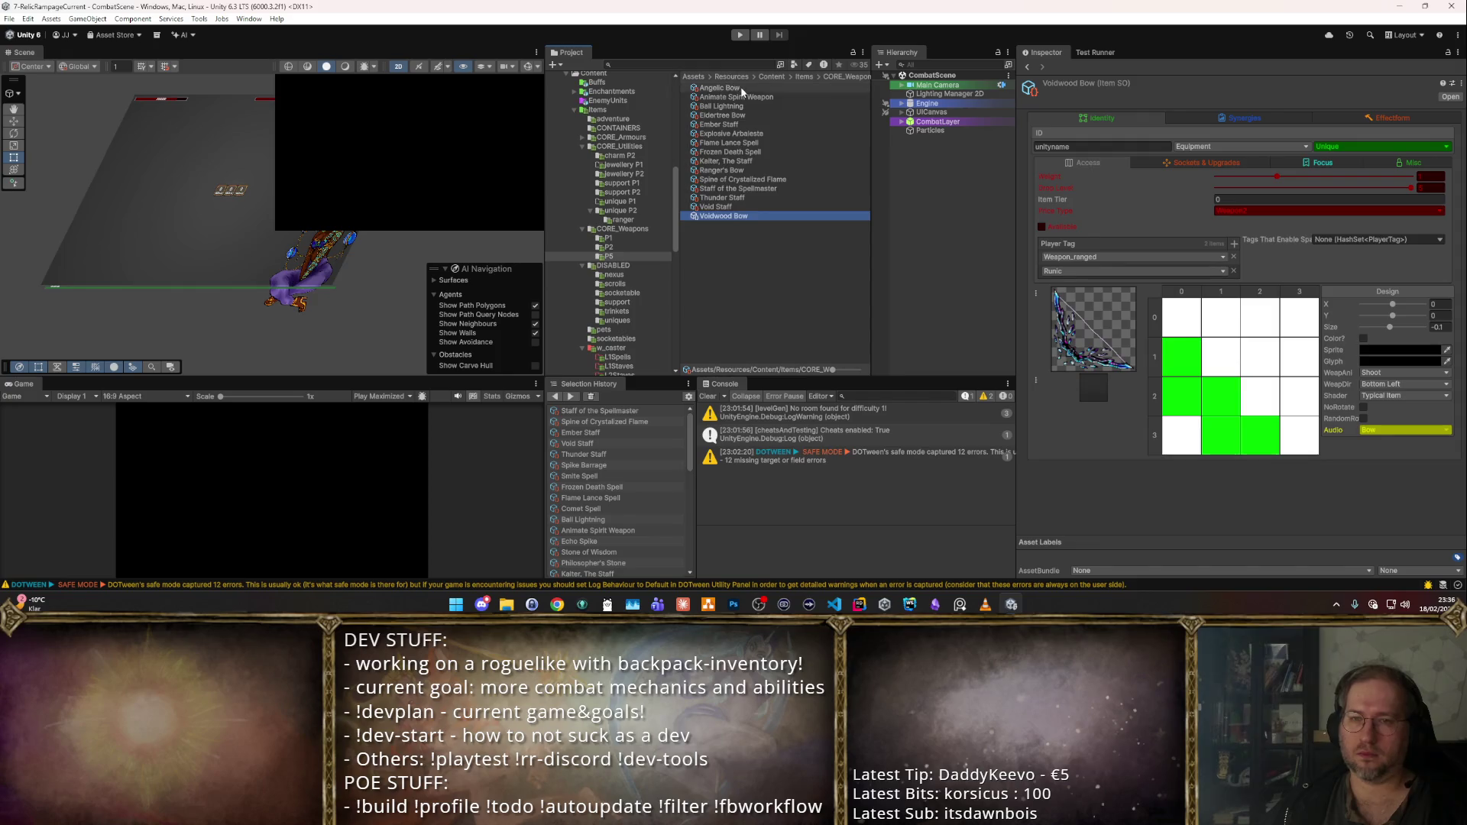
pyautogui.keyDown('shift'); pyautogui.click(764, 88); pyautogui.keyUp('shift')
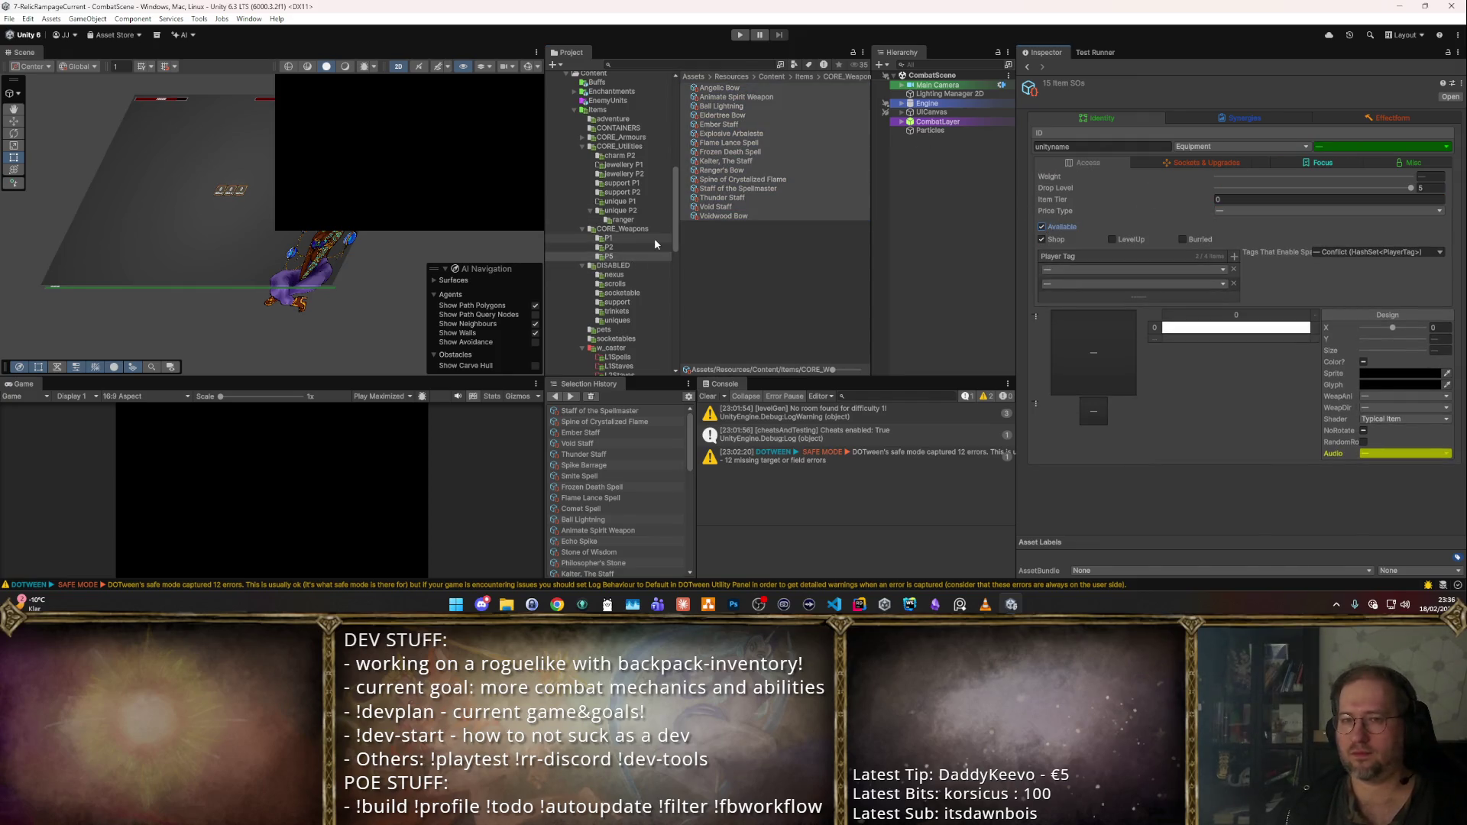
pyautogui.scroll(-5, 654, 237)
# - Delete the w_caster folder from the WIP folder
pyautogui.click(623, 266)
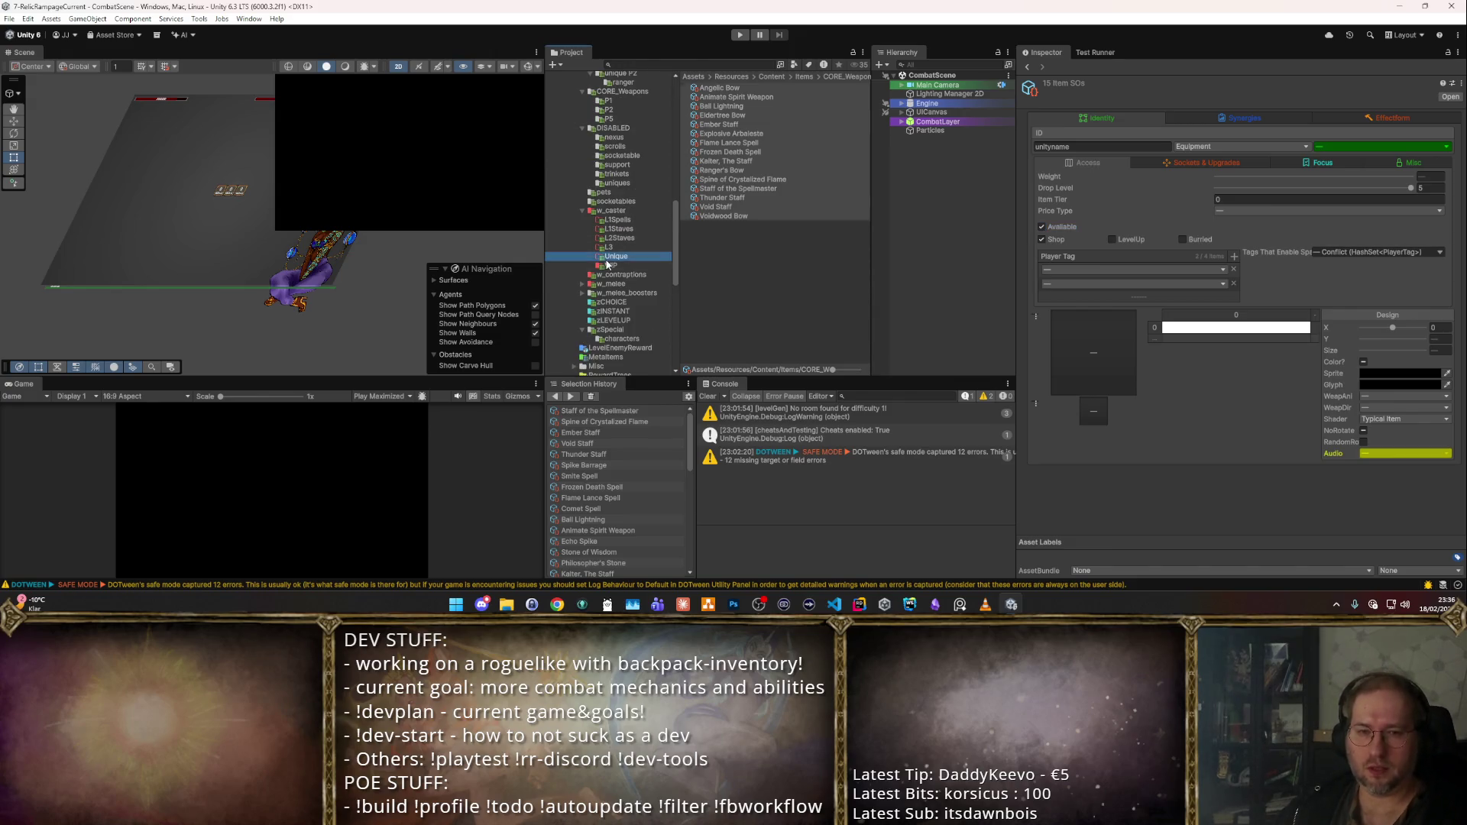
pyautogui.click(766, 88)
pyautogui.click(640, 214)
pyautogui.press('Delete')
pyautogui.press('Return')
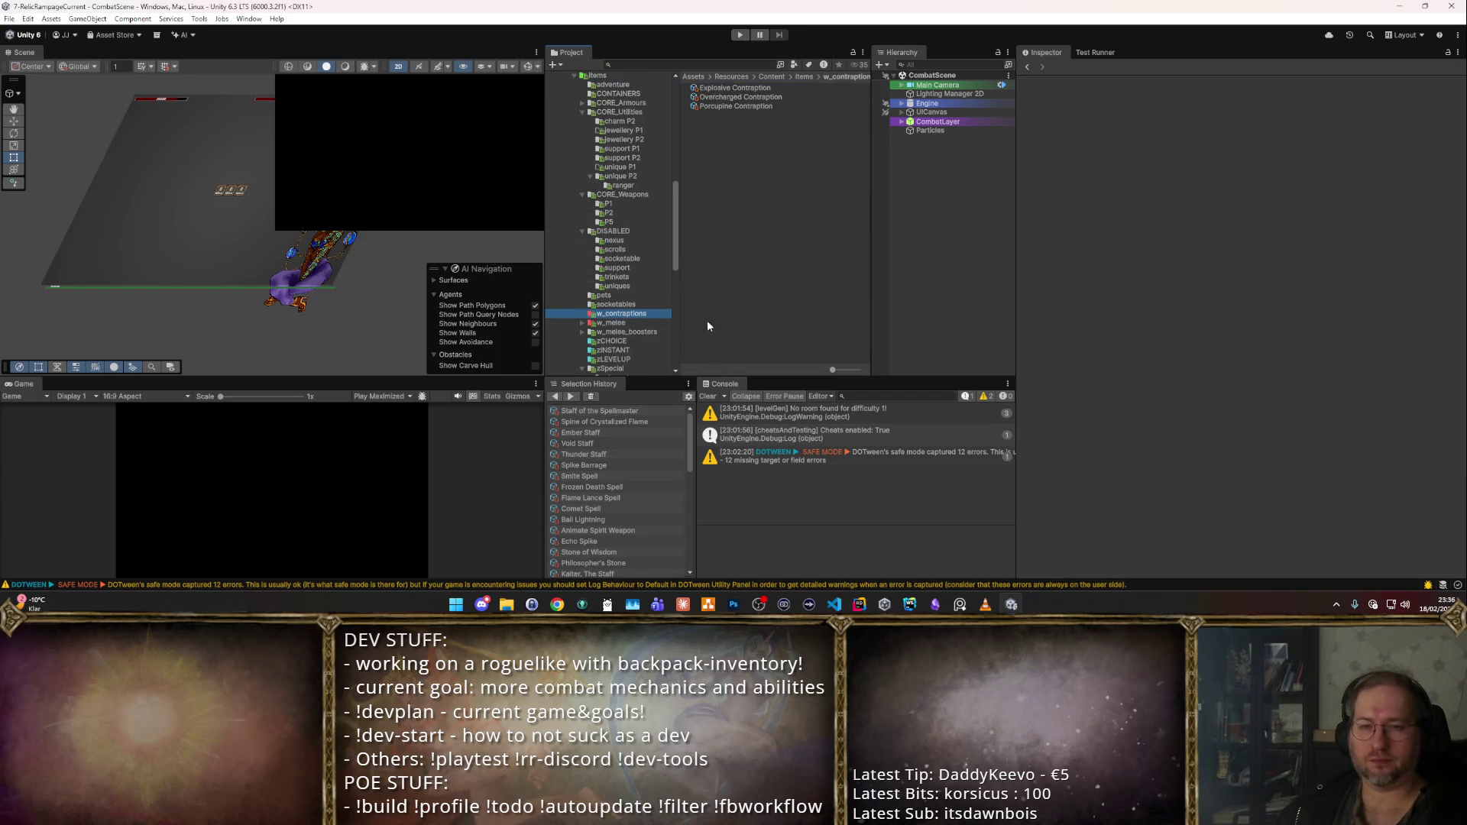
# - Untick Available for all three w_contraptions items, including Porcupine Contraption
pyautogui.click(726, 98)
pyautogui.press('Down')
pyautogui.press('Up')
pyautogui.press('Down')
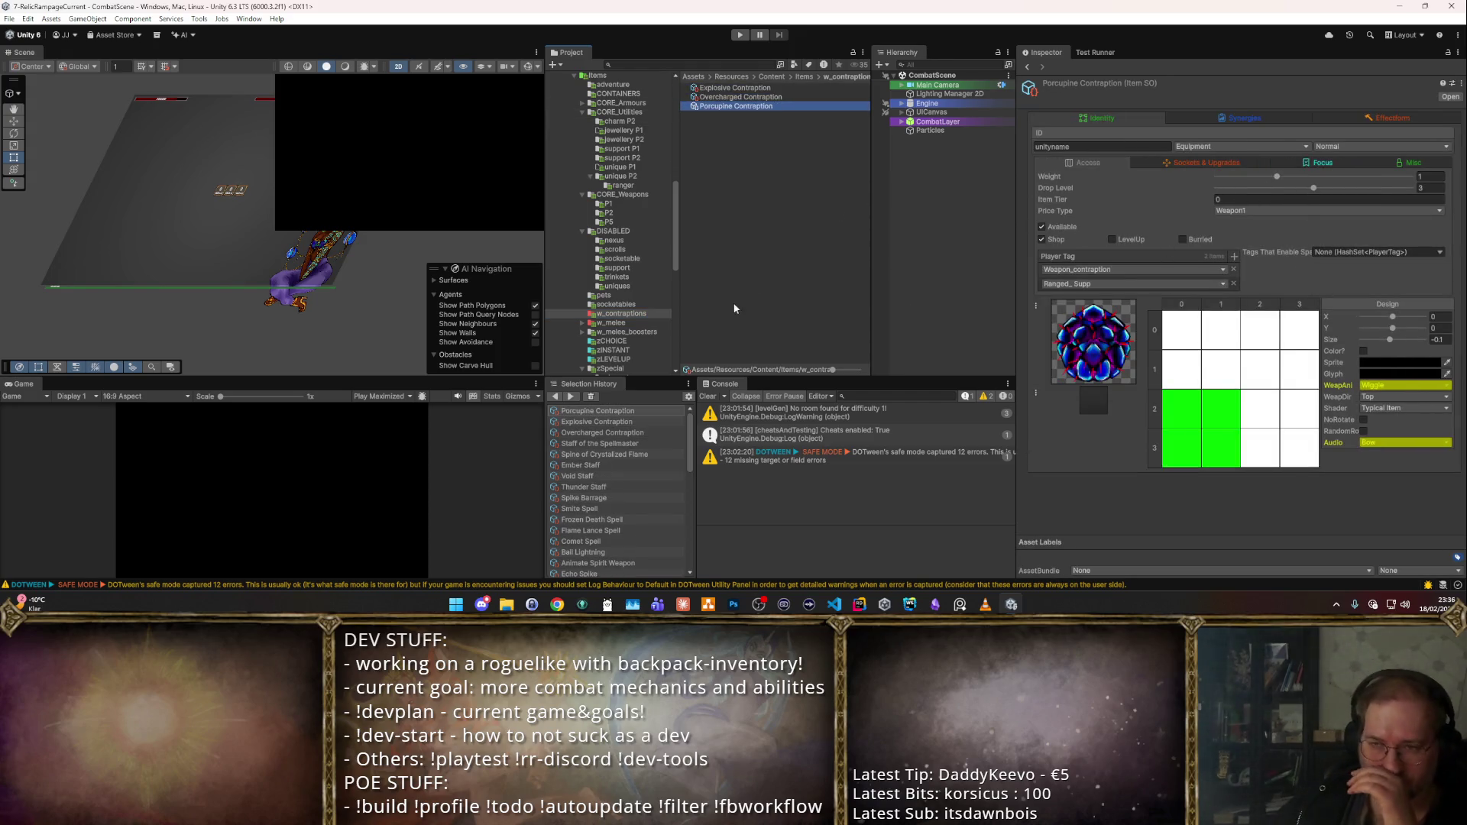
pyautogui.keyDown('shift'); pyautogui.click(764, 88); pyautogui.keyUp('shift')
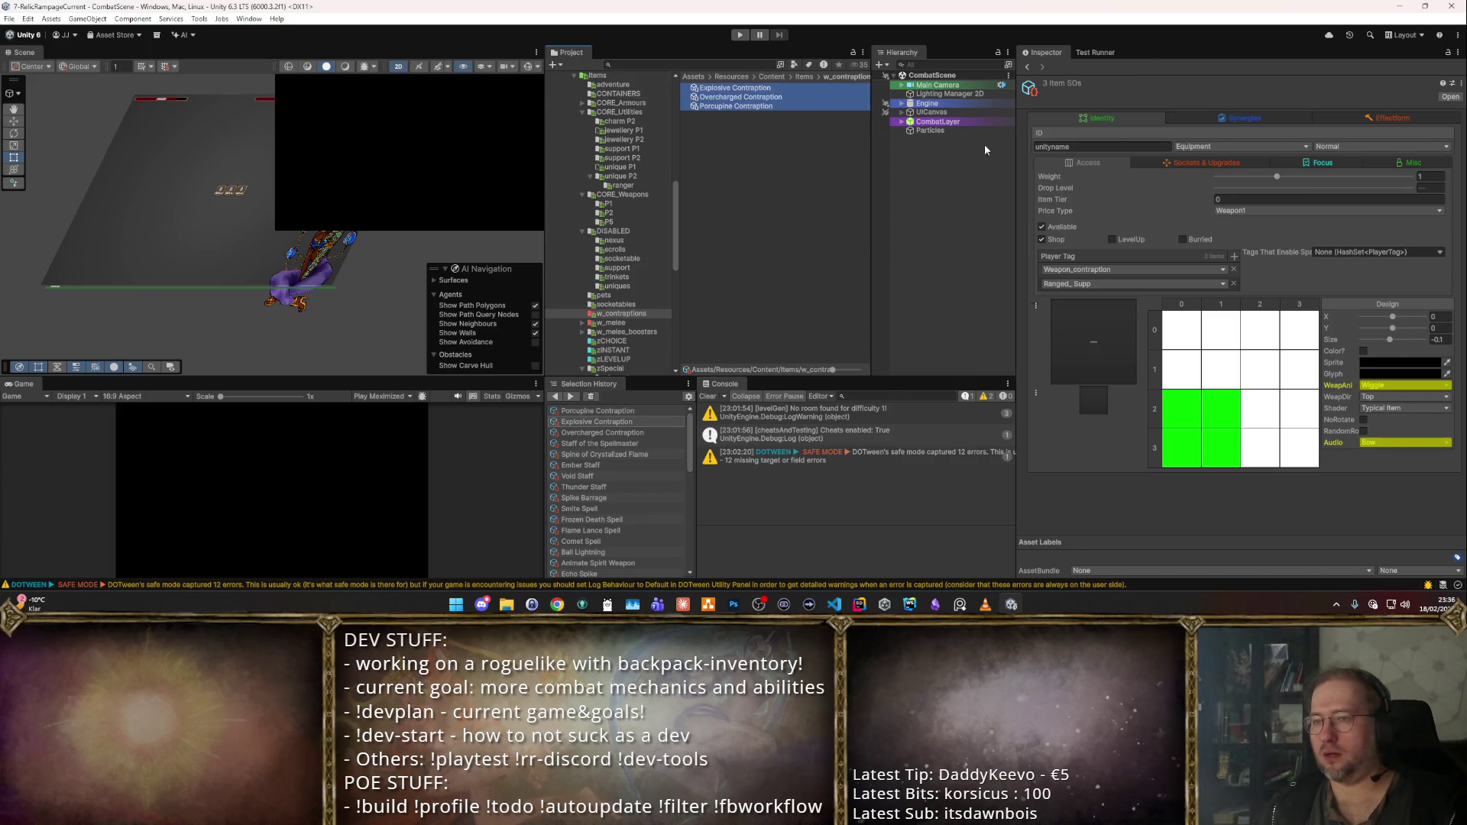
pyautogui.click(1042, 227)
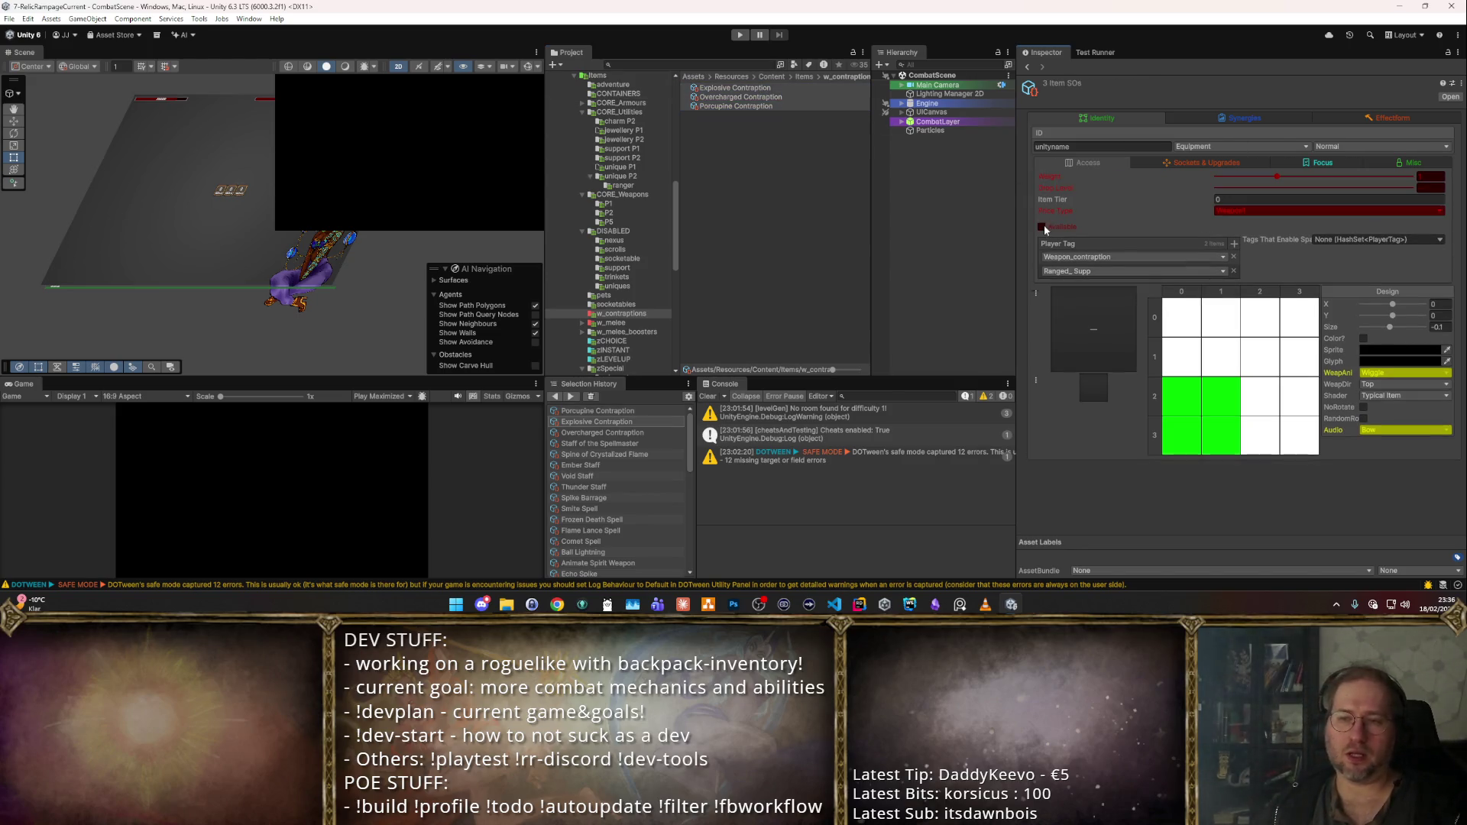
pyautogui.click(639, 305)
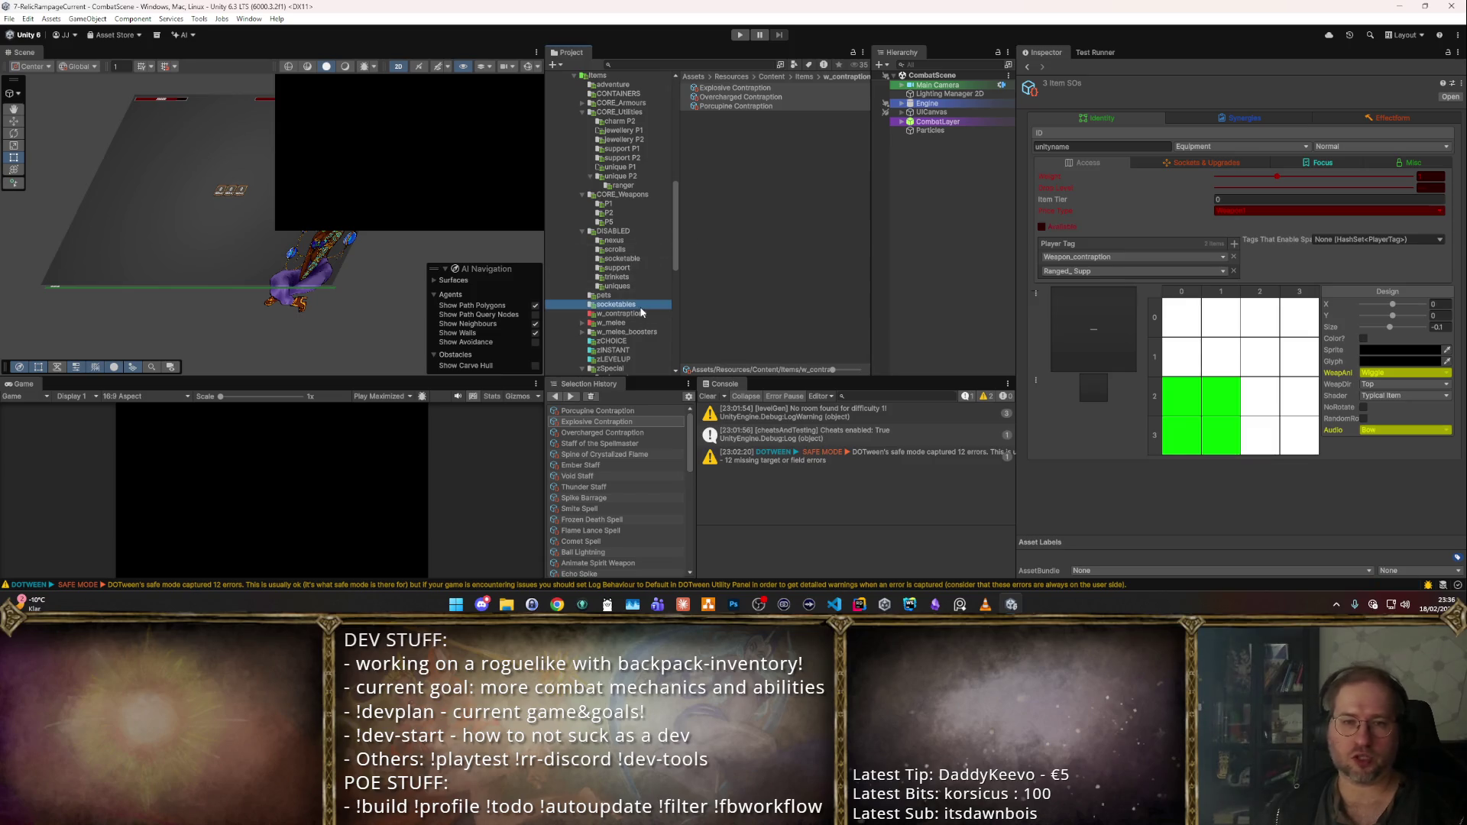
pyautogui.scroll(2, 640, 306)
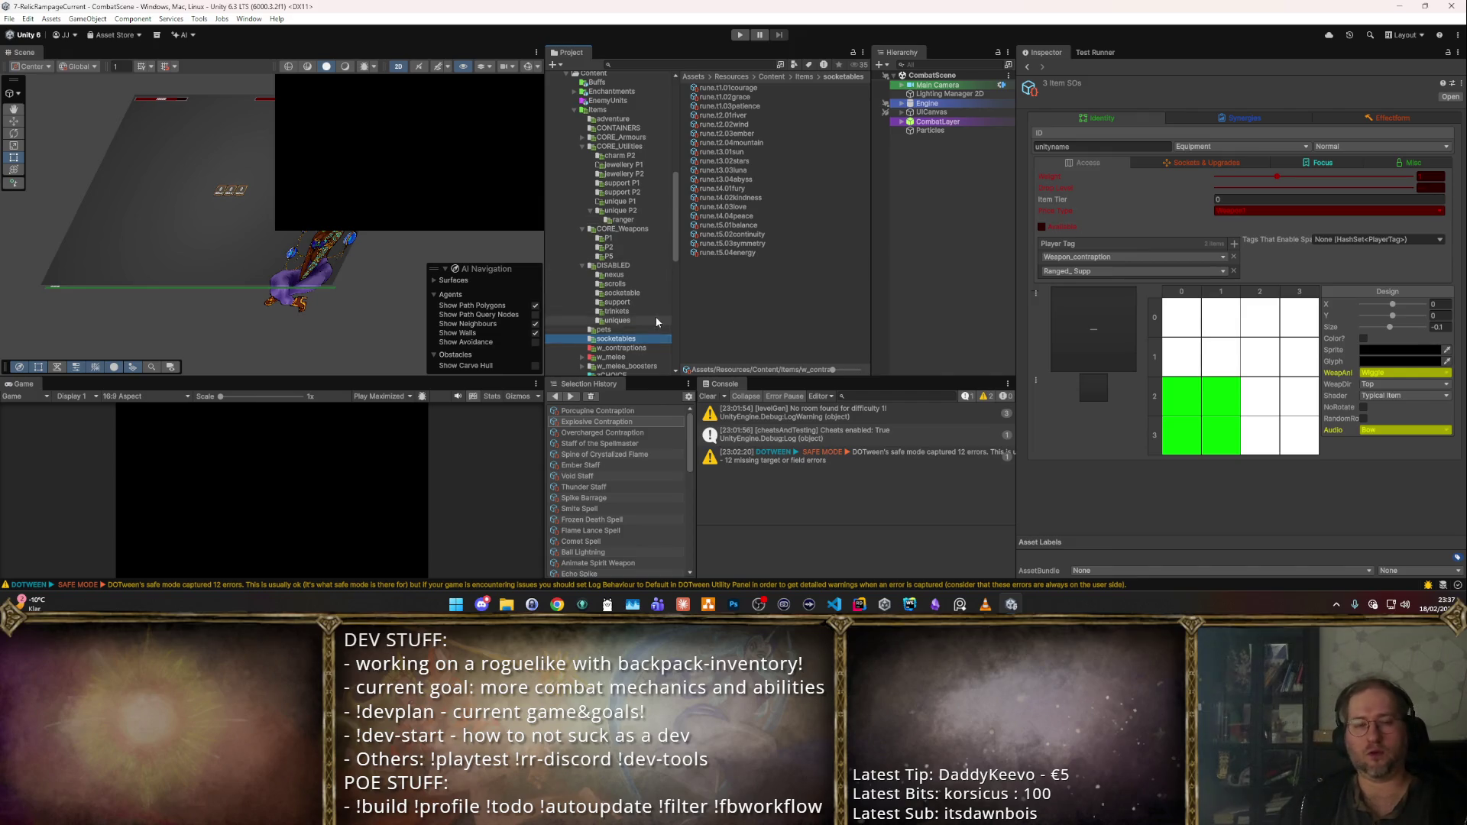
pyautogui.scroll(-5, 653, 314)
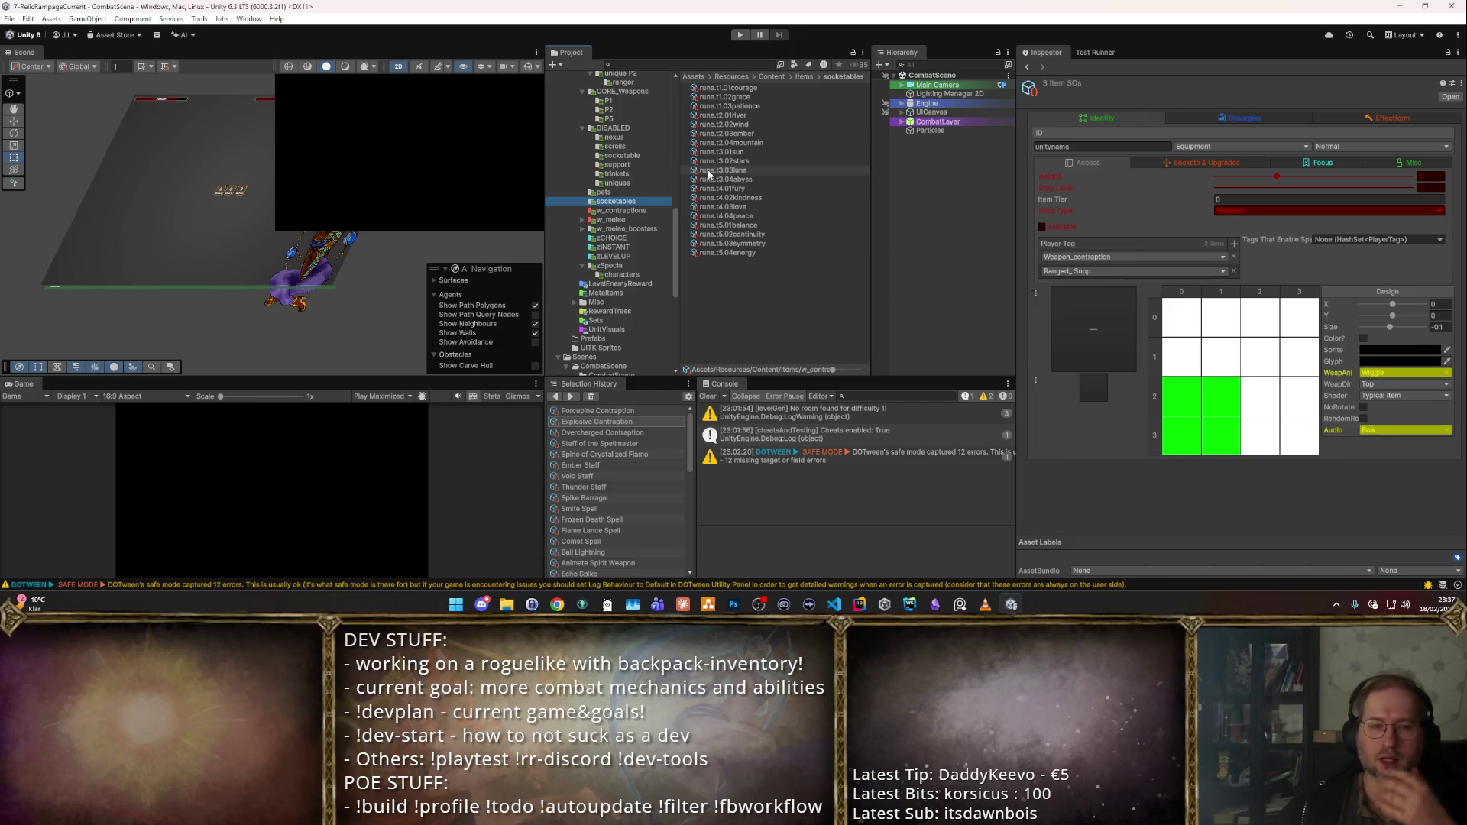
# - Rename the w_contraptions folder to 'contraptions'
pyautogui.click(573, 211)
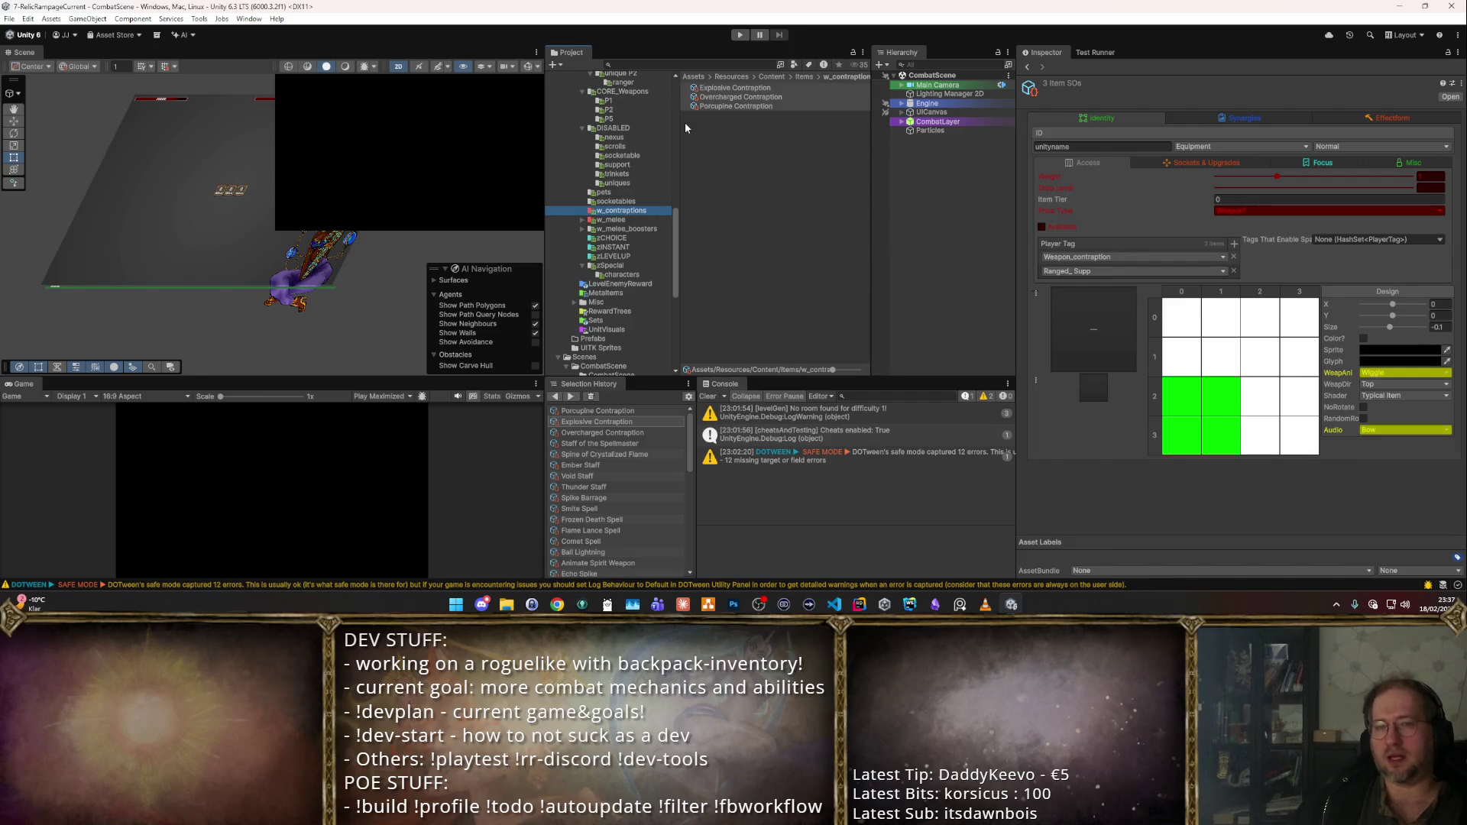
pyautogui.click(729, 97)
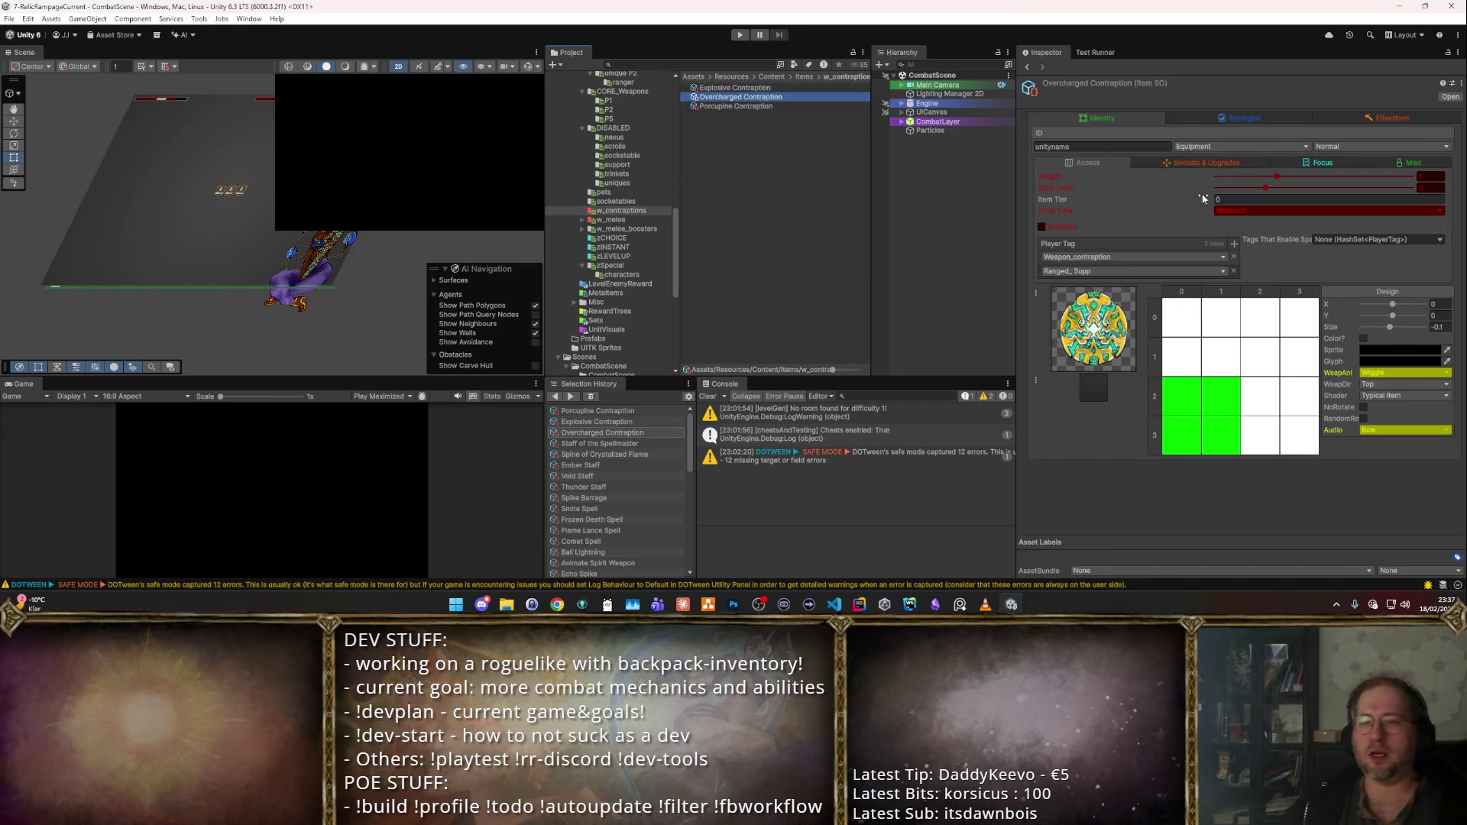
pyautogui.hotkey('shift', 'Up')
pyautogui.hotkey('shift', 'Down')
pyautogui.hotkey('shift', 'Down')
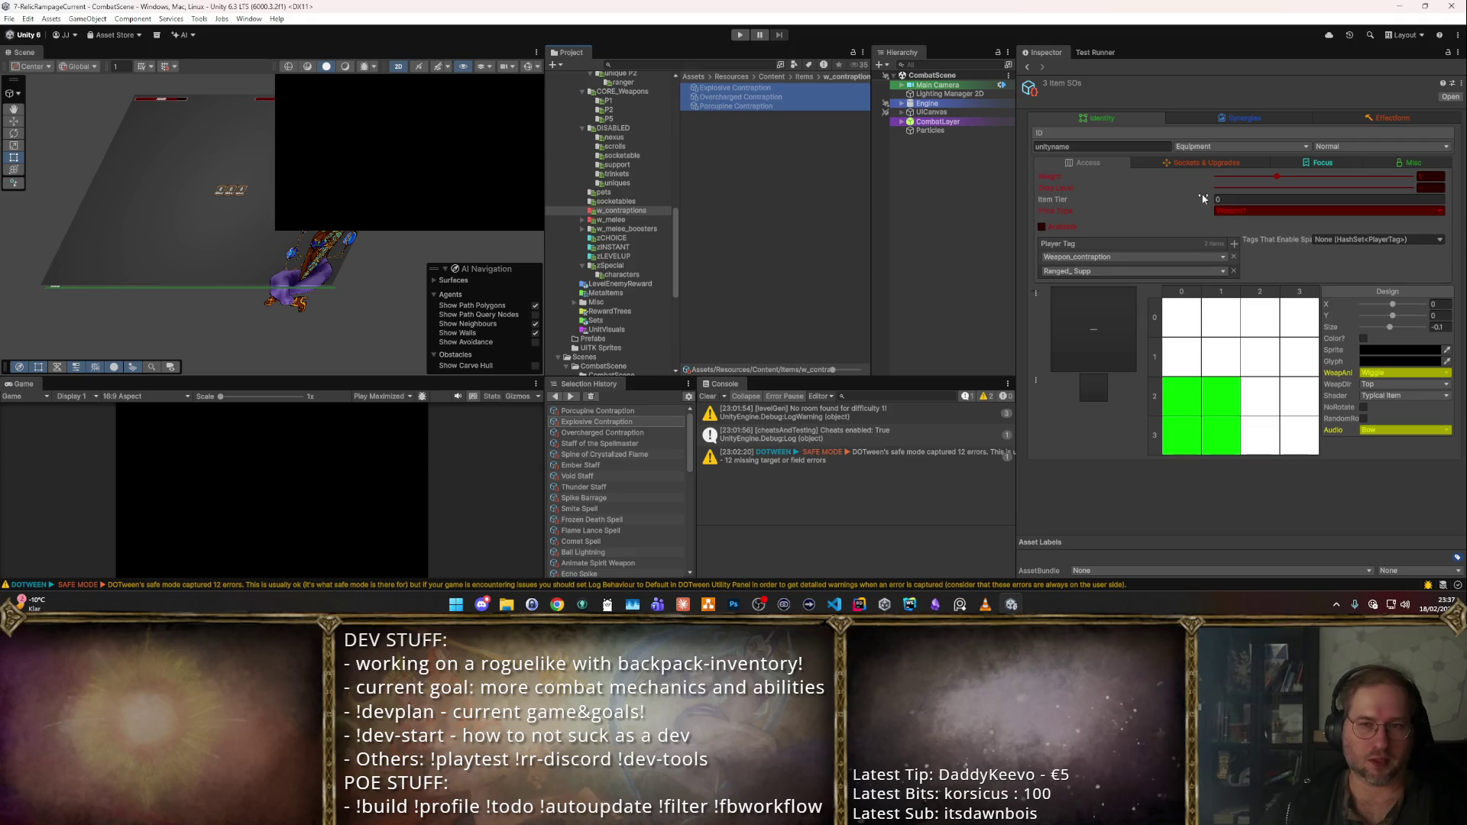
pyautogui.click(629, 212)
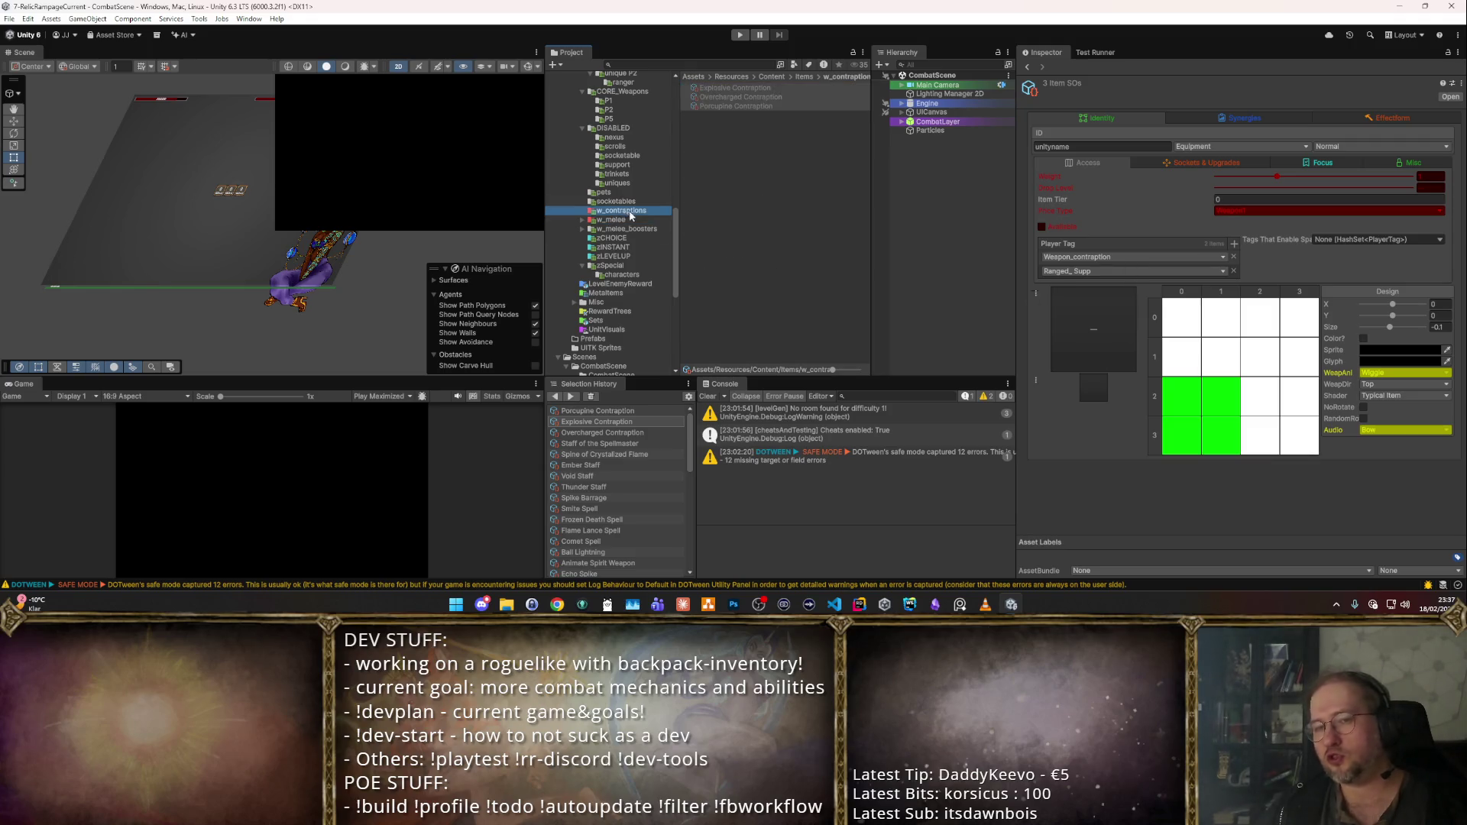
pyautogui.scroll(3, 634, 217)
pyautogui.press('F2')
pyautogui.write('contraptions')
pyautogui.press('Return')
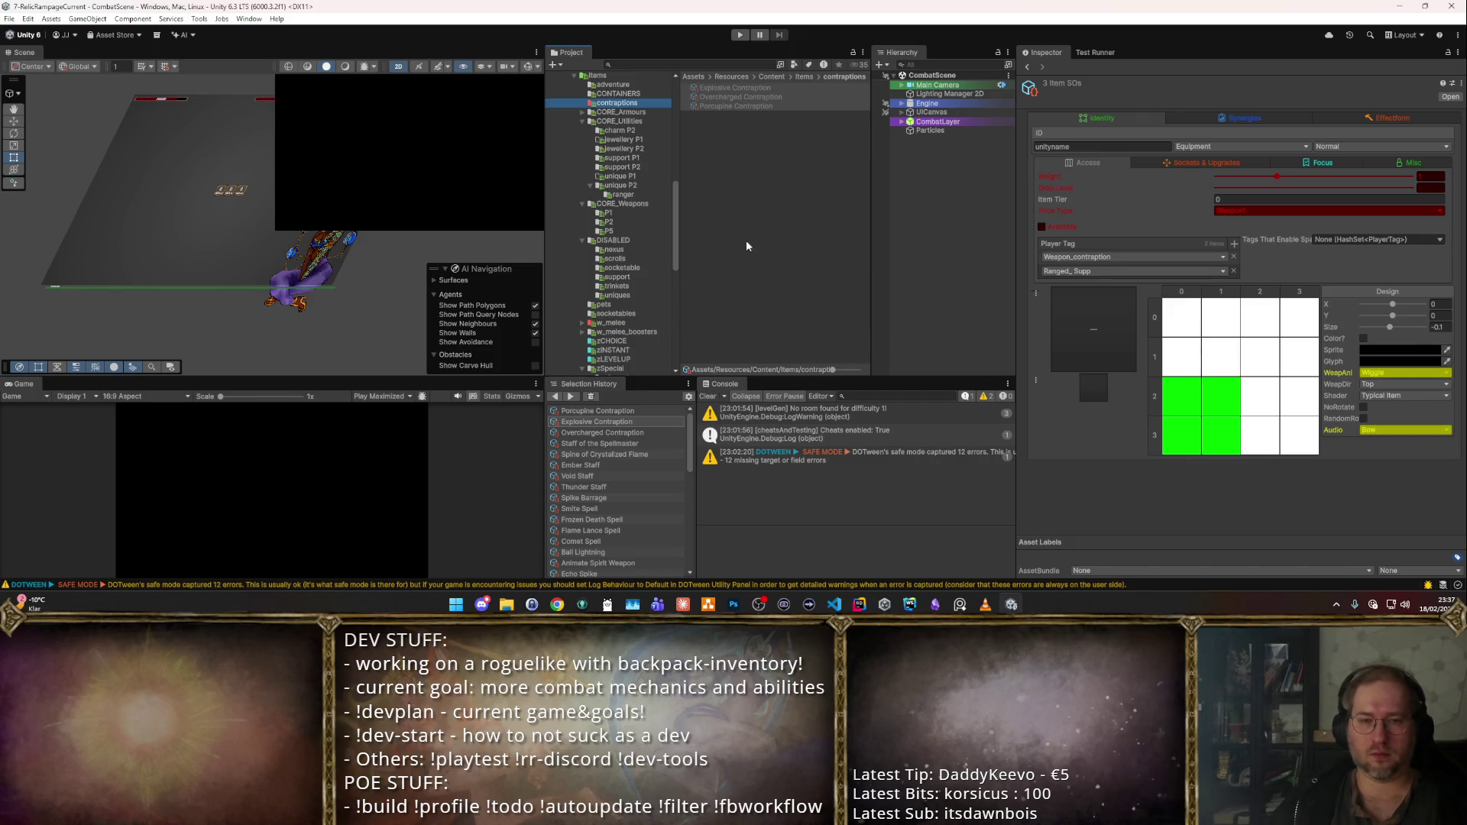
# - Move the contraptions folder into DISABLED and check its items there
pyautogui.moveTo(636, 244); pyautogui.dragTo(636, 242)
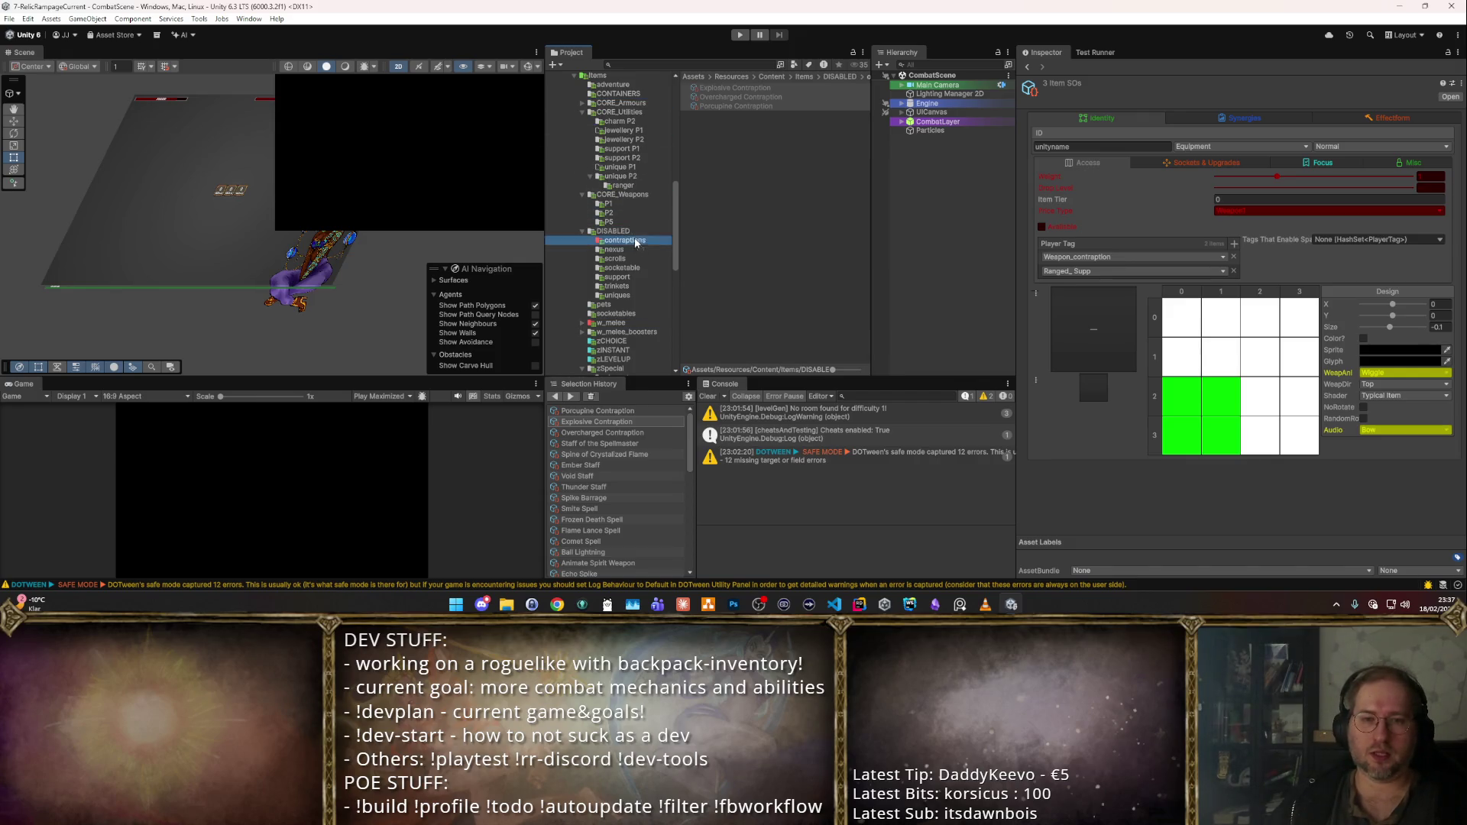
pyautogui.click(740, 97)
pyautogui.press('Down')
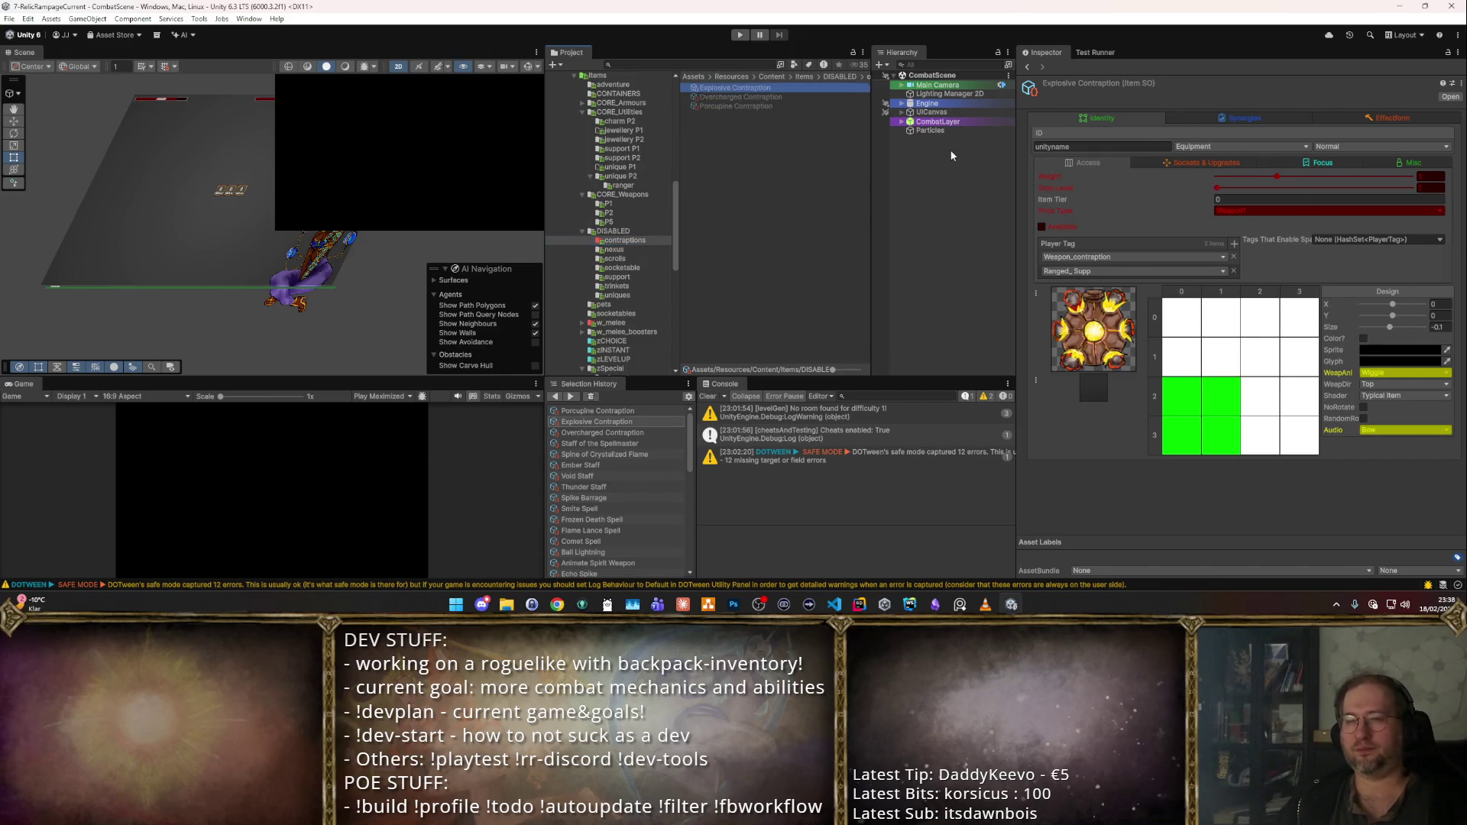
pyautogui.click(648, 269)
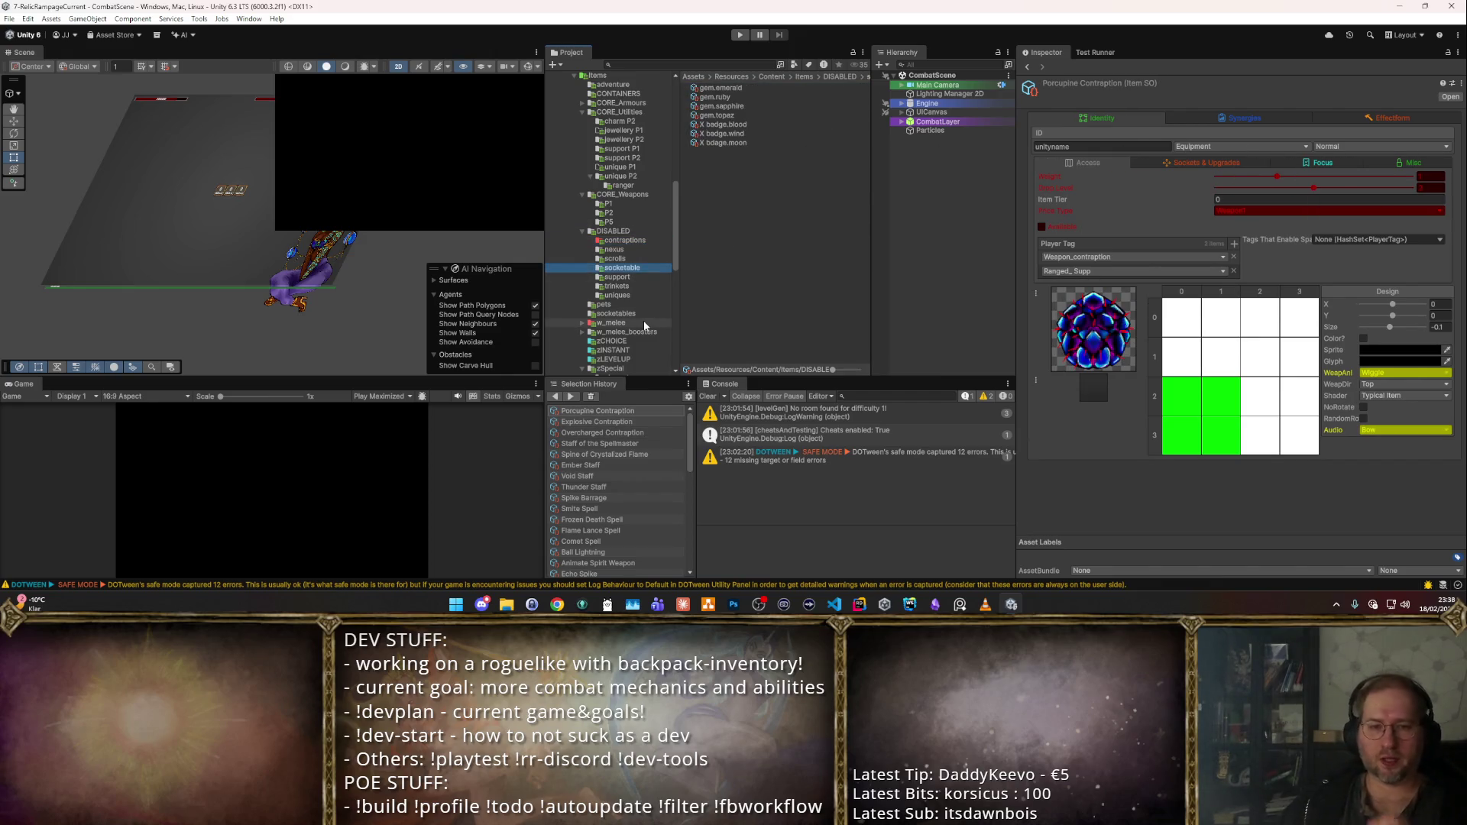
pyautogui.click(641, 321)
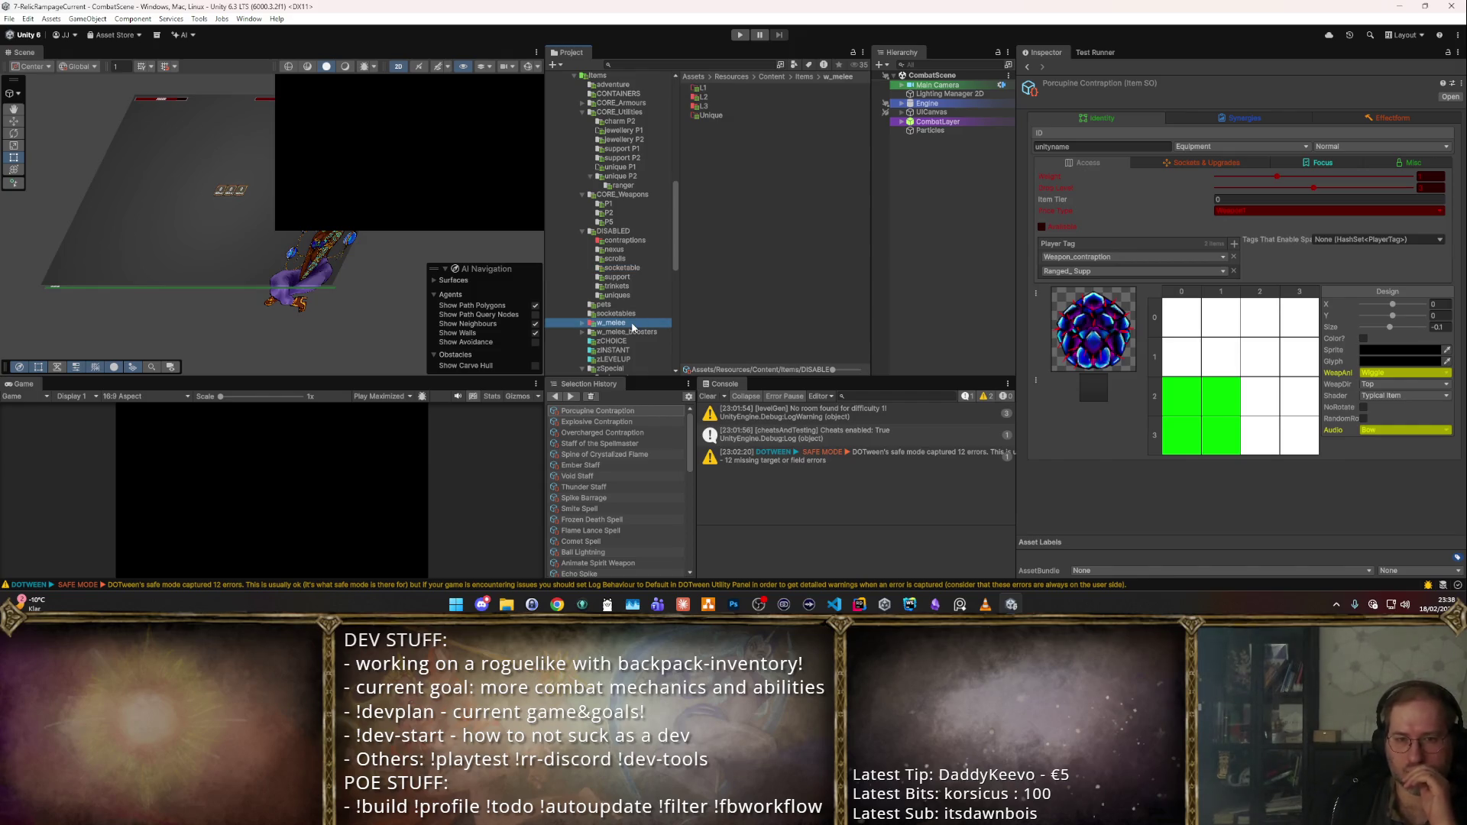
# - Review the L2 and L3 melee weapons, from Blessed Sceptre to Winged Blade
pyautogui.doubleClick(717, 95)
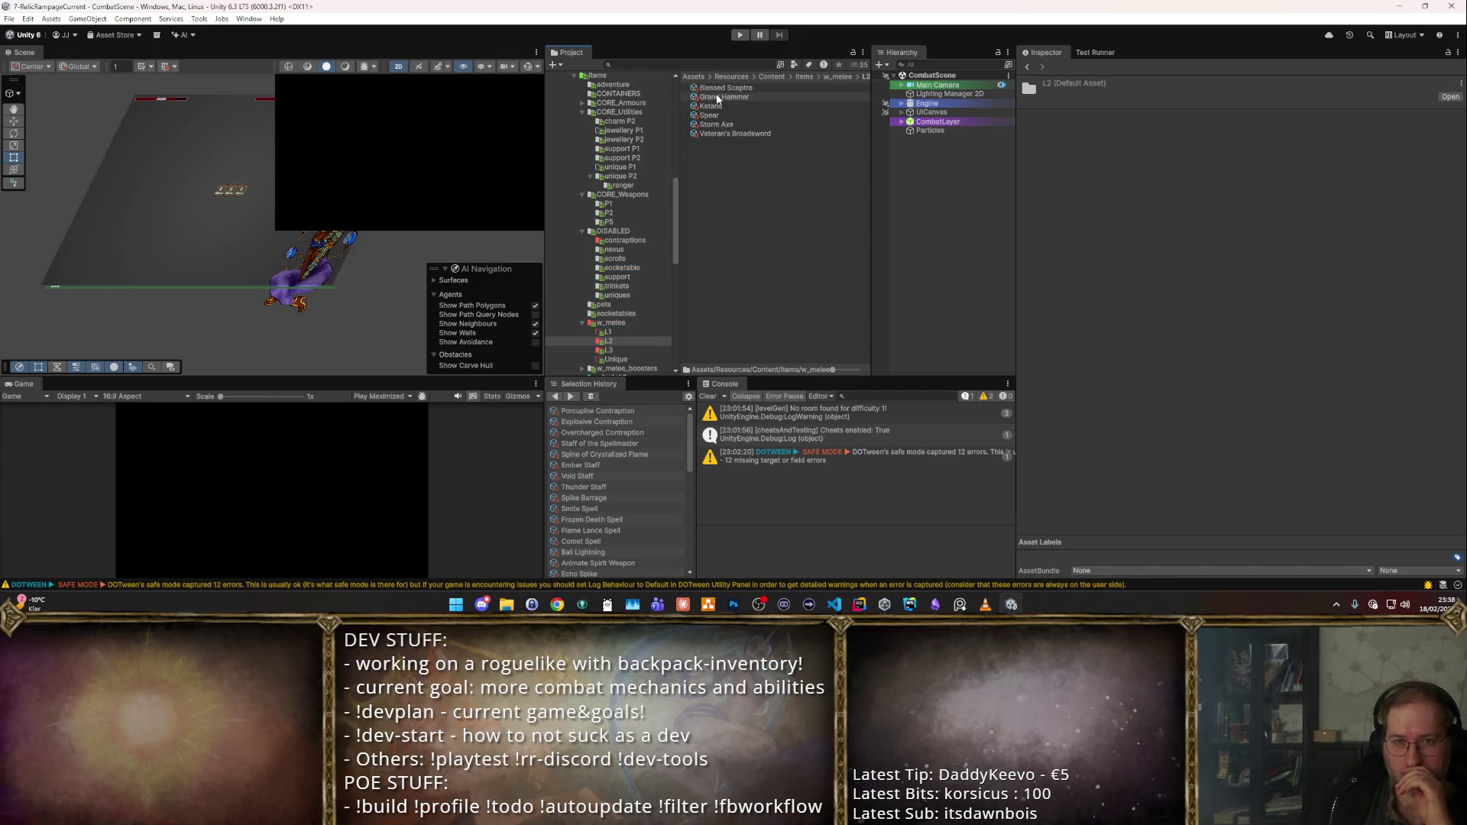
pyautogui.click(720, 90)
pyautogui.click(722, 97)
pyautogui.click(748, 106)
pyautogui.click(749, 125)
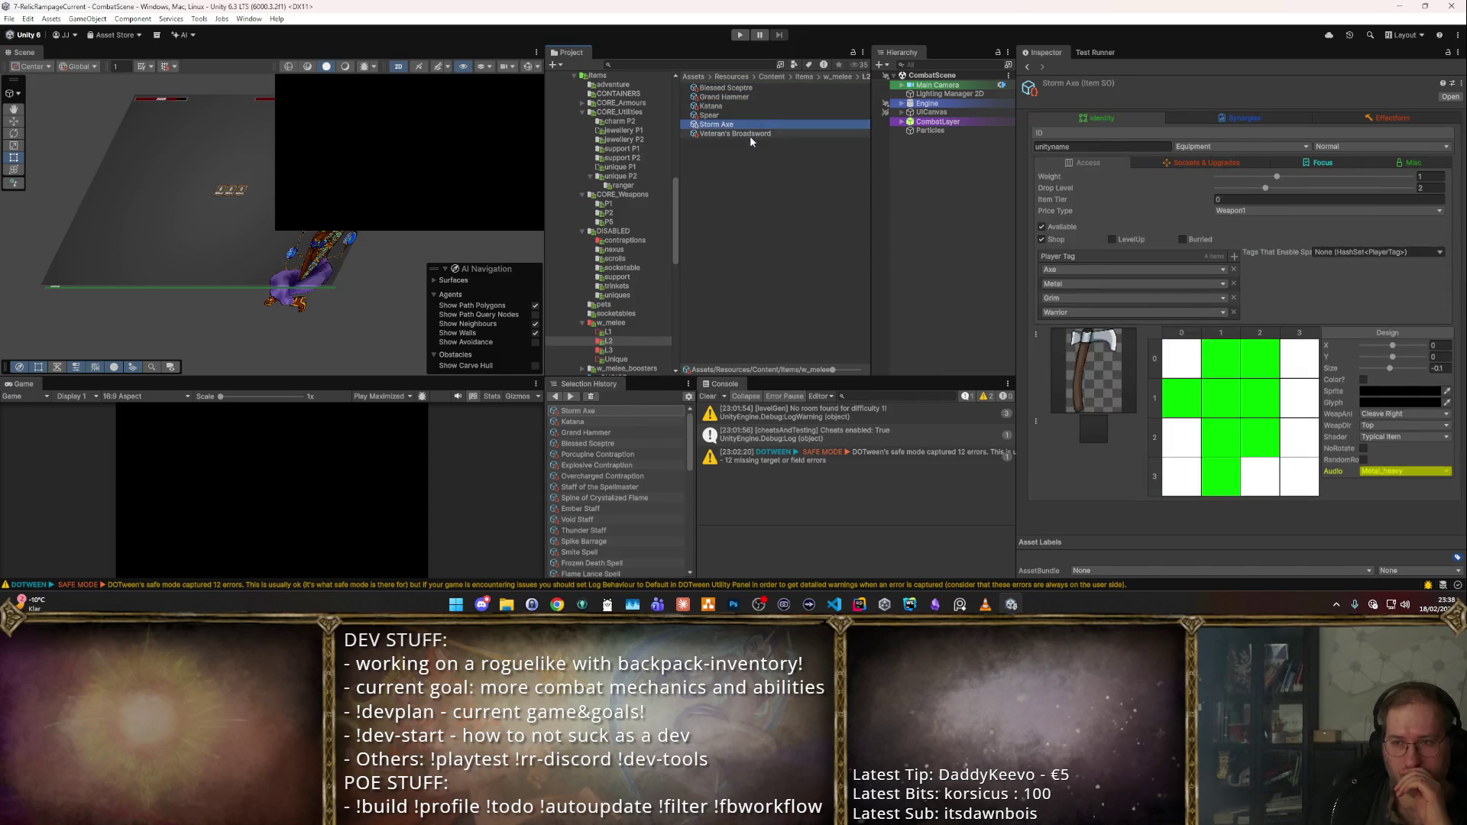
pyautogui.click(750, 134)
pyautogui.click(730, 125)
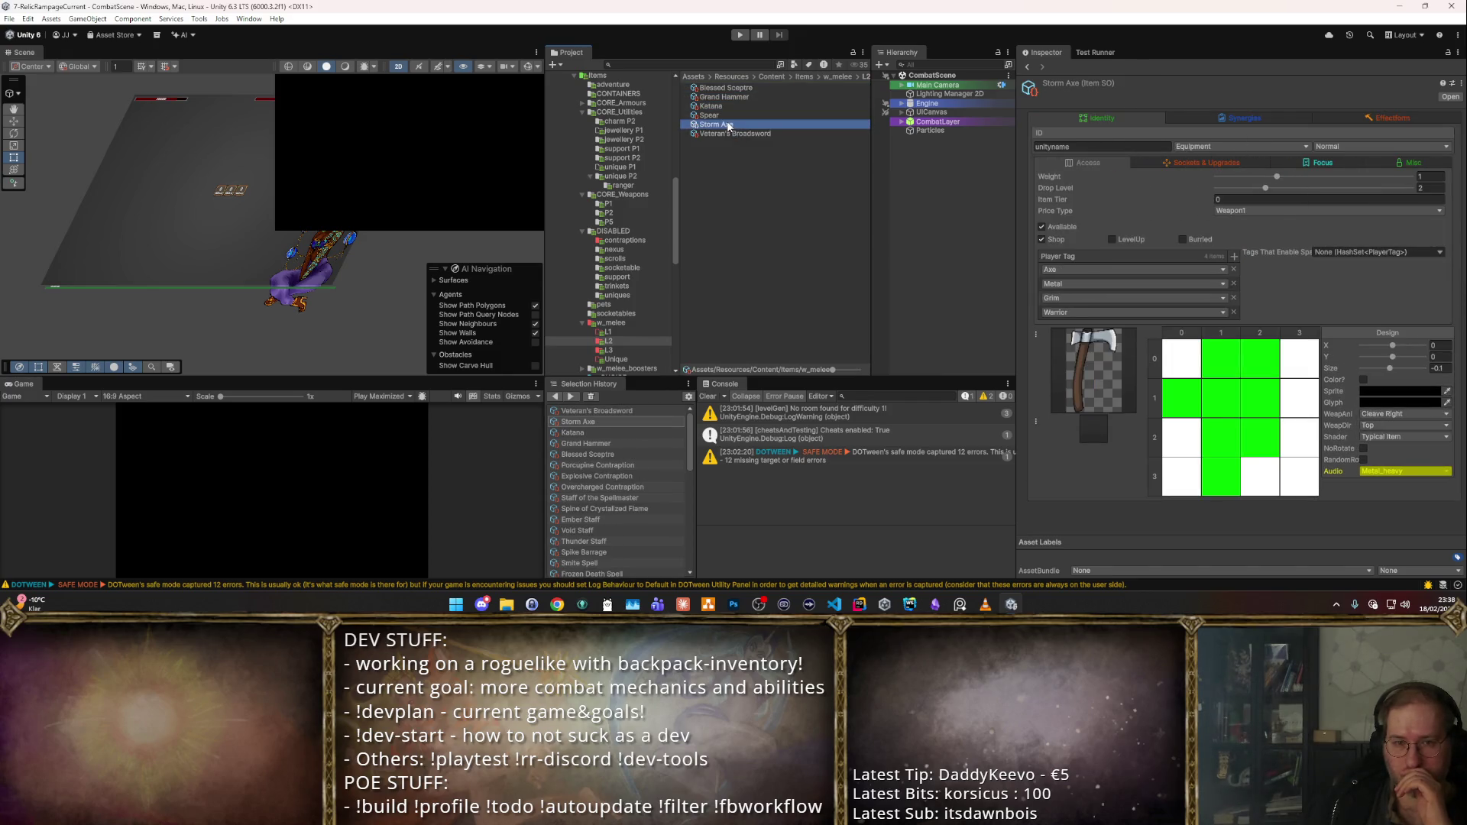
pyautogui.click(732, 116)
pyautogui.click(733, 106)
pyautogui.click(735, 97)
pyautogui.click(737, 88)
pyautogui.click(754, 97)
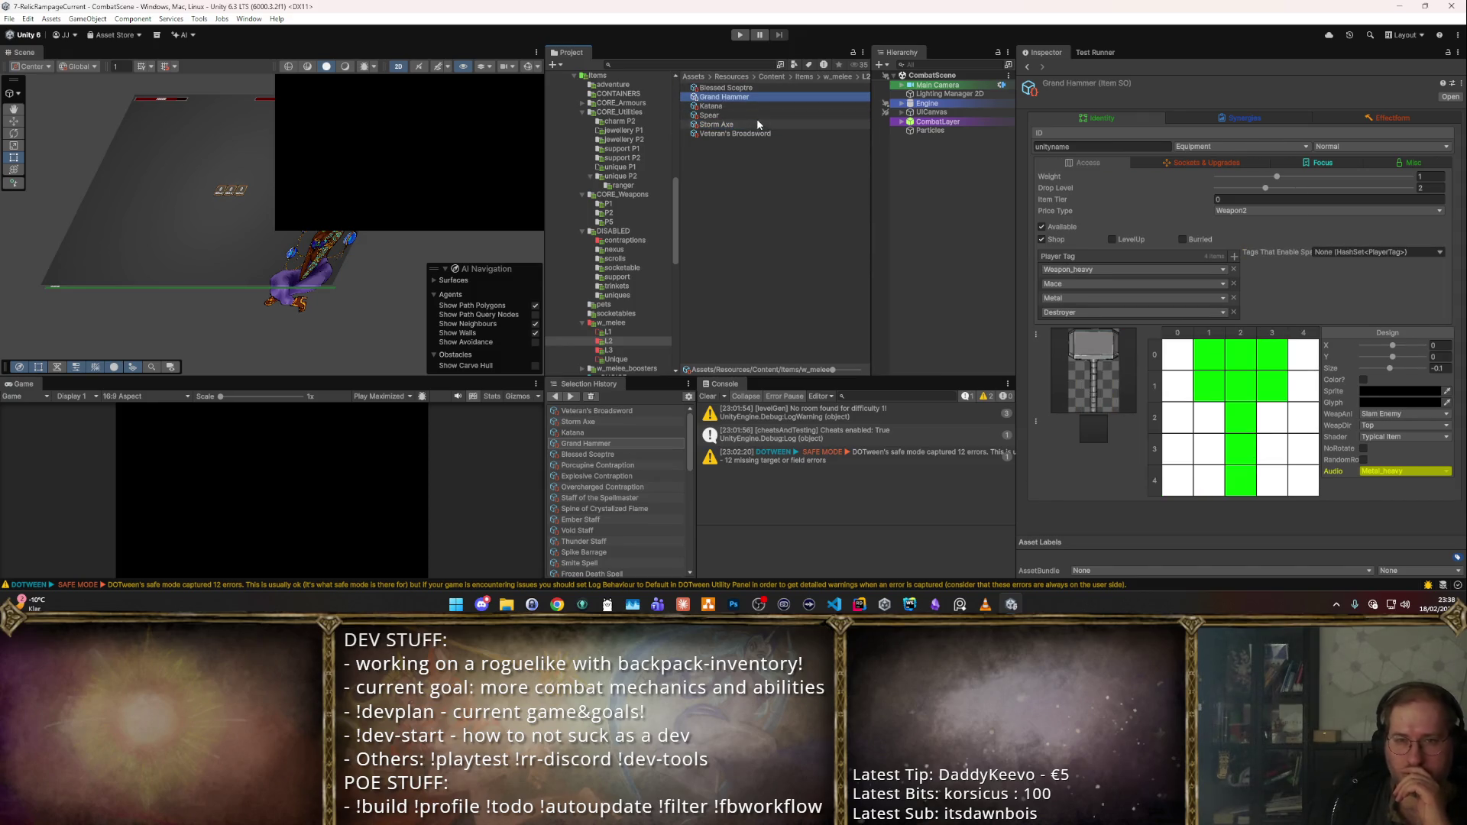
pyautogui.click(760, 134)
pyautogui.click(608, 350)
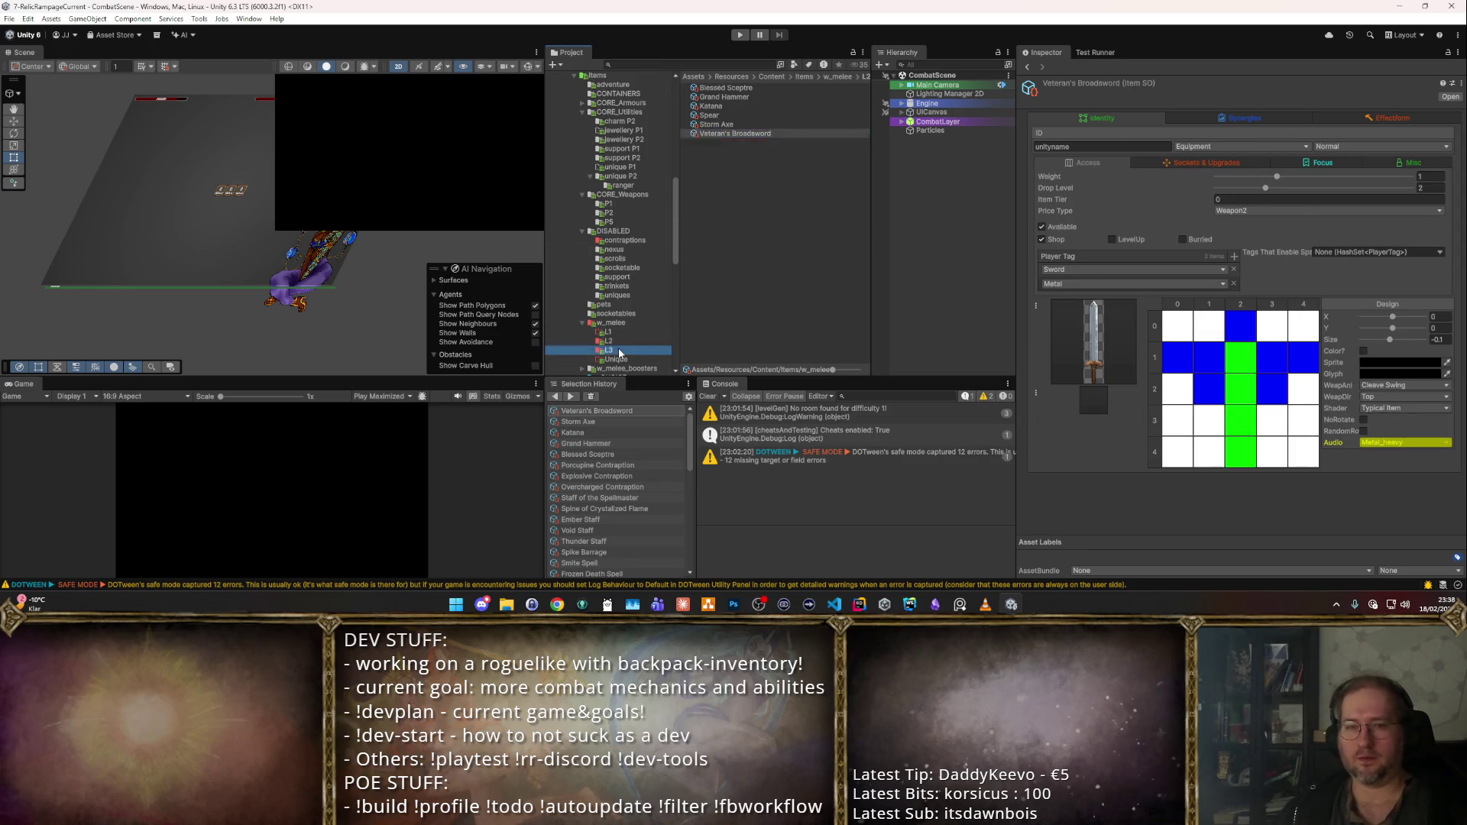
pyautogui.click(717, 88)
pyautogui.click(718, 107)
pyautogui.click(609, 340)
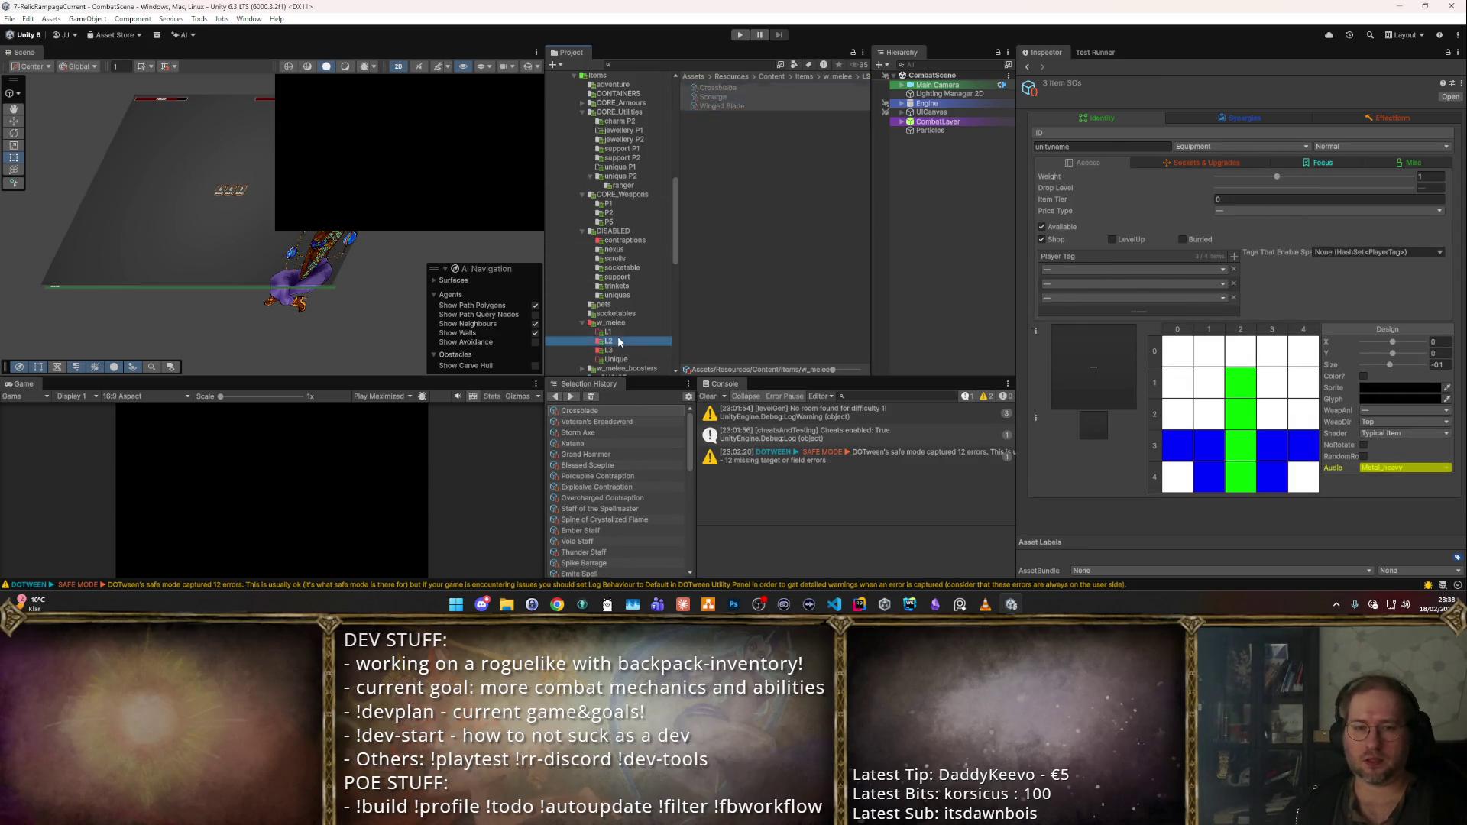
# - Set Weight 5 on all nine melee weapons together
pyautogui.keyDown('ctrl'); pyautogui.click(608, 349); pyautogui.keyUp('ctrl')
pyautogui.click(715, 144)
pyautogui.keyDown('shift'); pyautogui.click(718, 161); pyautogui.keyUp('shift')
pyautogui.hotkey('ctrl', 'a')
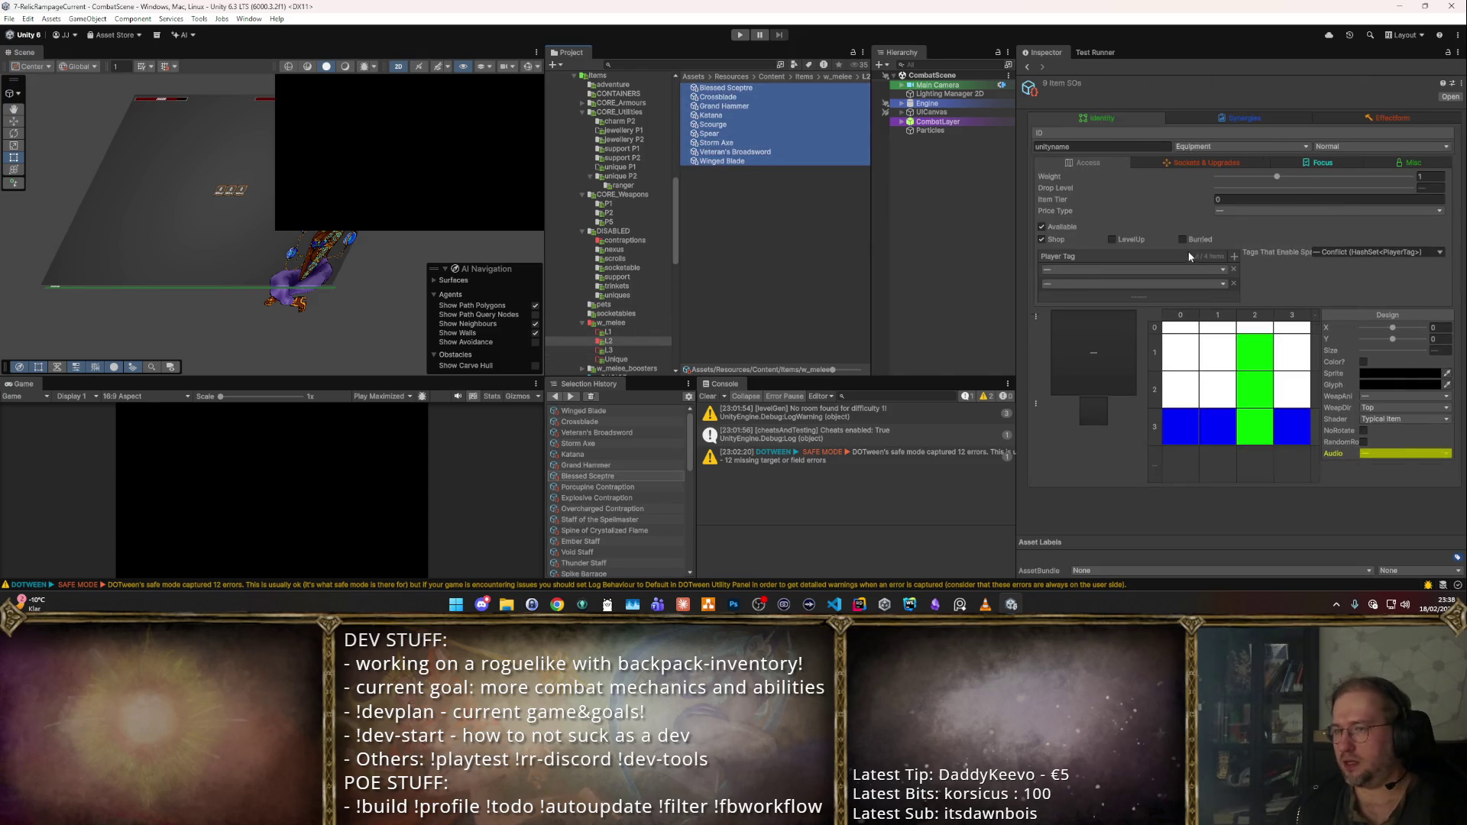
pyautogui.click(1273, 199)
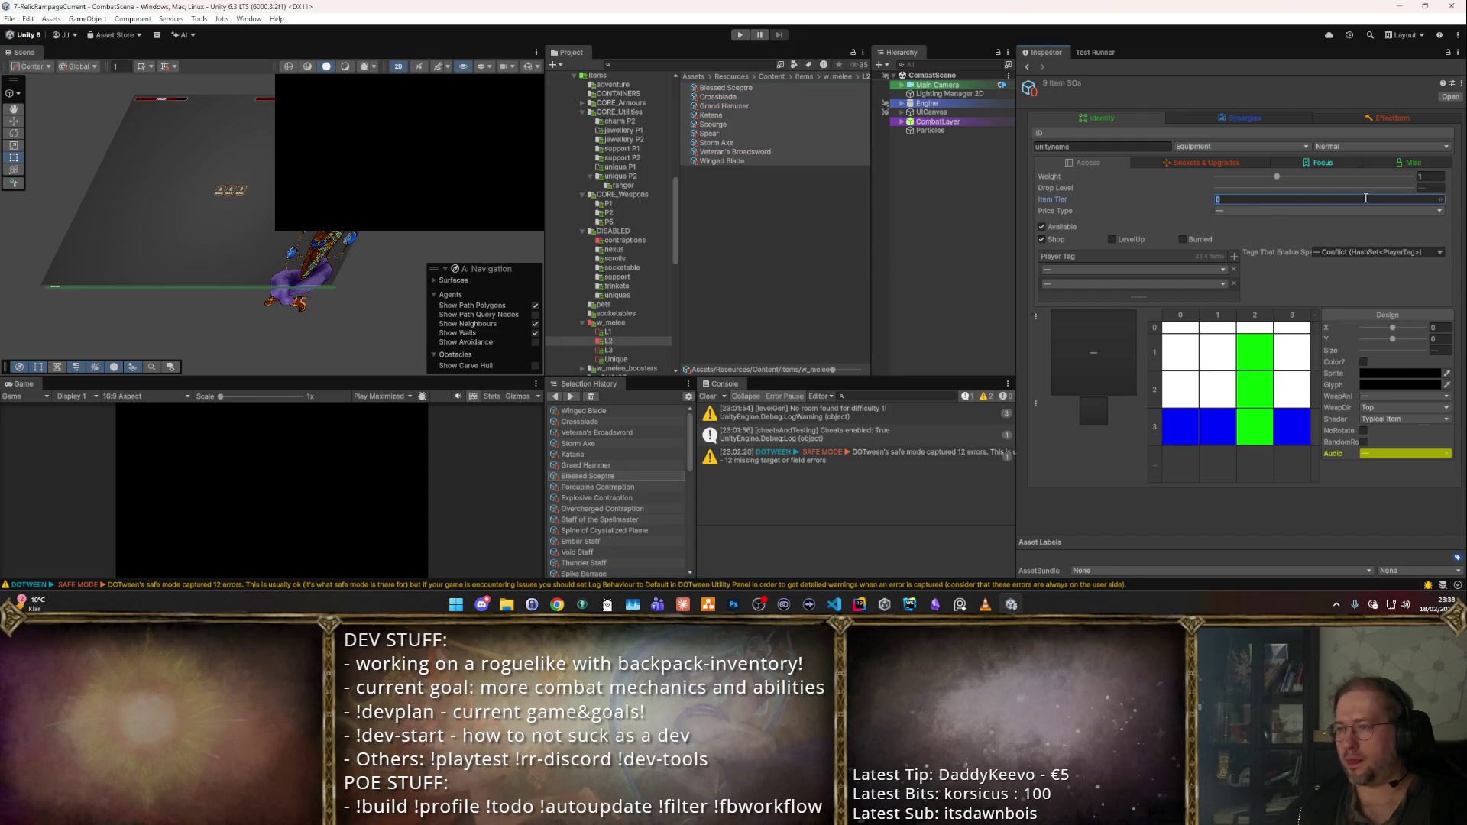
pyautogui.click(1432, 176)
pyautogui.write('5')
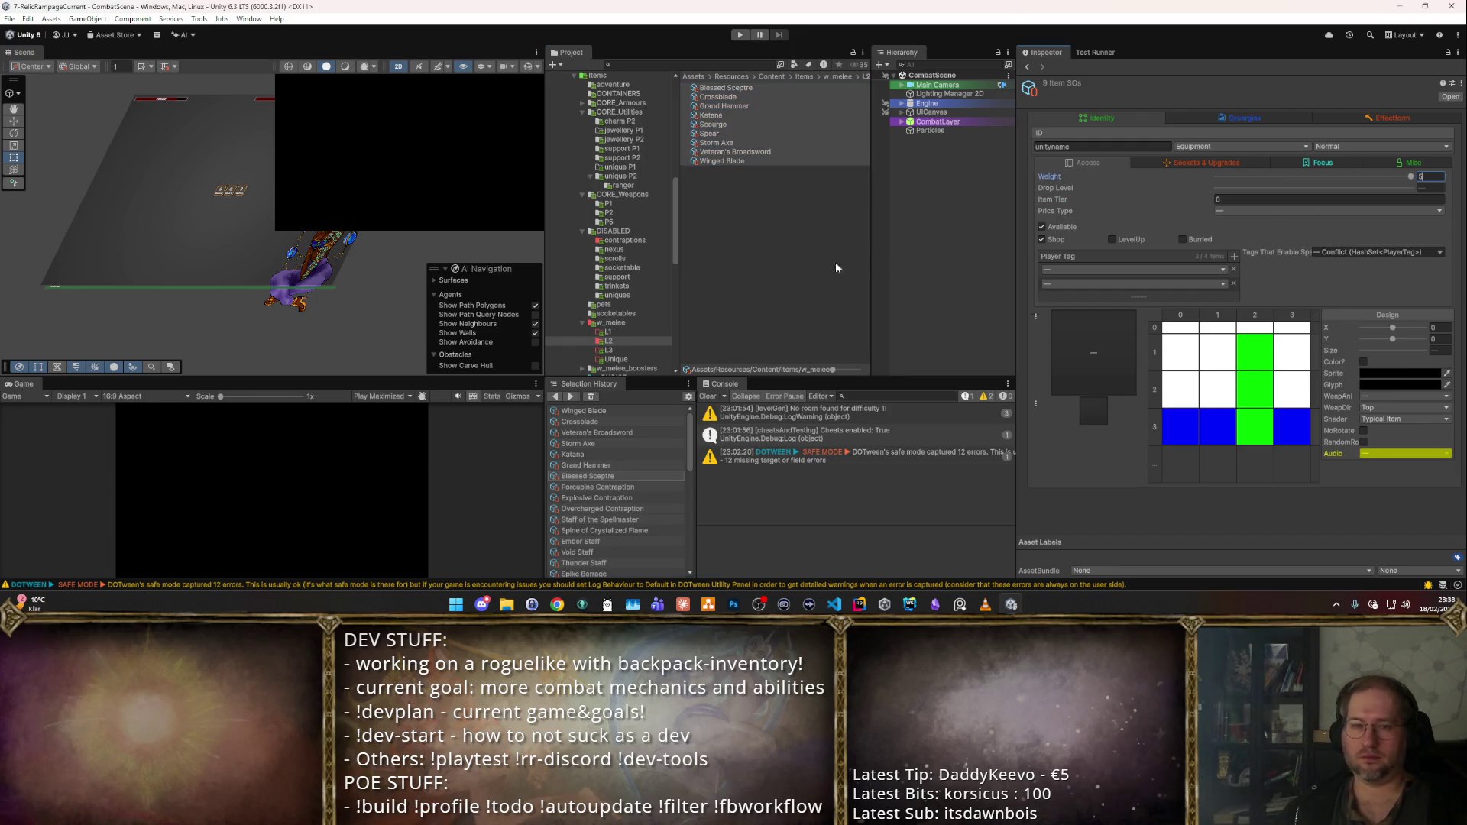
pyautogui.click(722, 161)
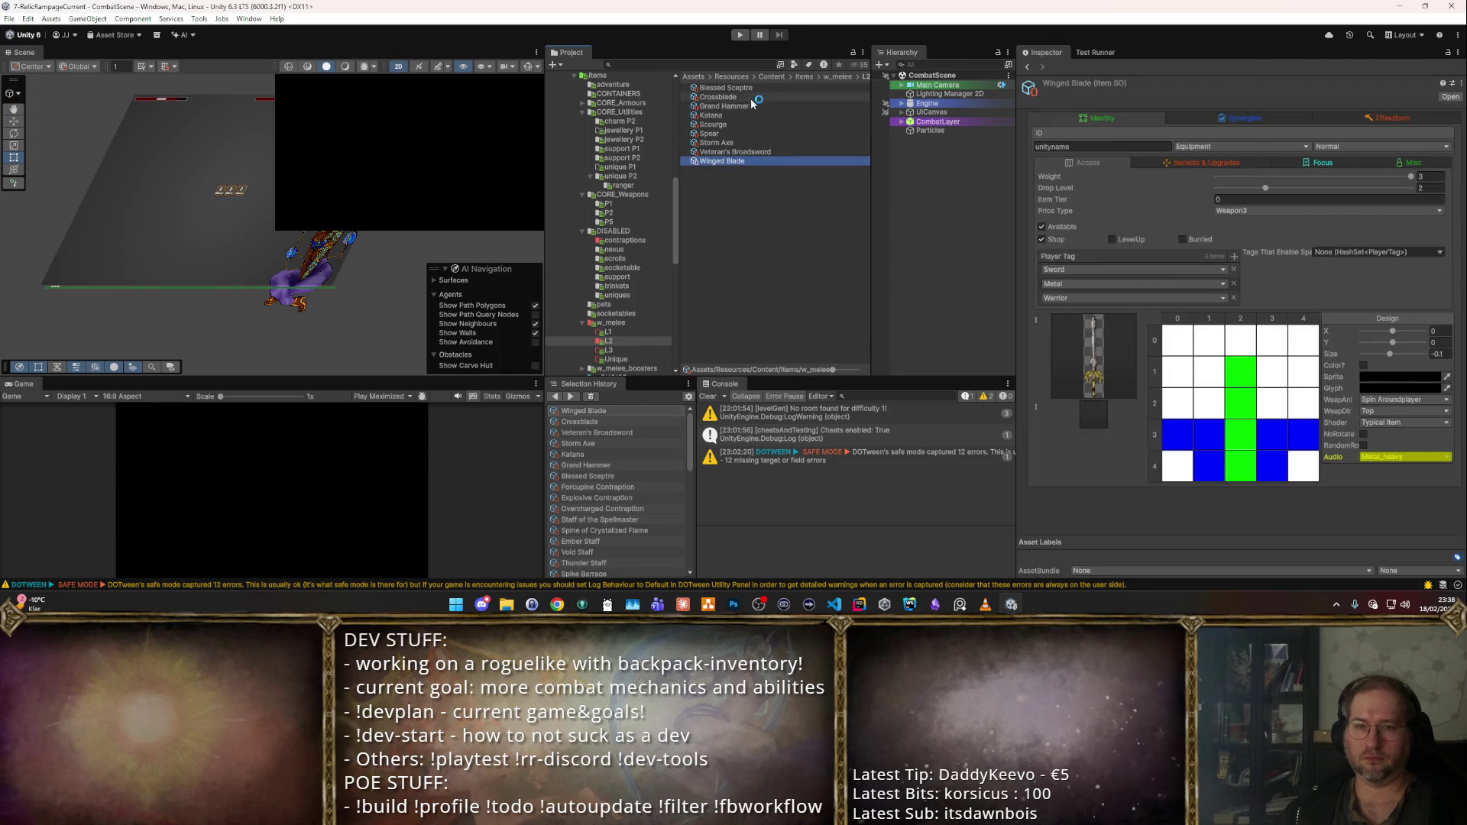
pyautogui.hotkey('ctrl', 'a')
# - Move the nine melee weapons into CORE_Weapons P5
pyautogui.scroll(3, 619, 229)
pyautogui.moveTo(618, 266)
pyautogui.mouseDown()
pyautogui.moveTo(623, 187)
pyautogui.moveTo(628, 283)
pyautogui.mouseUp()
pyautogui.click(631, 290)
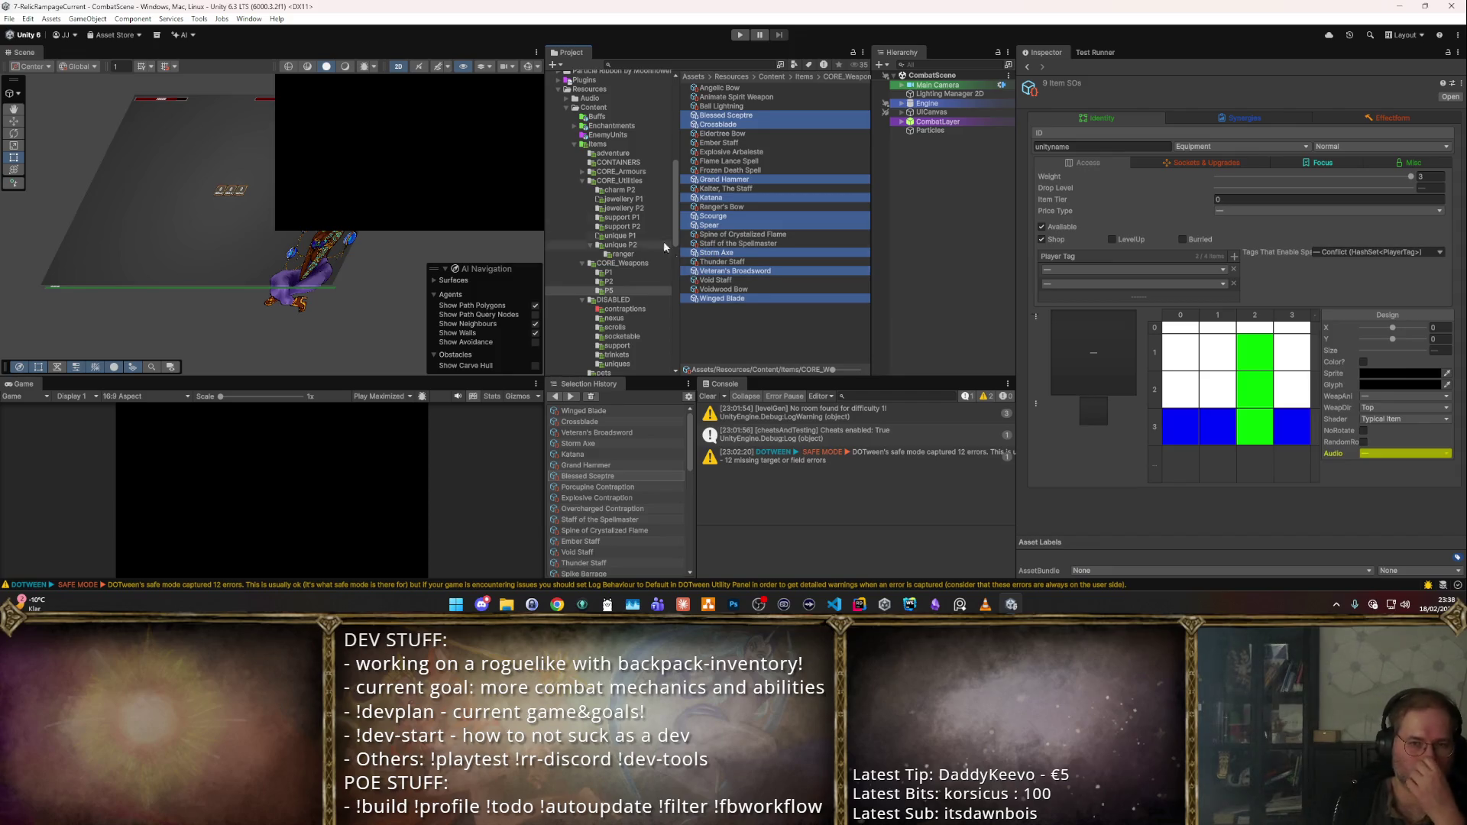
pyautogui.scroll(-10, 677, 260)
# - Delete the emptied w_melee folder
pyautogui.click(640, 194)
pyautogui.click(641, 186)
pyautogui.press('Delete')
pyautogui.press('Return')
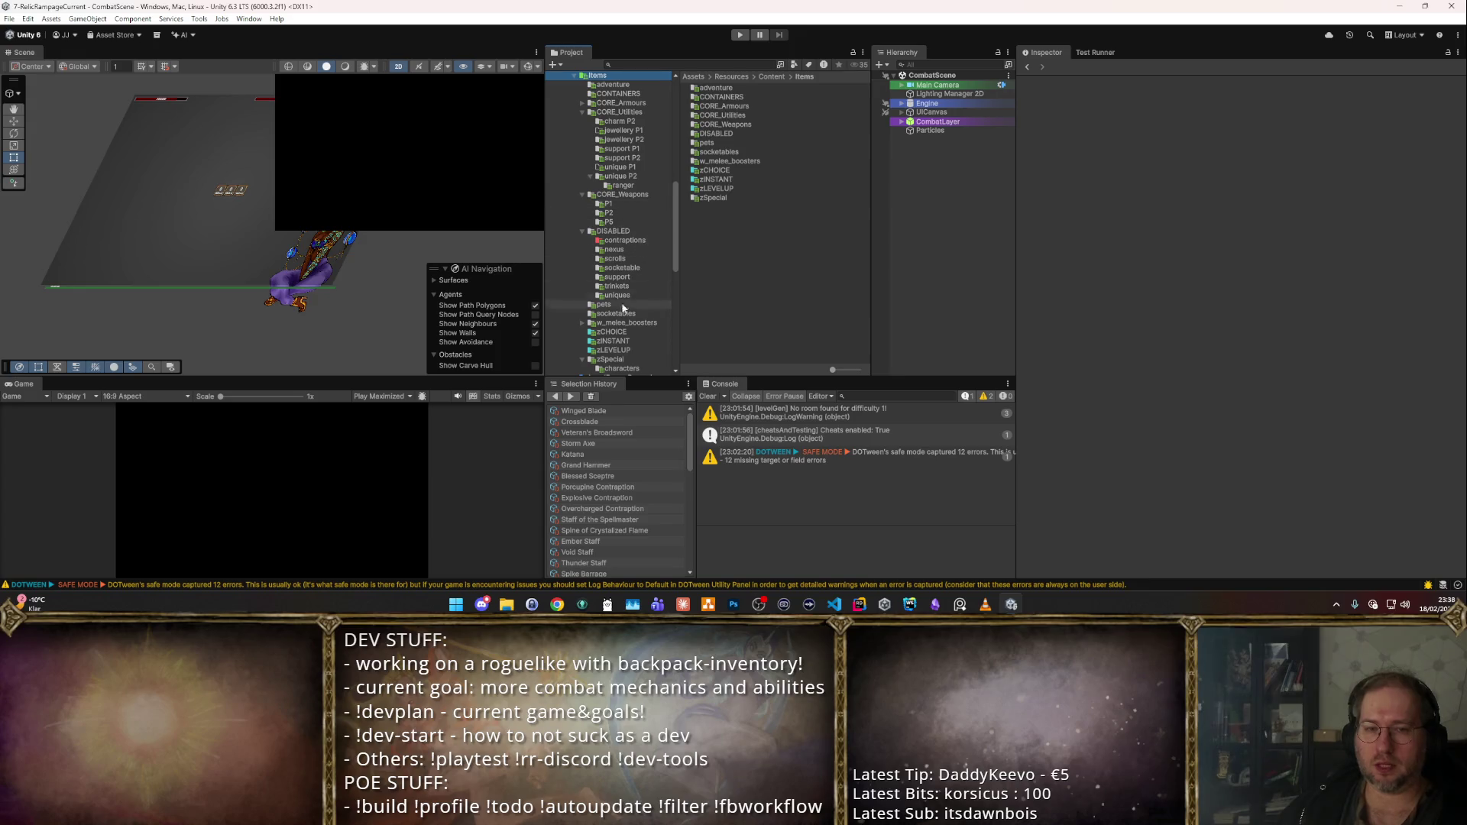
# - Select Animating Torch and Great Moose Trophy in w_melee_boosters L2
pyautogui.click(627, 322)
pyautogui.click(732, 97)
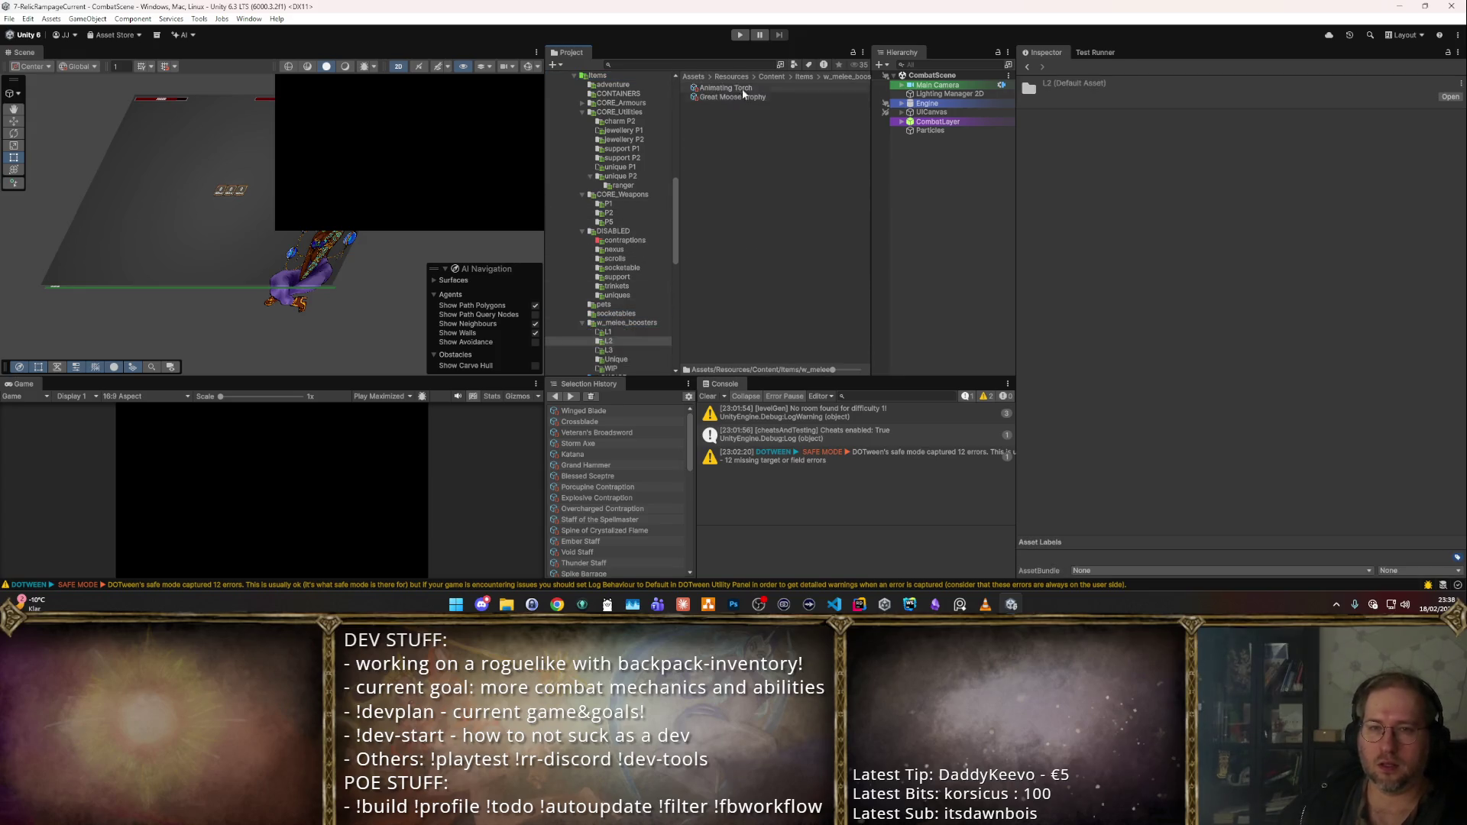
pyautogui.click(746, 77)
pyautogui.scroll(-2, 644, 274)
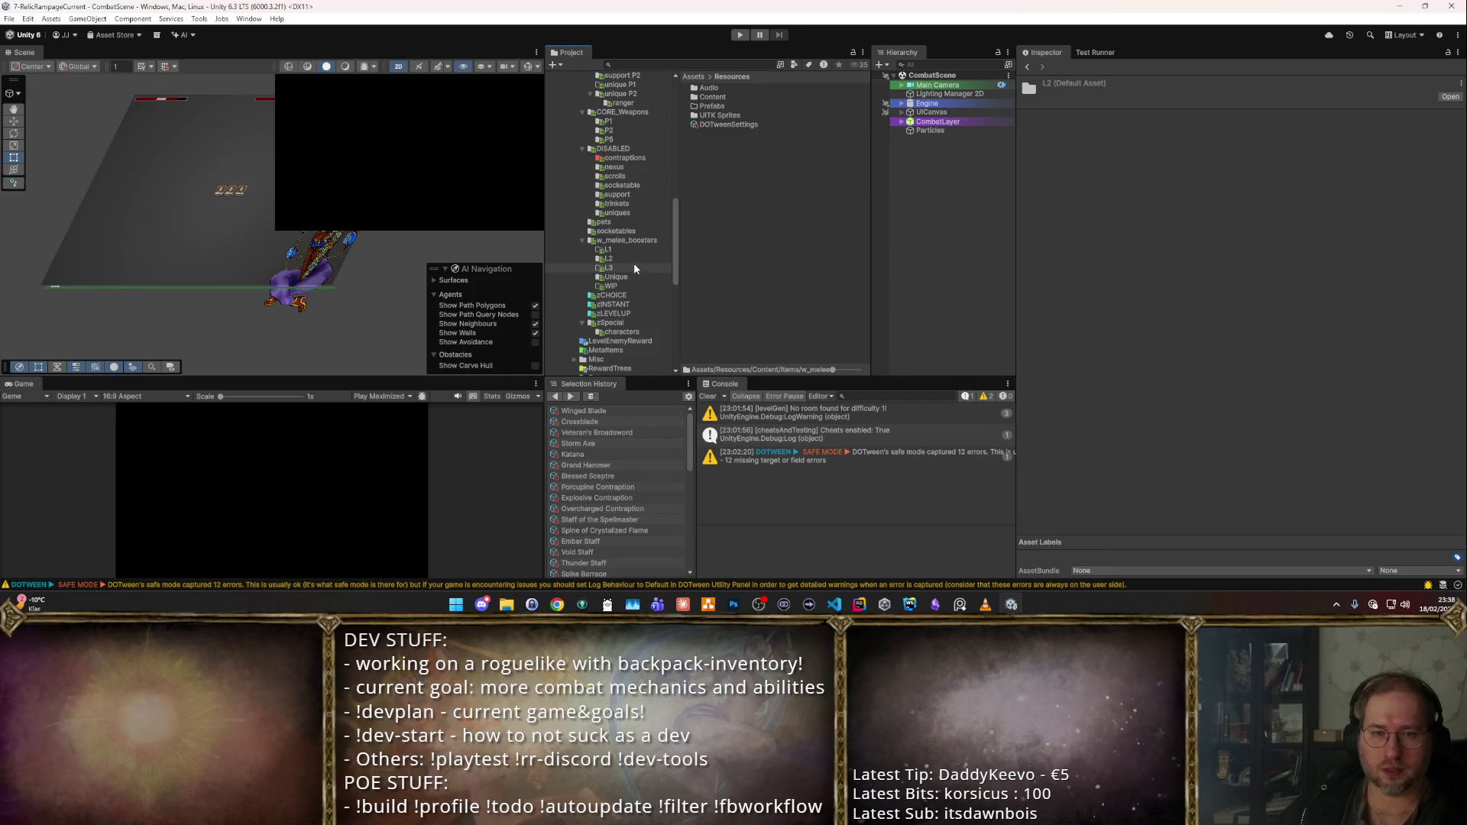
pyautogui.click(623, 259)
pyautogui.click(724, 88)
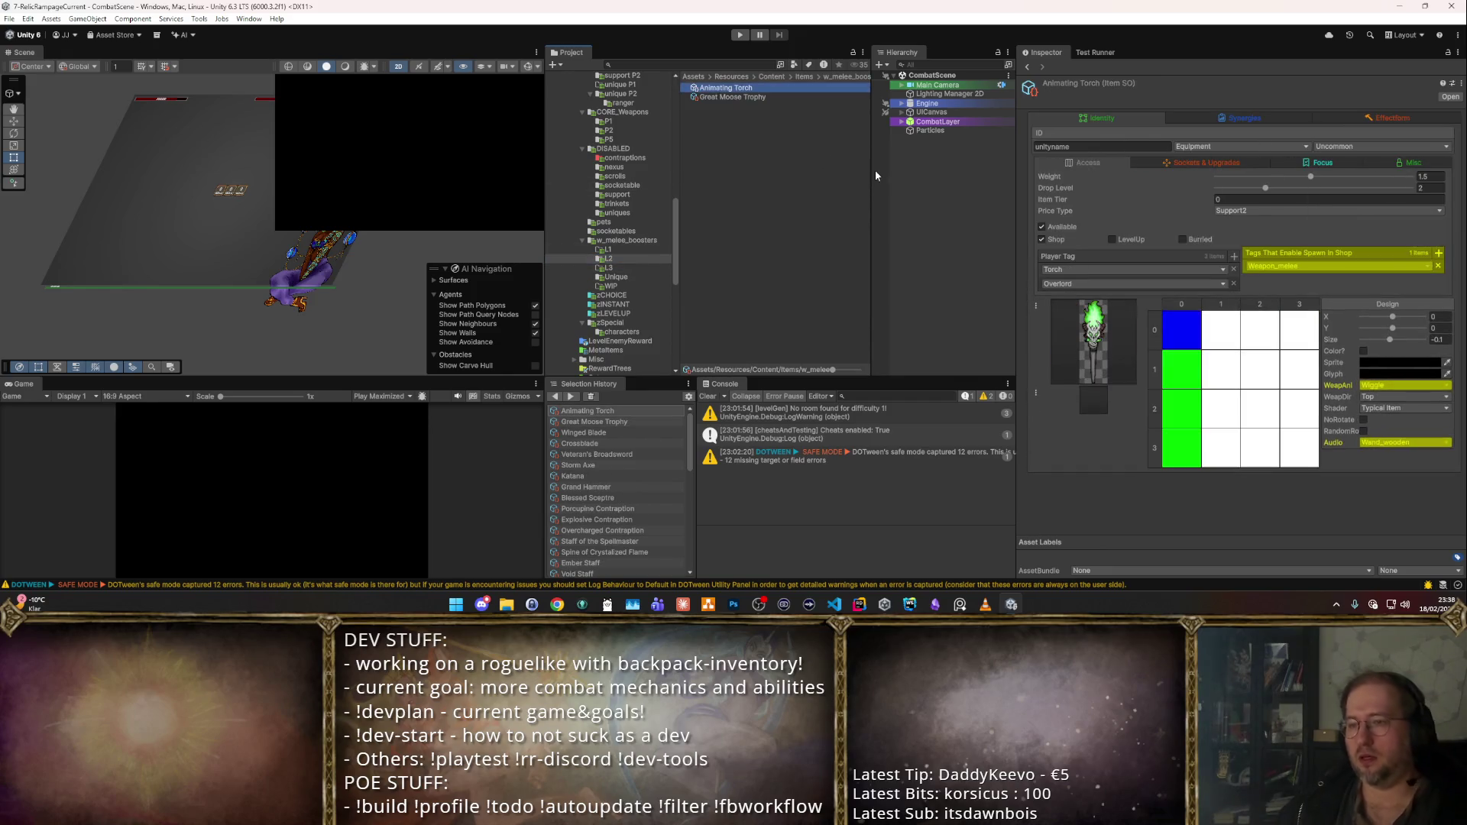
pyautogui.hotkey('ctrl', 'a')
pyautogui.scroll(5, 635, 203)
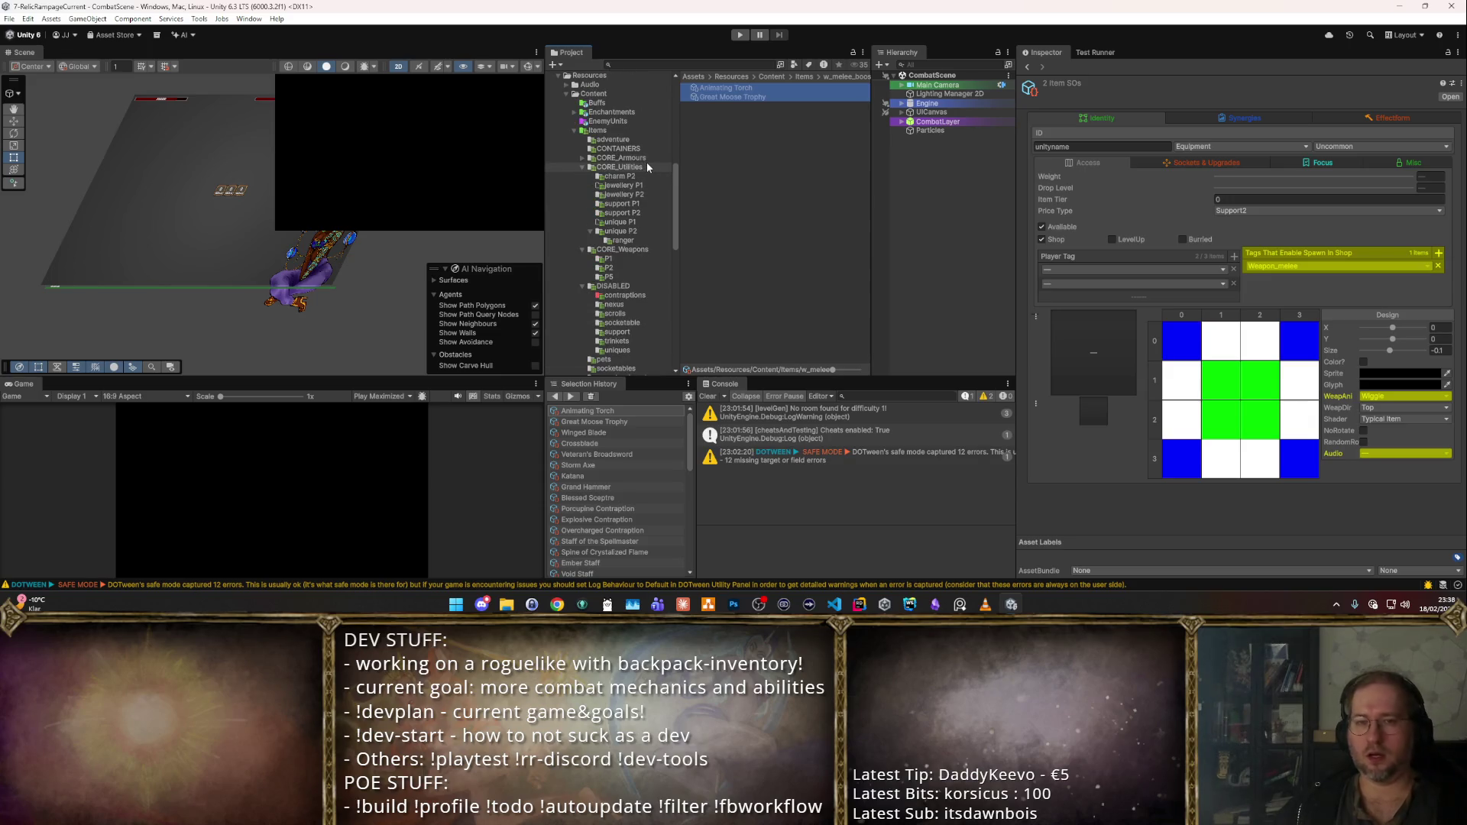
pyautogui.click(634, 213)
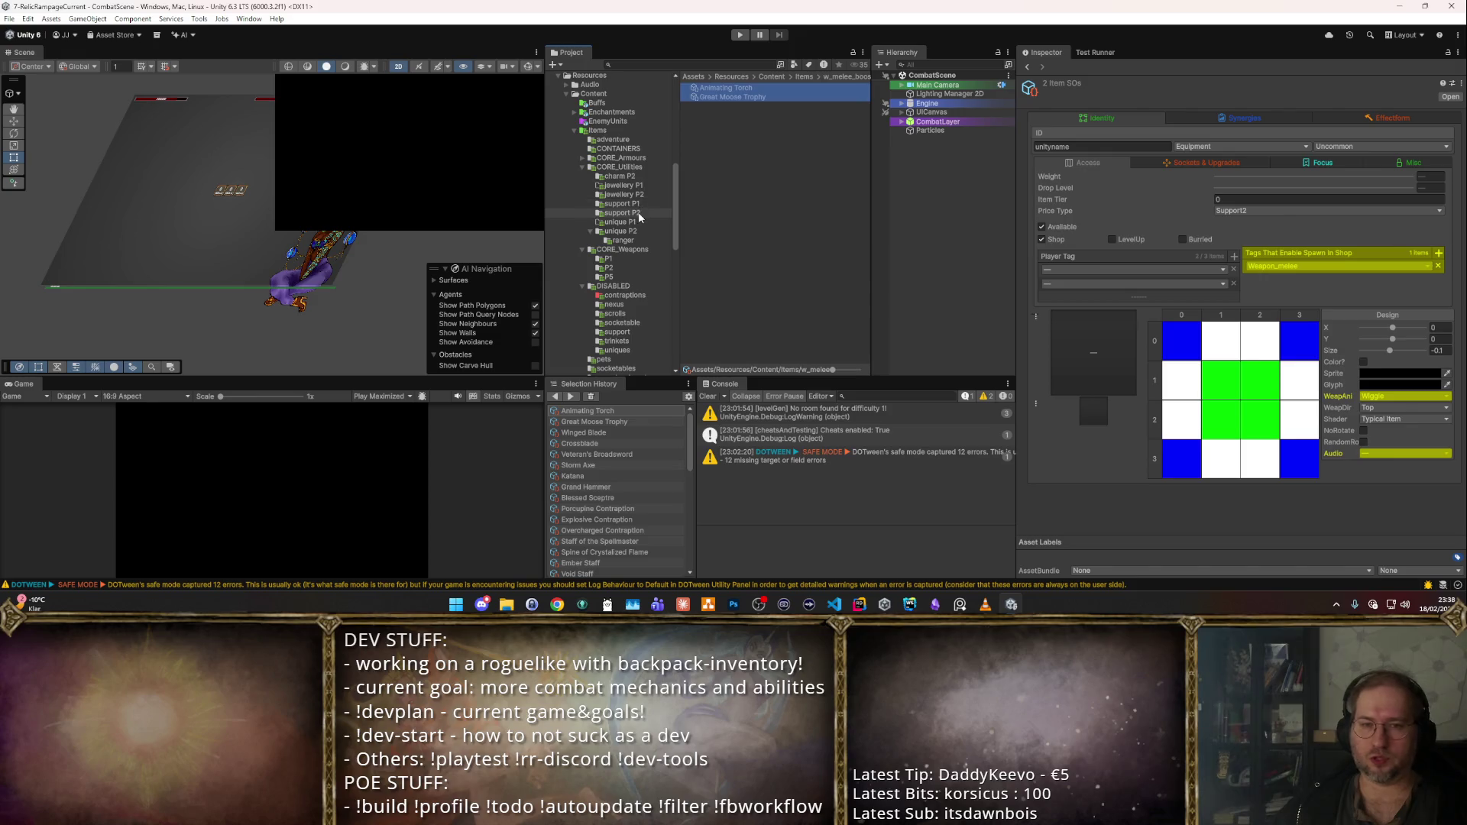
# - Create a new 'support P3' folder under CORE_Utilities
pyautogui.rightClick(651, 166)
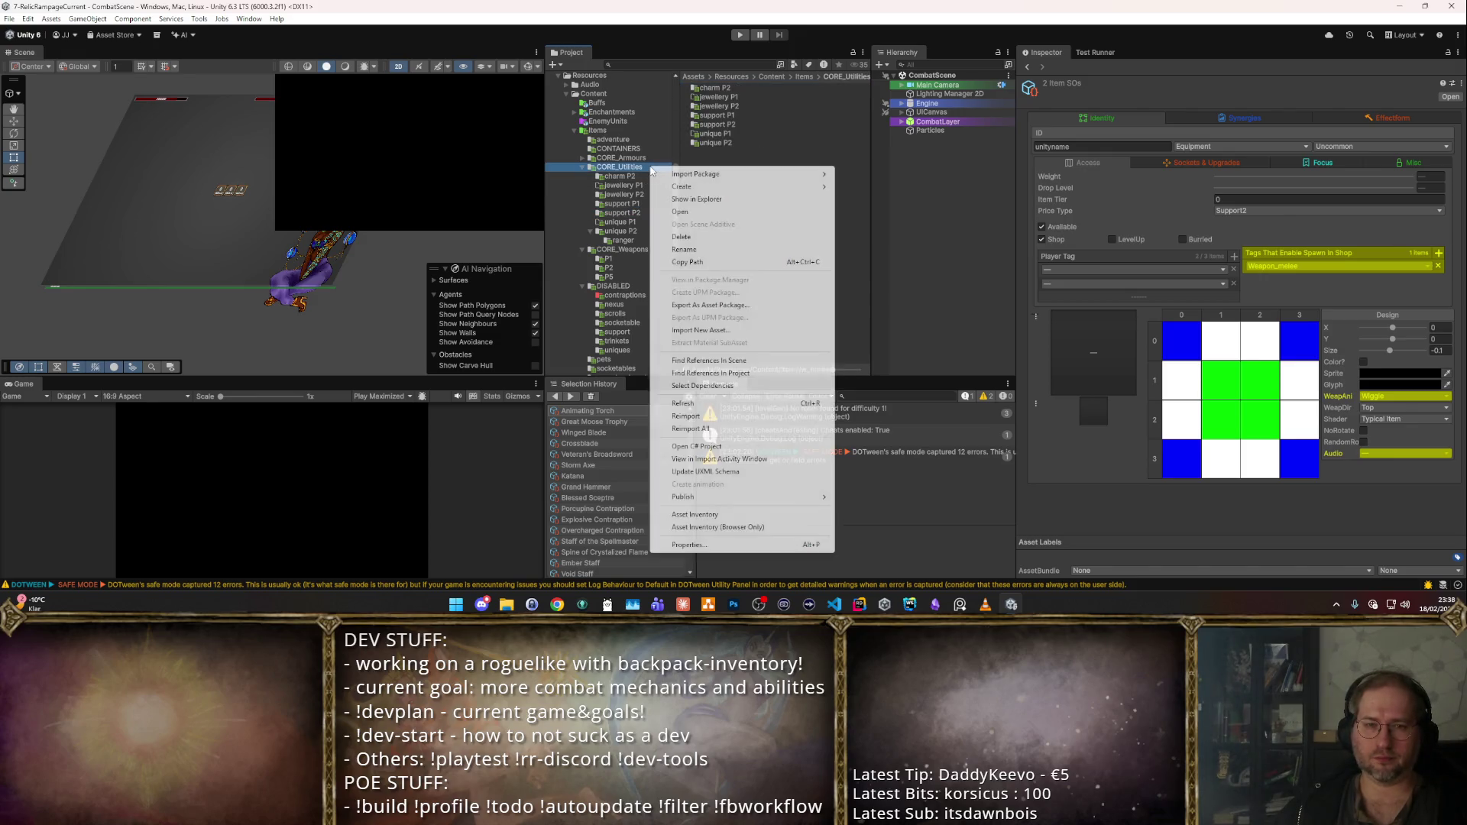
pyautogui.moveTo(736, 185)
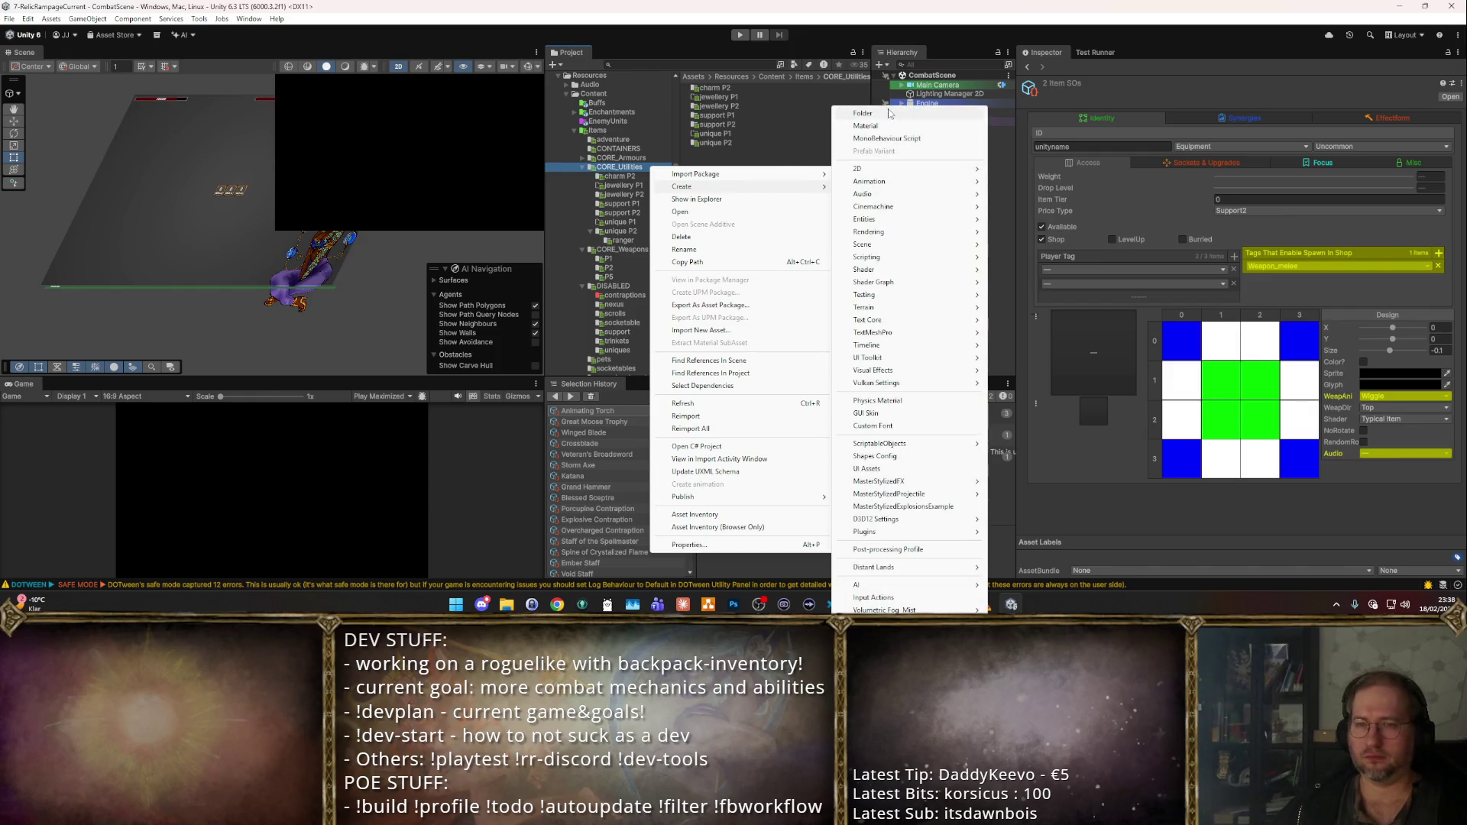
pyautogui.click(930, 115)
pyautogui.write('support P')
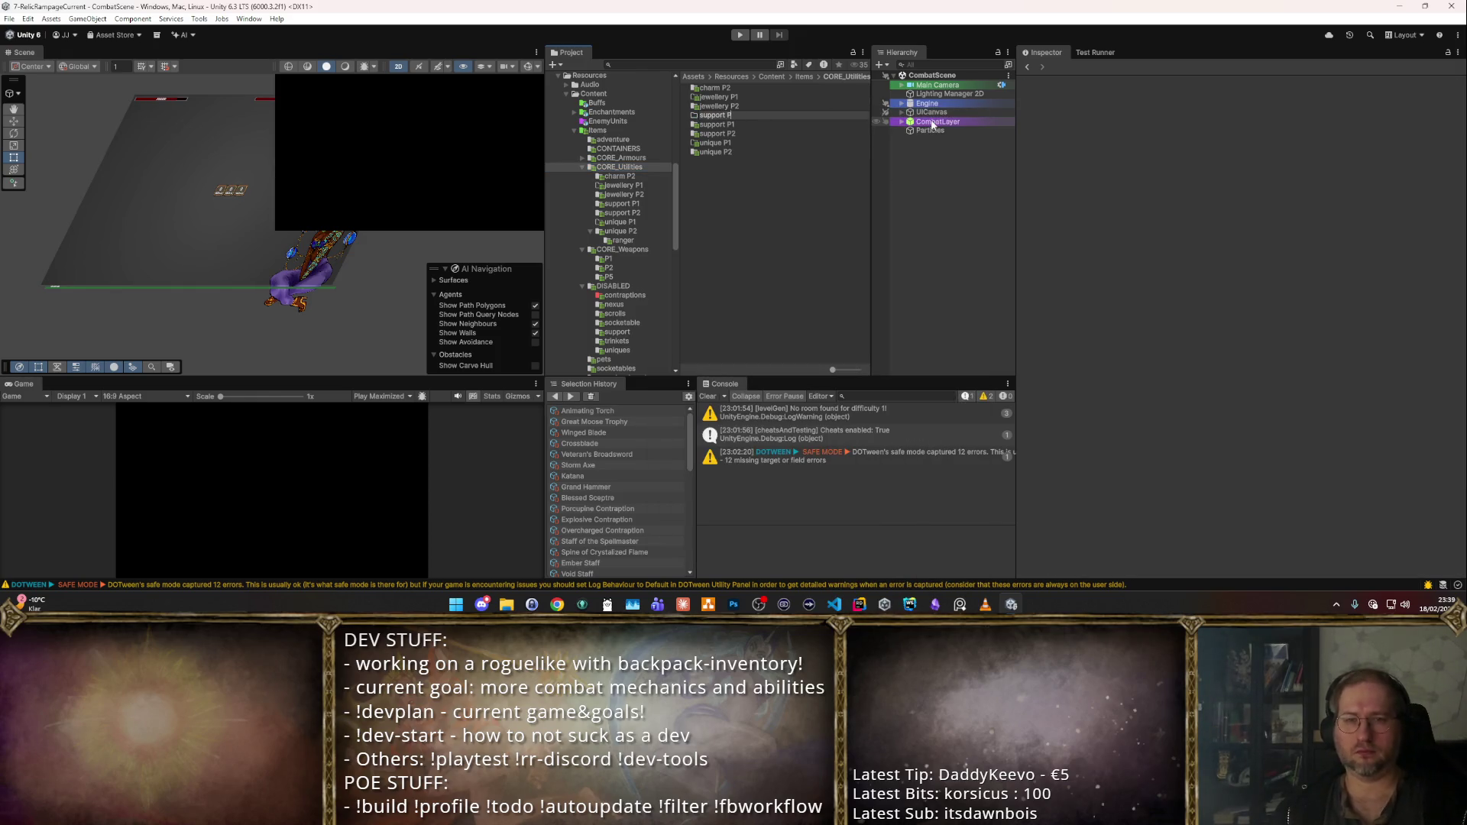
pyautogui.write('3')
pyautogui.press('Return')
pyautogui.doubleClick(714, 115)
# - Move both items into support P3 and set their Drop Level to 3
pyautogui.moveTo(588, 416); pyautogui.dragTo(764, 122)
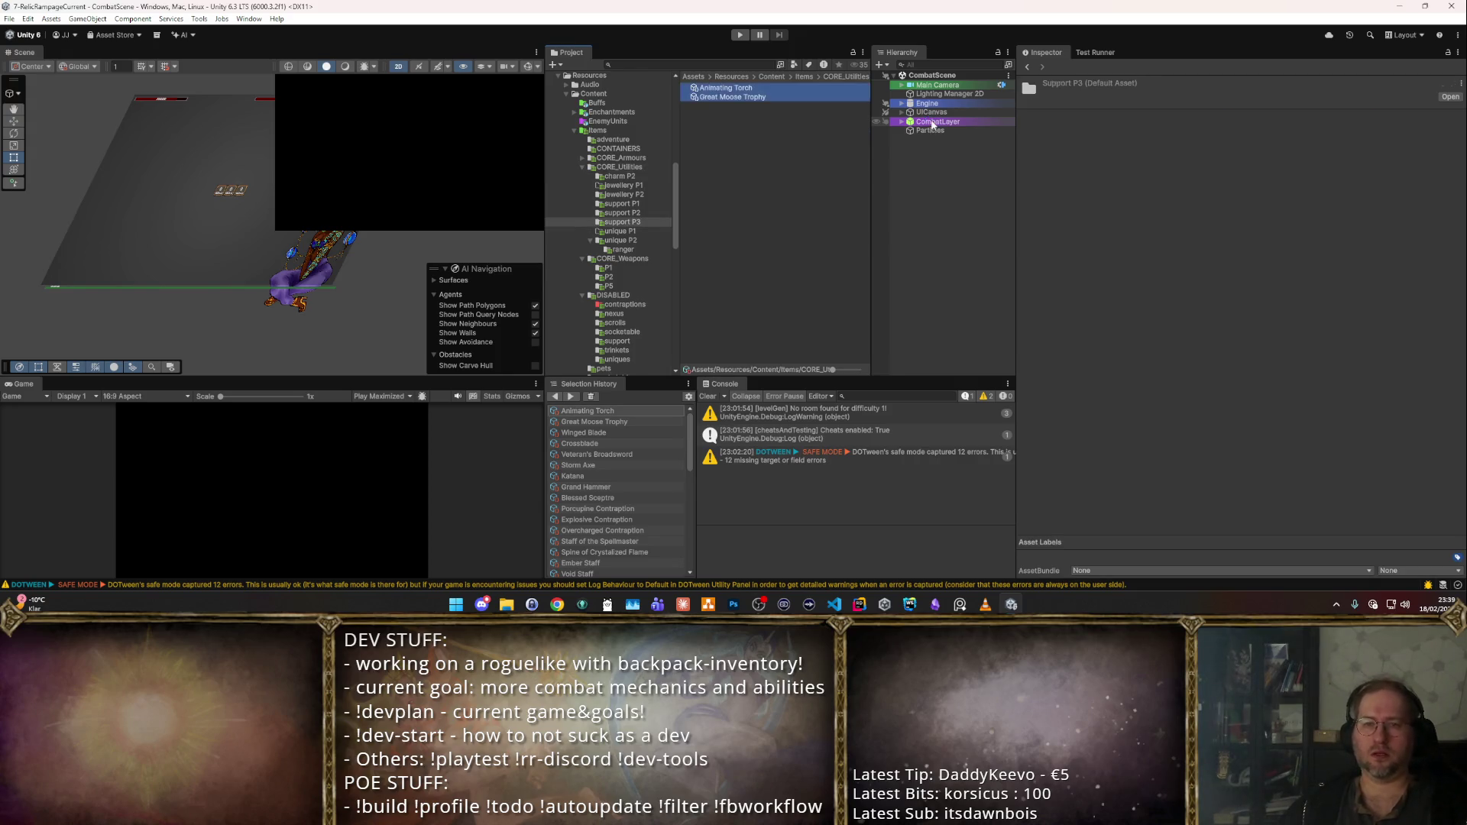
pyautogui.click(1441, 186)
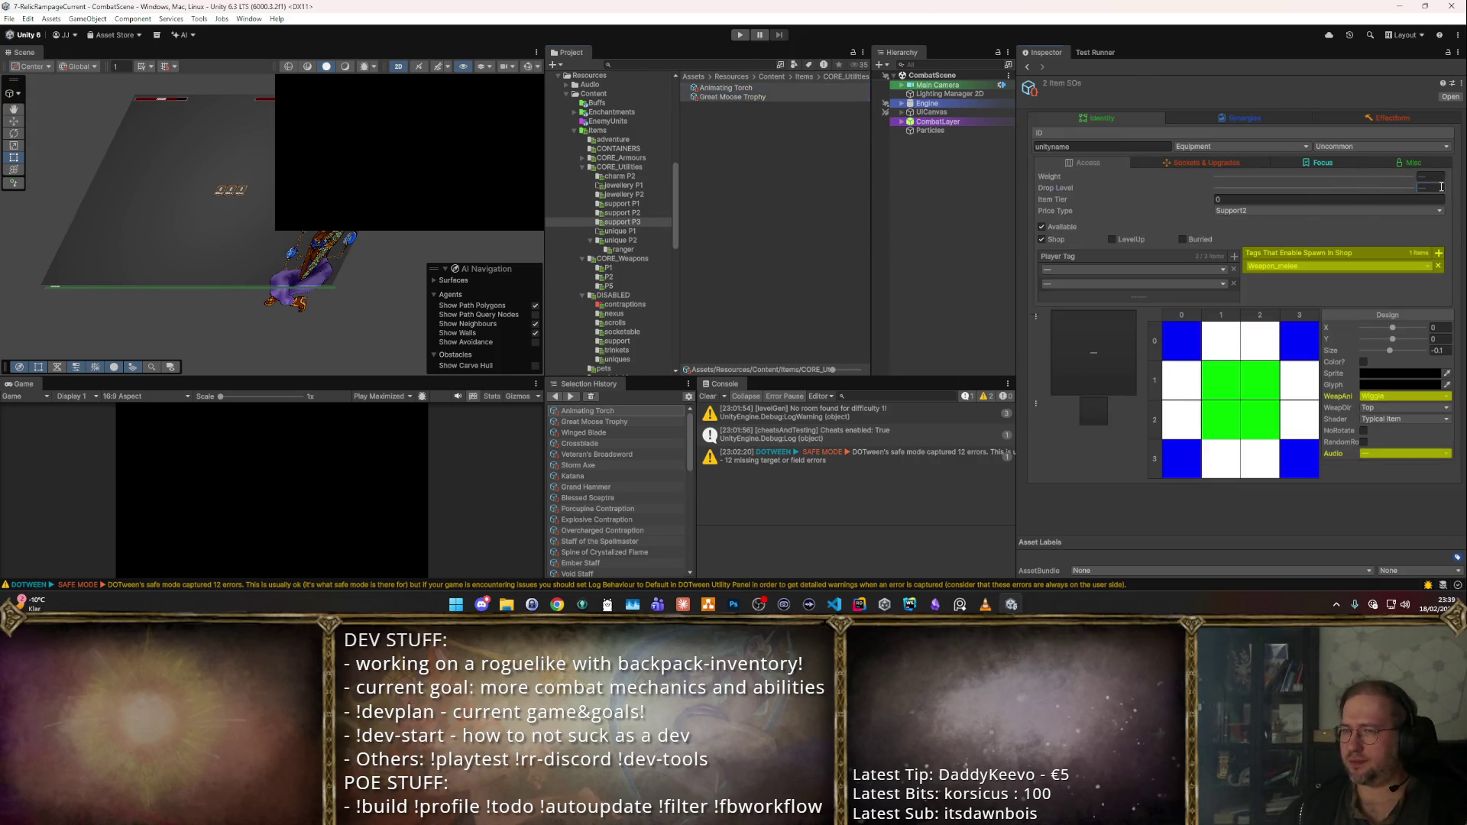
pyautogui.scroll(-5, 625, 224)
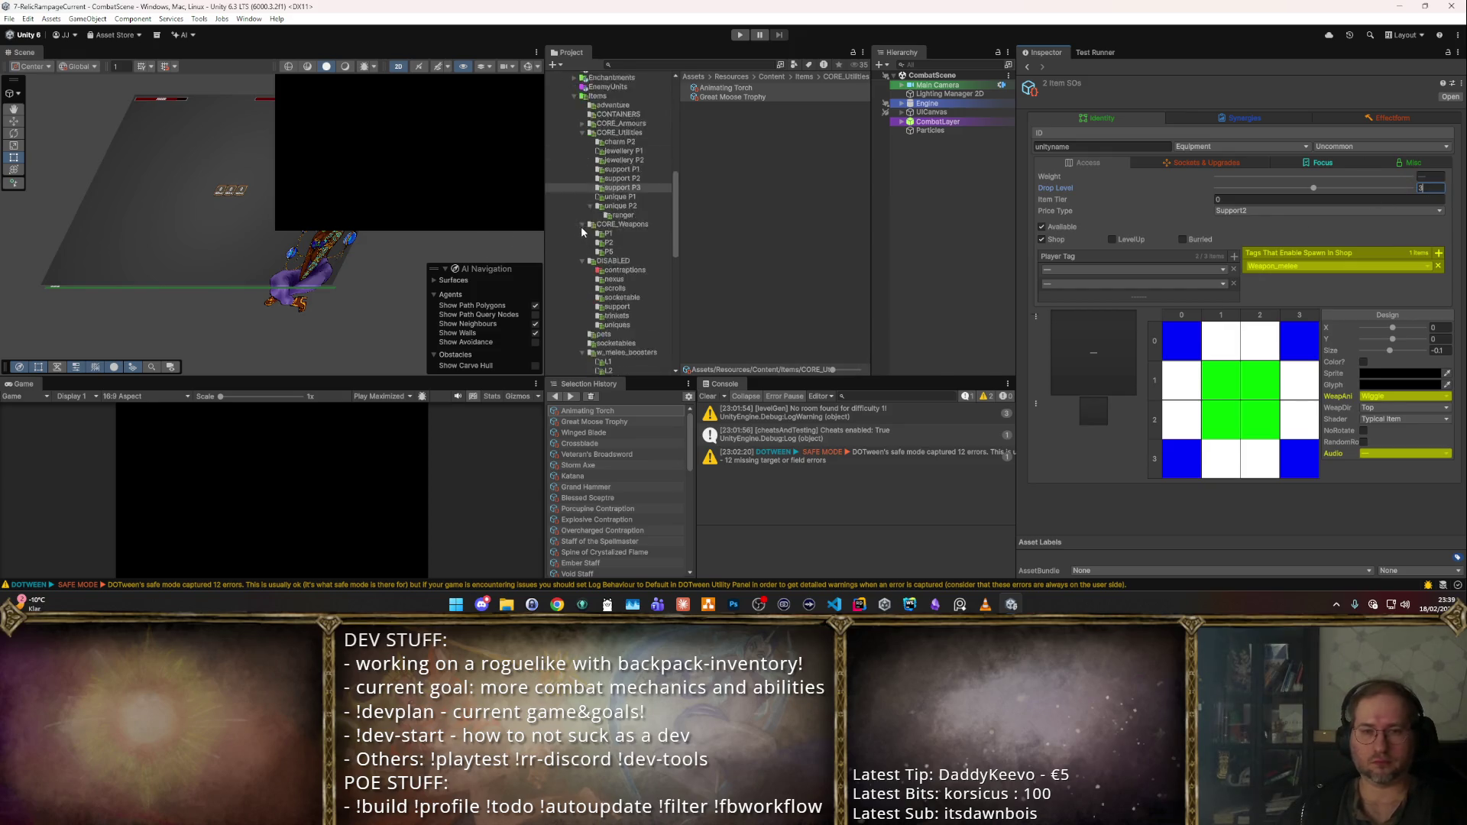
pyautogui.click(615, 251)
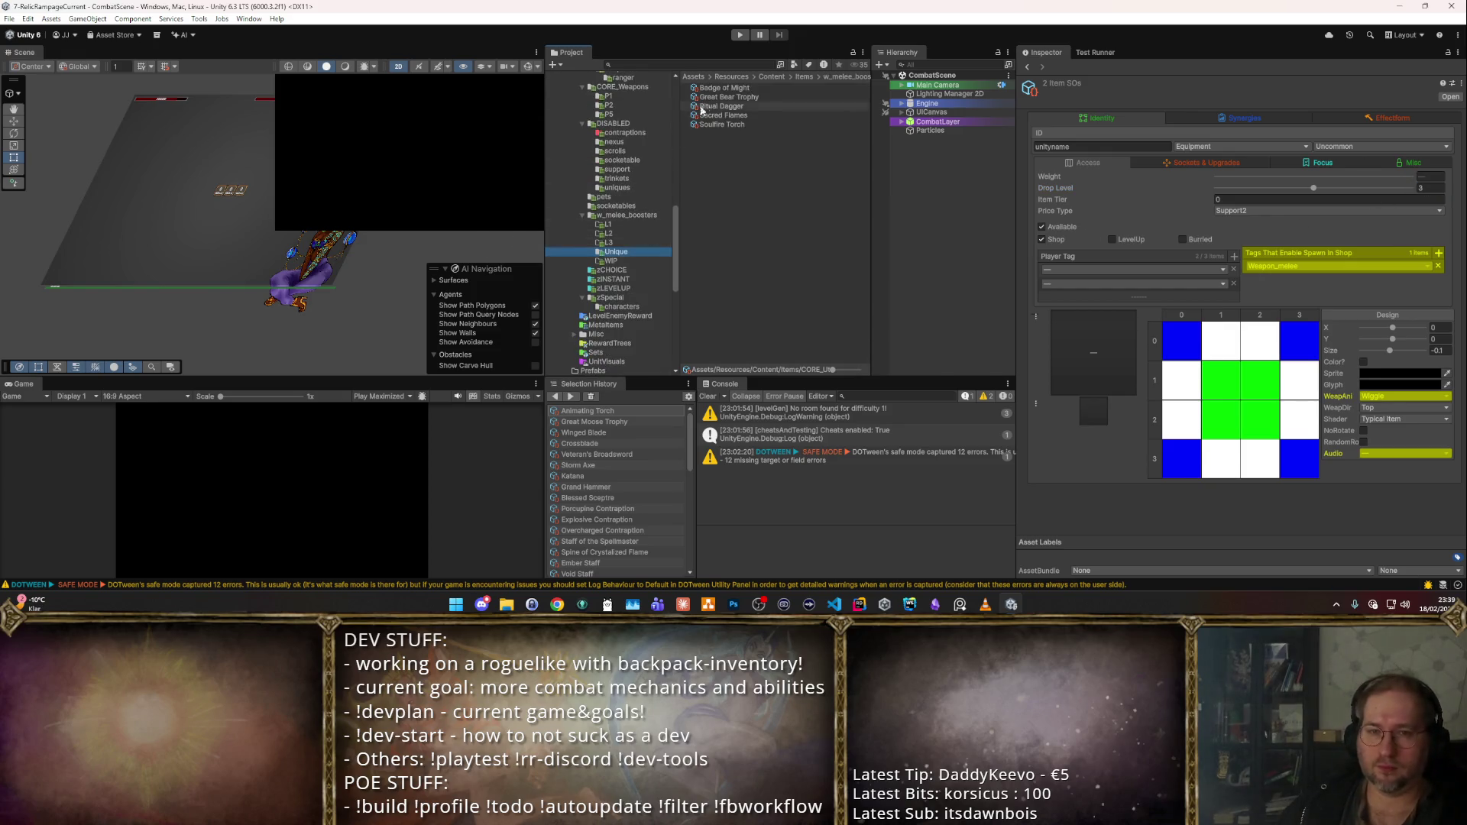
pyautogui.click(722, 96)
pyautogui.click(710, 87)
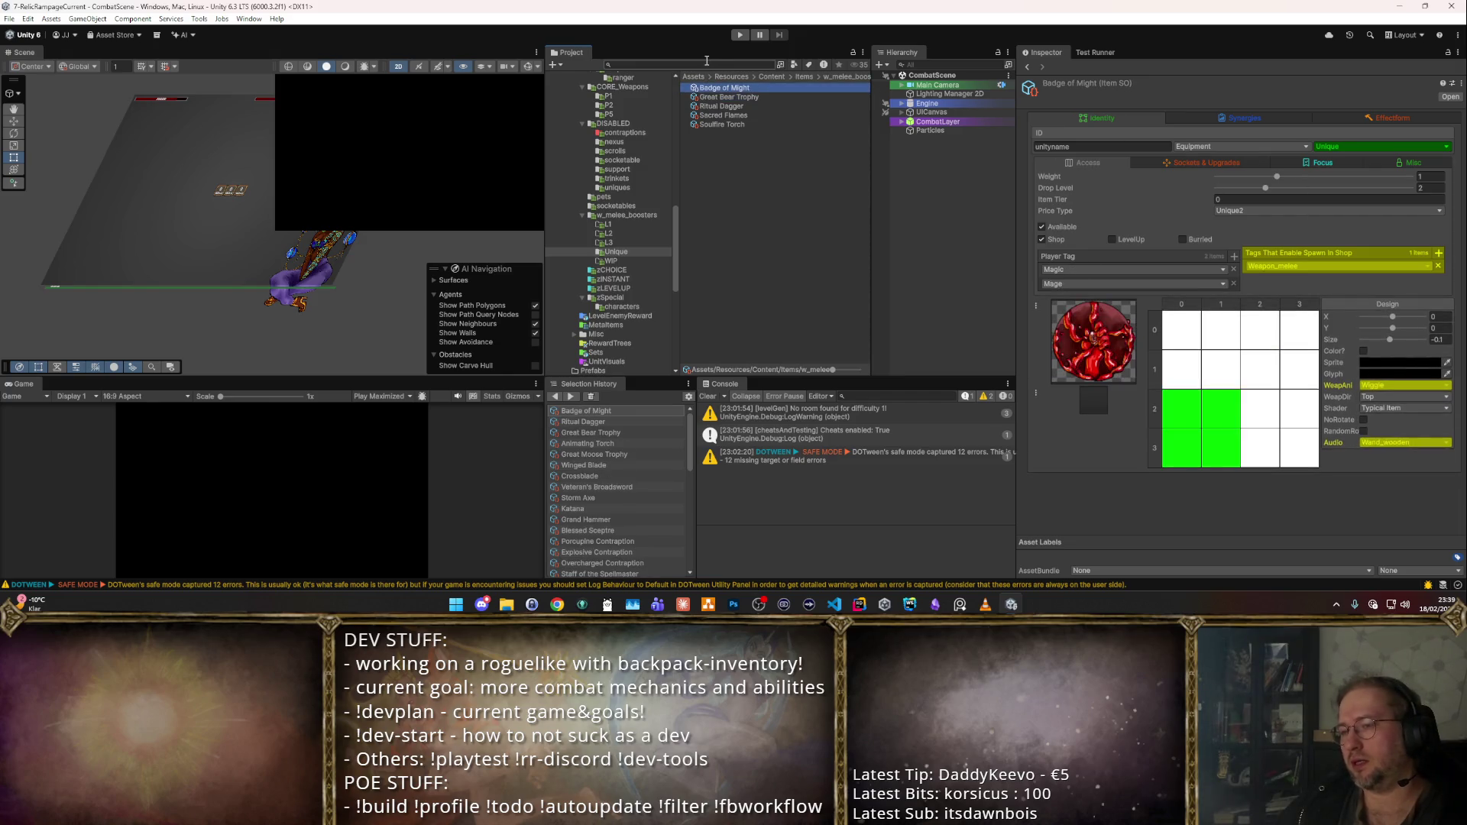
pyautogui.press('Down')
pyautogui.press('Down')
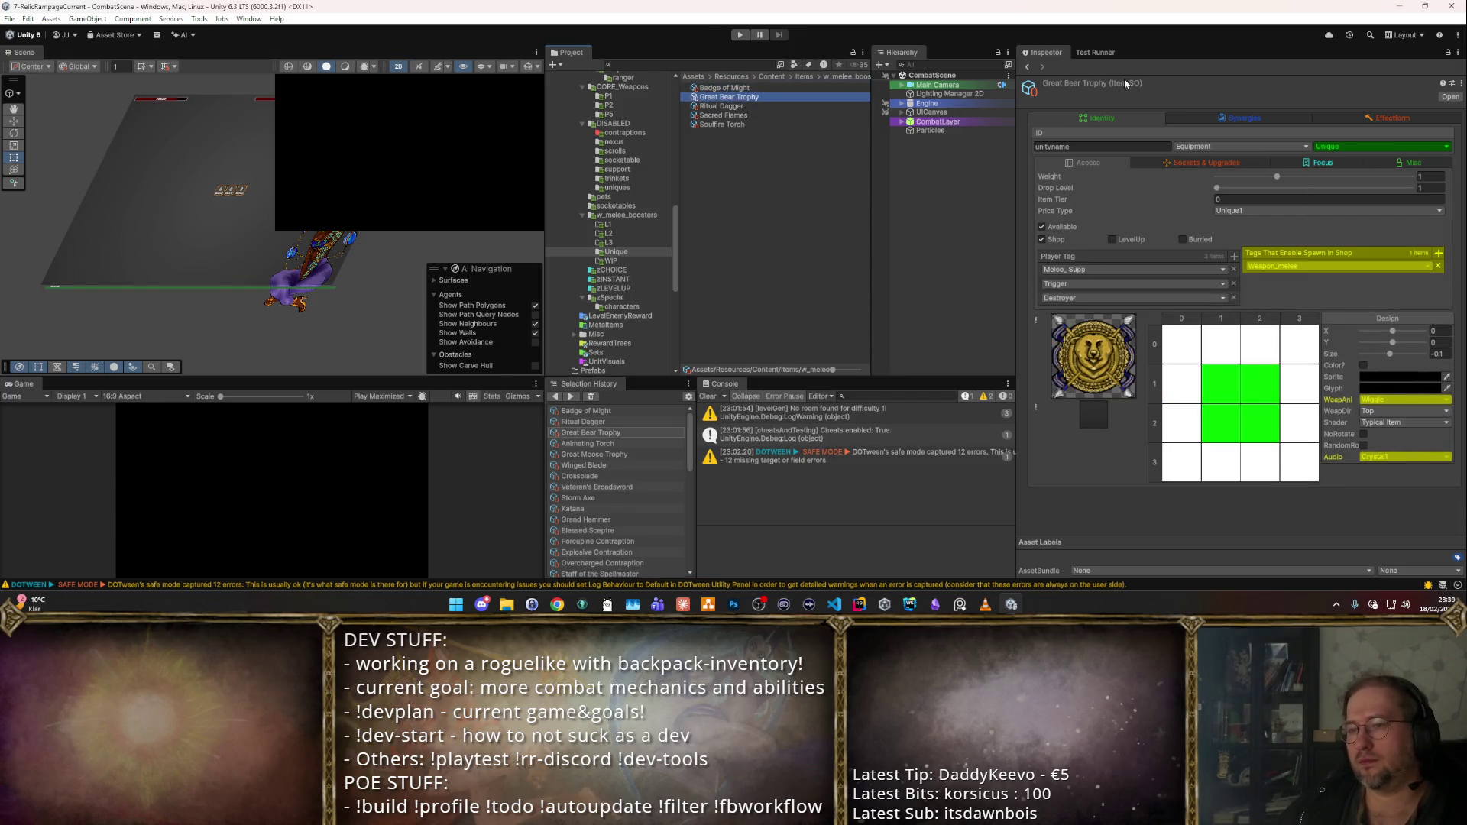
pyautogui.press('Down')
pyautogui.press('Down')
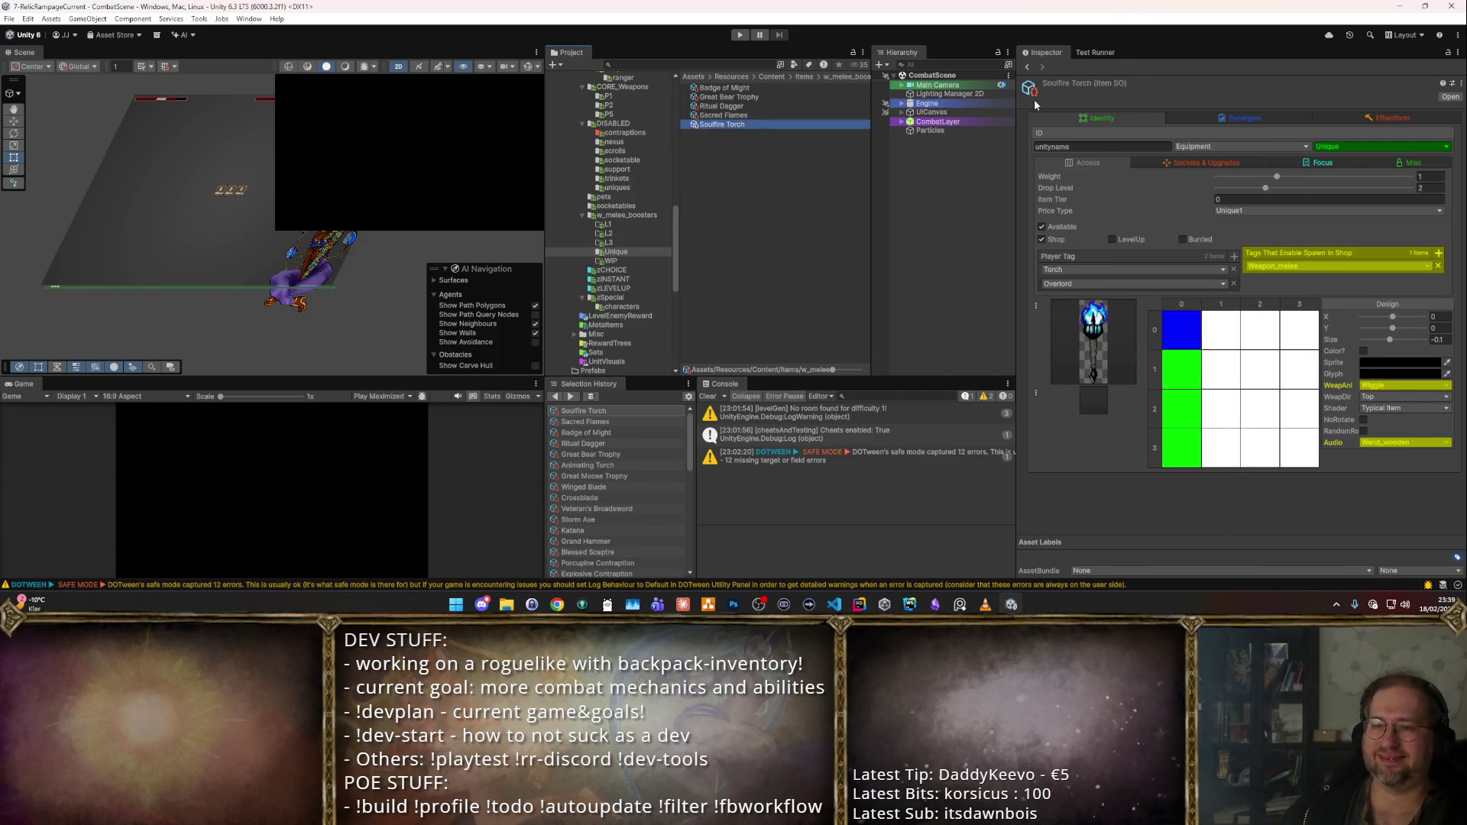
pyautogui.press('Up')
pyautogui.press('Up')
pyautogui.press('Up')
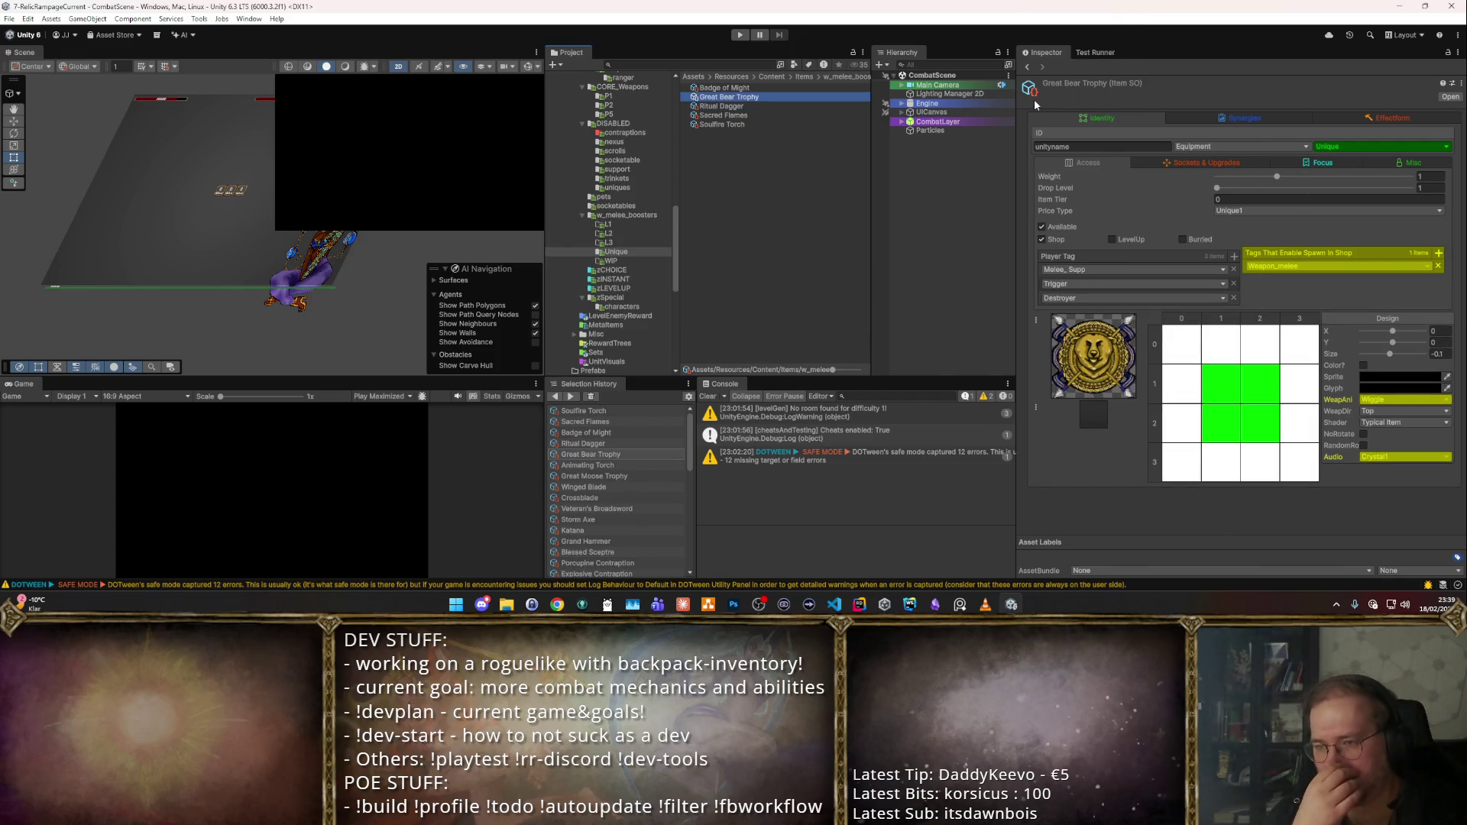
pyautogui.press('Down')
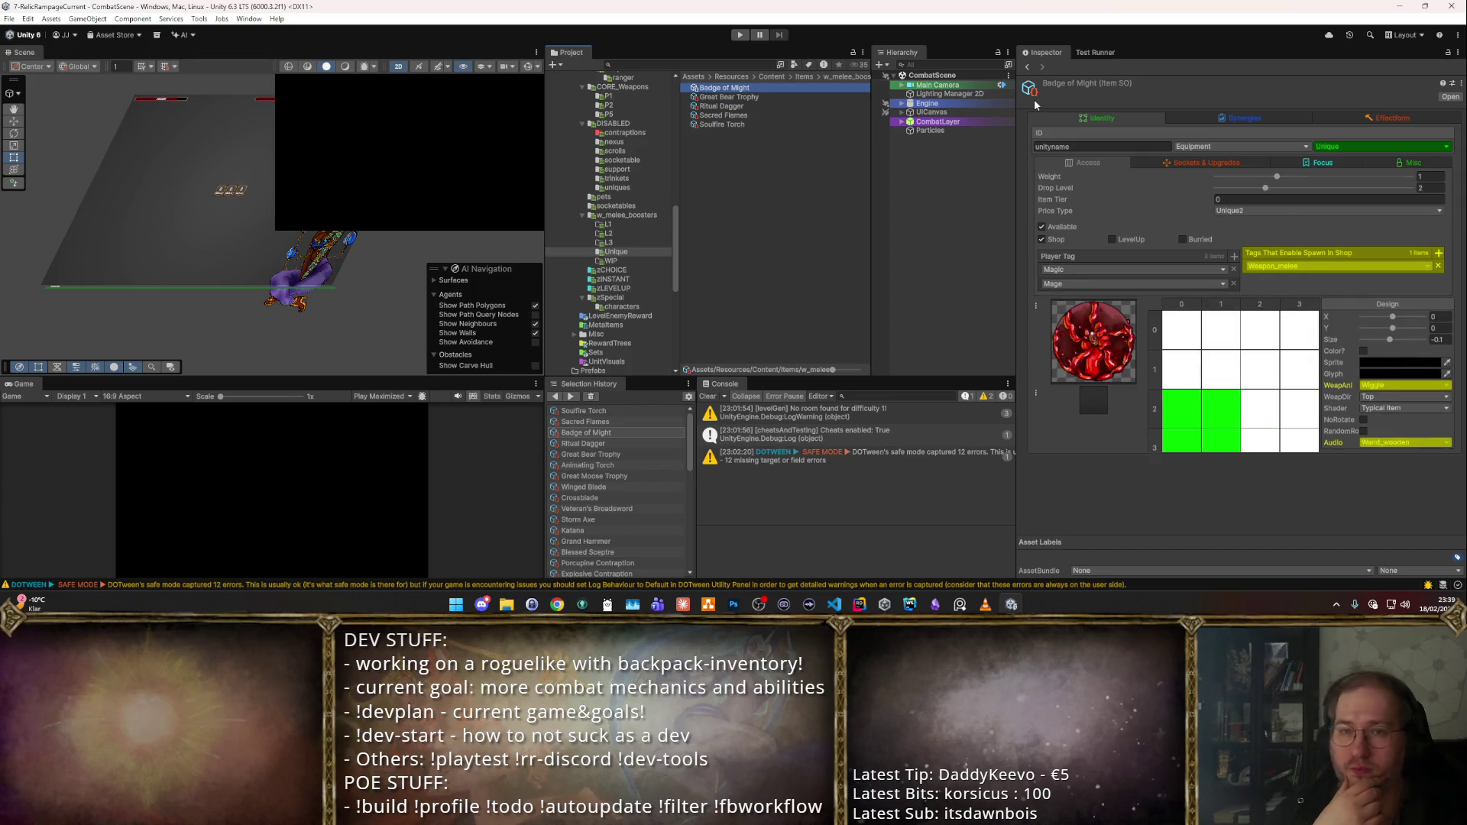
pyautogui.press('Up')
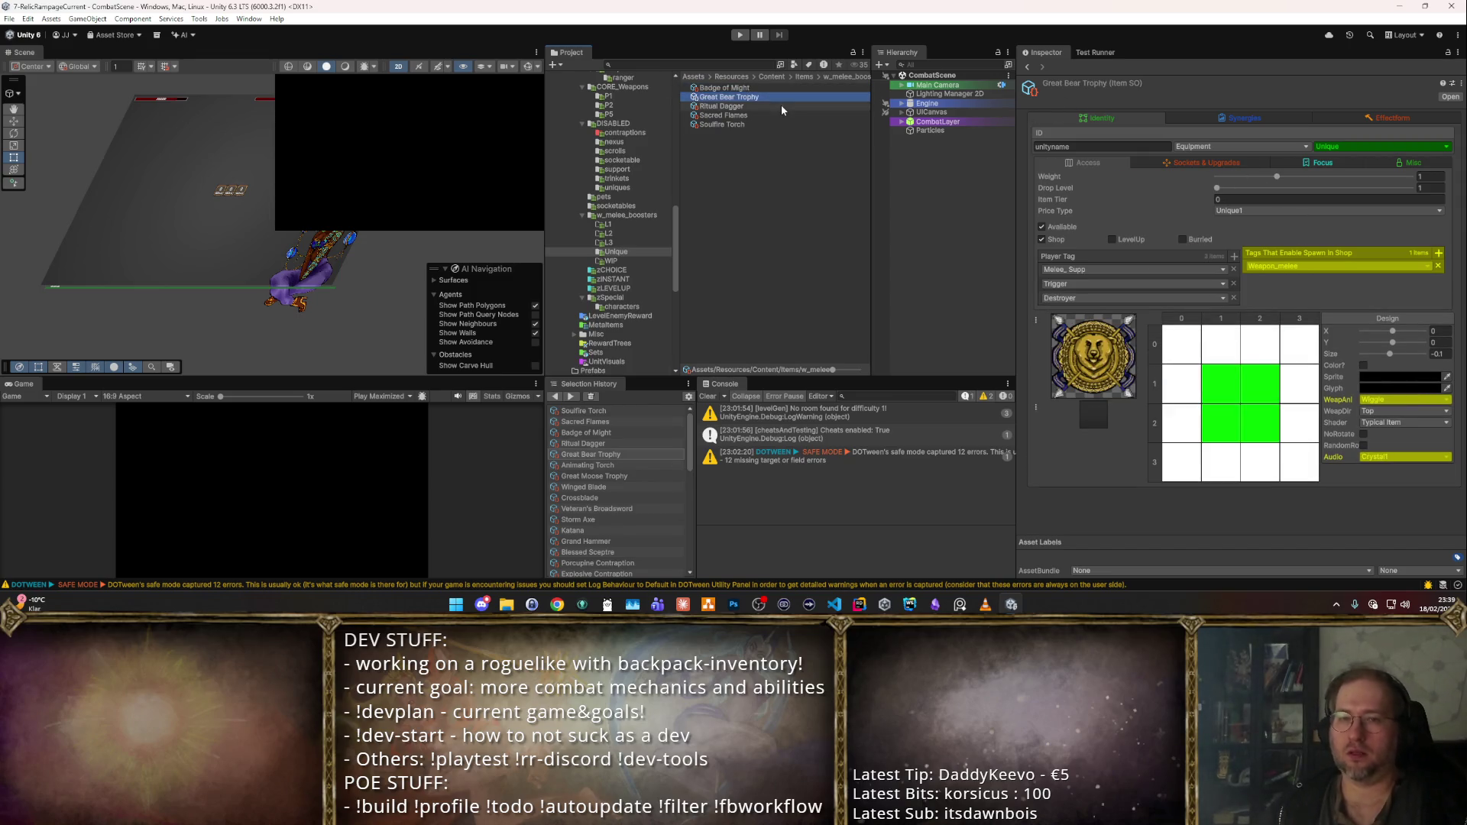
pyautogui.click(790, 108)
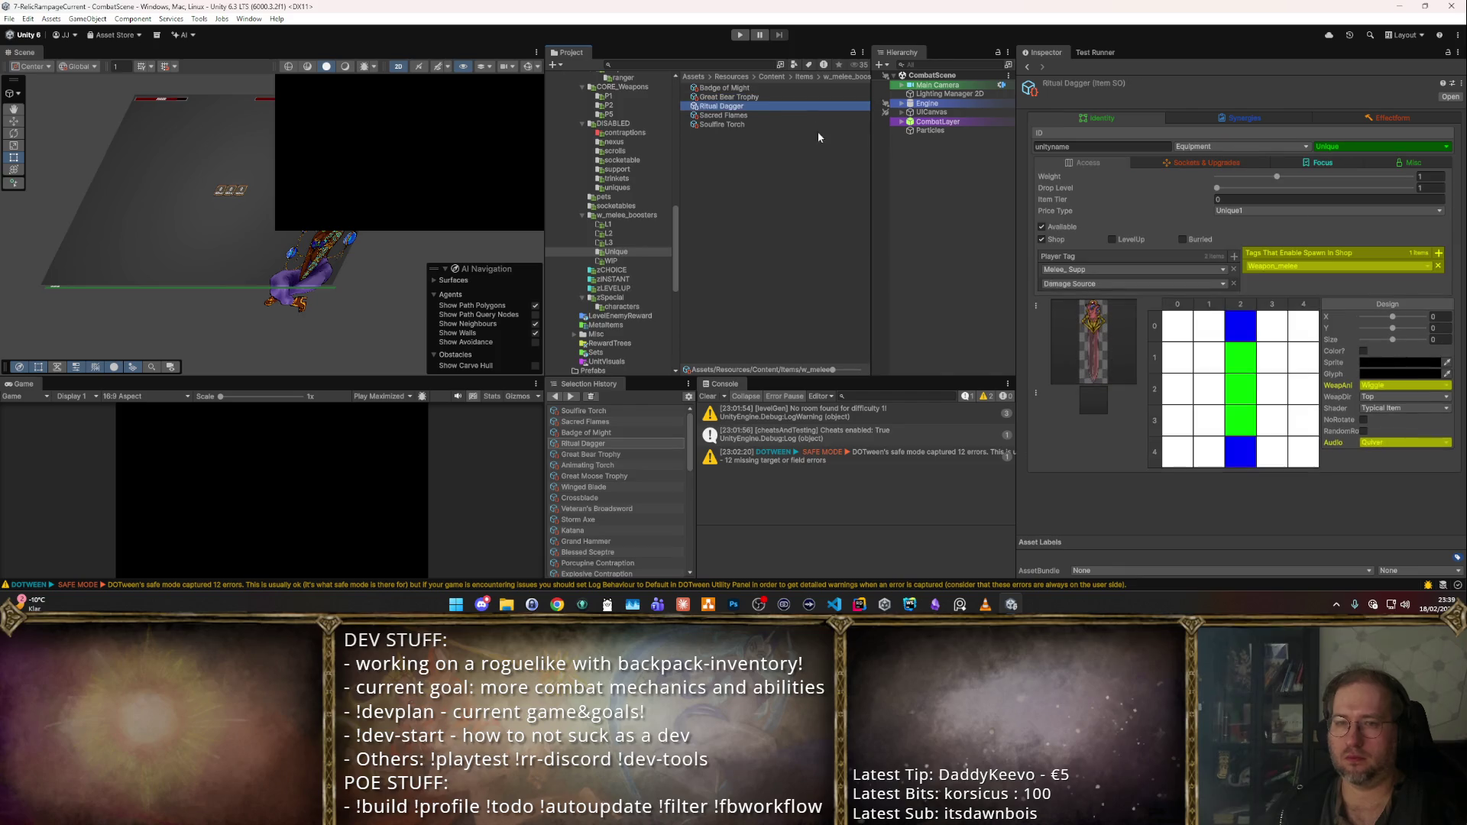
pyautogui.press('Down')
pyautogui.press('Down')
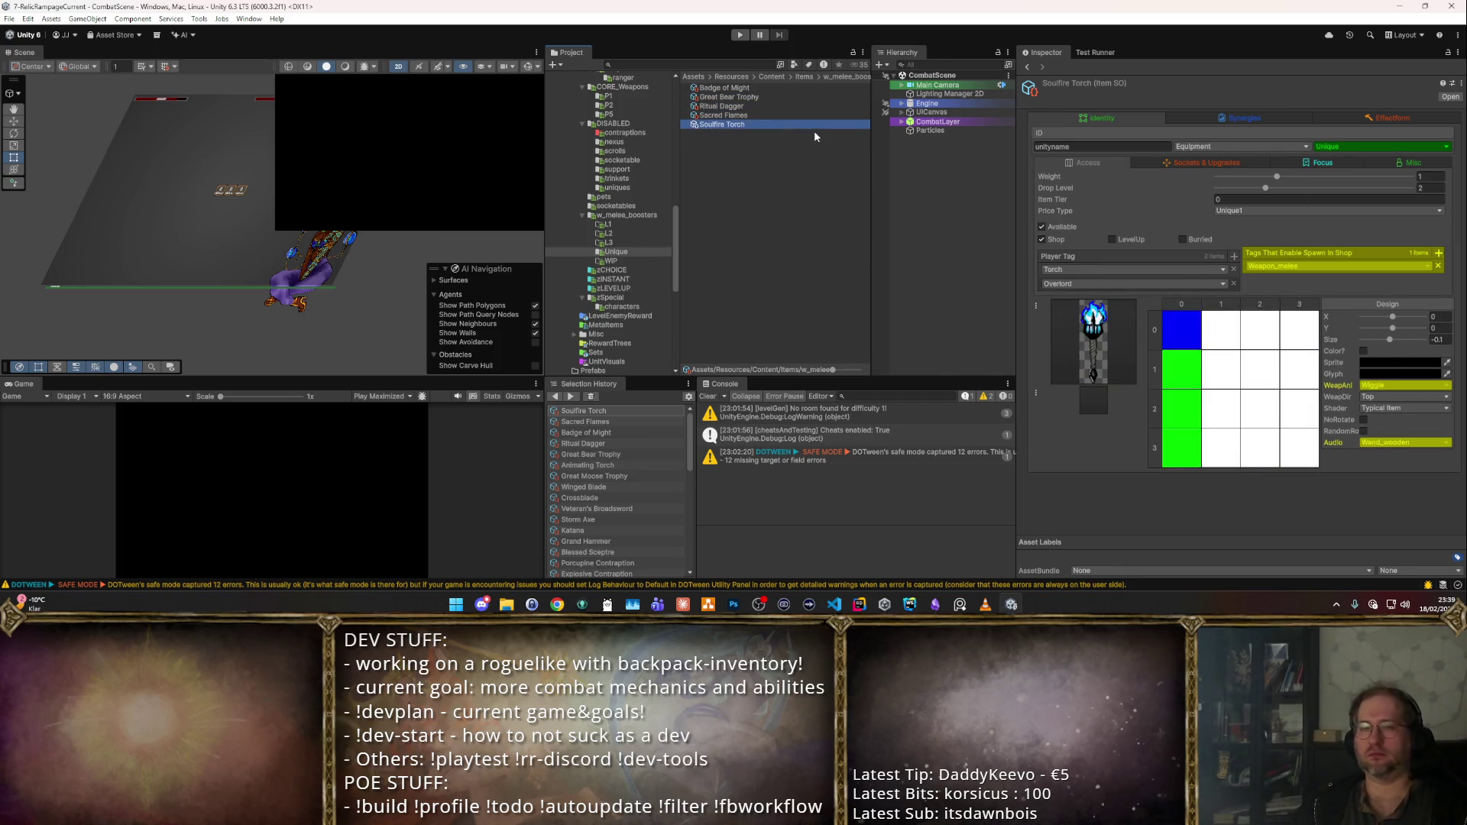
pyautogui.press('Up')
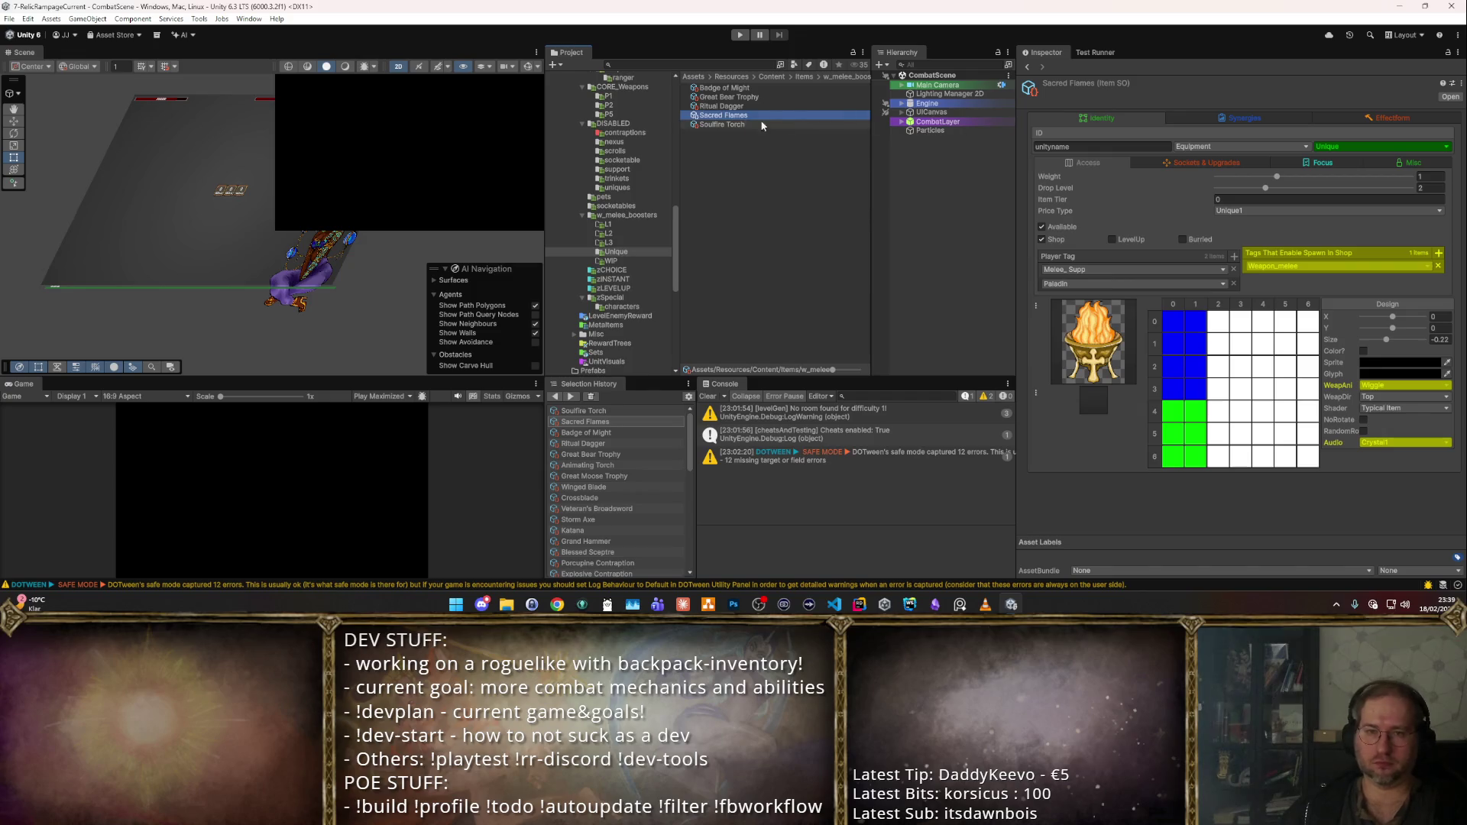
# - Select the six items in the DISABLED folder and untick Available so they are unavailable
pyautogui.hotkey('shift', 'Up')
pyautogui.hotkey('shift', 'Up')
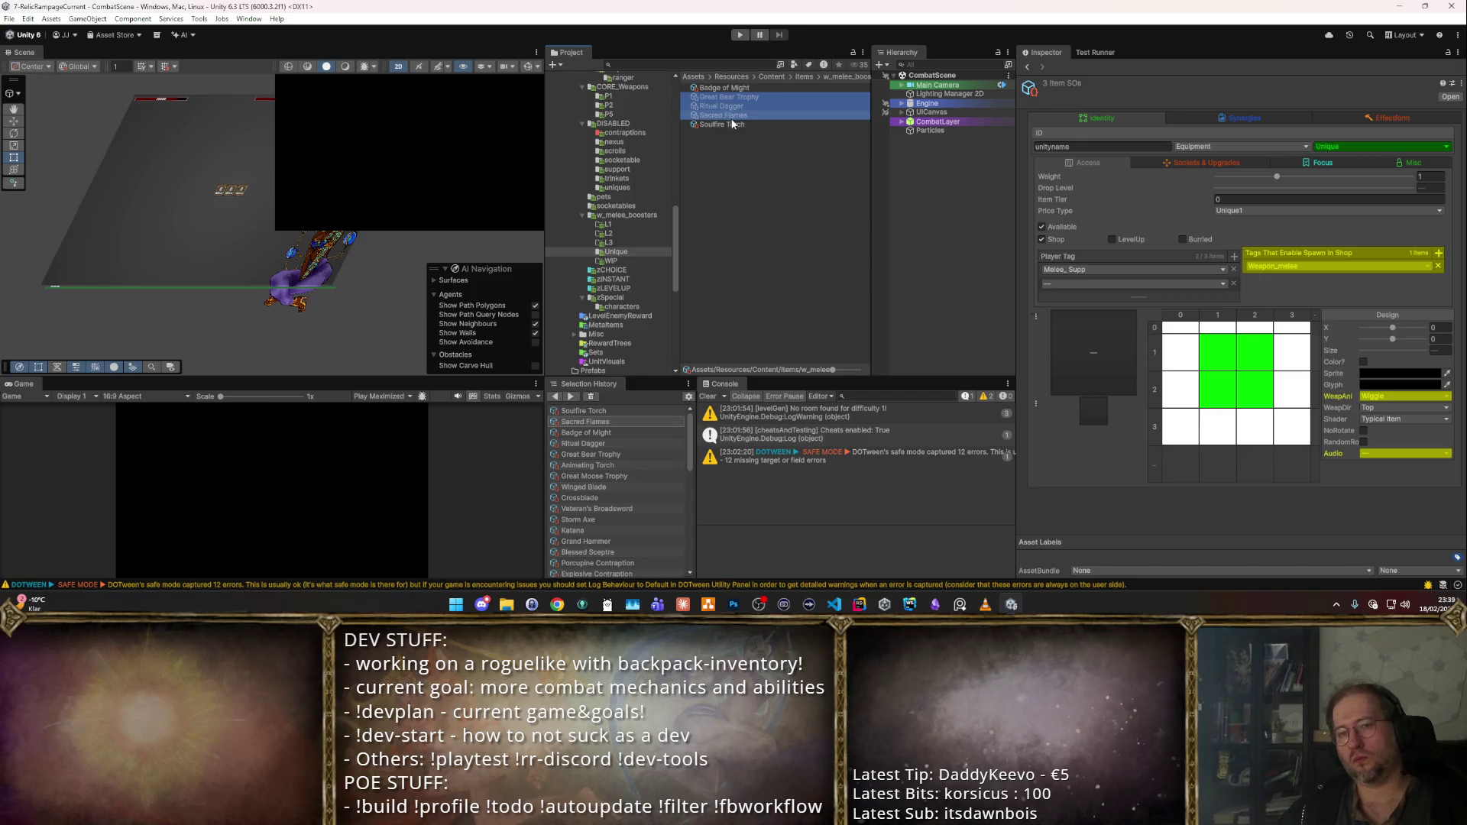
pyautogui.keyDown('shift'); pyautogui.click(732, 123); pyautogui.keyUp('shift')
pyautogui.keyDown('shift'); pyautogui.click(718, 88); pyautogui.keyUp('shift')
pyautogui.scroll(3, 649, 188)
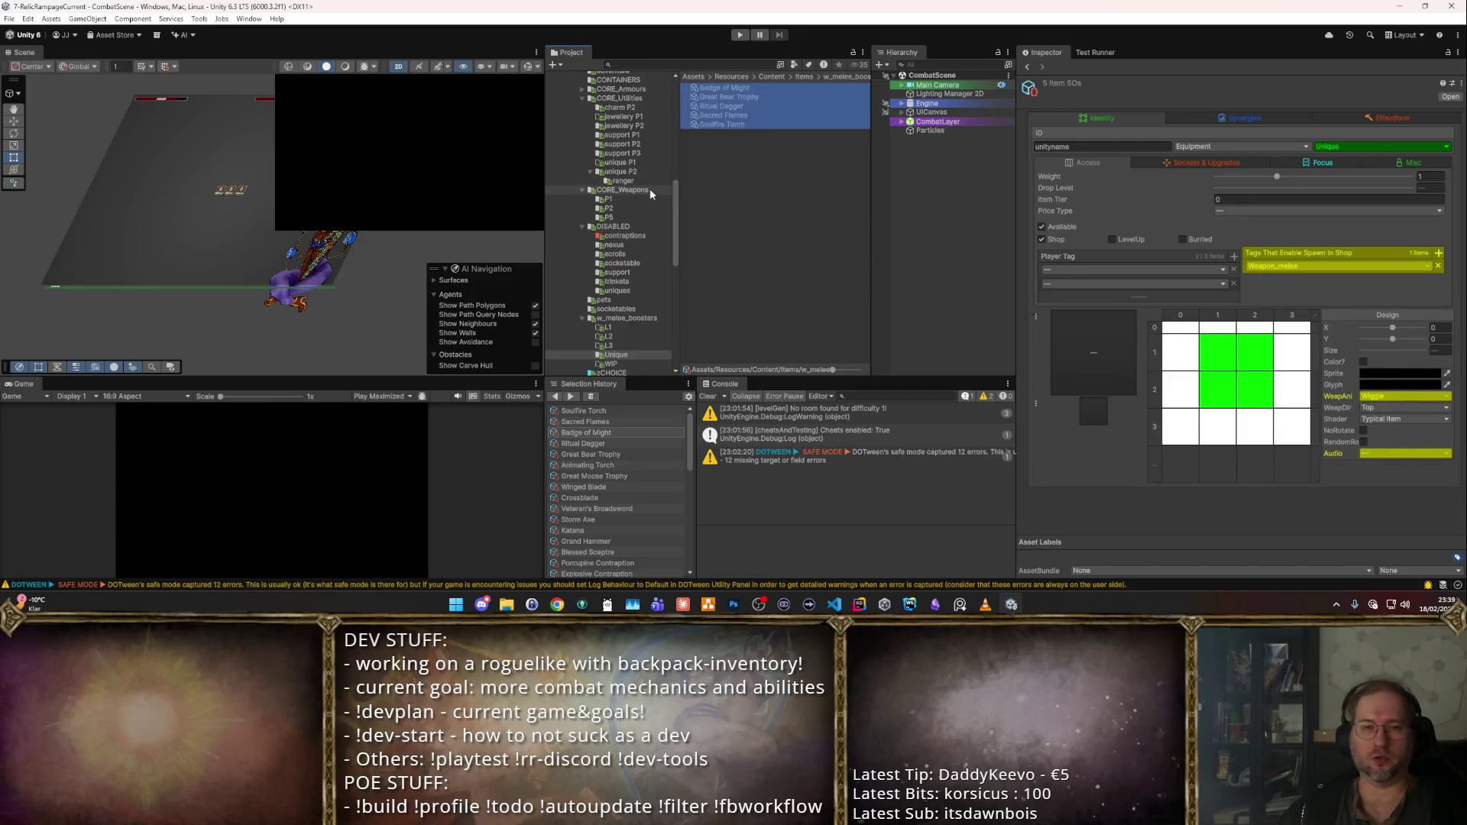
pyautogui.scroll(3, 646, 181)
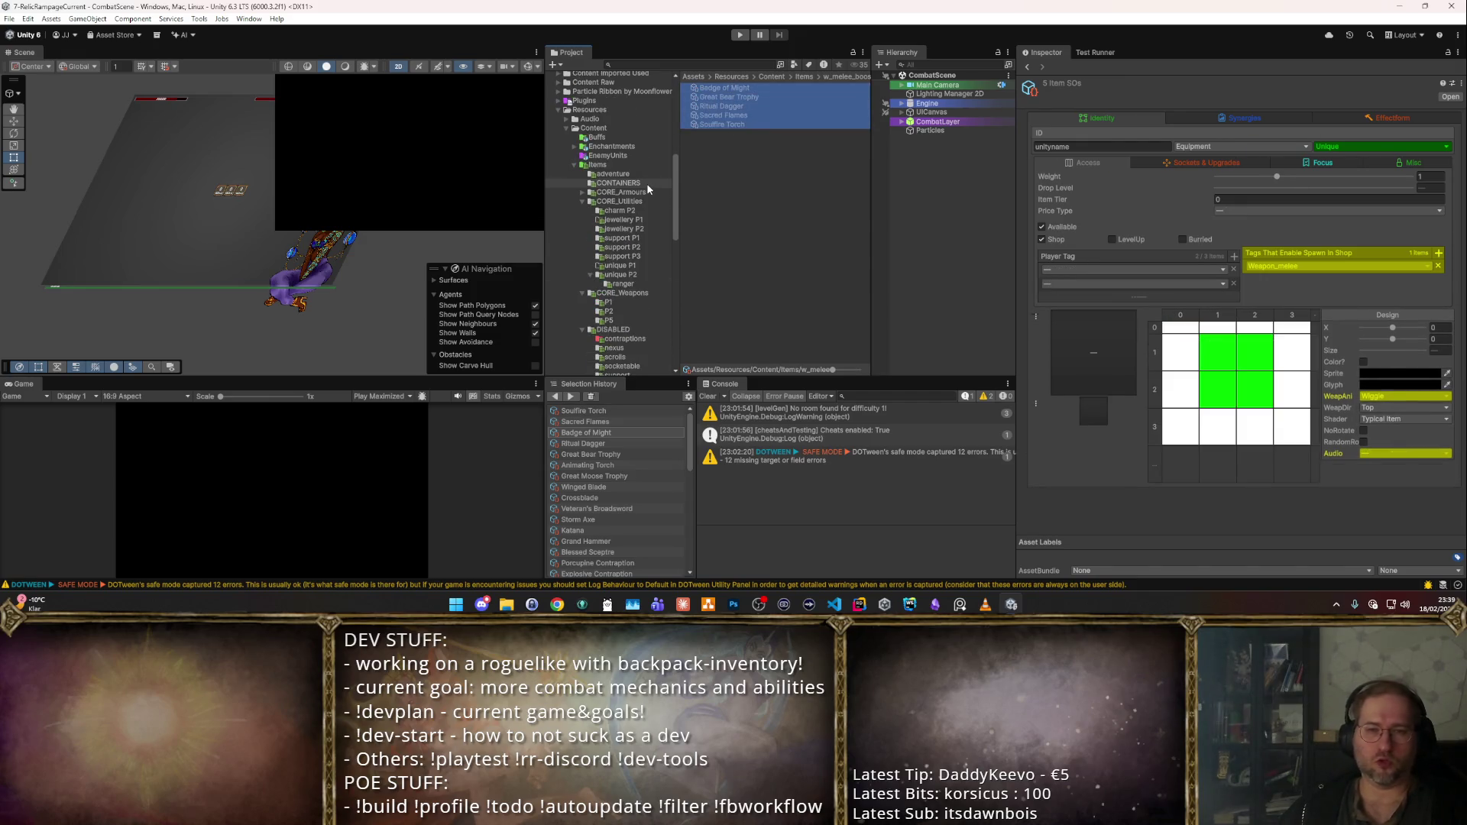
pyautogui.click(637, 276)
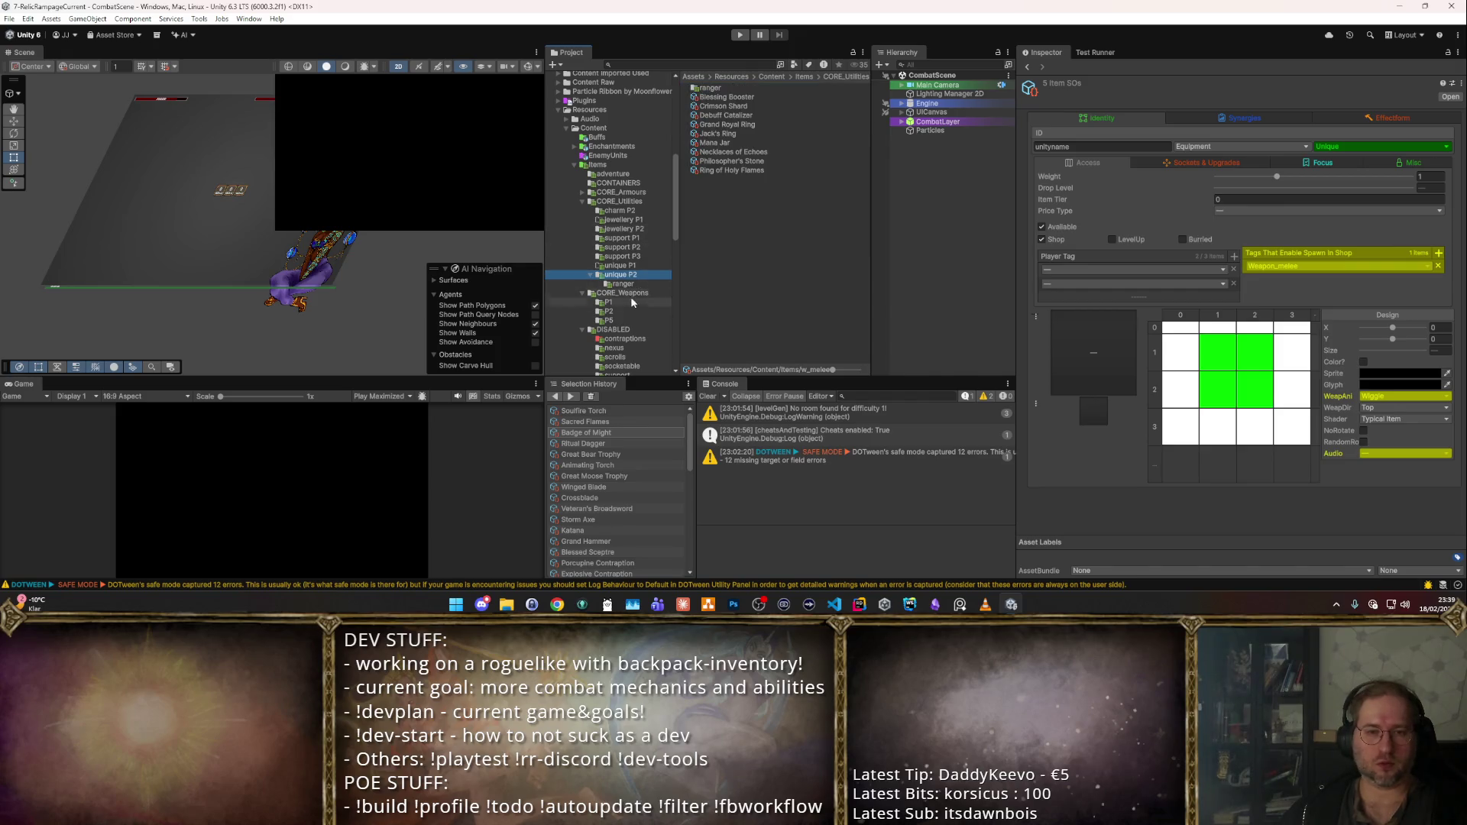
pyautogui.scroll(-2, 634, 298)
pyautogui.click(619, 359)
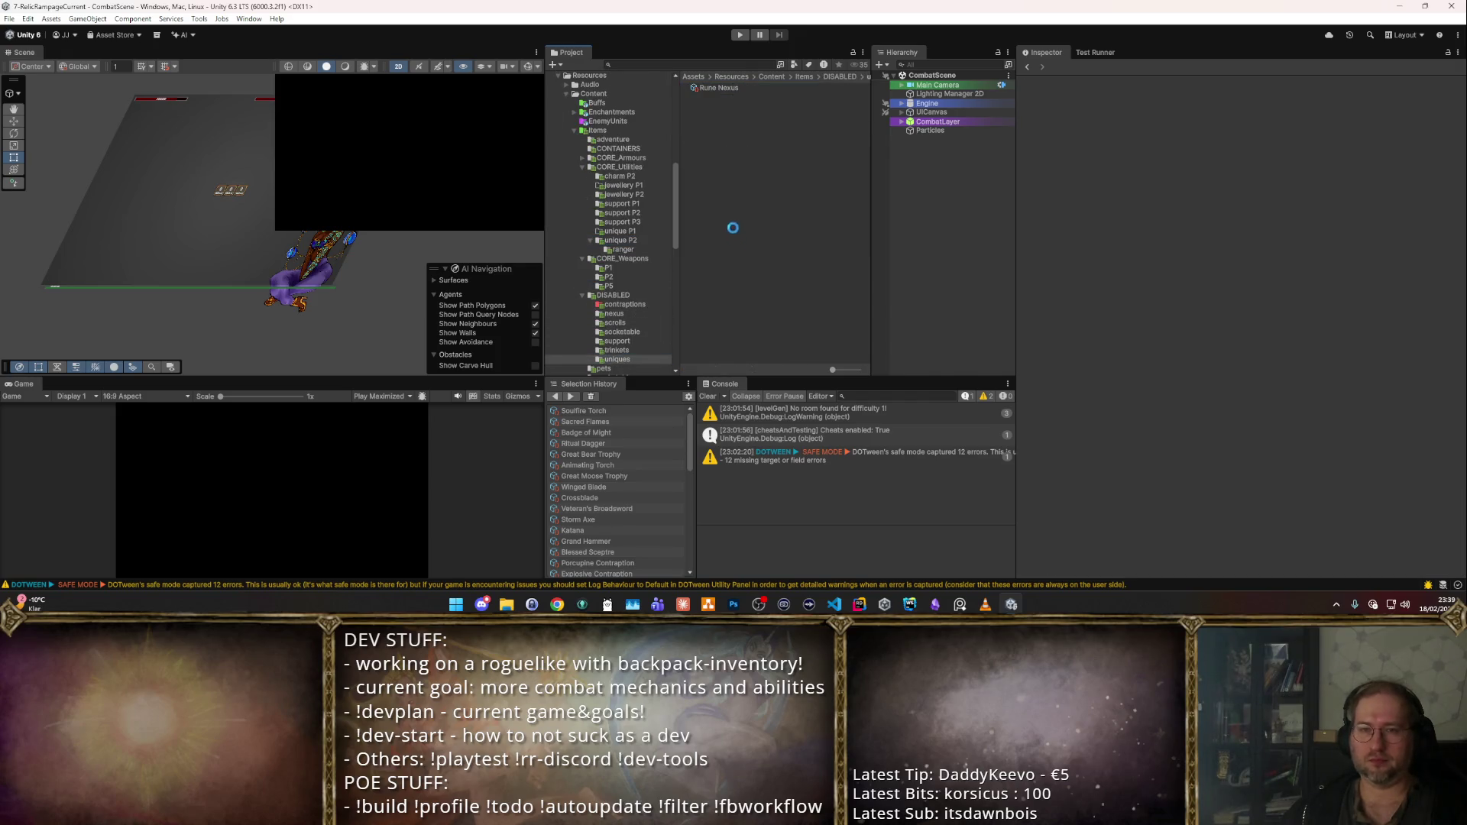
pyautogui.keyDown('shift'); pyautogui.click(748, 89); pyautogui.keyUp('shift')
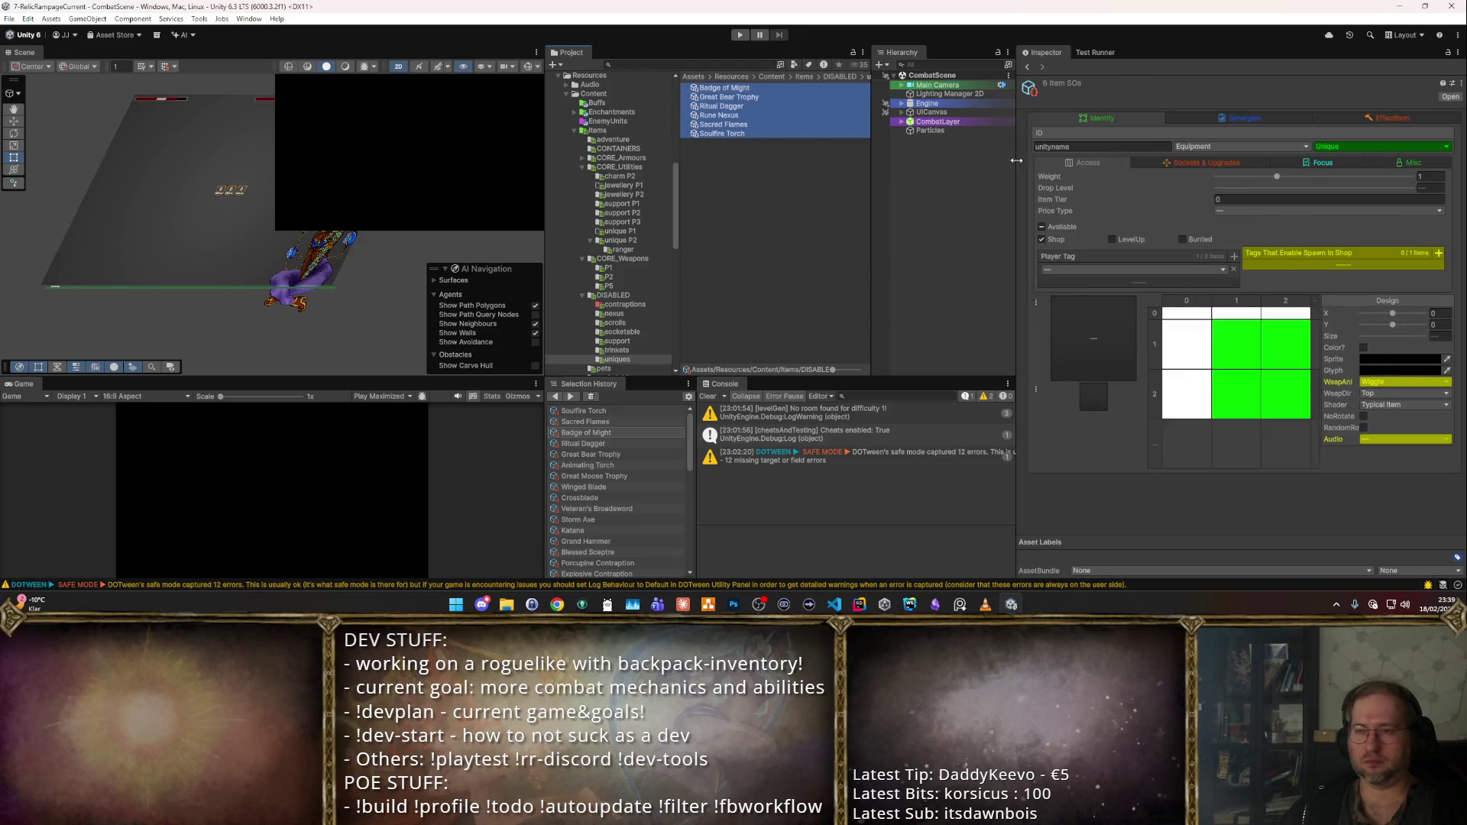
pyautogui.click(1041, 239)
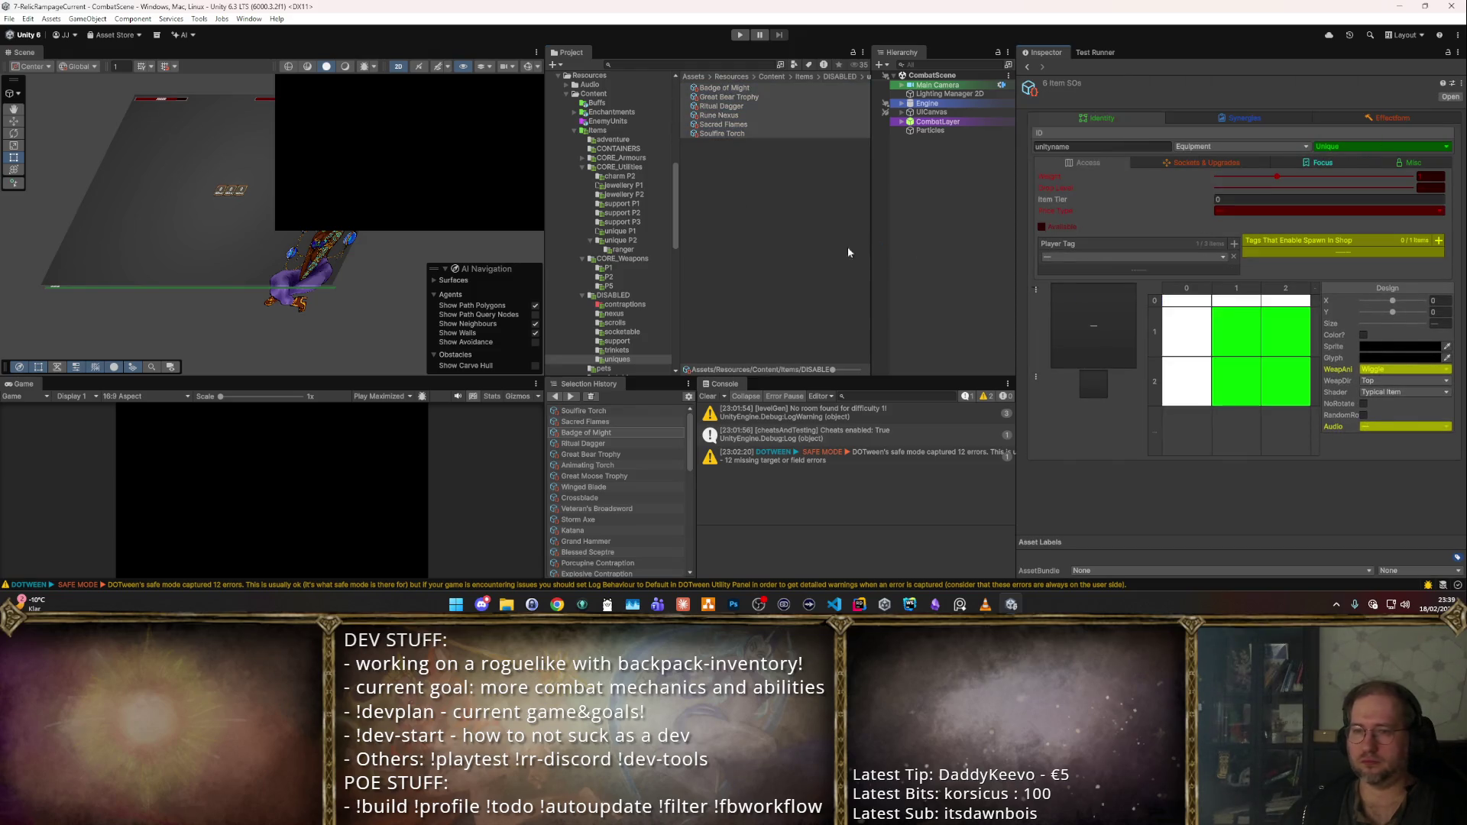
# - Delete the w_melee_boosters folder, confirming the deletion
pyautogui.scroll(-5, 584, 270)
pyautogui.click(657, 215)
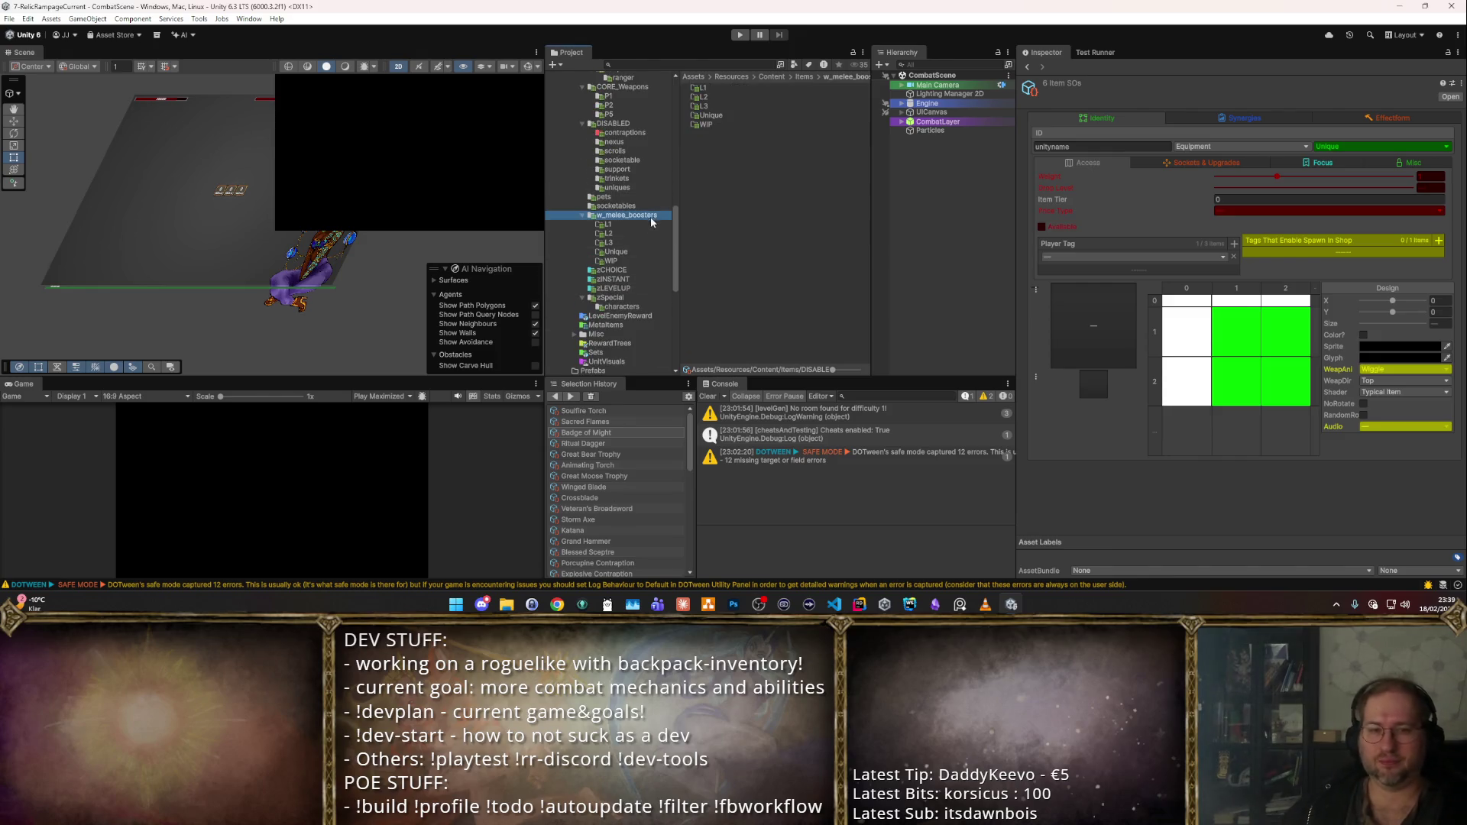
pyautogui.press('Delete')
pyautogui.press('Return')
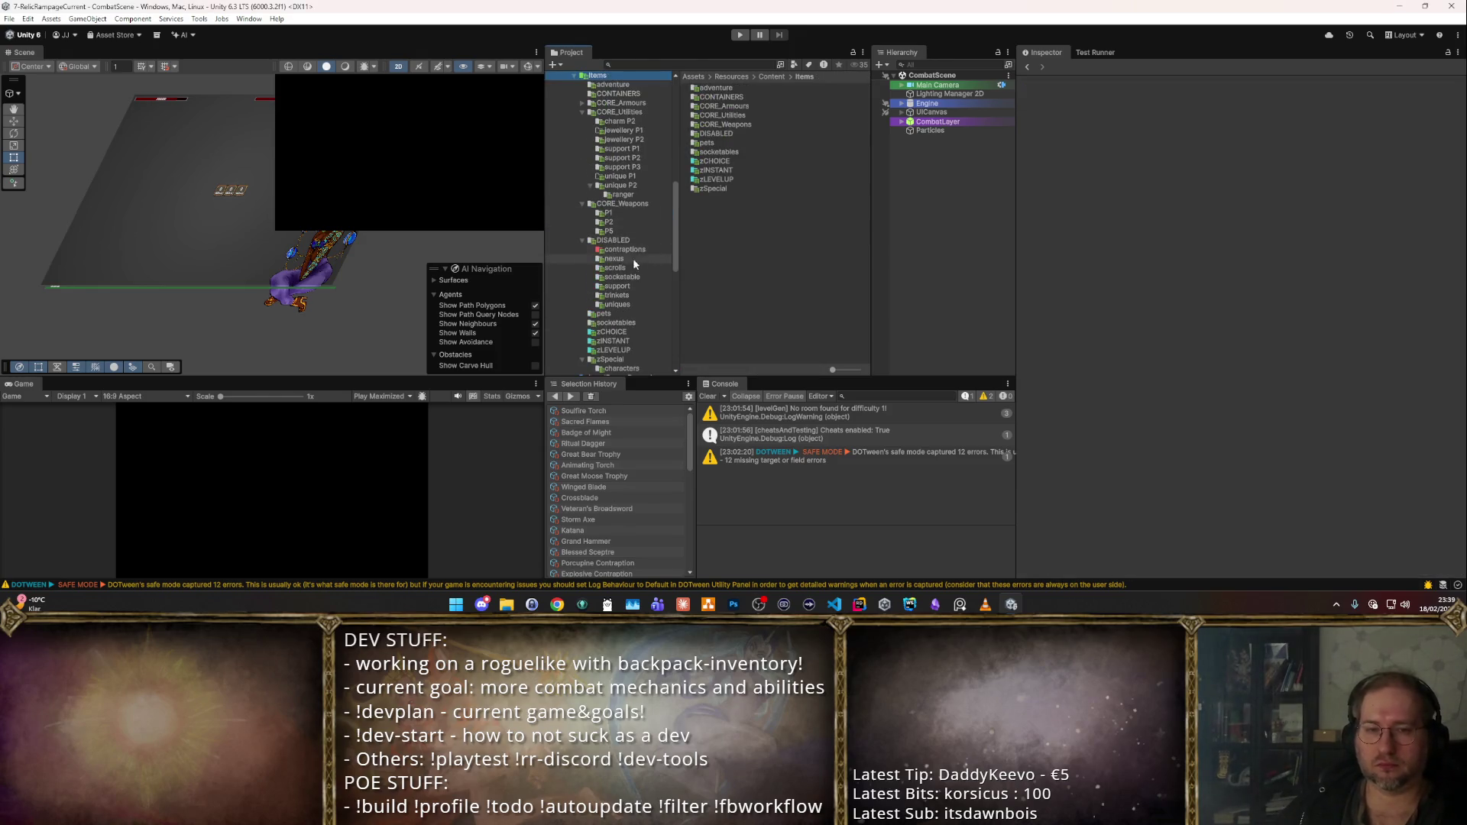
pyautogui.click(625, 277)
# - Browse the zCHOICE, socketables, zLEVELUP and adventure items, including instant.resource.gold1
pyautogui.press('Down')
pyautogui.press('Down')
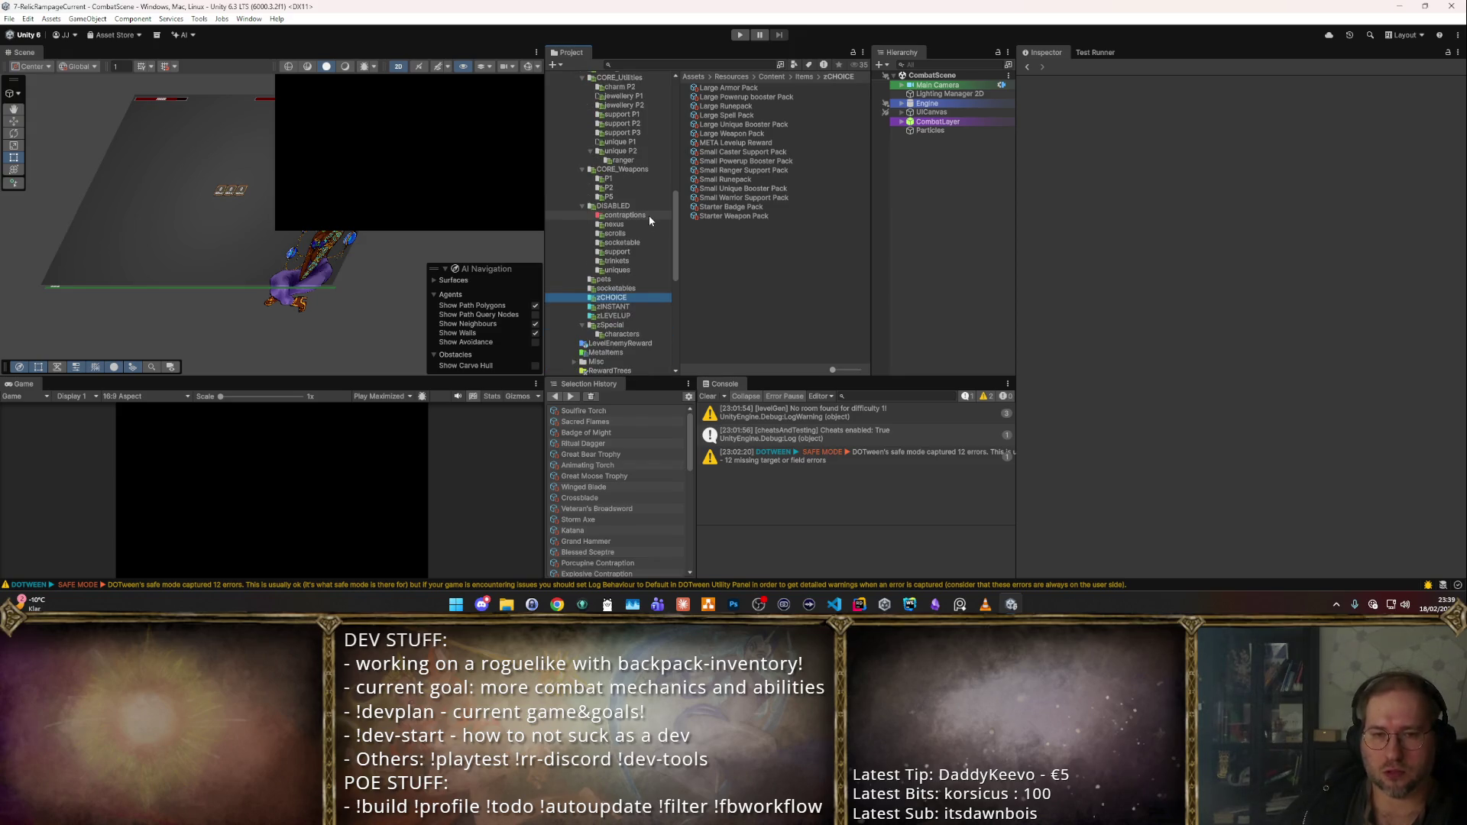
pyautogui.press('Up')
pyautogui.press('Down')
pyautogui.press('Down')
pyautogui.press('Down')
pyautogui.scroll(5, 641, 229)
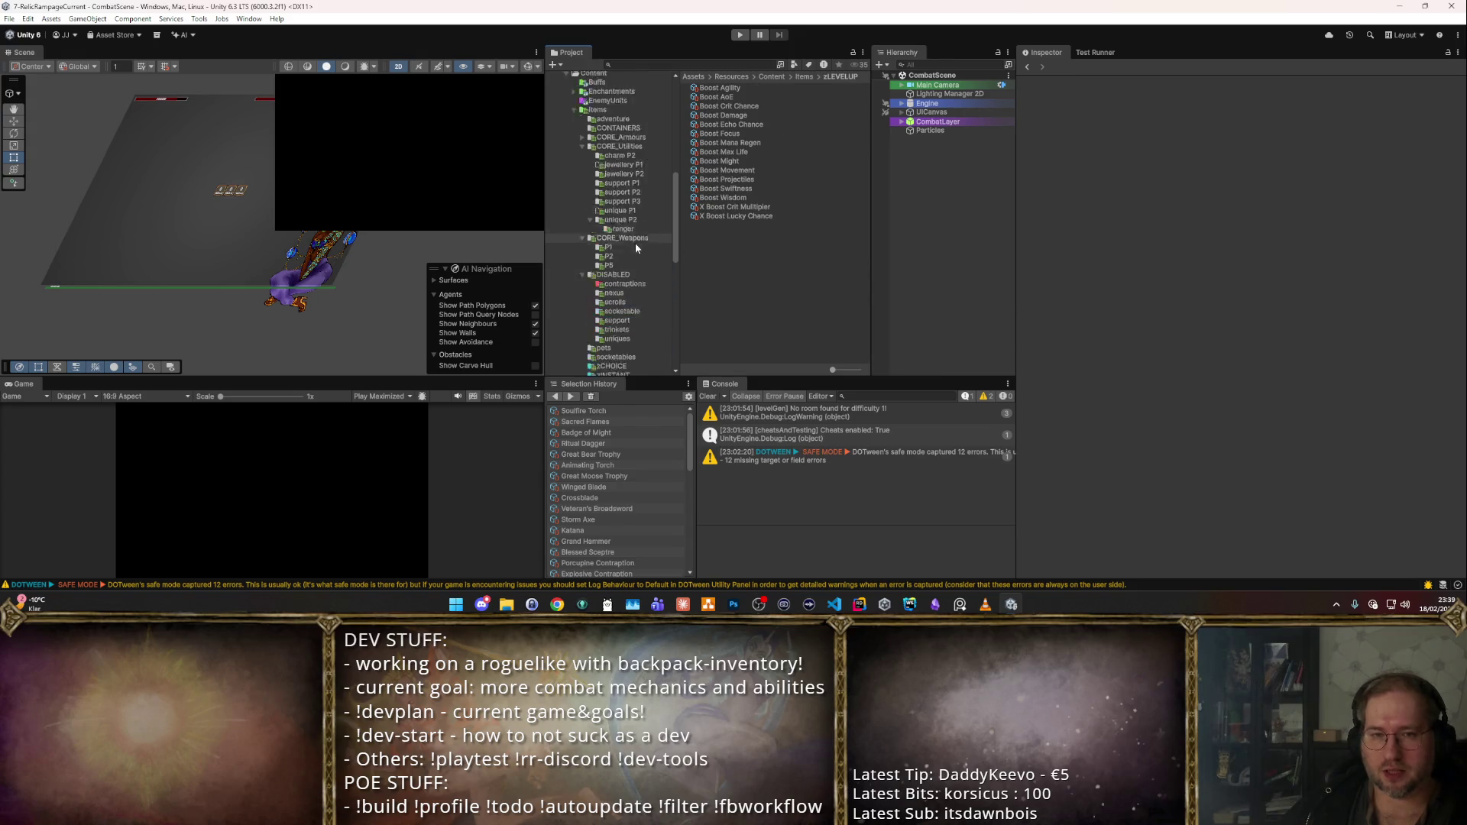
pyautogui.click(634, 223)
pyautogui.click(749, 95)
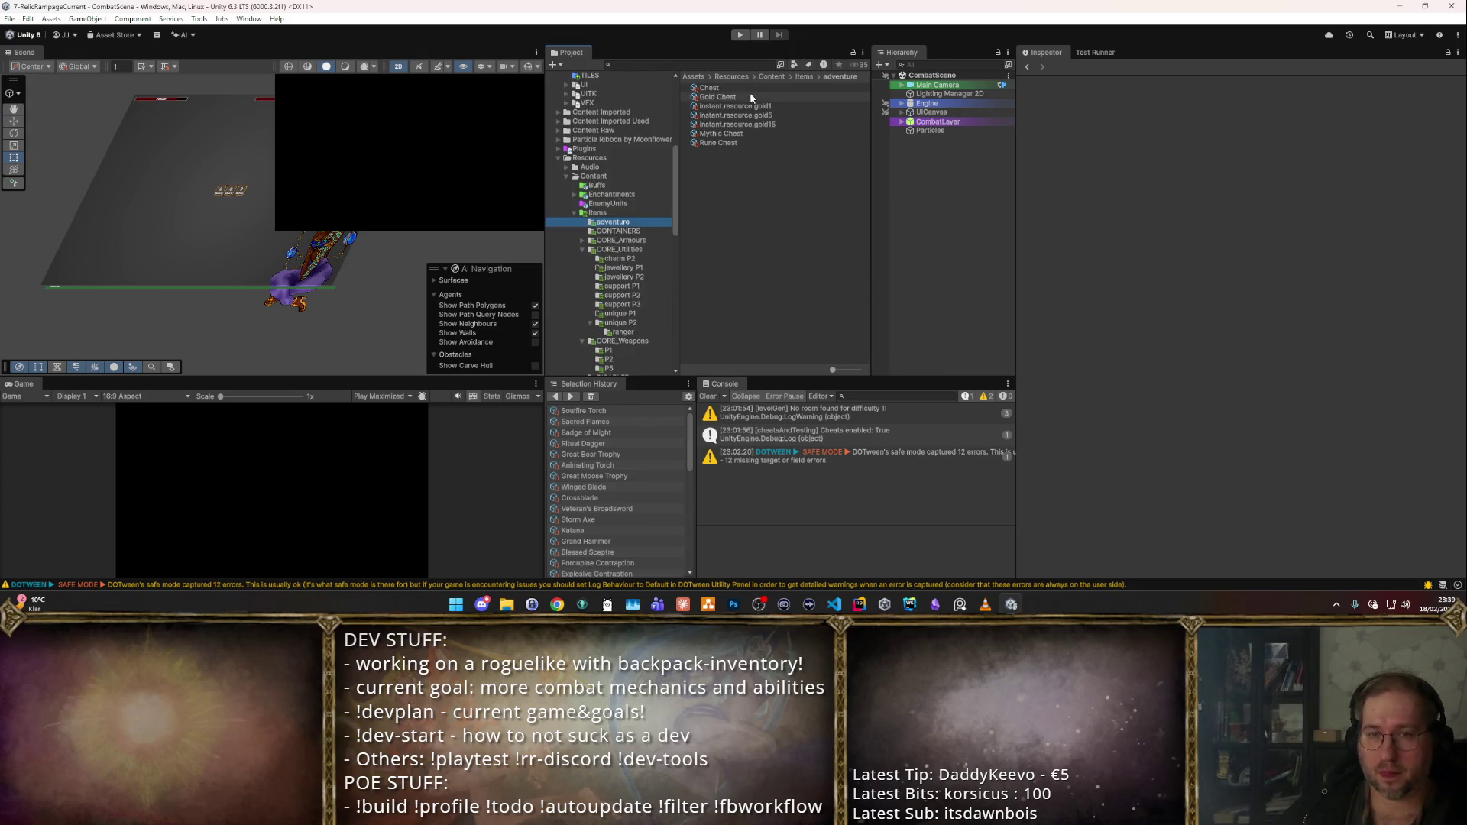
pyautogui.press('Up')
pyautogui.press('Down')
pyautogui.press('Down')
pyautogui.press('Down')
pyautogui.press('Down')
pyautogui.press('Down')
pyautogui.press('Up')
pyautogui.press('Up')
pyautogui.press('Up')
pyautogui.press('Up')
pyautogui.press('Up')
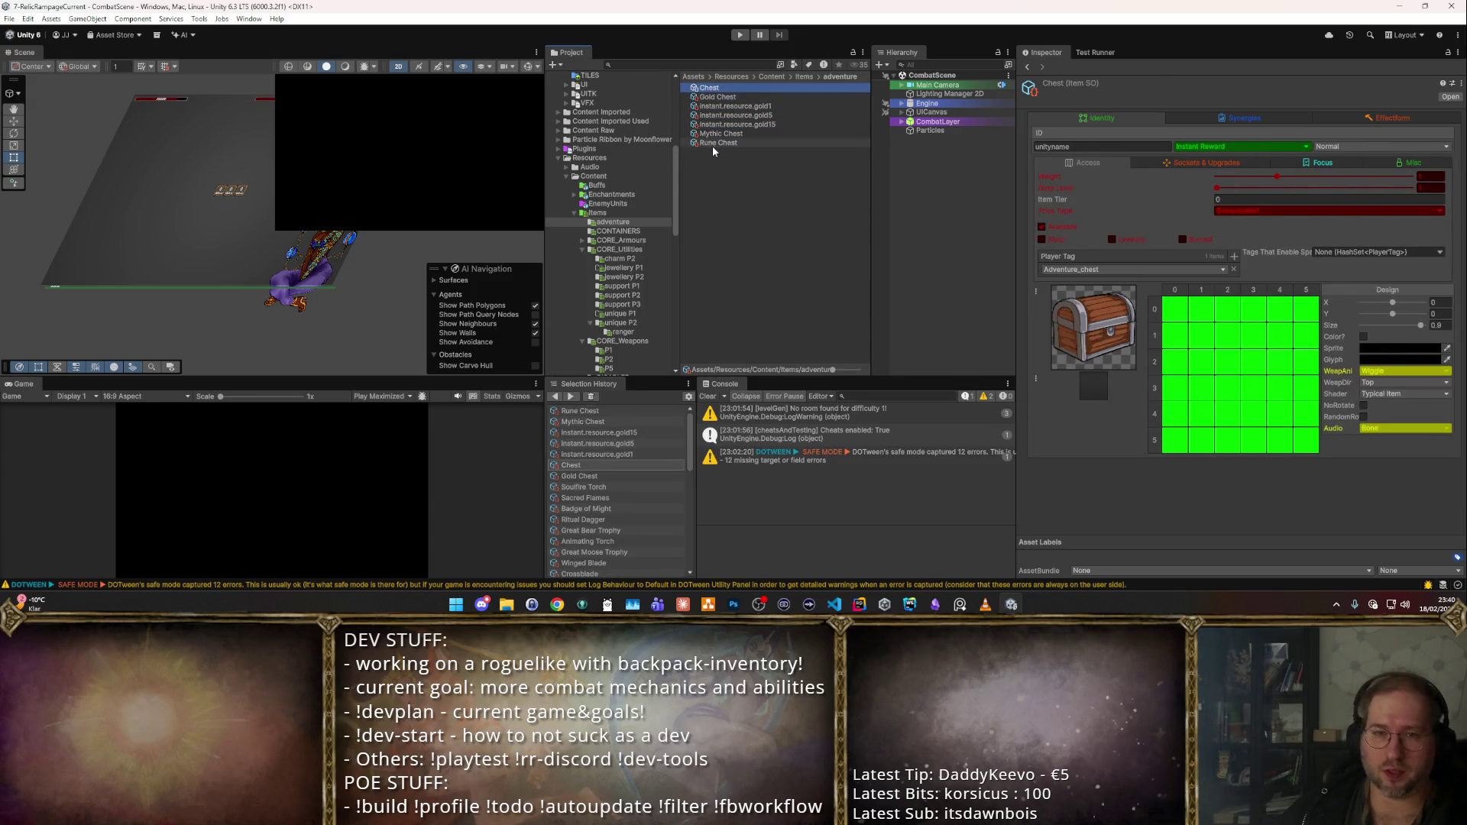
# - Make the Apothecaries Bag in CONTAINERS unavailable by unticking Available
pyautogui.click(619, 231)
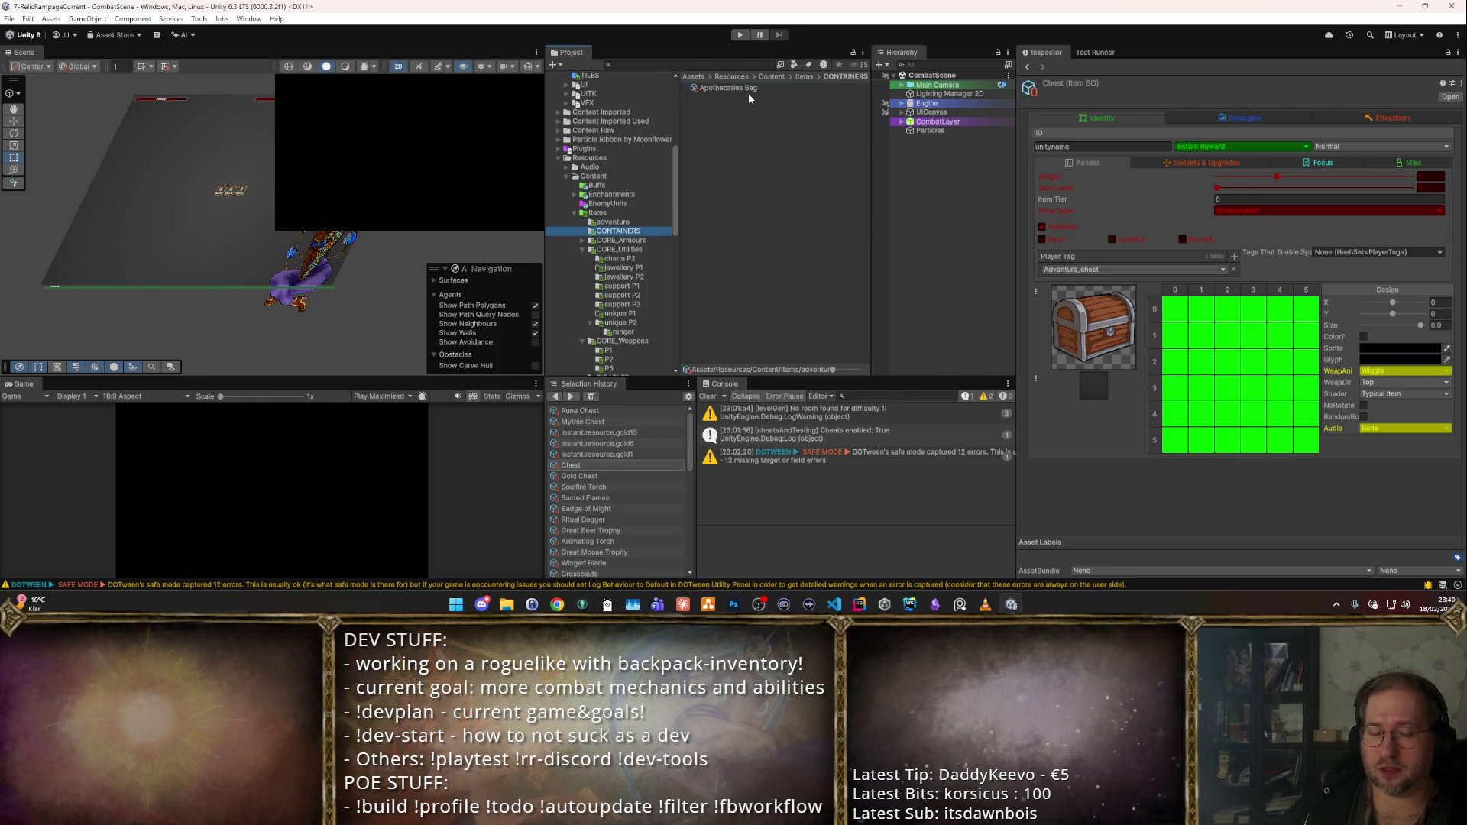
pyautogui.click(747, 89)
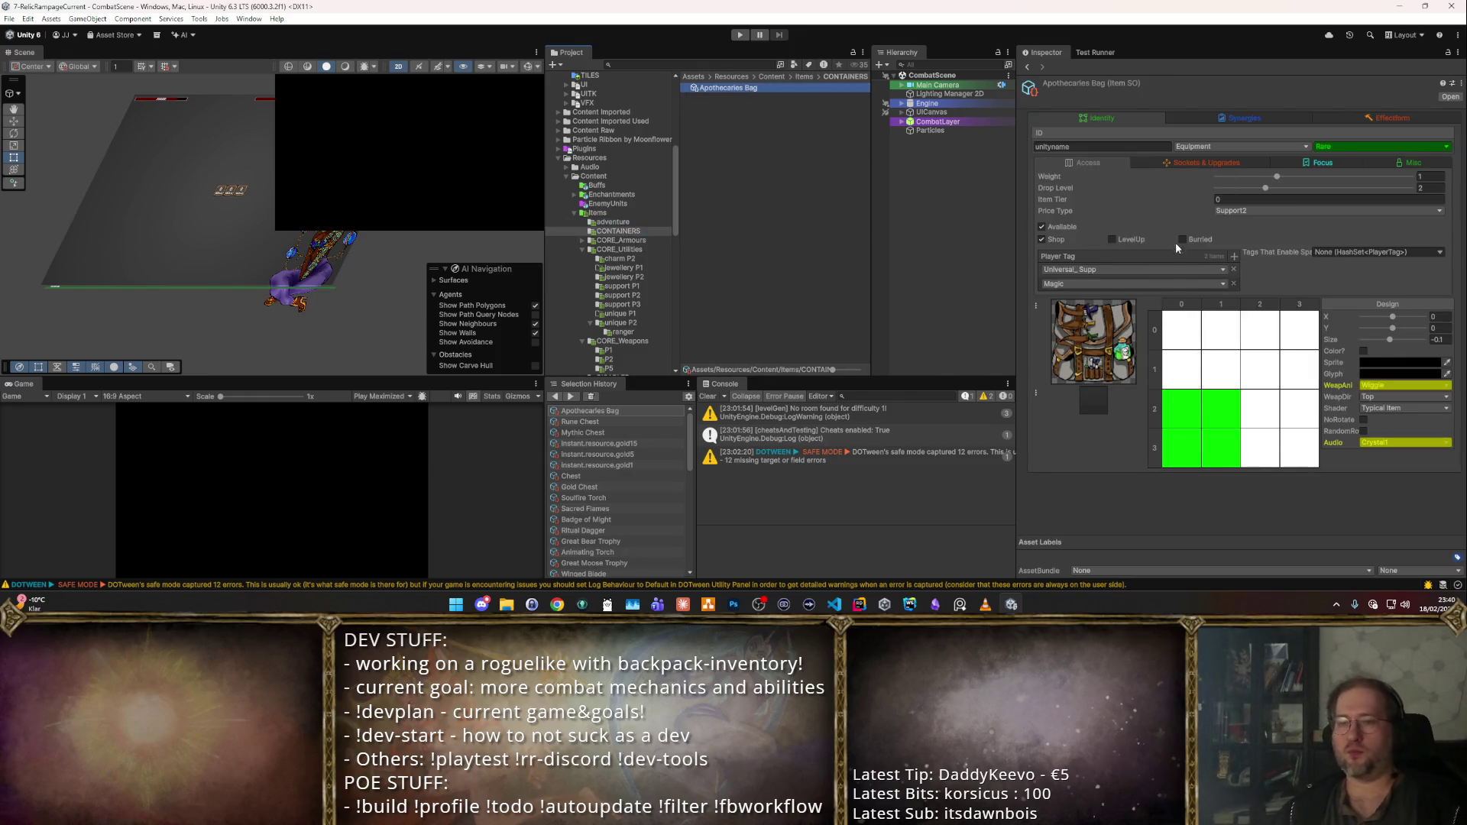
pyautogui.click(631, 232)
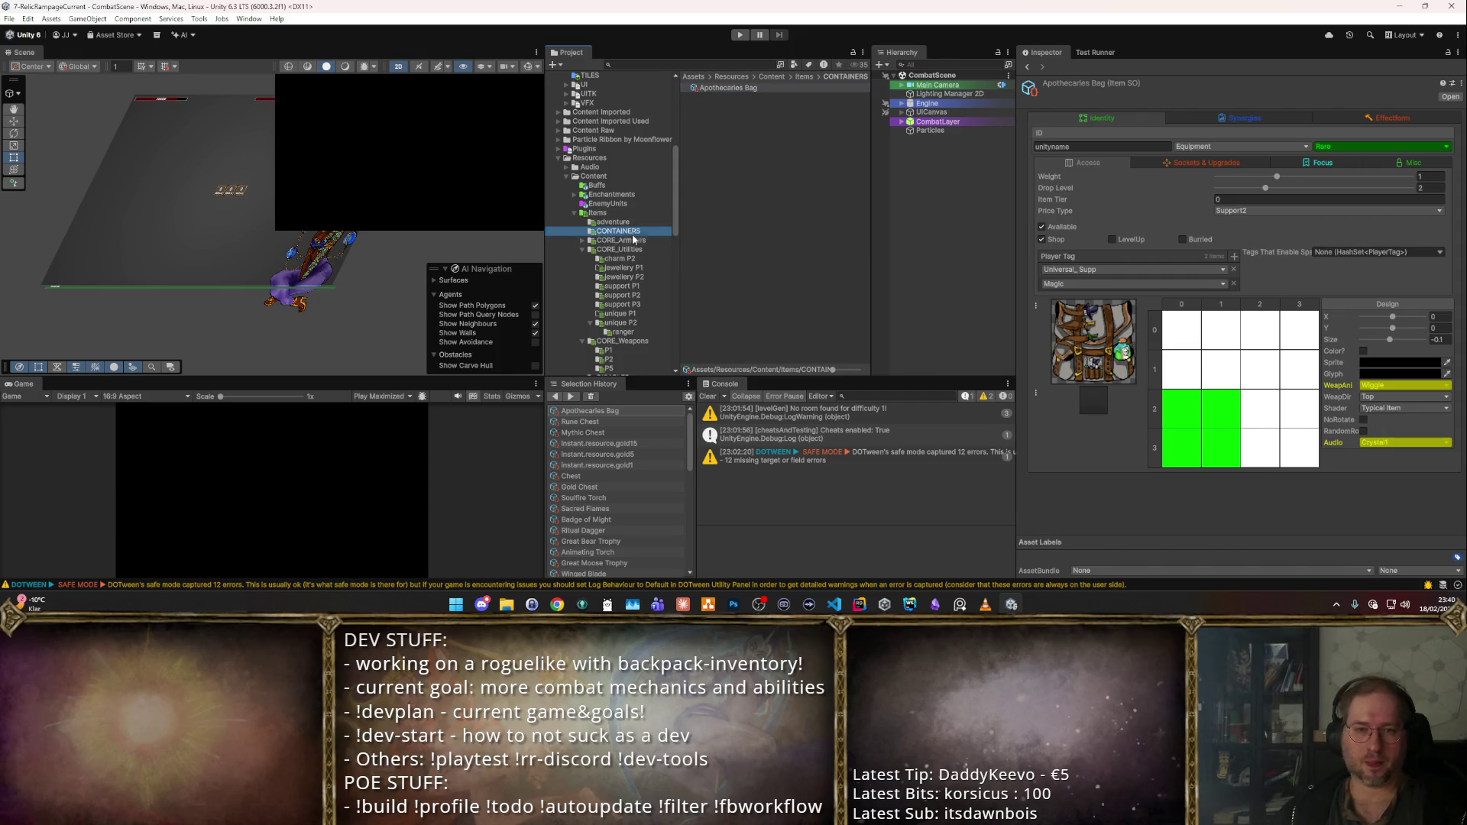
pyautogui.click(723, 233)
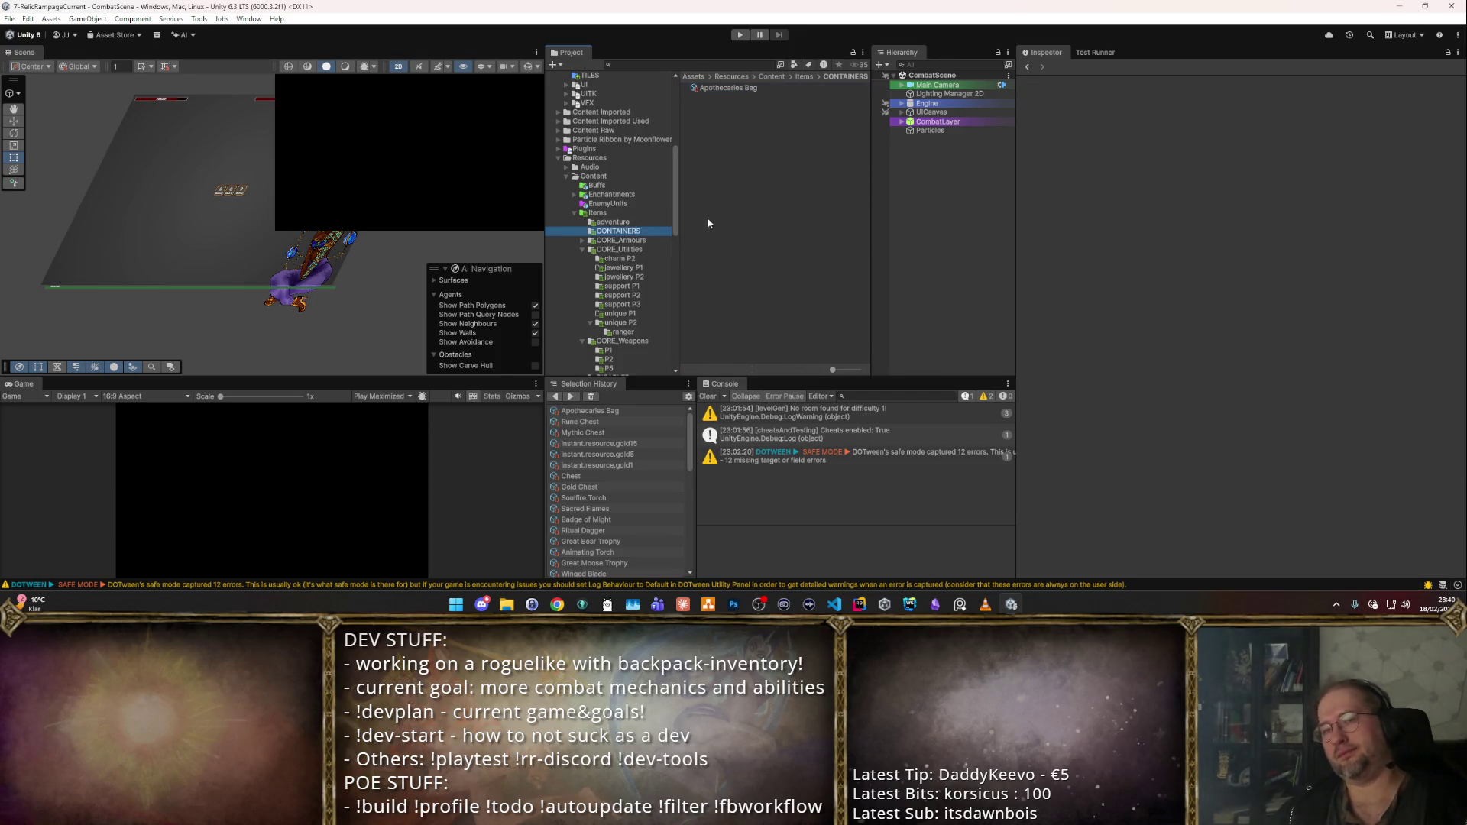
pyautogui.click(748, 90)
pyautogui.click(1043, 225)
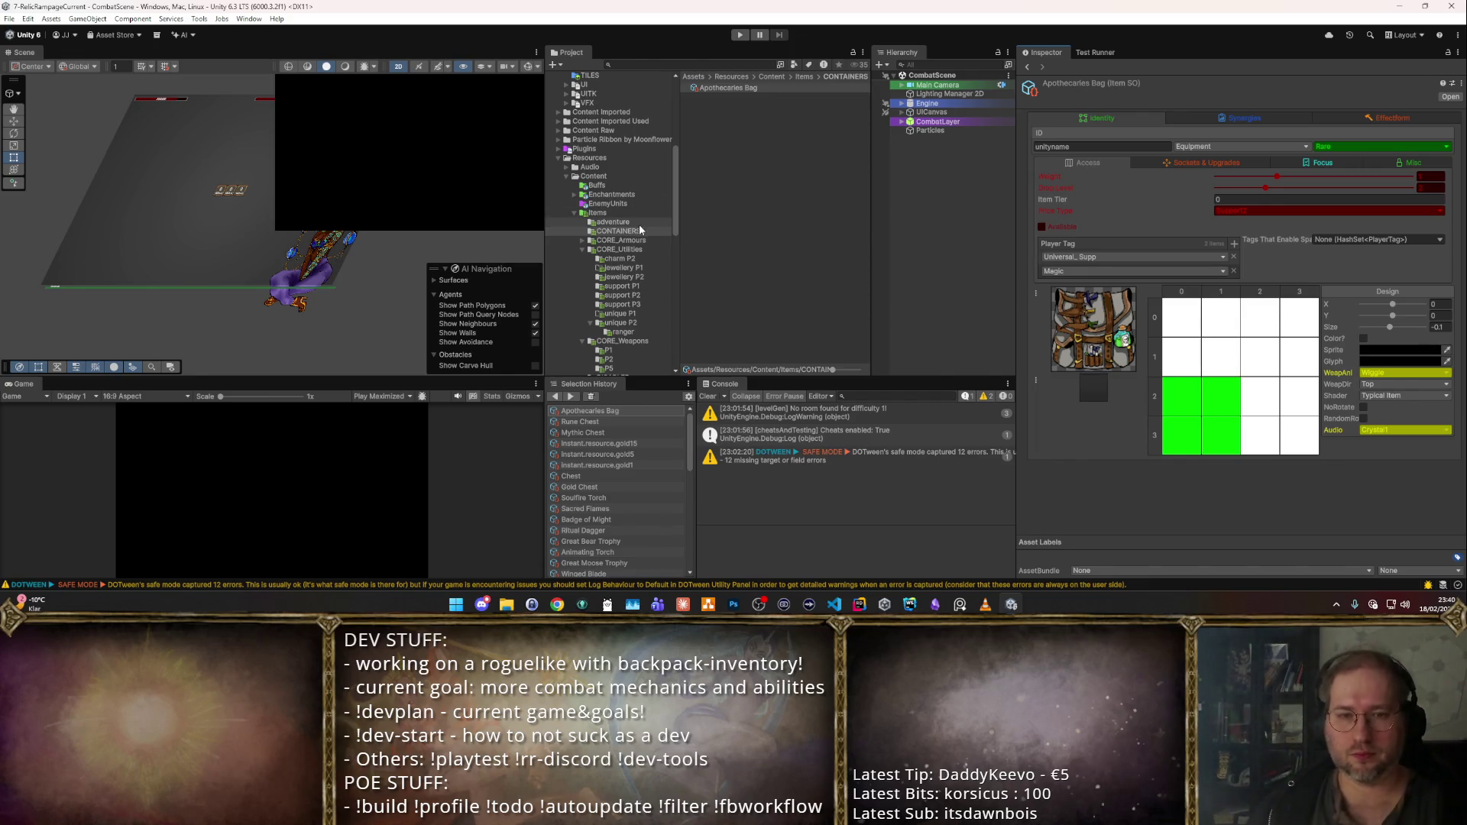
pyautogui.click(620, 240)
# - Review the L1 armours (Belt, Leather Gloves) and L2 armours (Mage's Garb to Tinkerer's Belt)
pyautogui.click(770, 107)
pyautogui.press('Up')
pyautogui.press('Up')
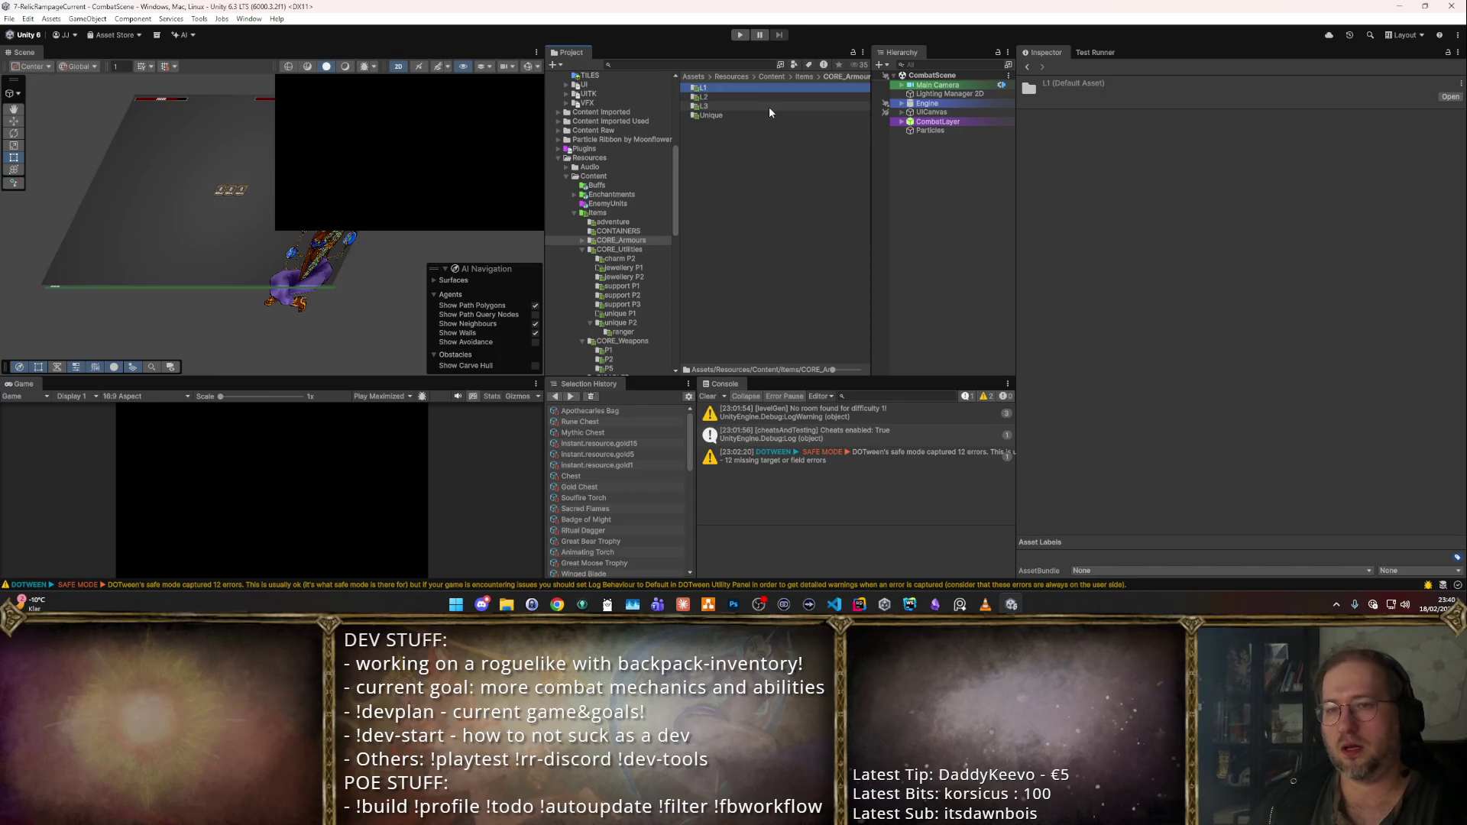
pyautogui.press('Return')
pyautogui.press('Down')
pyautogui.press('Down')
pyautogui.press('Down')
pyautogui.press('Up')
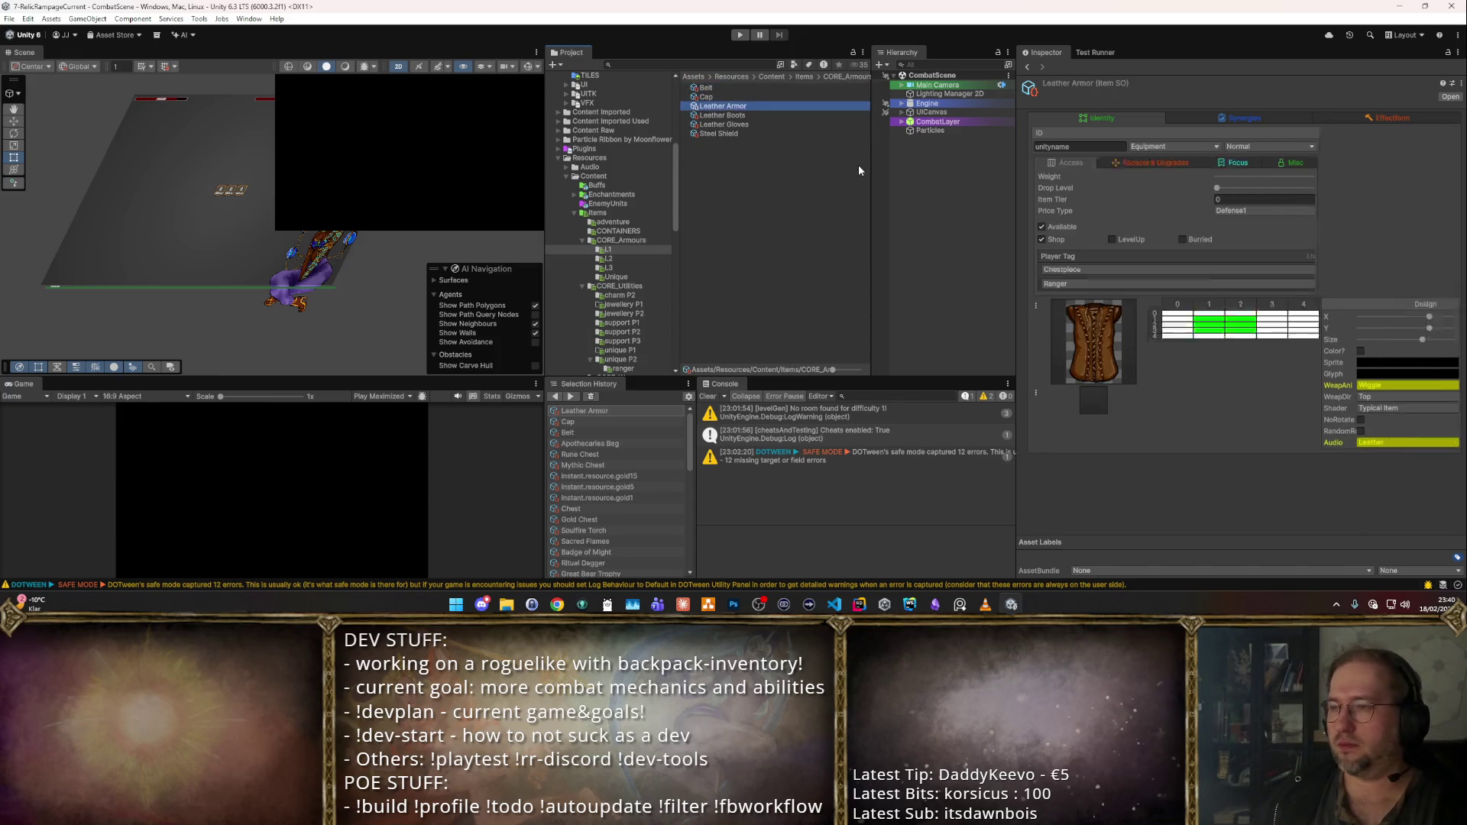
pyautogui.click(608, 258)
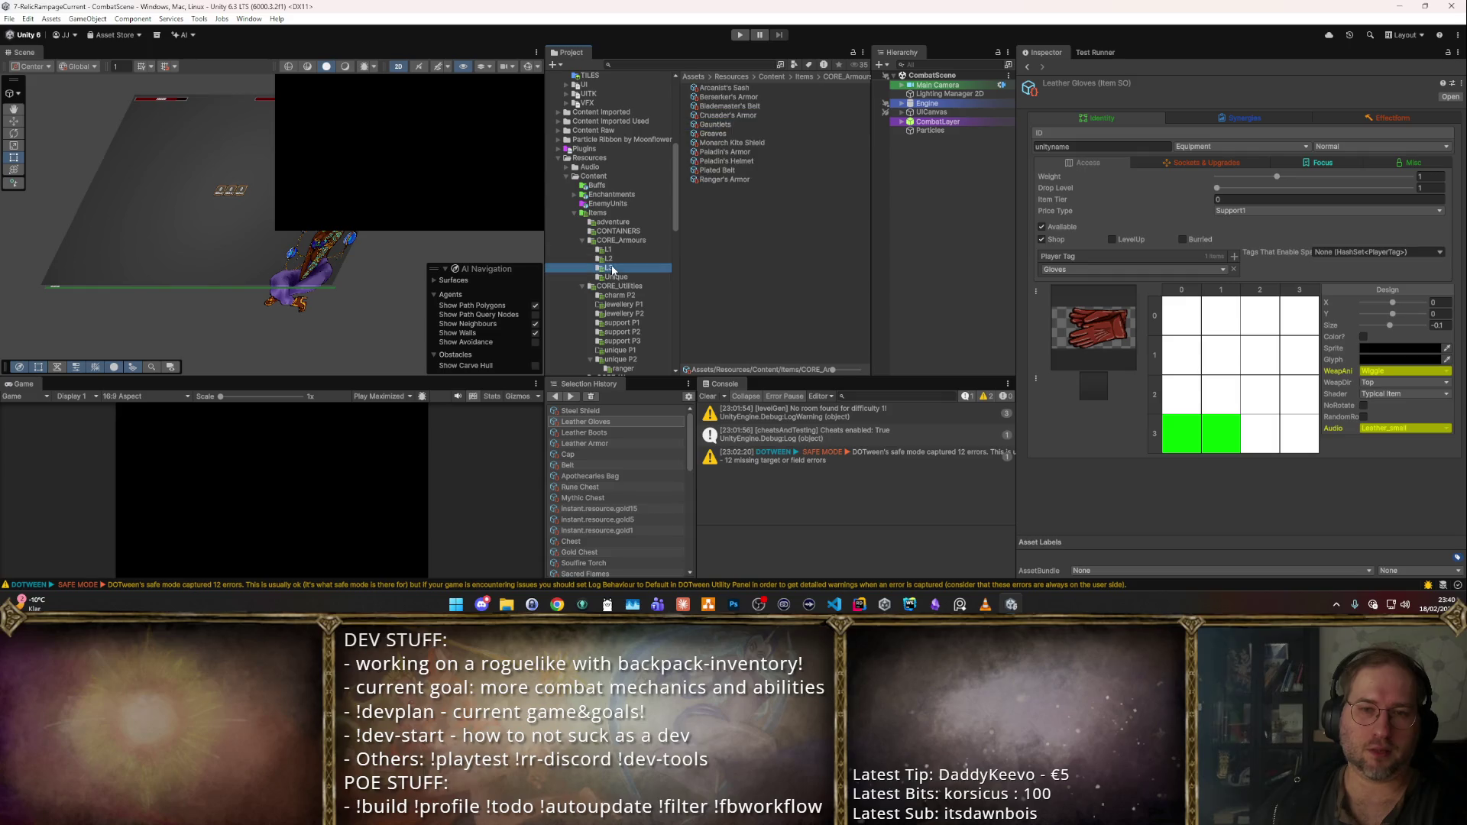
pyautogui.click(749, 97)
pyautogui.press('Up')
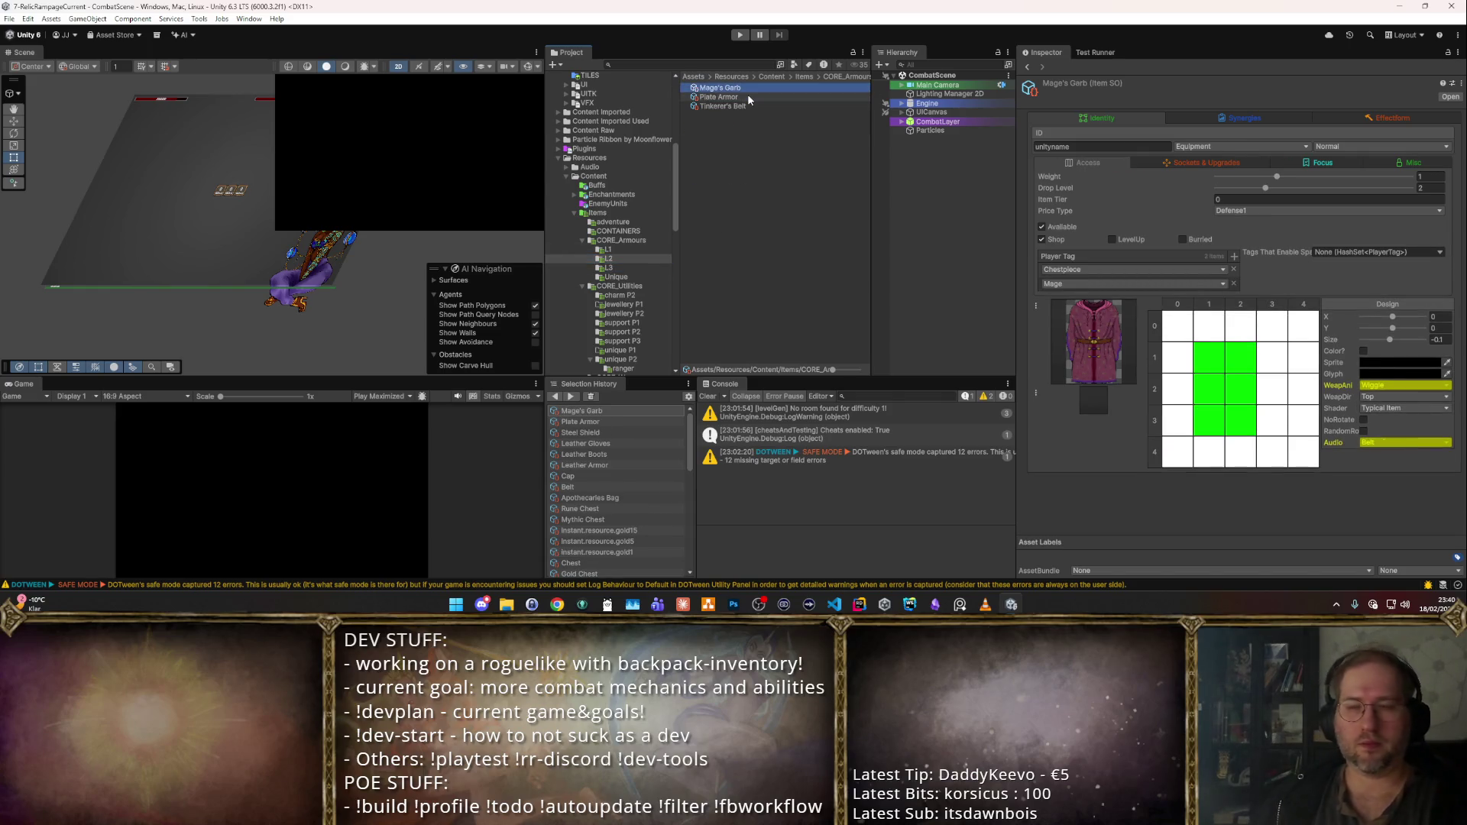
pyautogui.press('End')
pyautogui.press('Home')
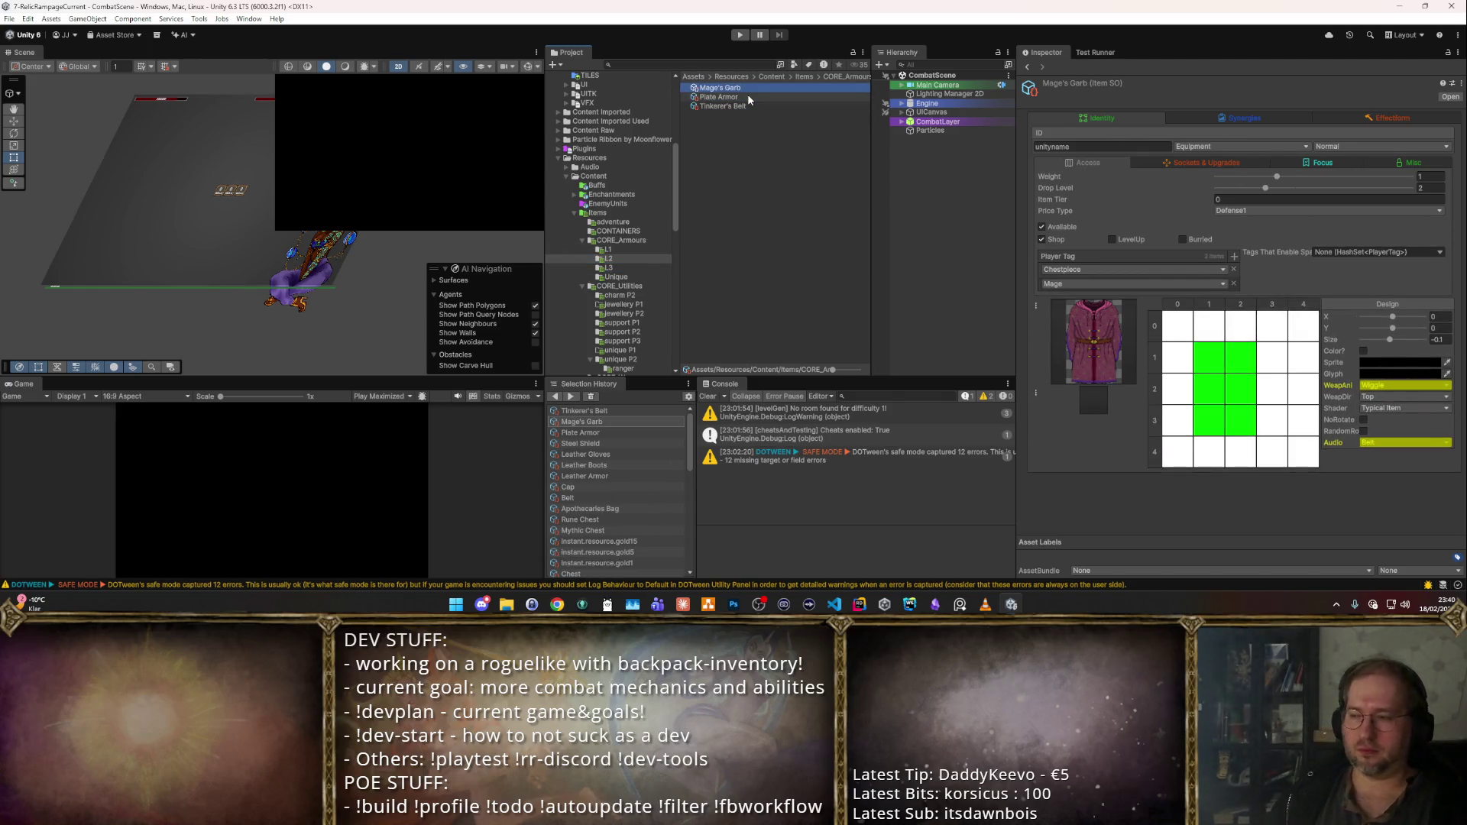
# - Select all eleven L3 armours, from Arcanist's Sash through Ranger's Armor
pyautogui.click(608, 267)
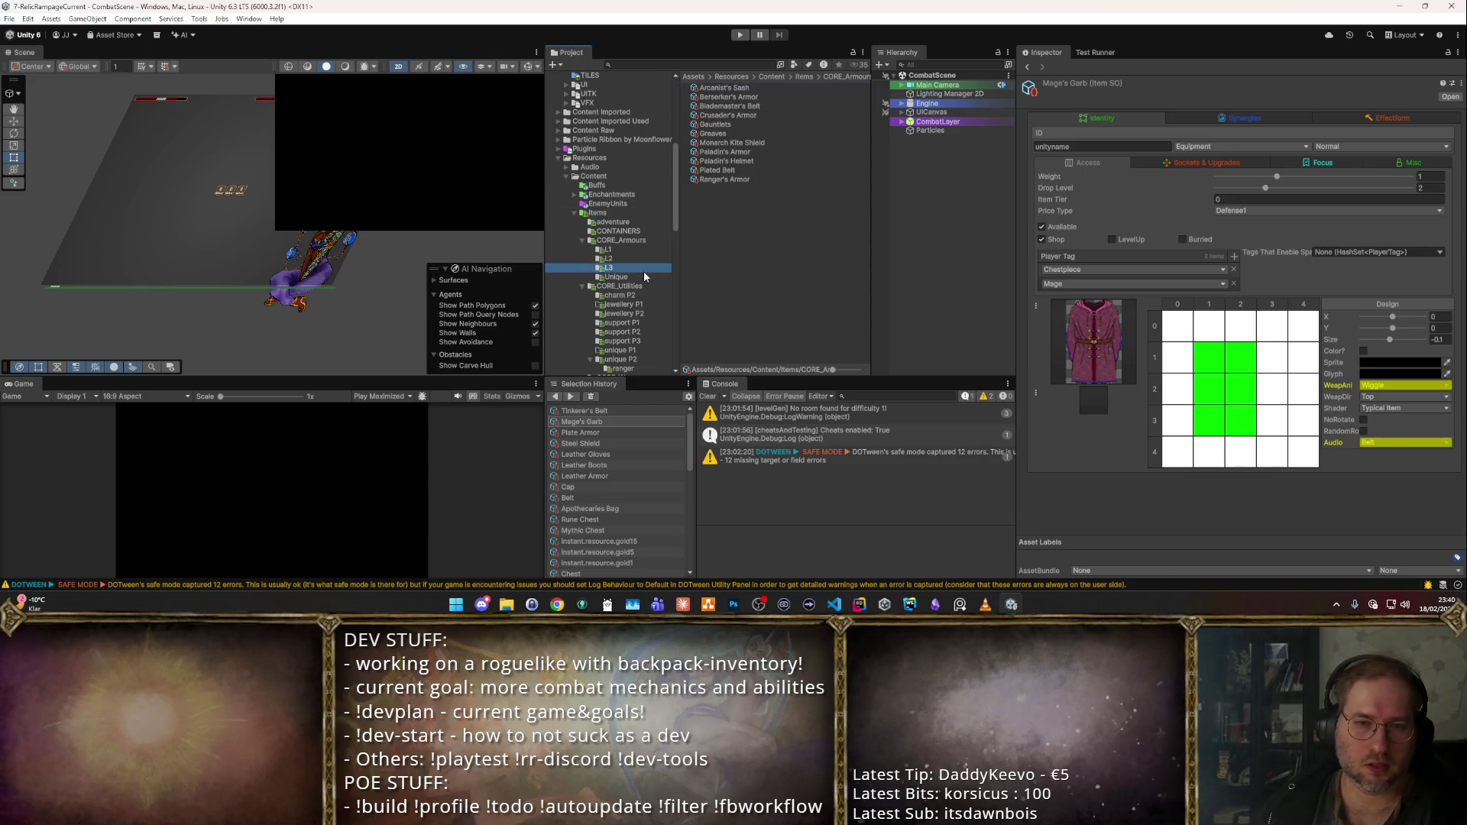
pyautogui.click(730, 97)
pyautogui.press('Up')
pyautogui.press('Down')
pyautogui.press('Down')
pyautogui.press('Down')
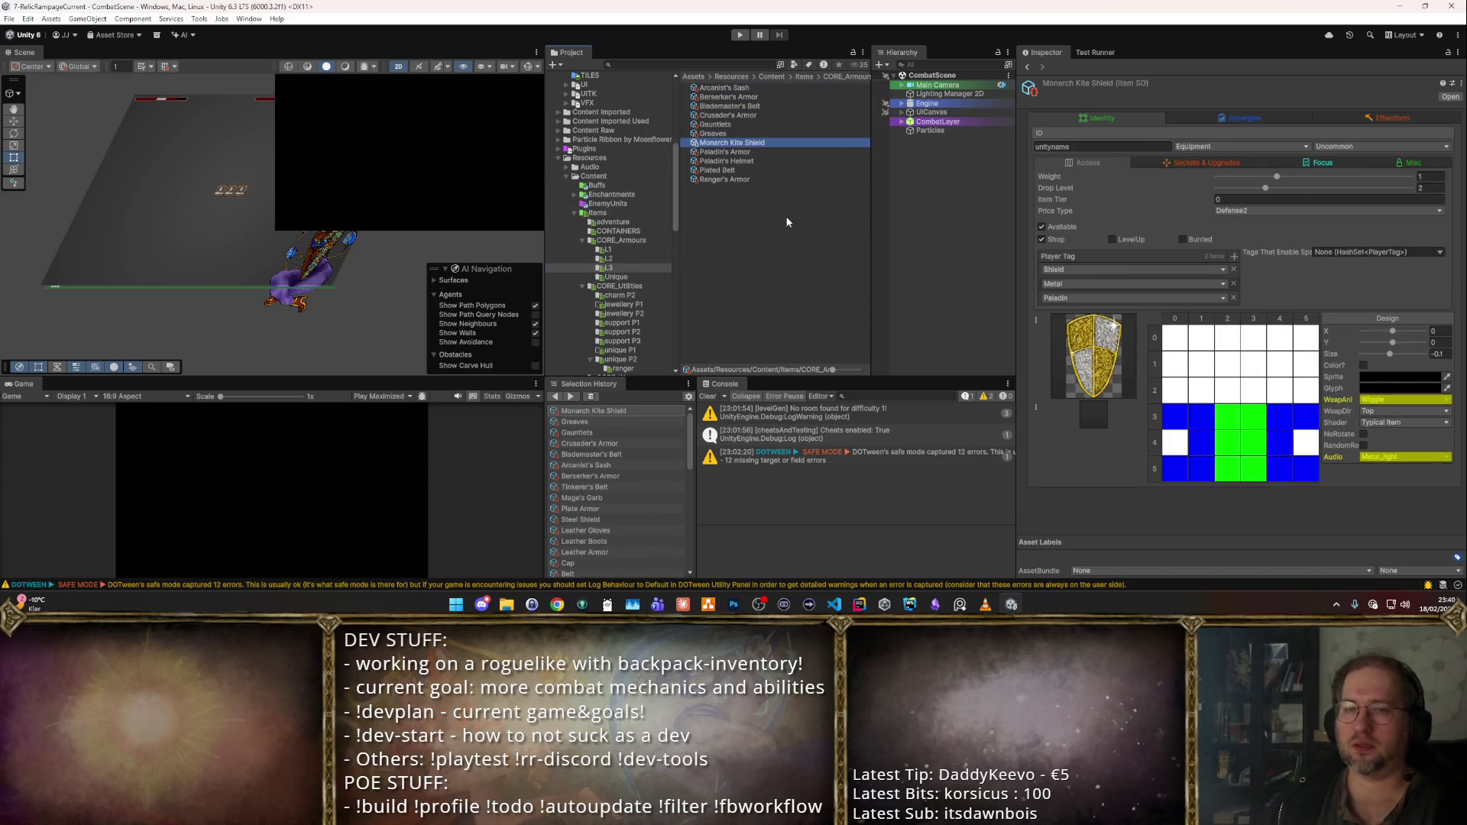
pyautogui.press('End')
pyautogui.keyDown('shift'); pyautogui.click(772, 88); pyautogui.keyUp('shift')
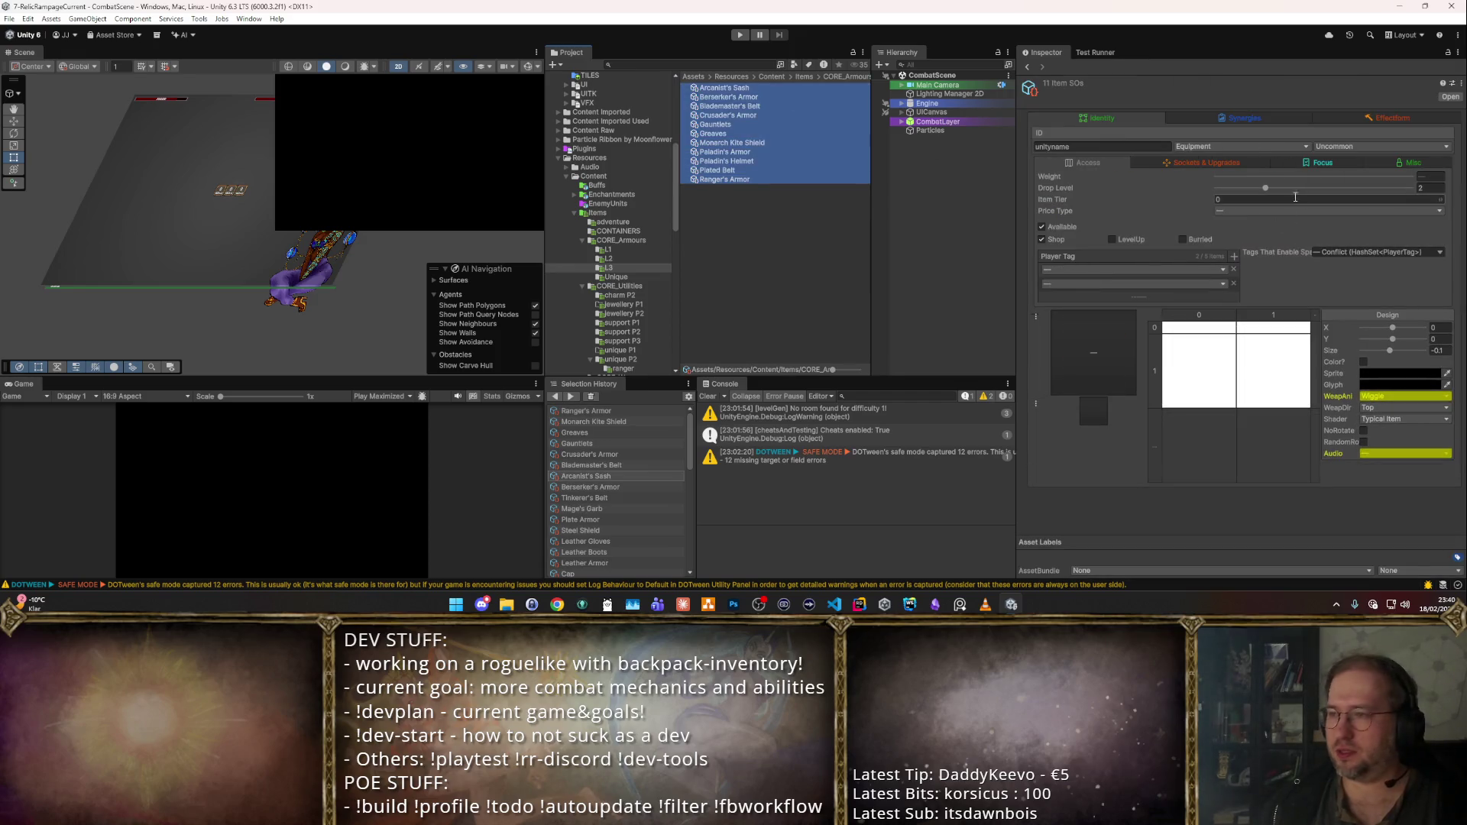
# - Set Drop Level 5 on the eleven L3 armours and rename the L3 folder to P5
pyautogui.click(1427, 178)
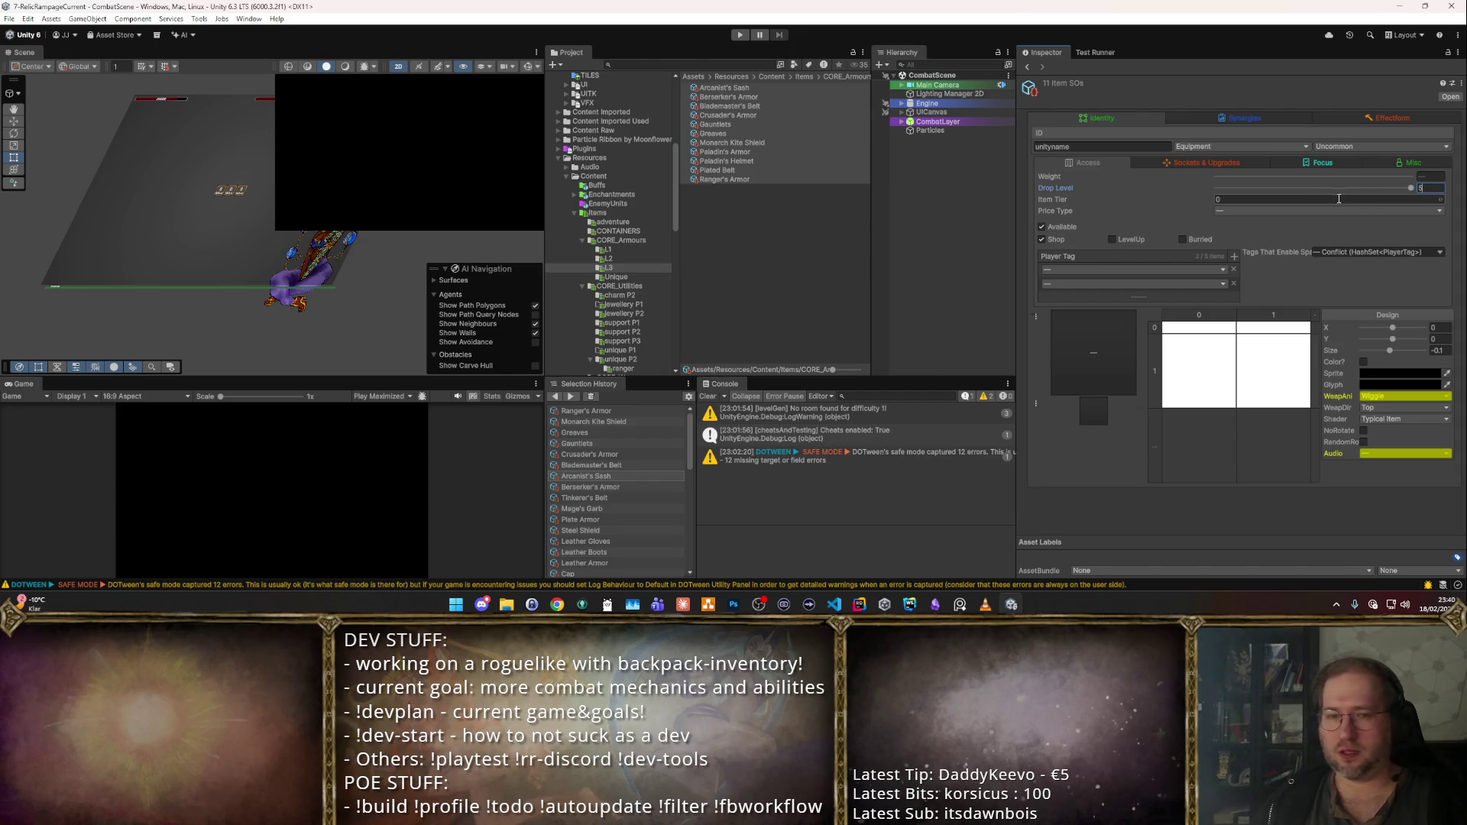
pyautogui.click(611, 268)
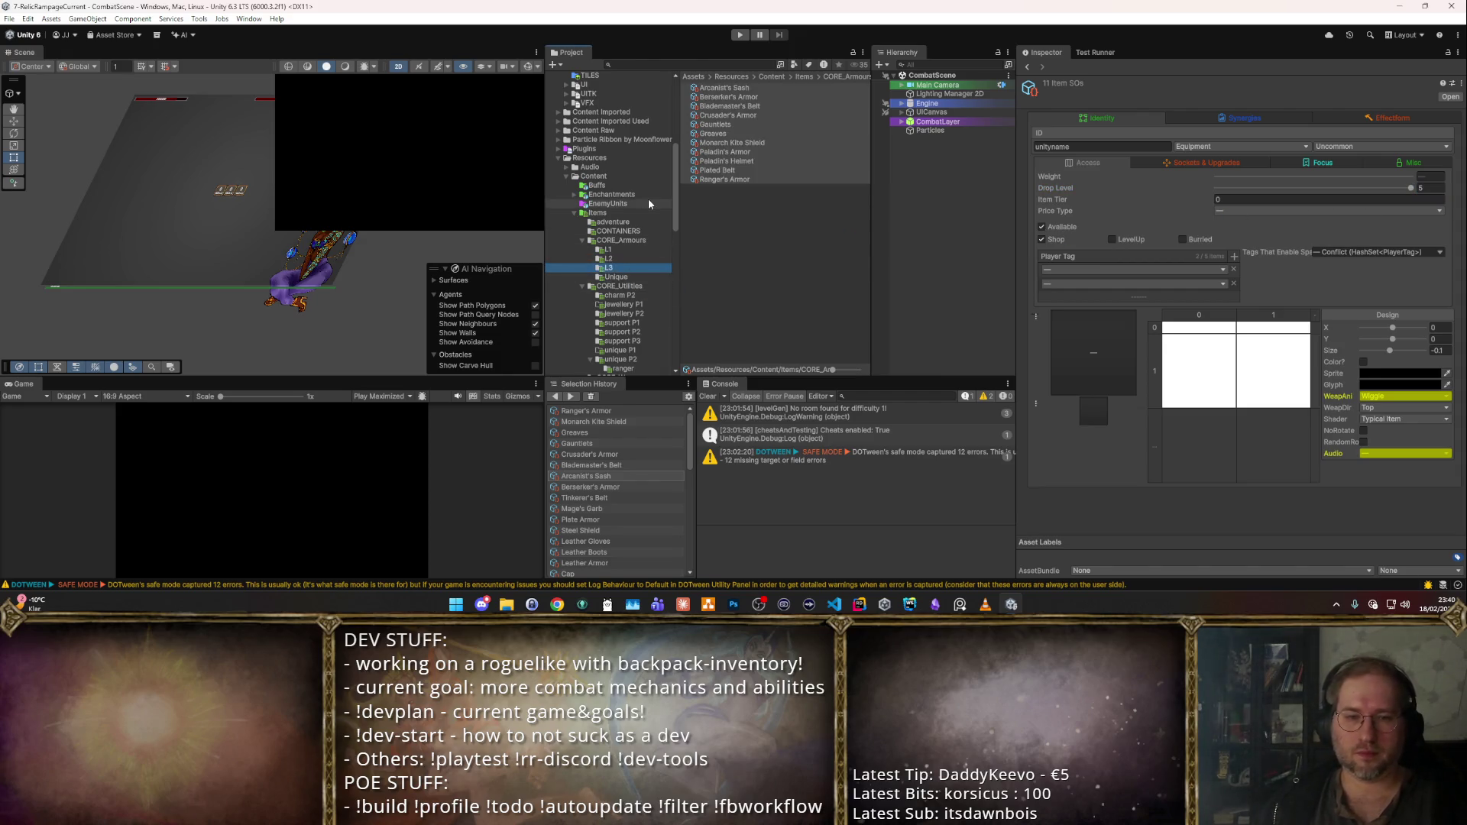
pyautogui.press('Return')
# - Rename the L1 folder to P1, then check Gauntlets in P5
pyautogui.press('Up')
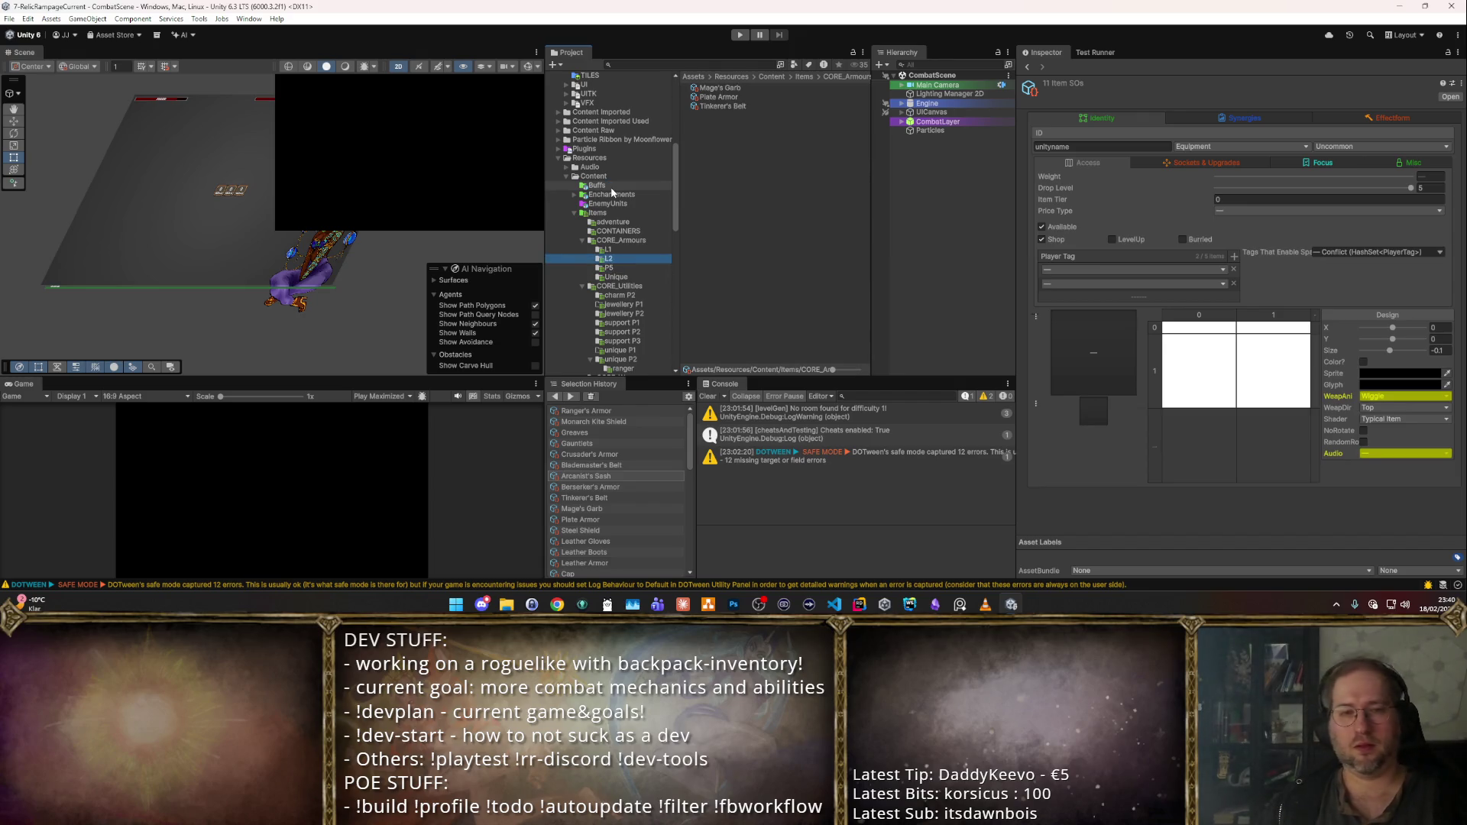
pyautogui.press('Up')
pyautogui.write('1')
pyautogui.press('Return')
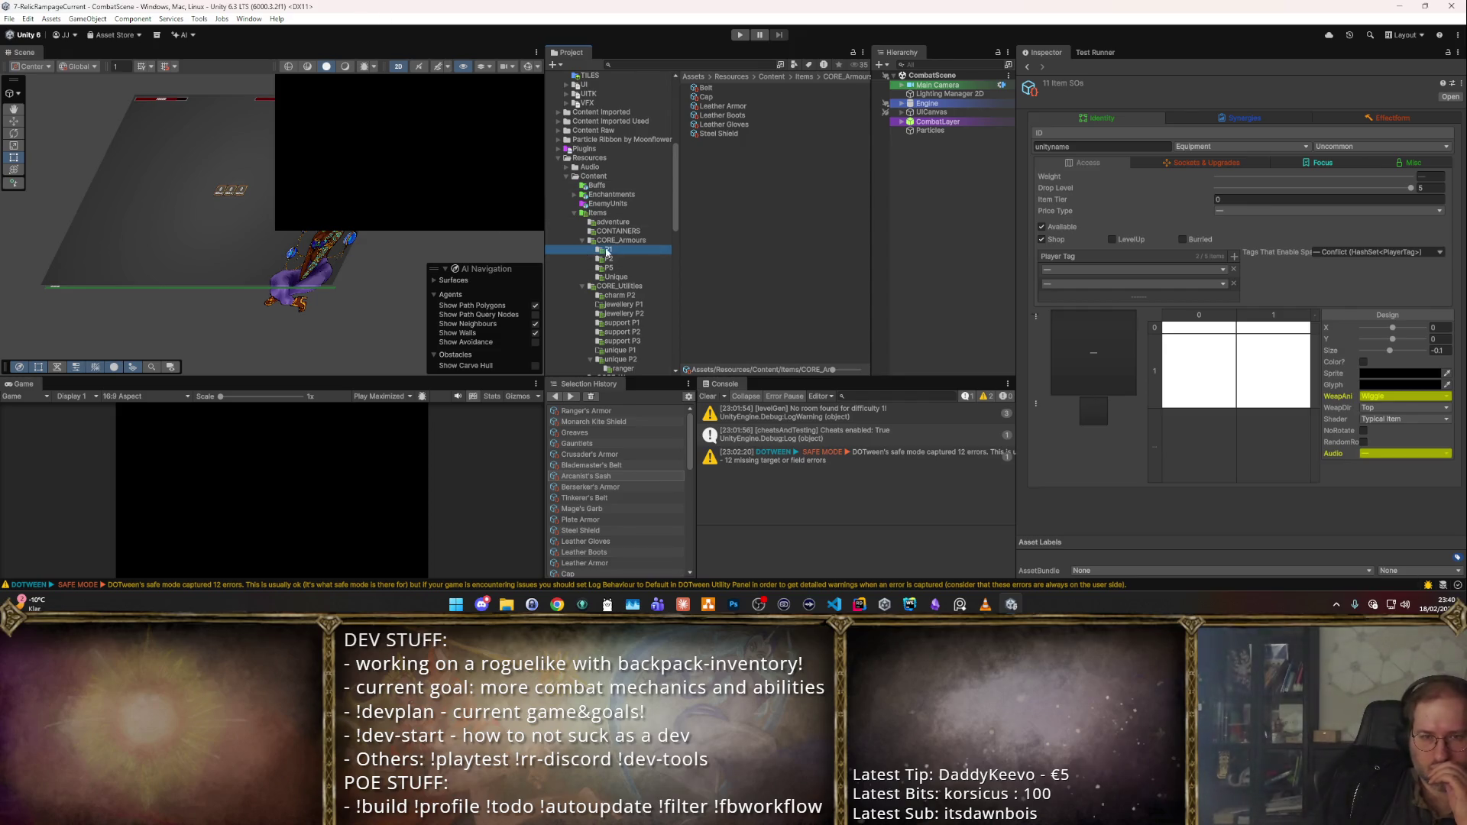
pyautogui.click(628, 269)
pyautogui.click(732, 125)
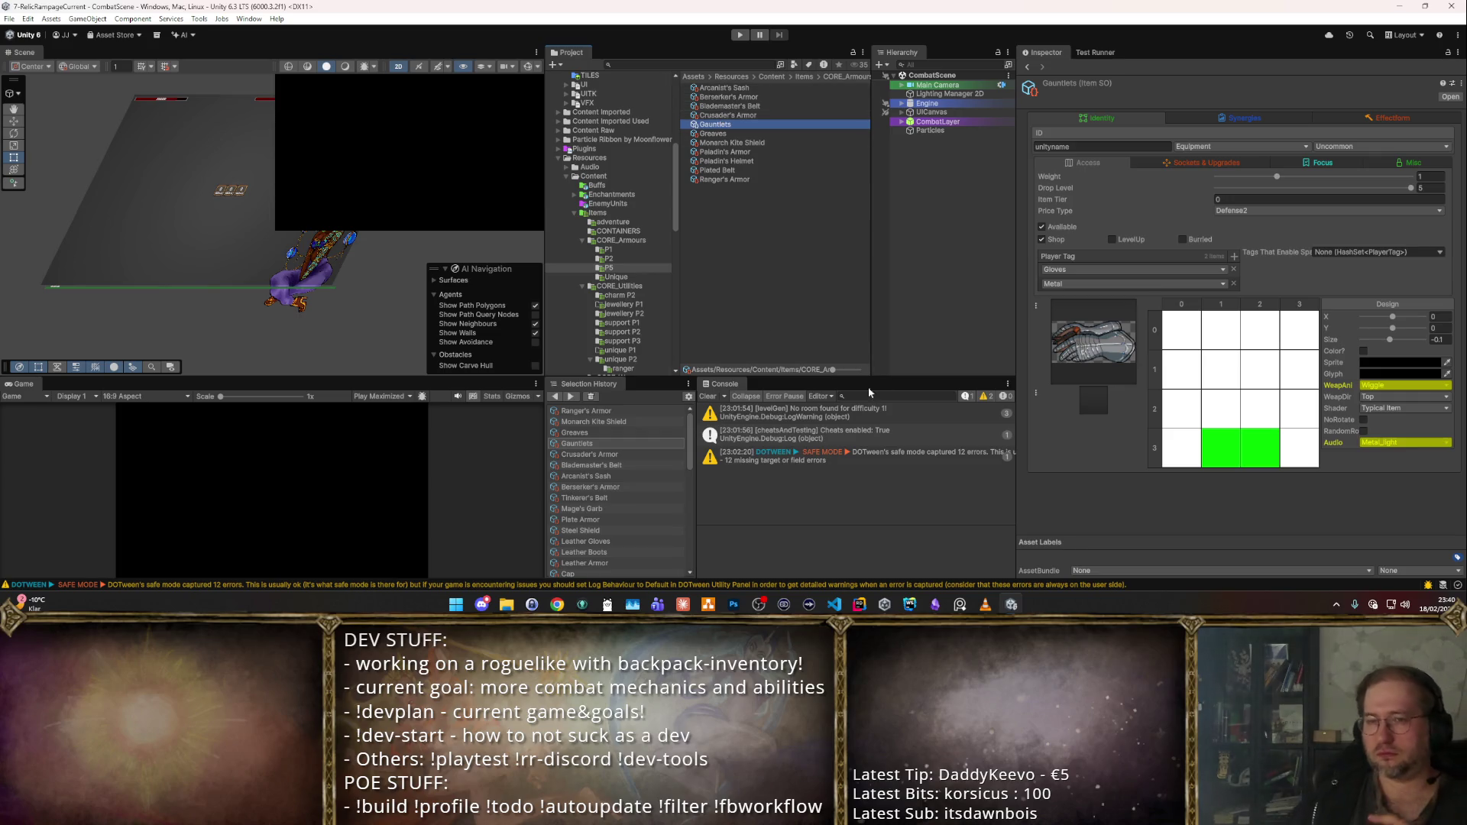
# - Open CORE_Utilities' charm P2 folder, then go to the CORE_Armours P1 folder
pyautogui.scroll(-2, 631, 312)
pyautogui.click(618, 252)
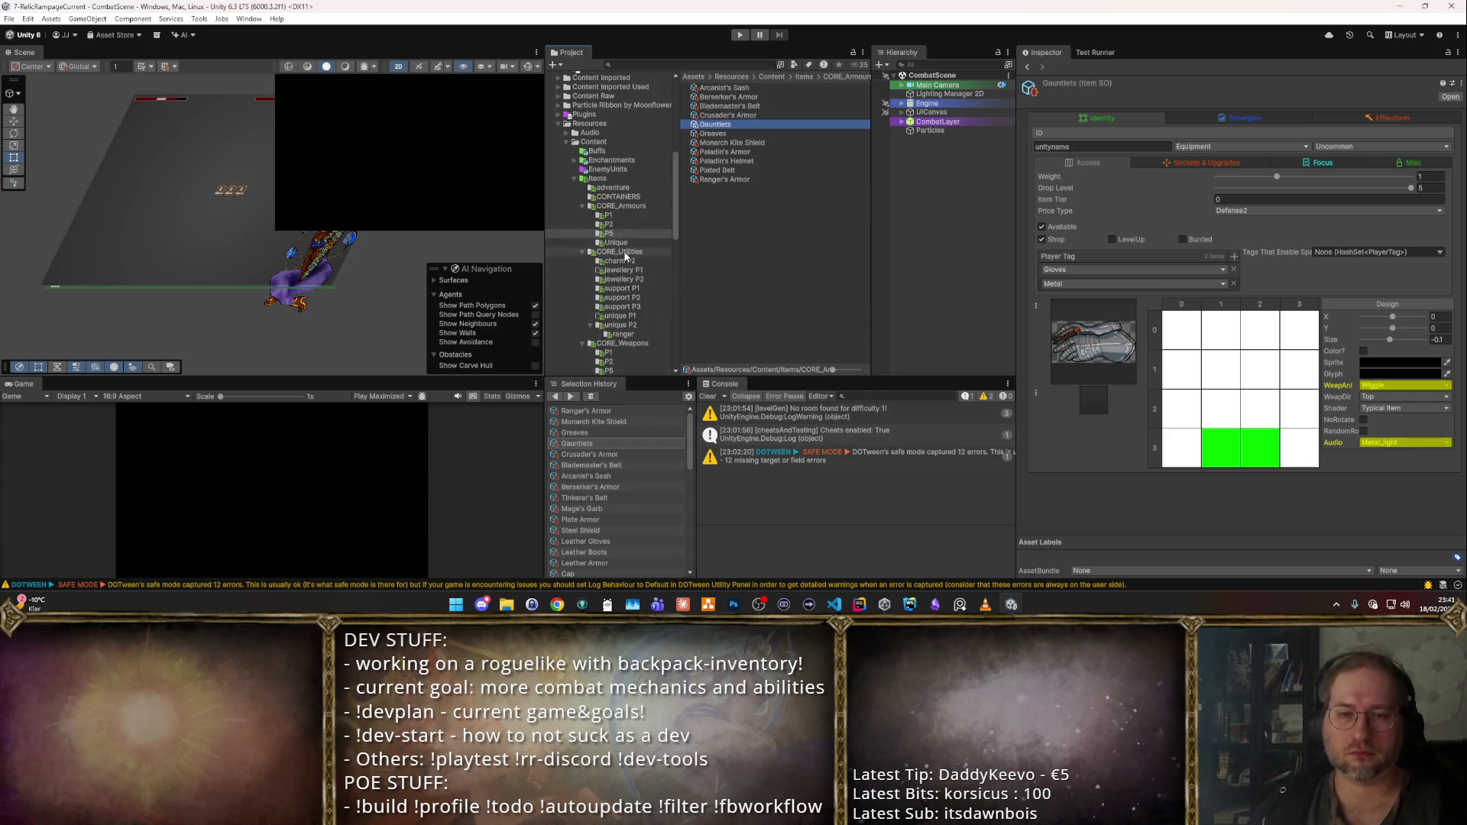
pyautogui.press('Down')
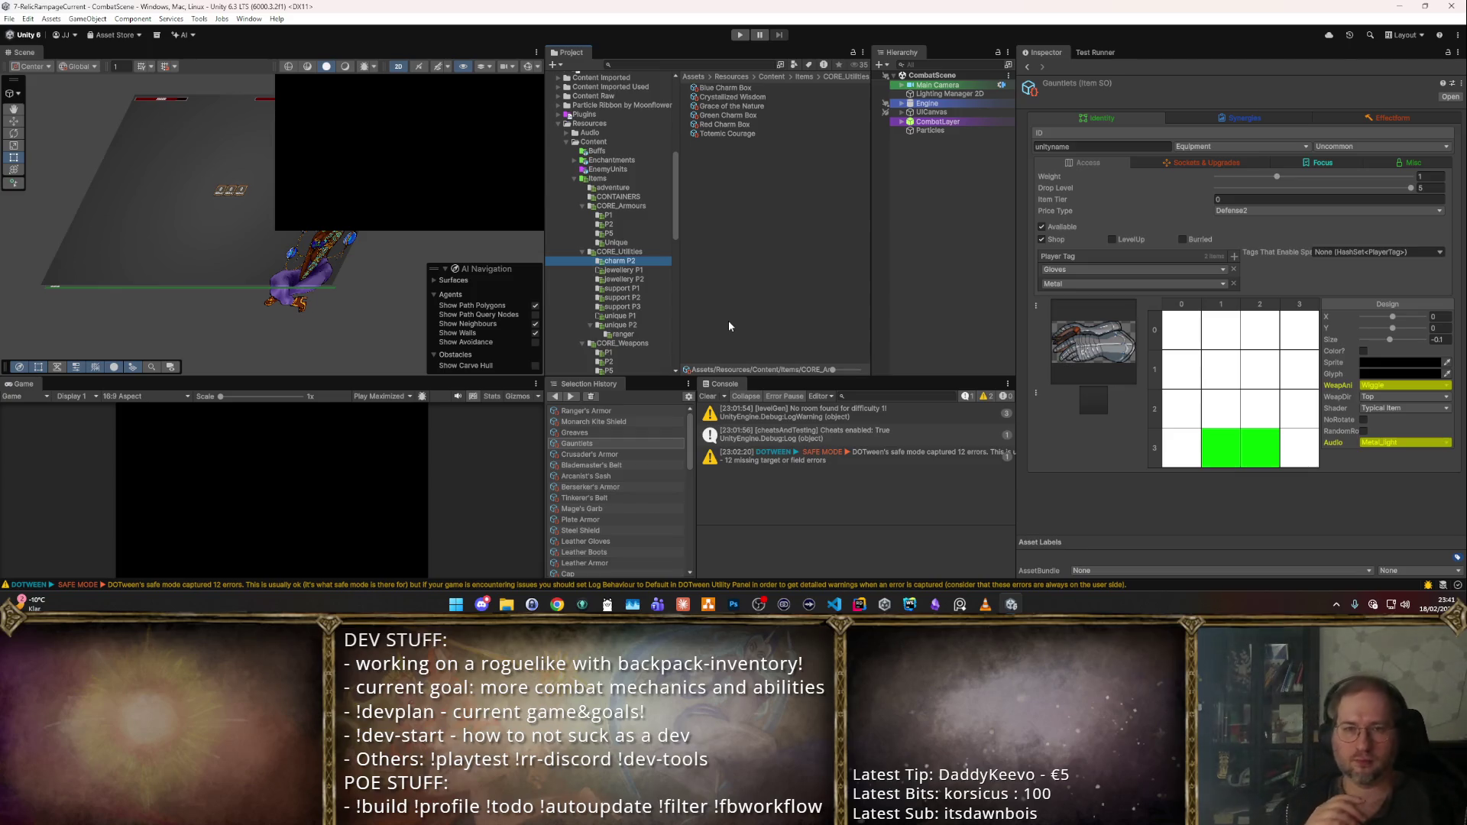
pyautogui.click(623, 214)
# - Select the six P1, three P2 and eleven P5 armours in turn for tier-matching drop levels
pyautogui.click(718, 88)
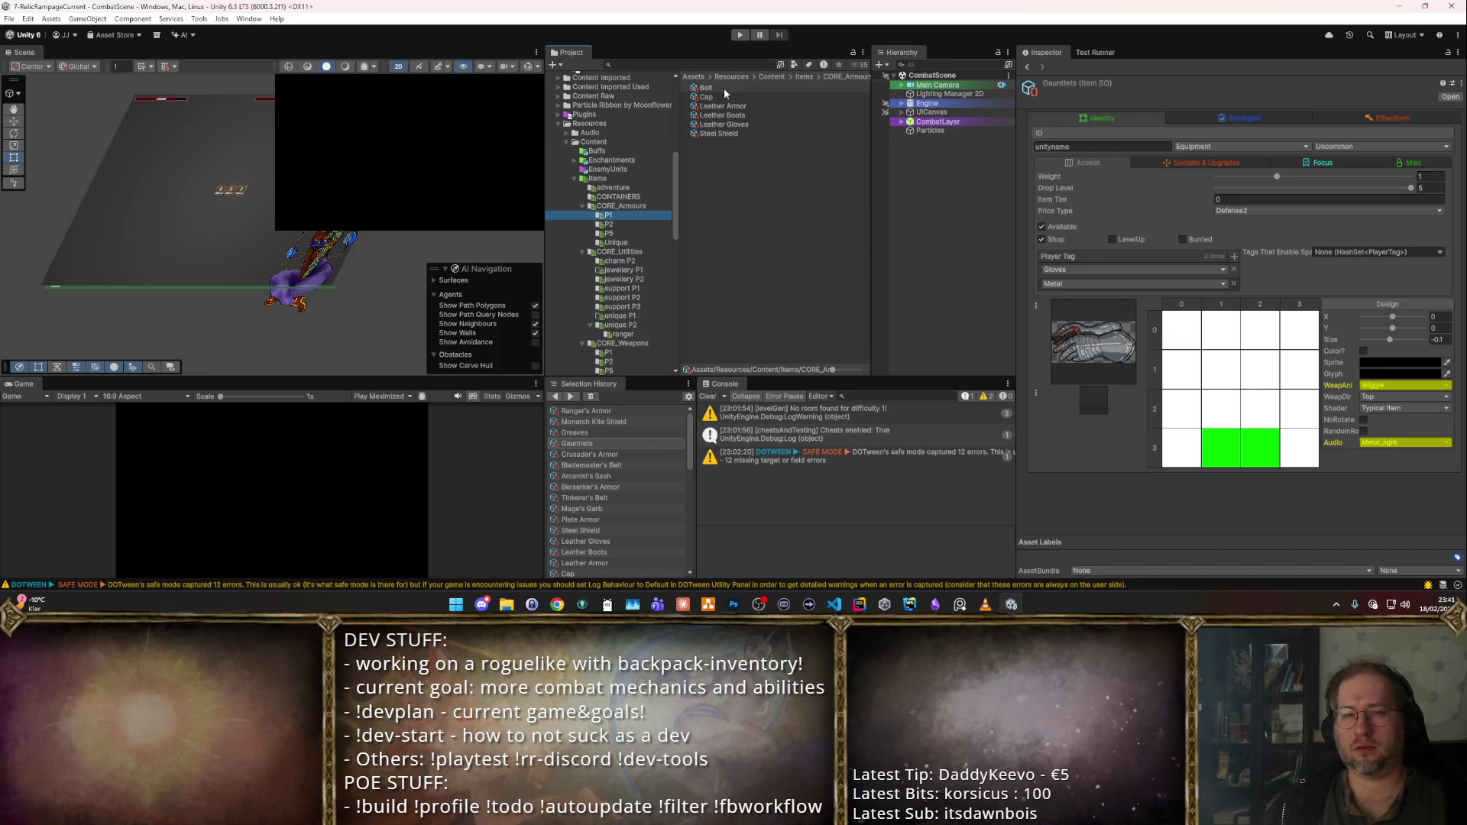
pyautogui.keyDown('shift'); pyautogui.click(730, 133); pyautogui.keyUp('shift')
pyautogui.click(608, 224)
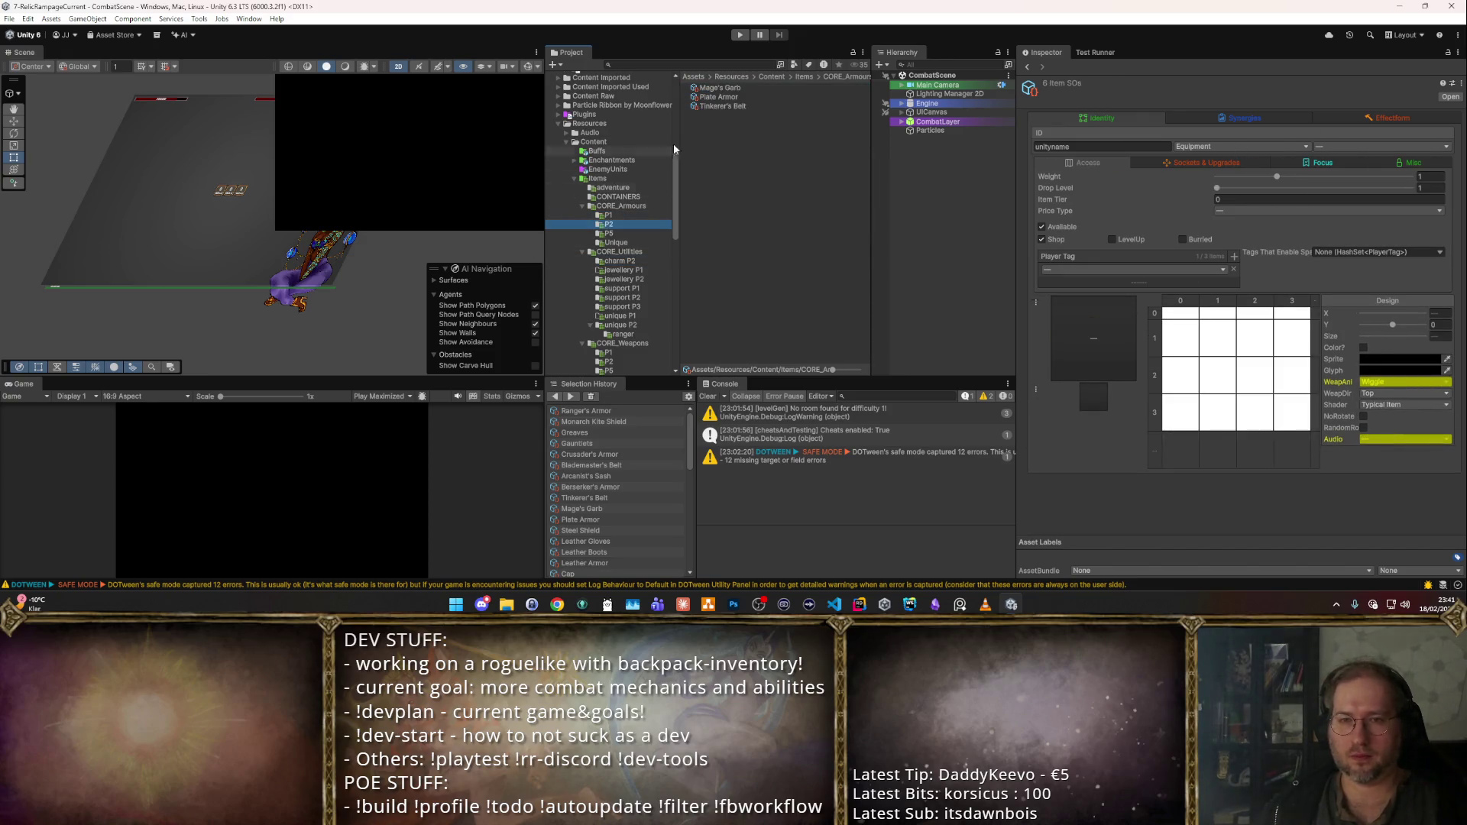
pyautogui.click(732, 89)
pyautogui.keyDown('shift'); pyautogui.click(730, 106); pyautogui.keyUp('shift')
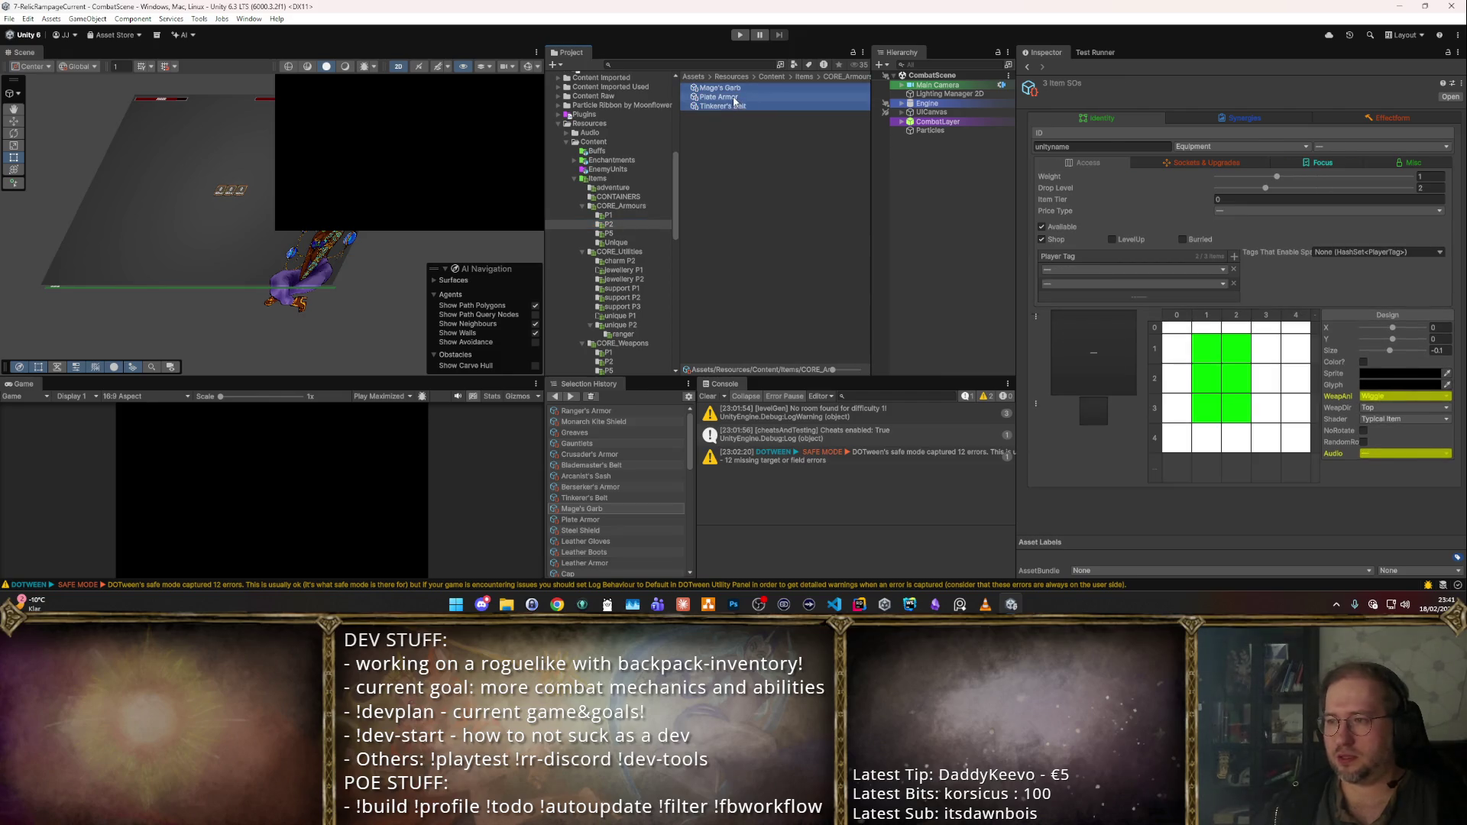
pyautogui.click(622, 216)
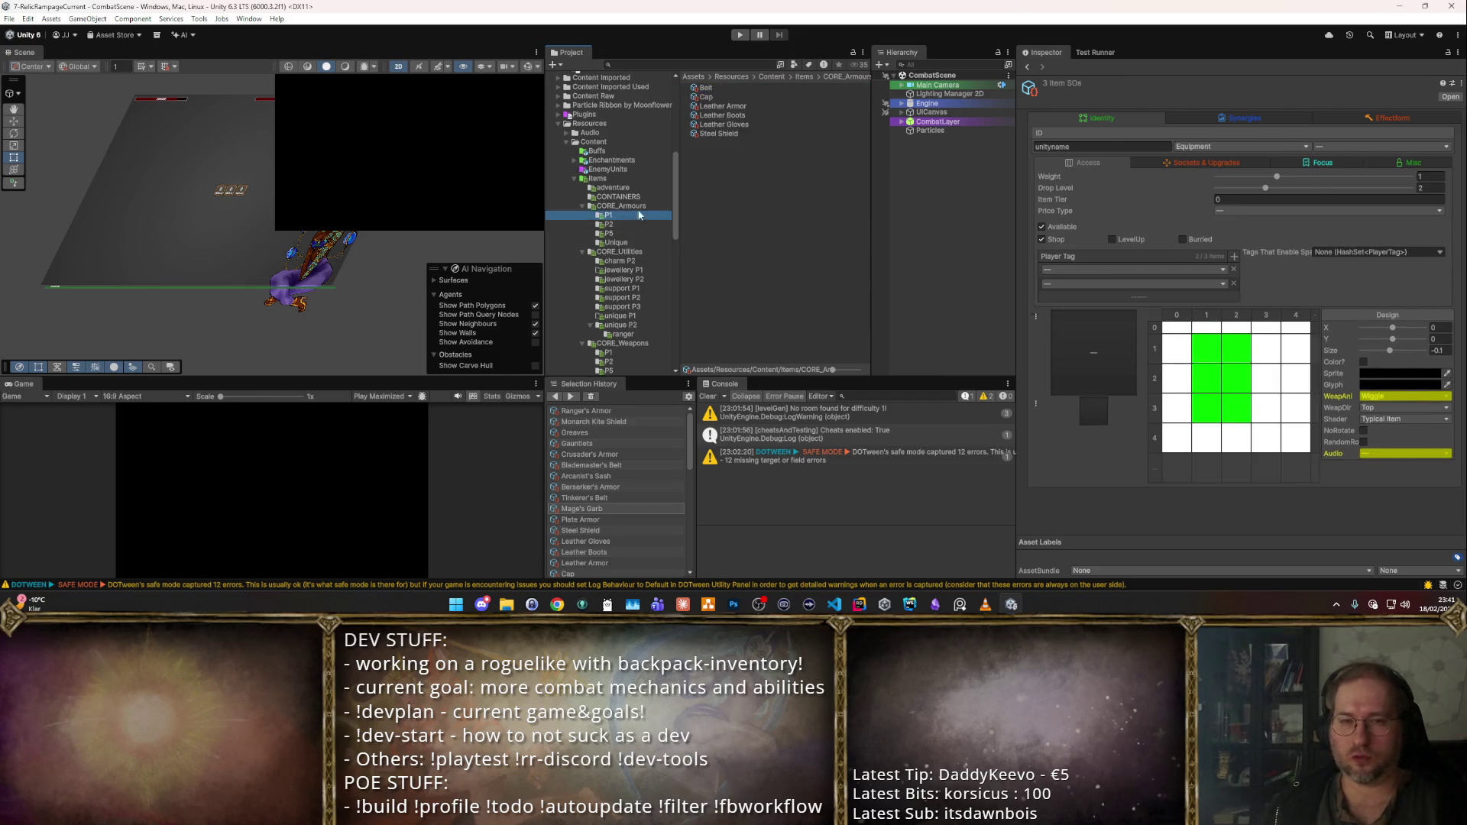
pyautogui.click(630, 225)
pyautogui.click(640, 233)
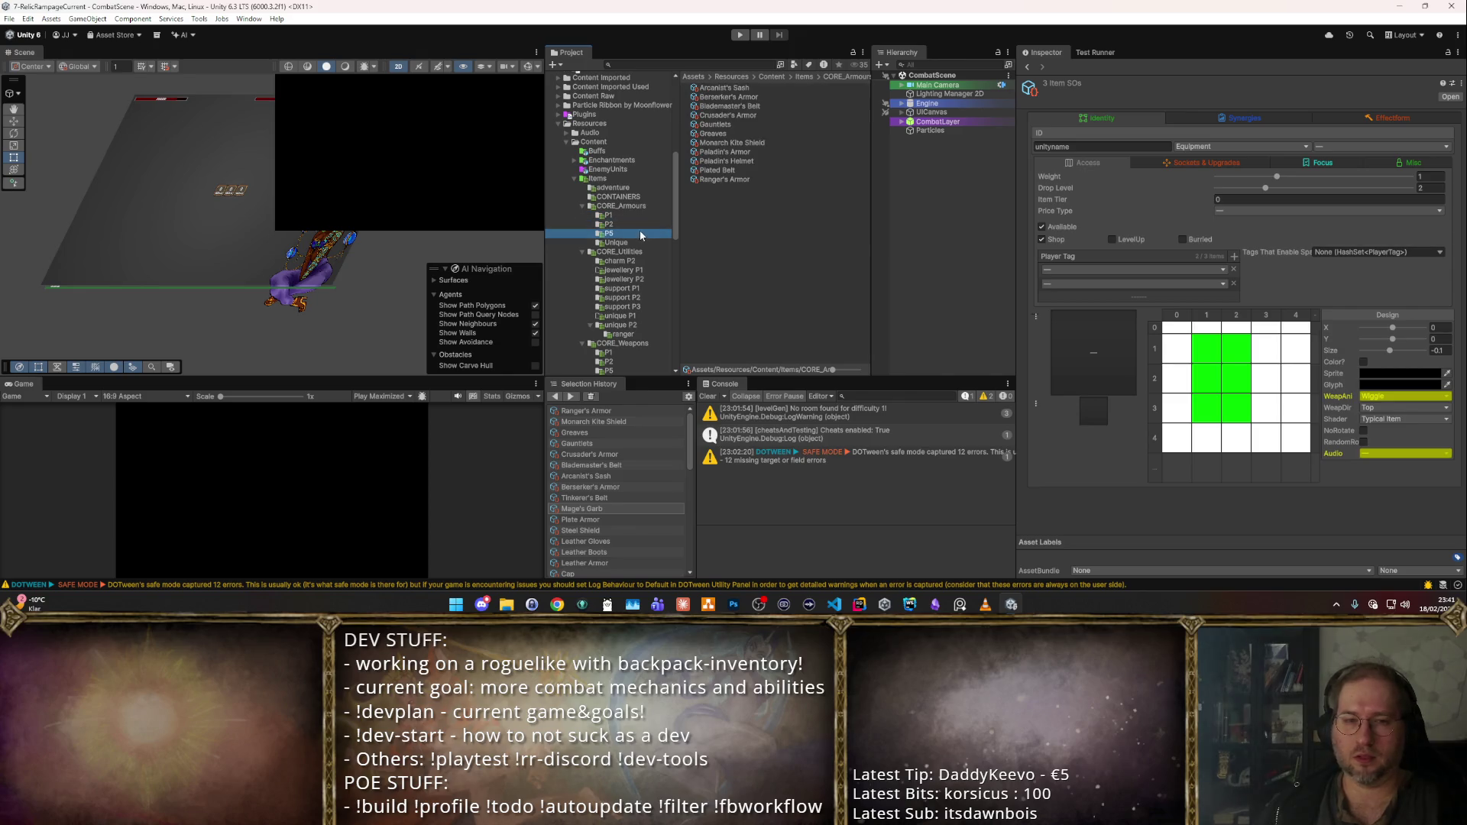
pyautogui.click(726, 88)
pyautogui.keyDown('shift'); pyautogui.click(747, 181); pyautogui.keyUp('shift')
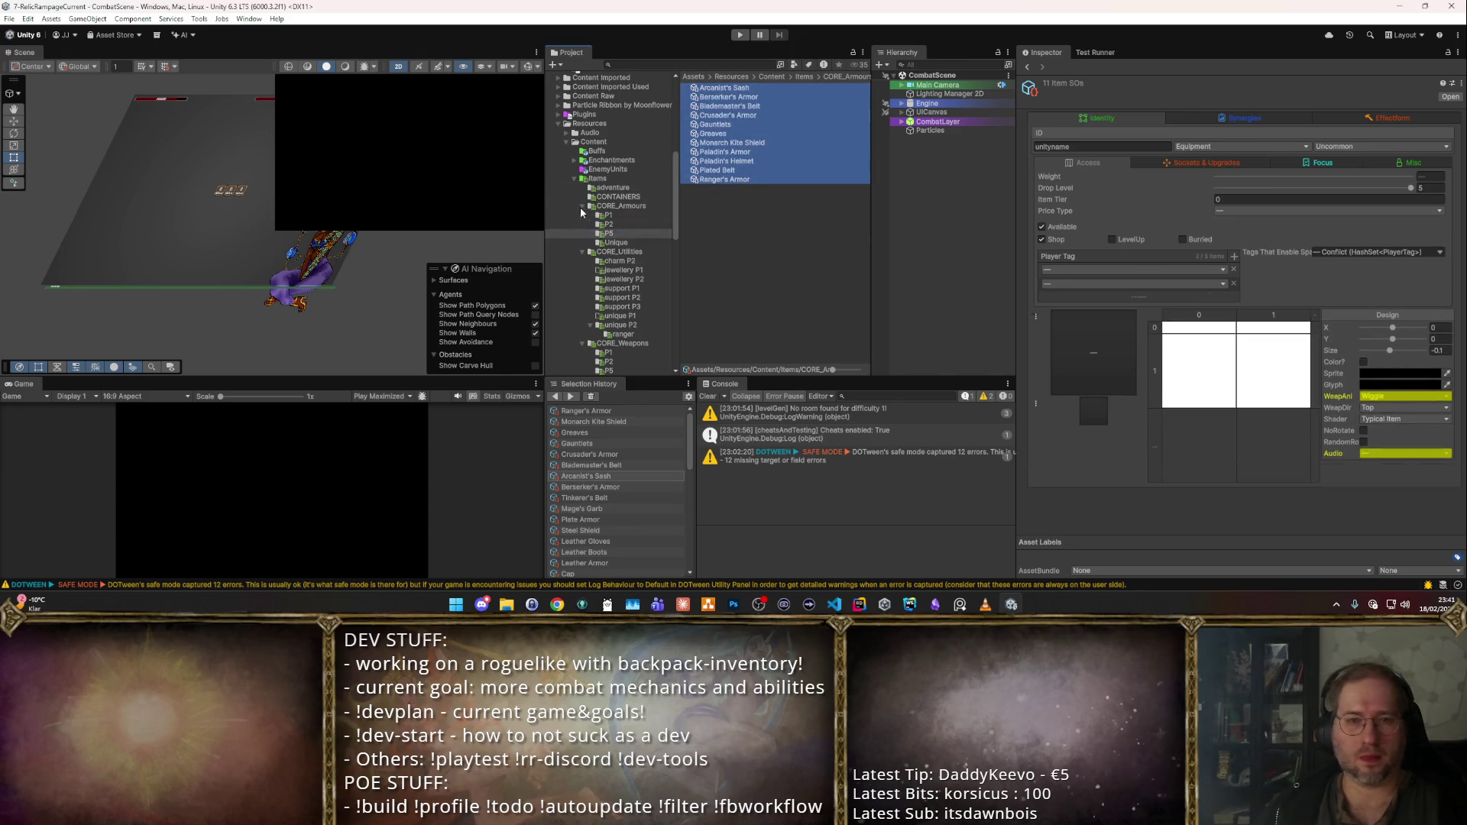
# - Select the six charm P2 items and check Generic Amulet's drop level in jewellery P2
pyautogui.click(620, 252)
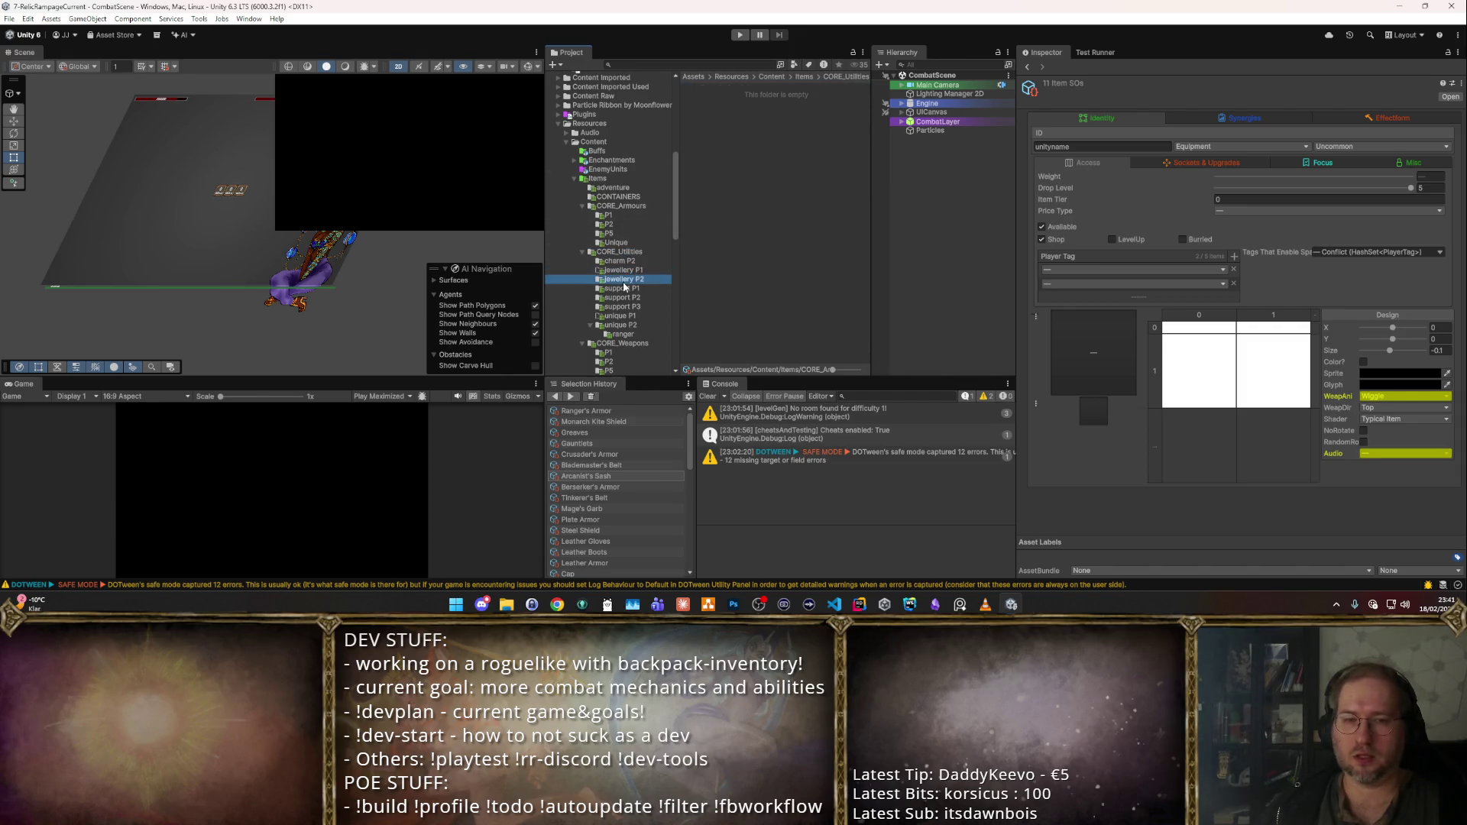
pyautogui.click(632, 260)
pyautogui.click(729, 97)
pyautogui.click(725, 88)
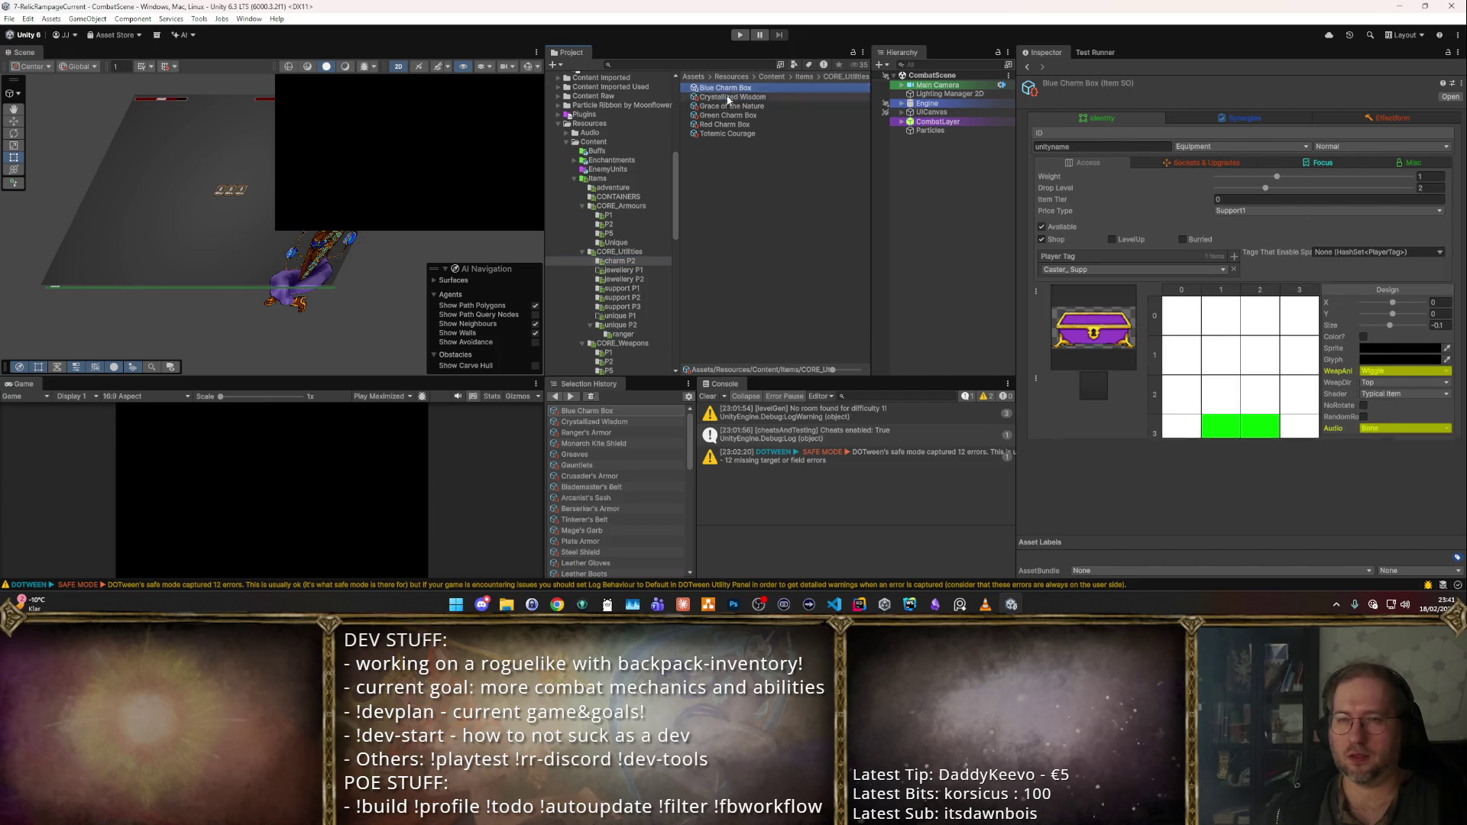
pyautogui.keyDown('shift'); pyautogui.click(747, 135); pyautogui.keyUp('shift')
pyautogui.click(624, 279)
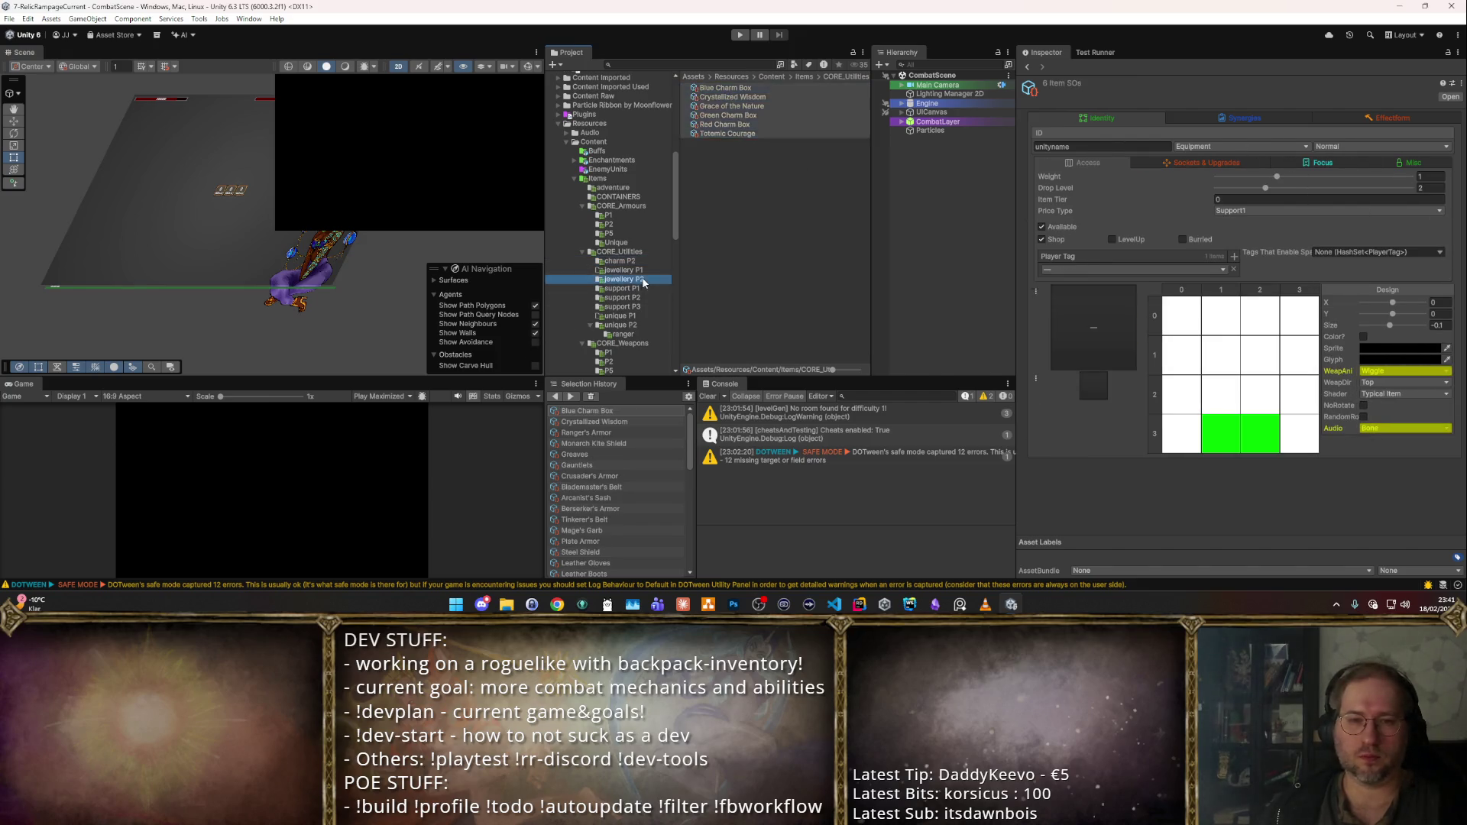
pyautogui.click(718, 88)
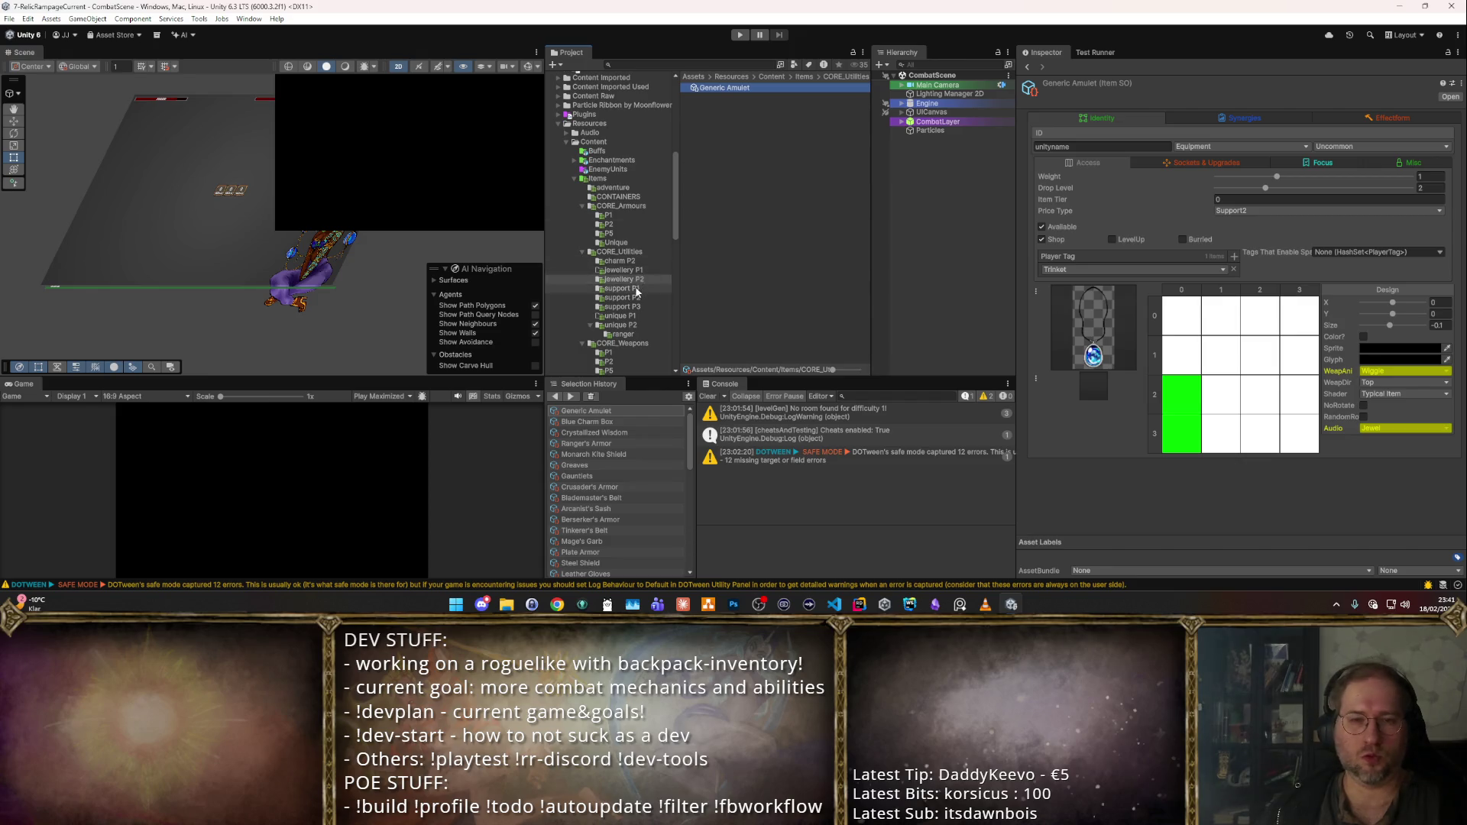
# - Set drop levels on the nine support P1, eight support P2 and two support P3 items
pyautogui.click(621, 288)
pyautogui.click(726, 89)
pyautogui.keyDown('shift'); pyautogui.click(721, 160); pyautogui.keyUp('shift')
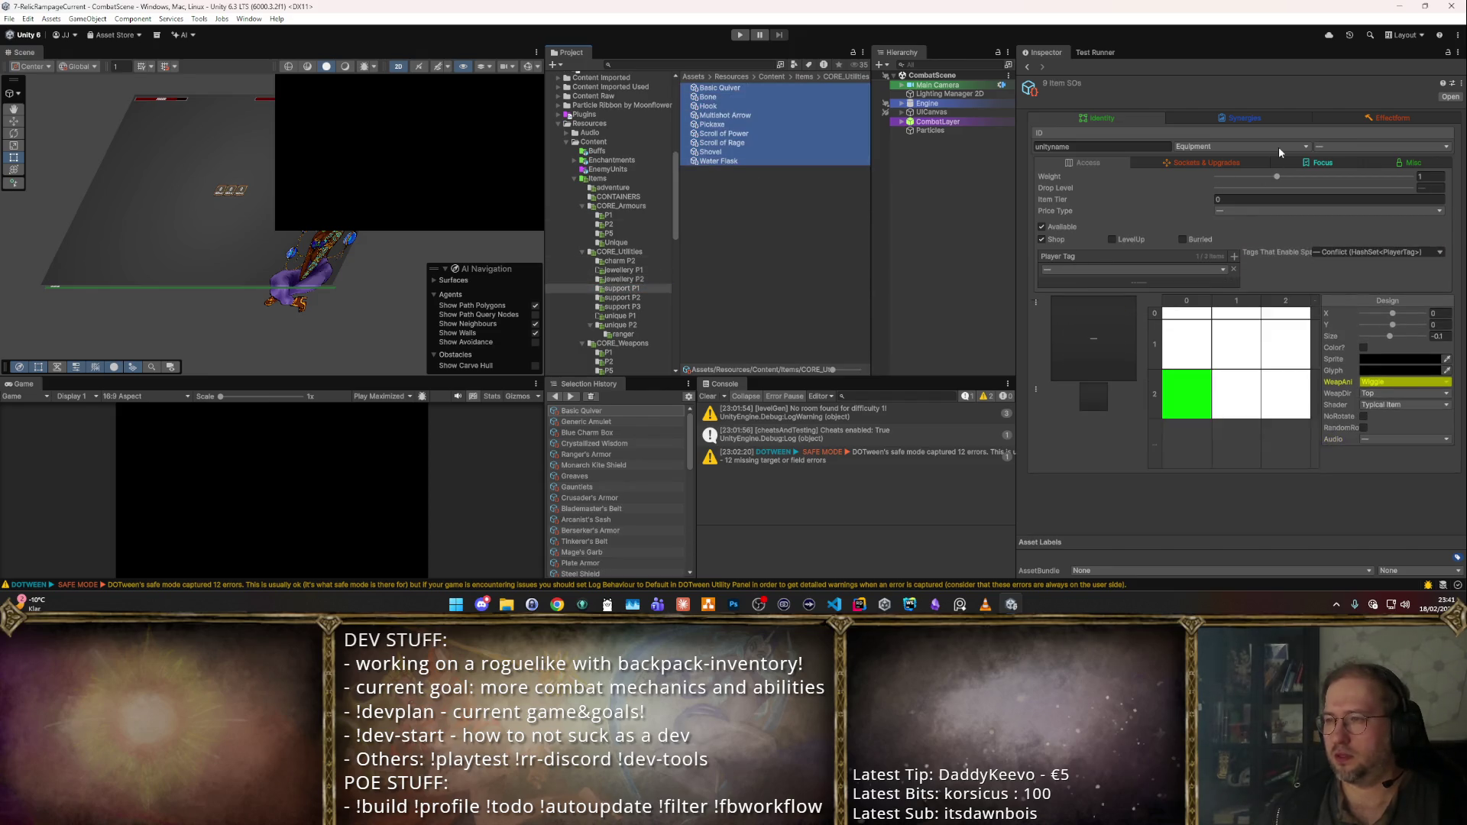
pyautogui.click(1432, 188)
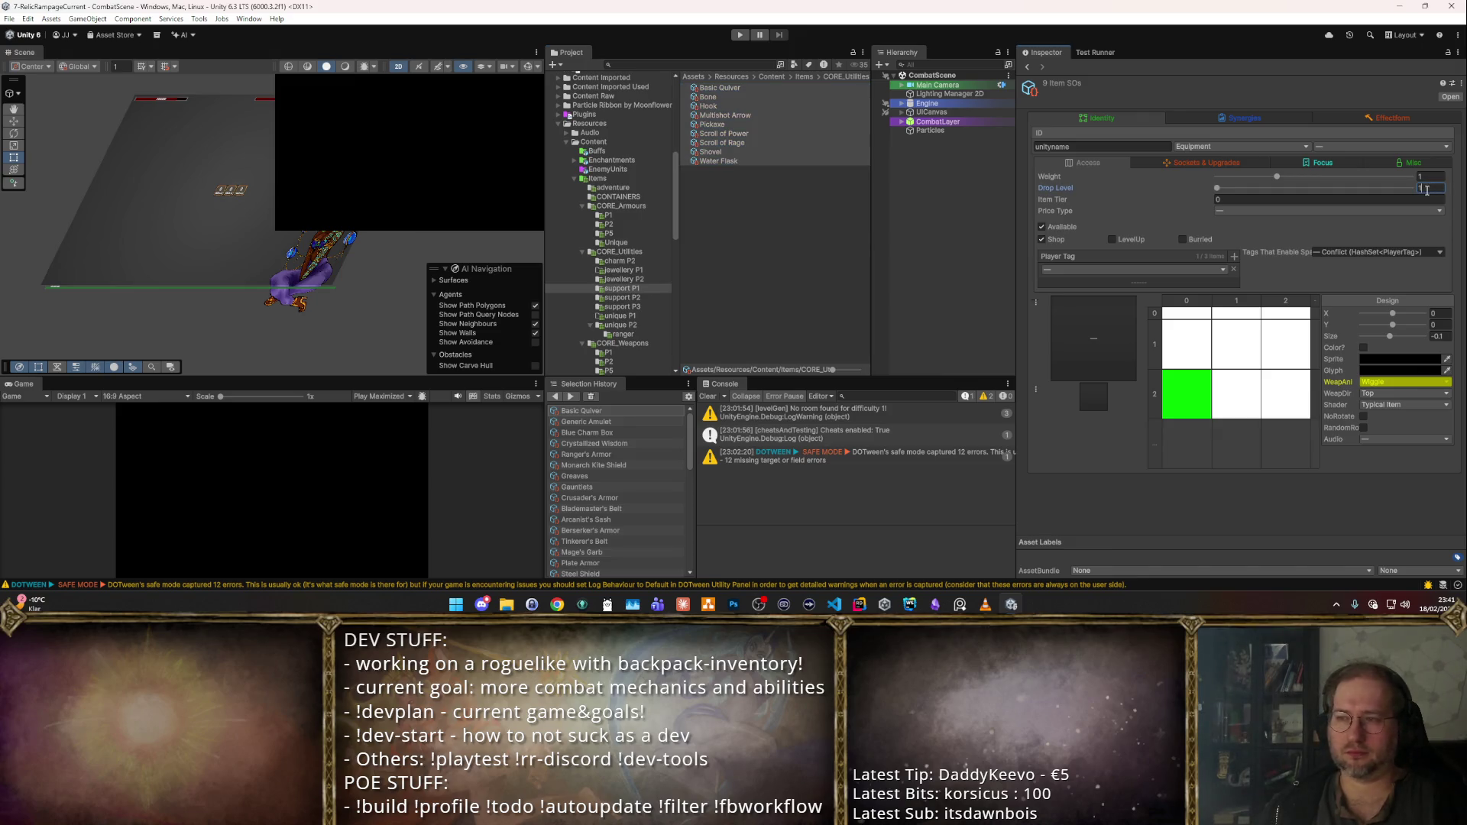
pyautogui.click(621, 297)
pyautogui.click(741, 87)
pyautogui.click(730, 97)
pyautogui.keyDown('shift'); pyautogui.click(730, 152); pyautogui.keyUp('shift')
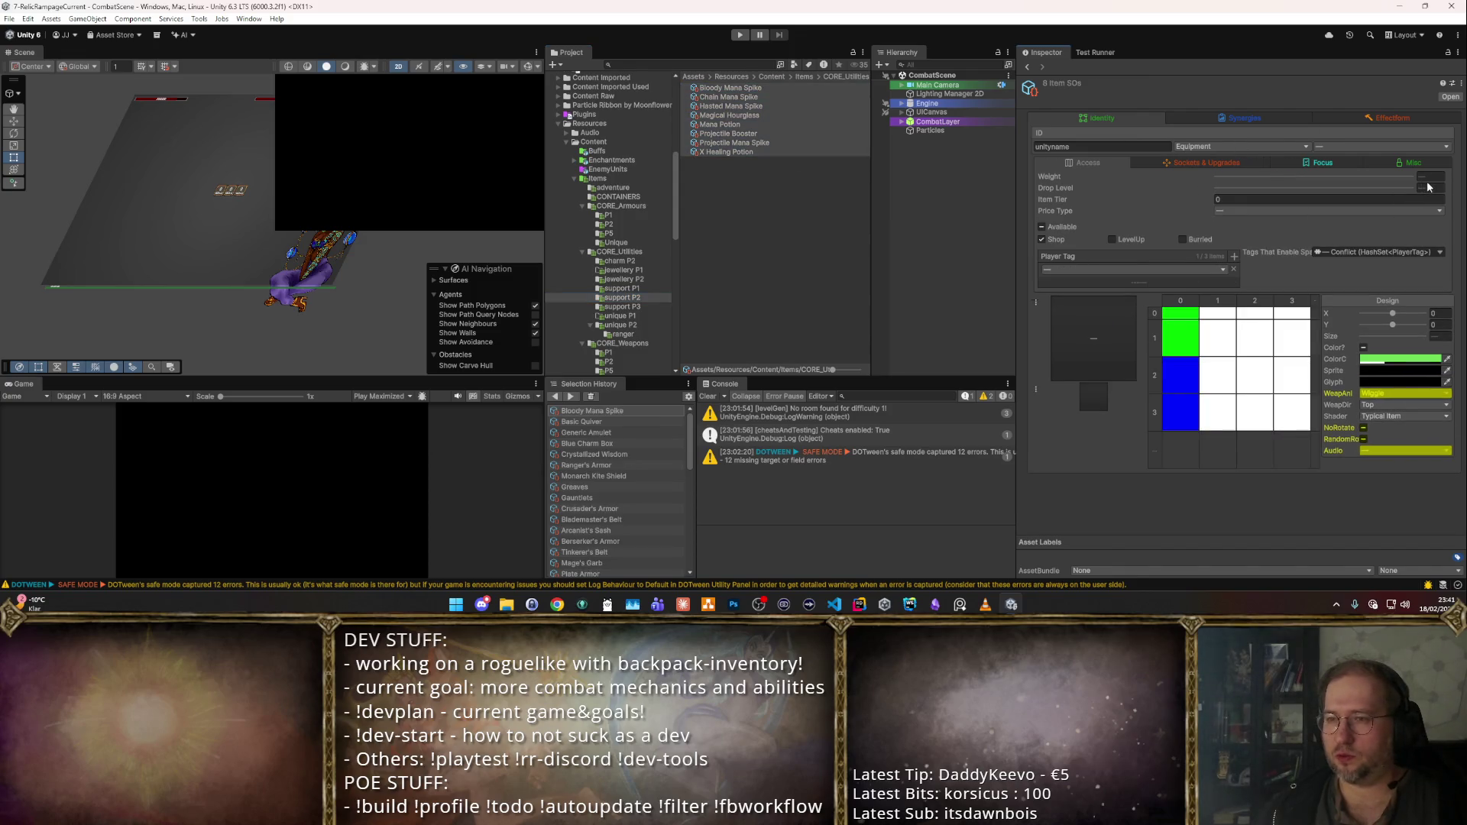
pyautogui.click(642, 309)
pyautogui.keyDown('shift'); pyautogui.click(756, 88); pyautogui.keyUp('shift')
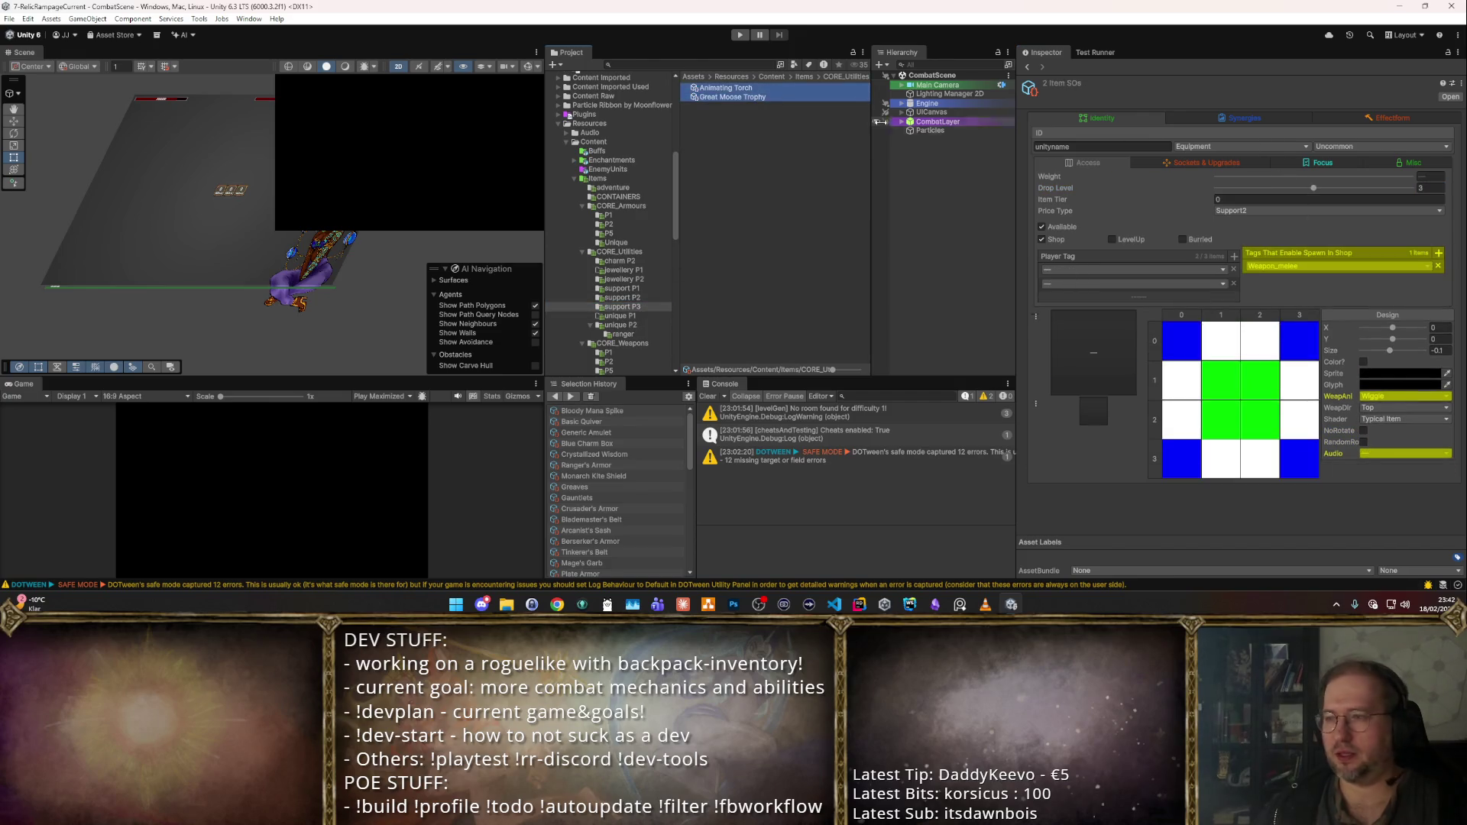
# - Set drop levels on the nine unique P2 items and the eight ranger arrows
pyautogui.click(620, 325)
pyautogui.click(730, 97)
pyautogui.keyDown('shift'); pyautogui.click(749, 171); pyautogui.keyUp('shift')
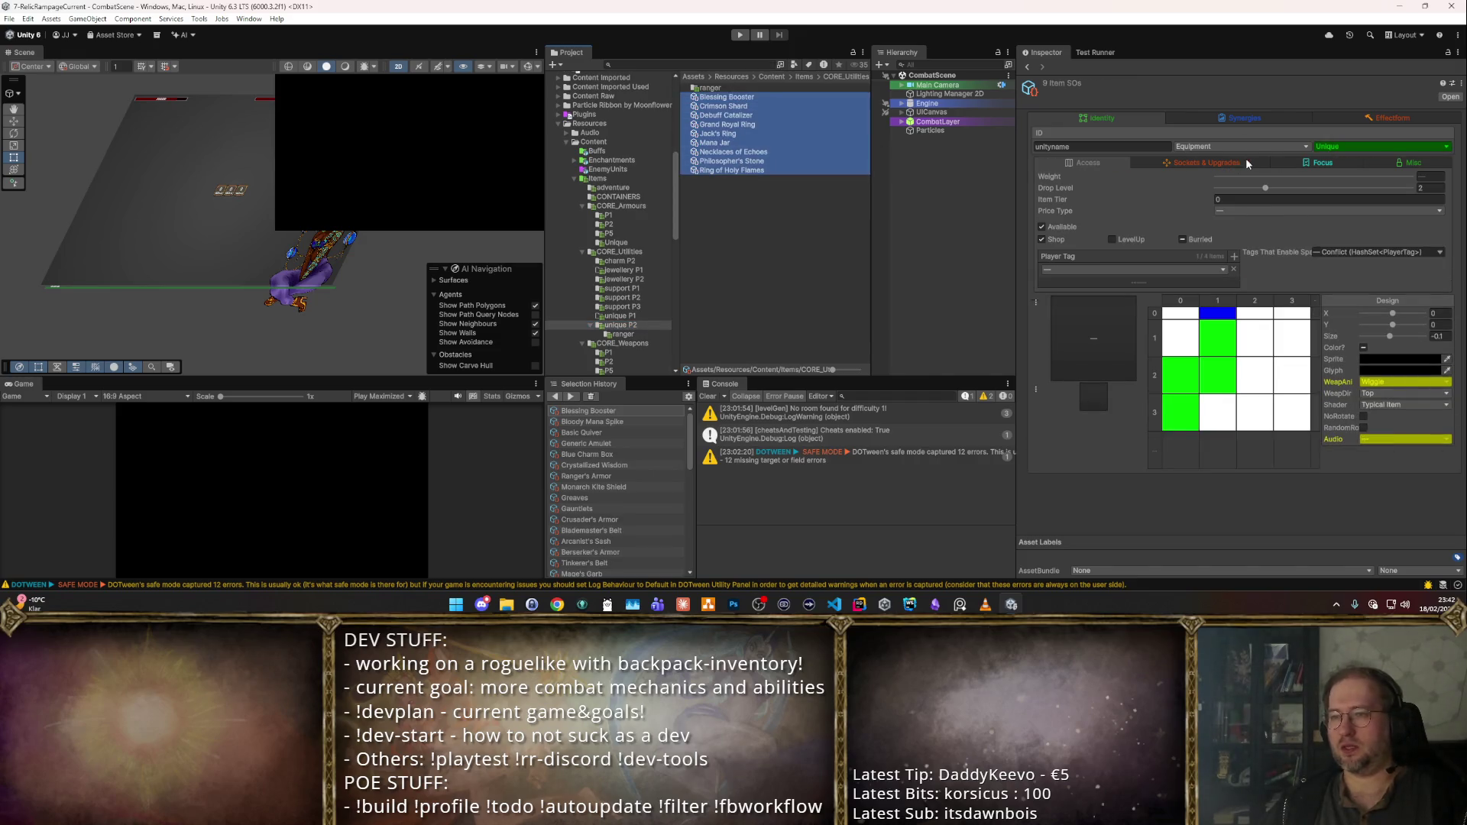
pyautogui.doubleClick(707, 87)
pyautogui.click(708, 87)
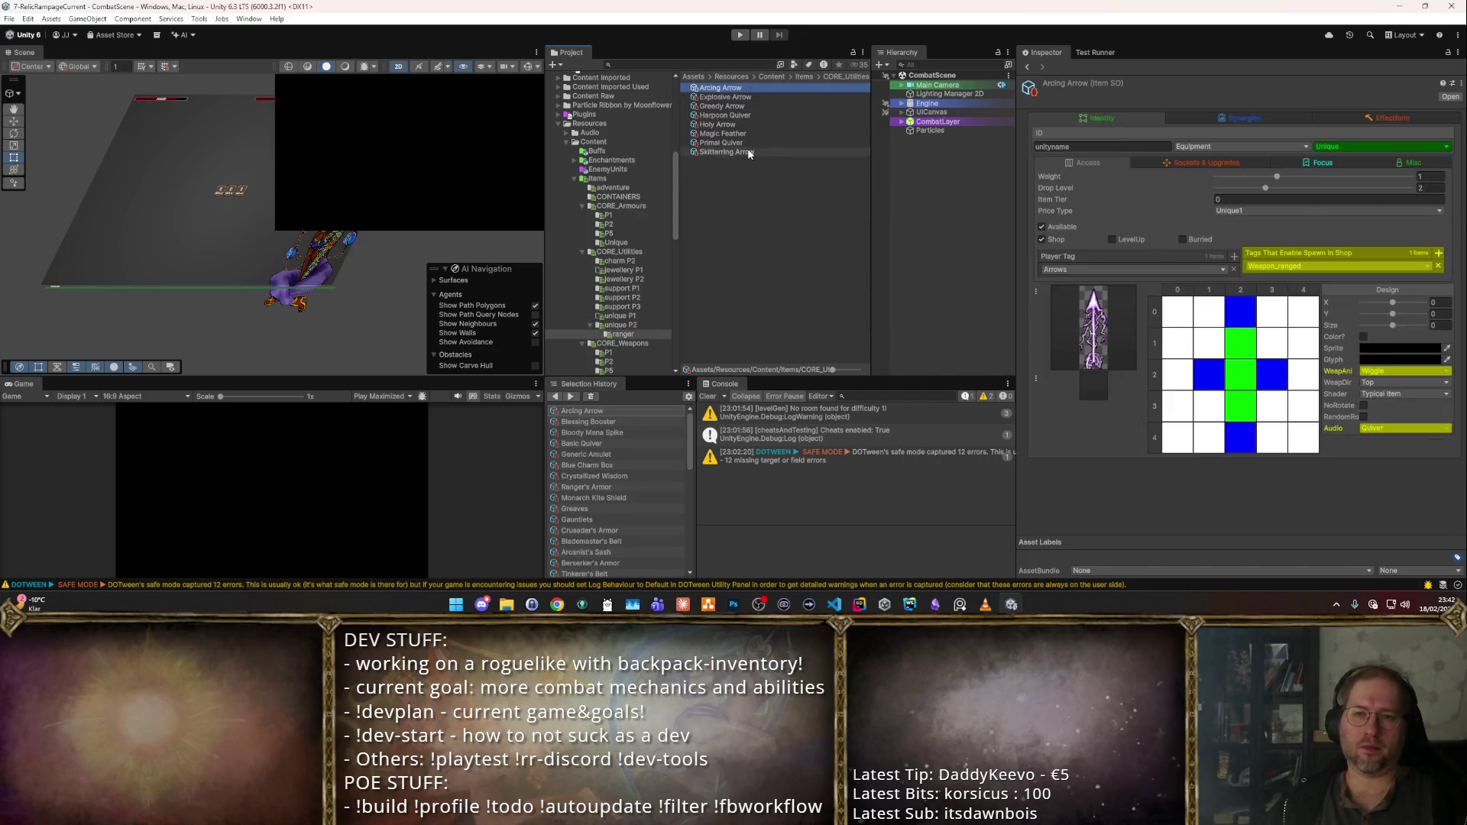
pyautogui.keyDown('shift'); pyautogui.click(725, 152); pyautogui.keyUp('shift')
pyautogui.click(1428, 188)
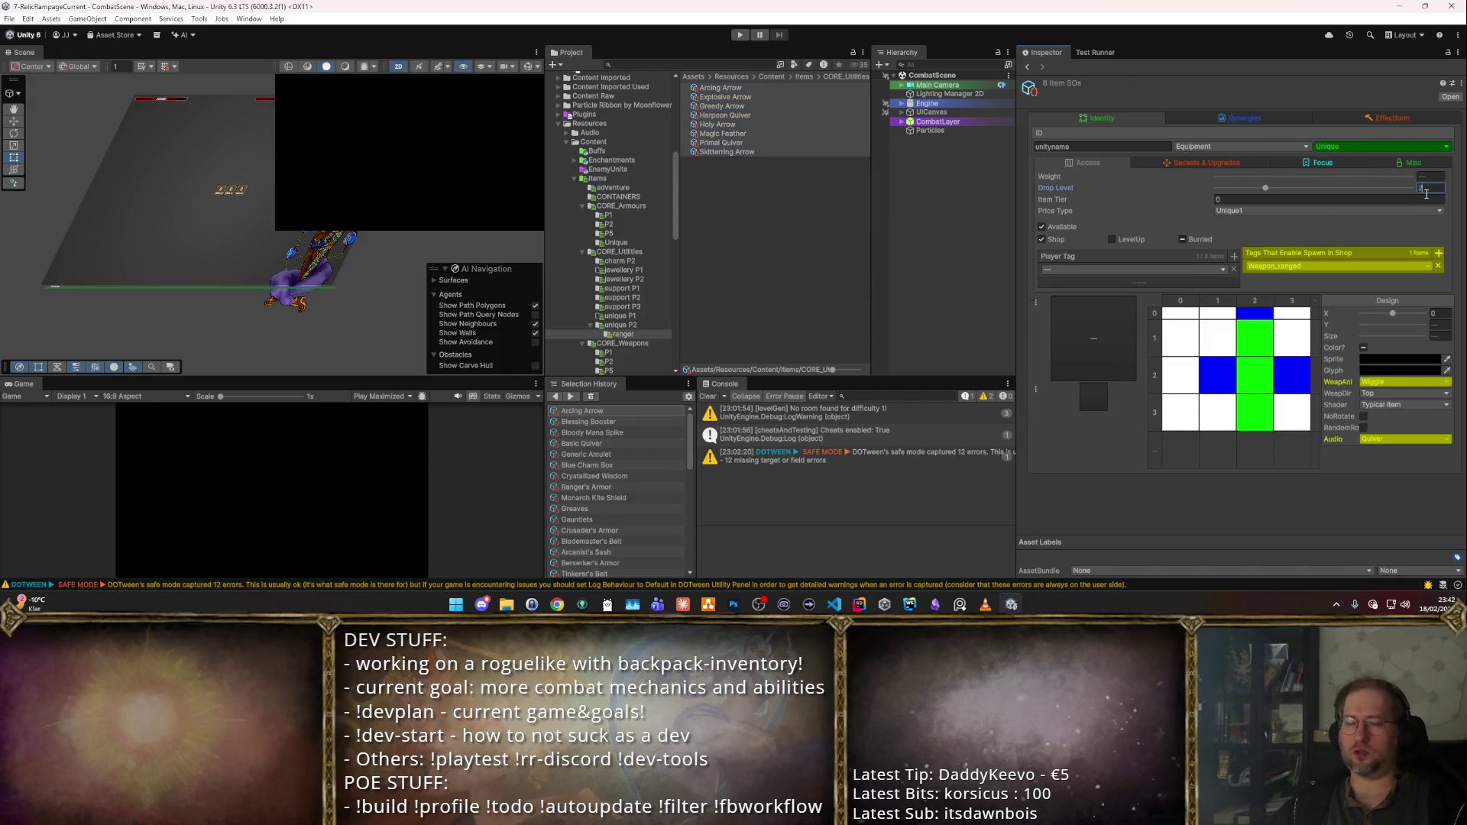
pyautogui.scroll(-2, 643, 328)
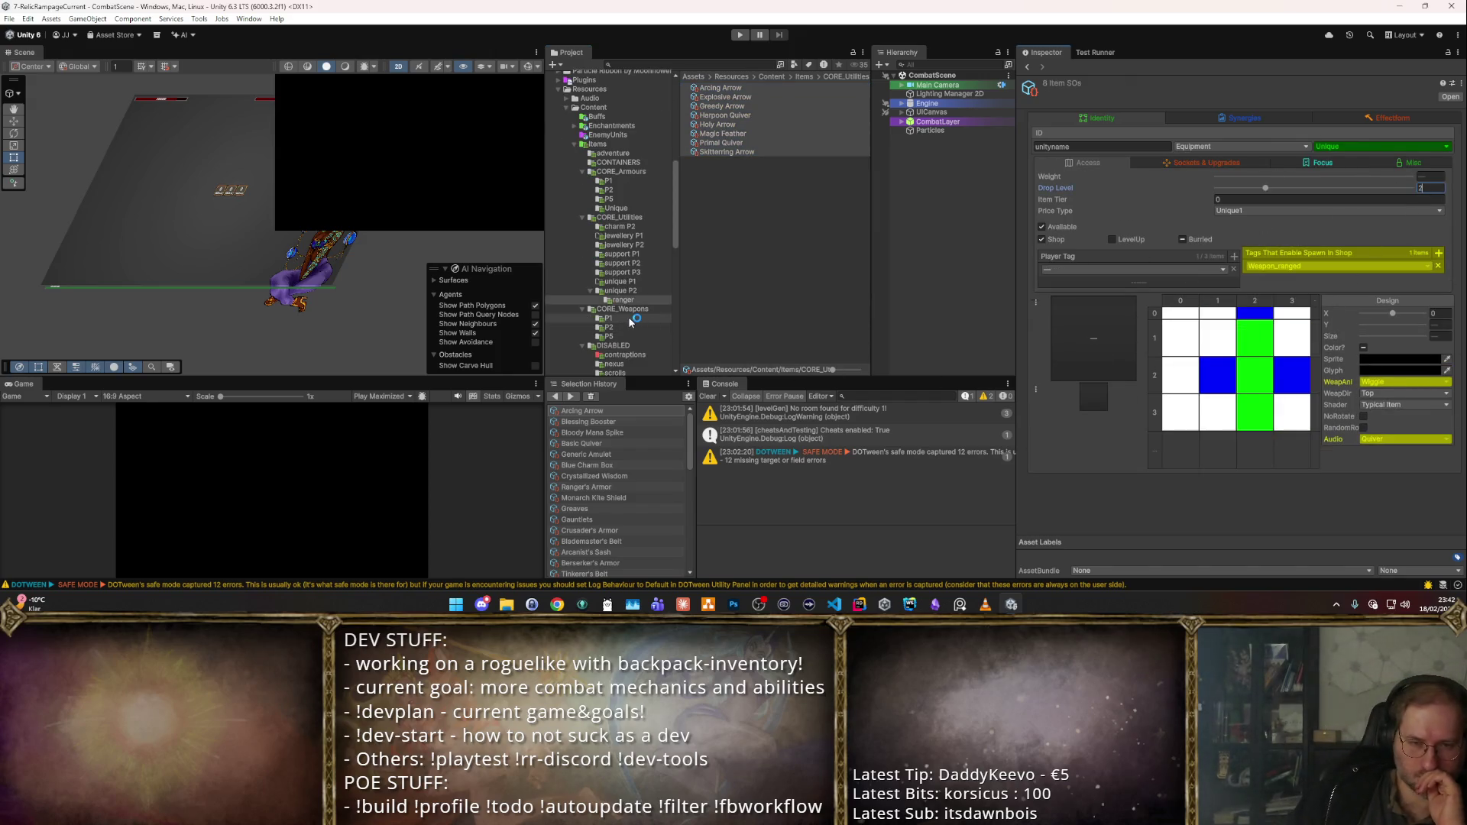
# - Give the seven P1 weapons Drop Level 1 and select the seven P2 weapons for level 2
pyautogui.click(637, 317)
pyautogui.click(764, 87)
pyautogui.keyDown('shift'); pyautogui.click(758, 142); pyautogui.keyUp('shift')
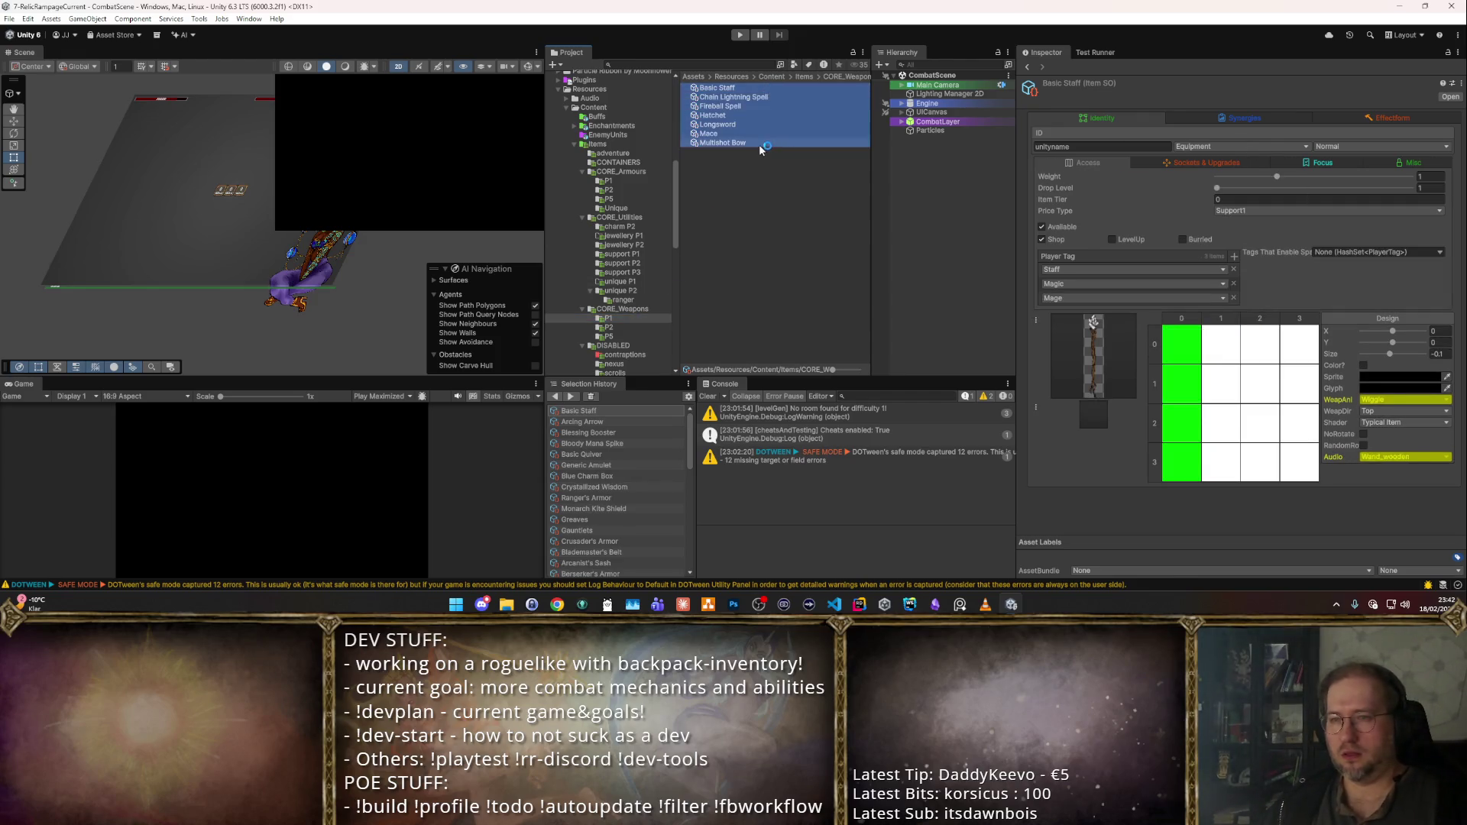
pyautogui.click(1439, 188)
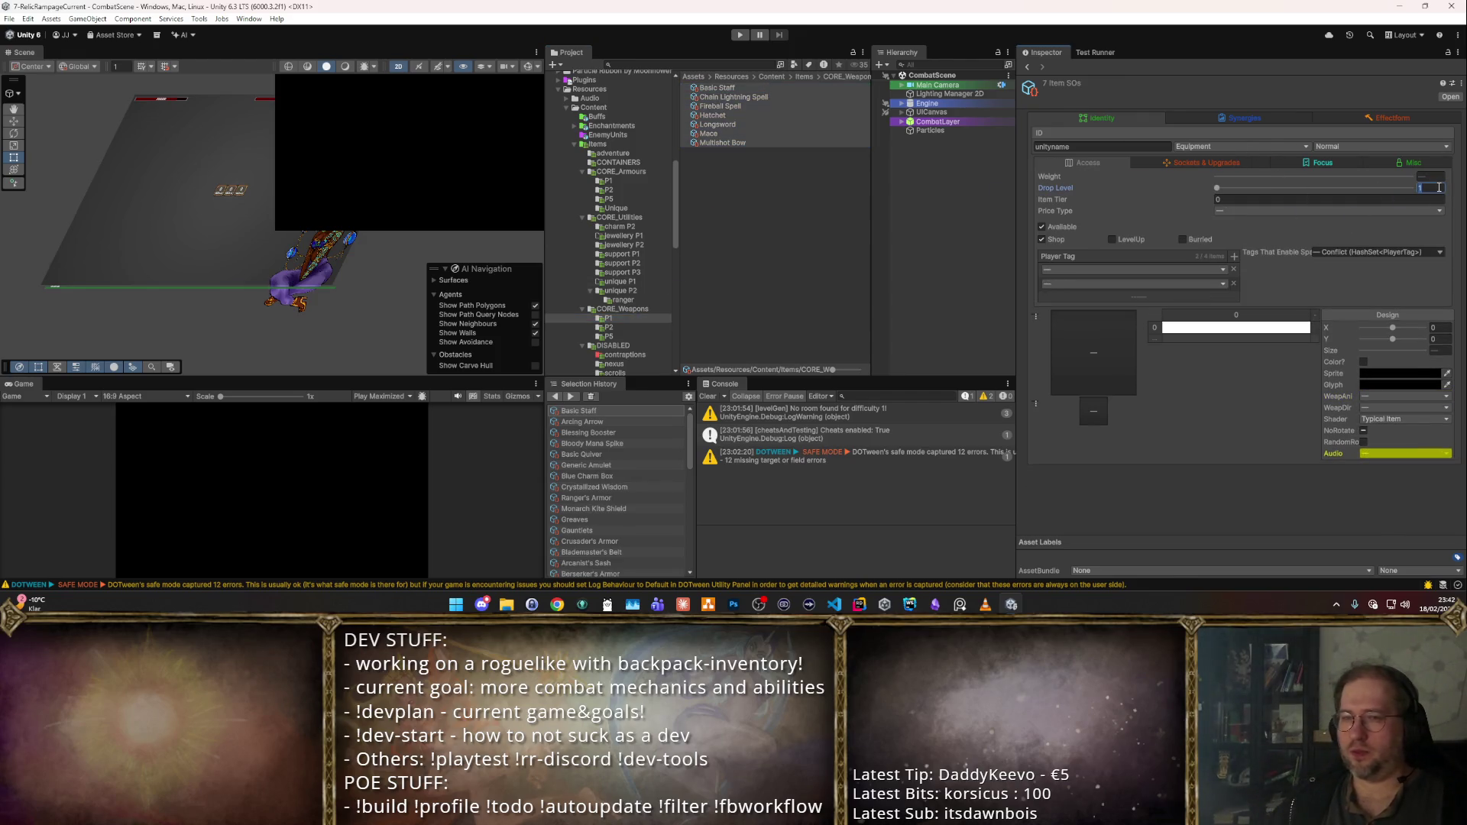
pyautogui.click(608, 327)
pyautogui.click(756, 87)
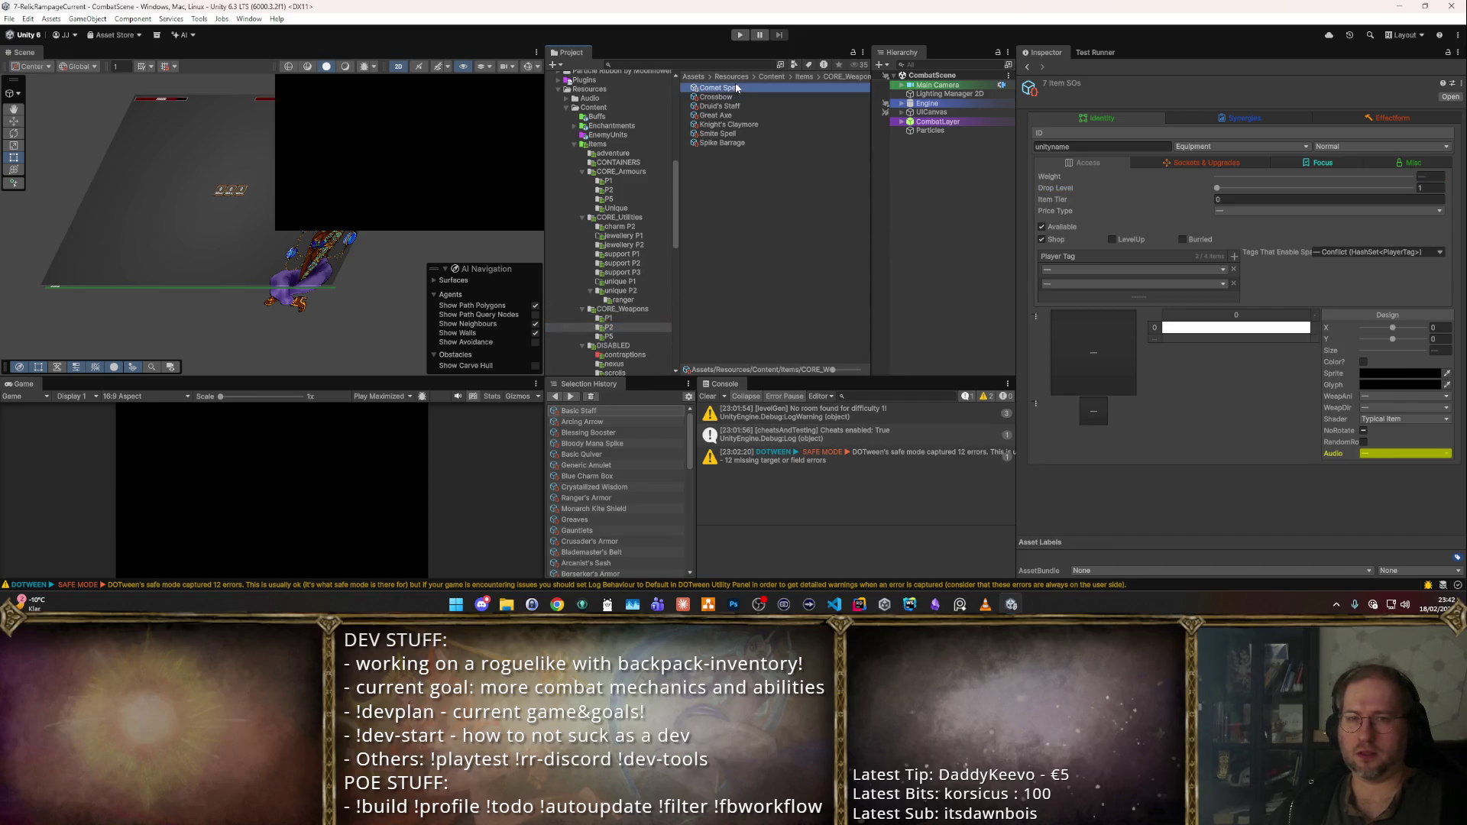
pyautogui.keyDown('shift'); pyautogui.click(763, 143); pyautogui.keyUp('shift')
# - Set Drop Level 5 on all P5 weapons, Angelic Bow through Winged Blade
pyautogui.click(609, 336)
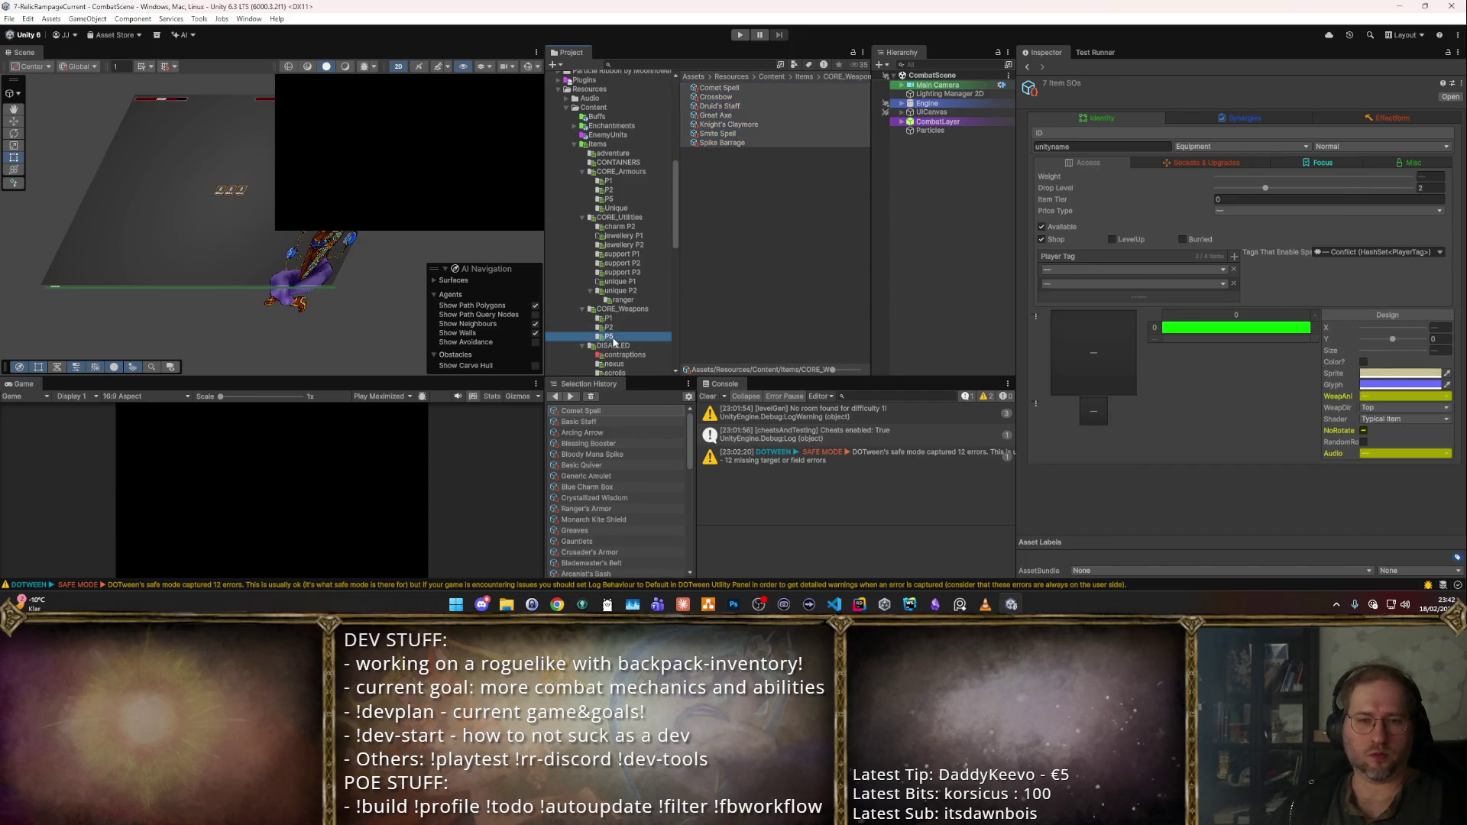
pyautogui.click(720, 87)
pyautogui.keyDown('shift'); pyautogui.click(744, 298); pyautogui.keyUp('shift')
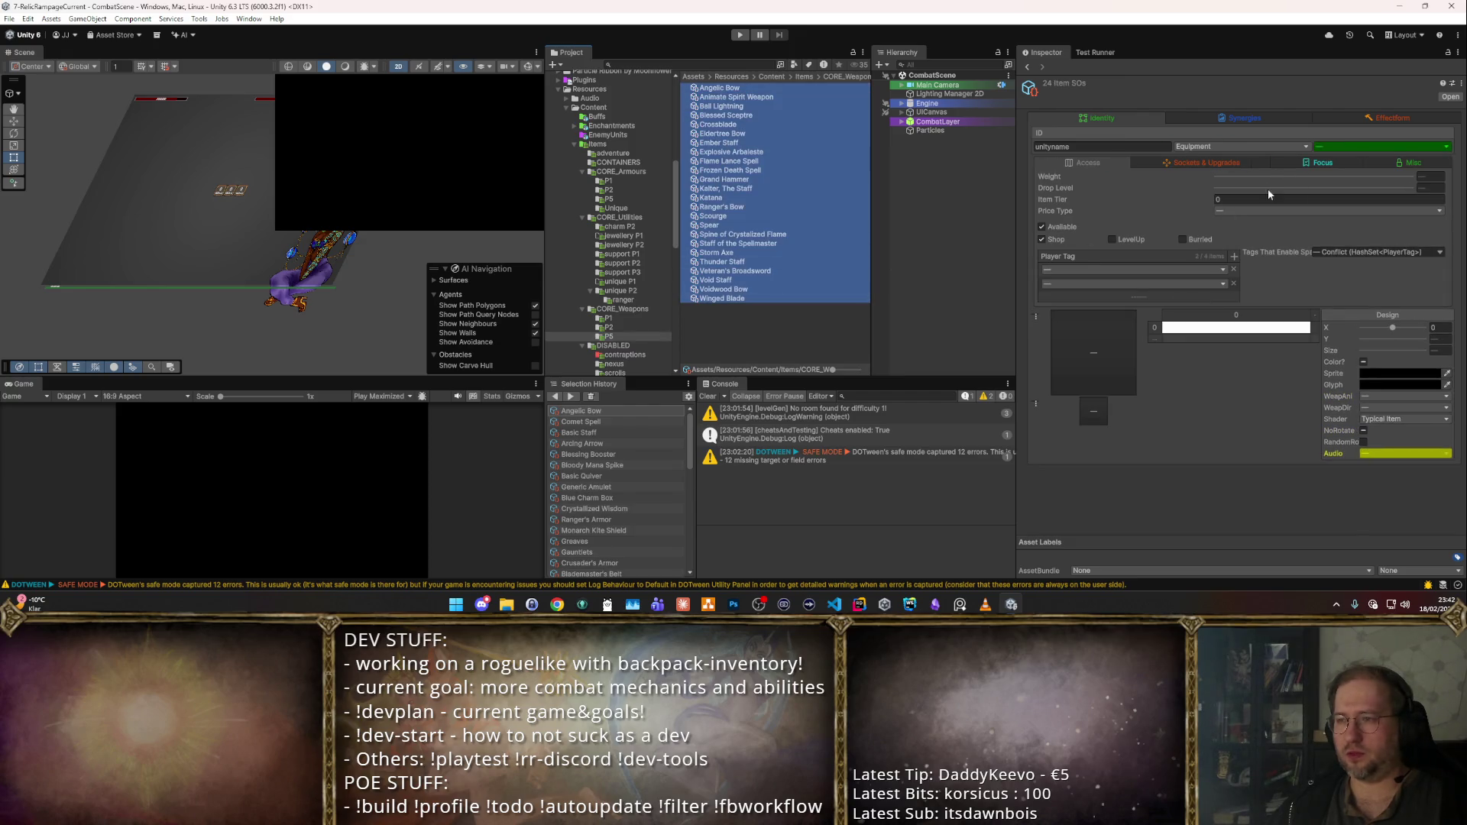
pyautogui.click(1419, 187)
pyautogui.write('5')
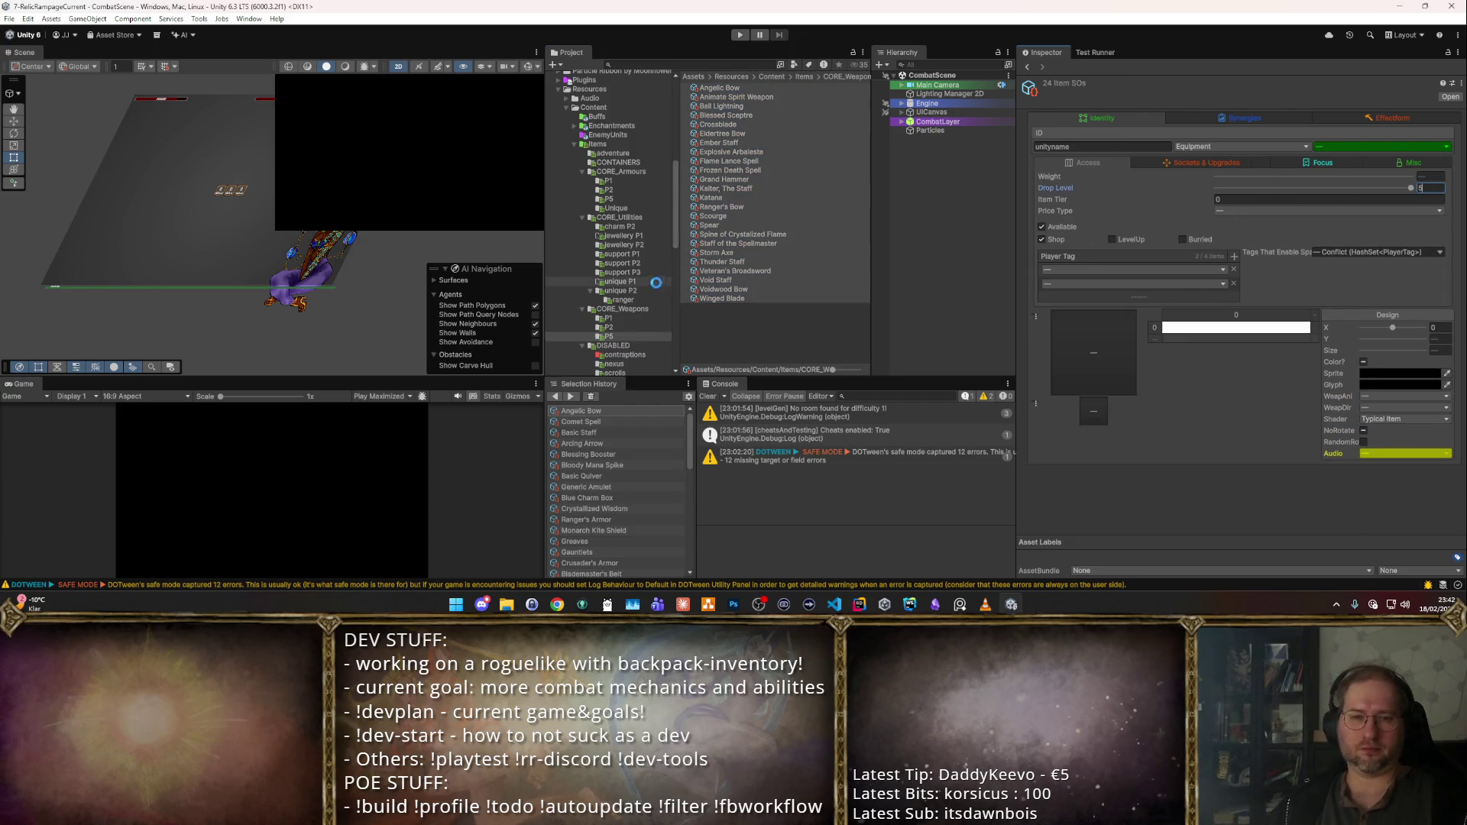
pyautogui.scroll(-3, 639, 285)
pyautogui.click(604, 287)
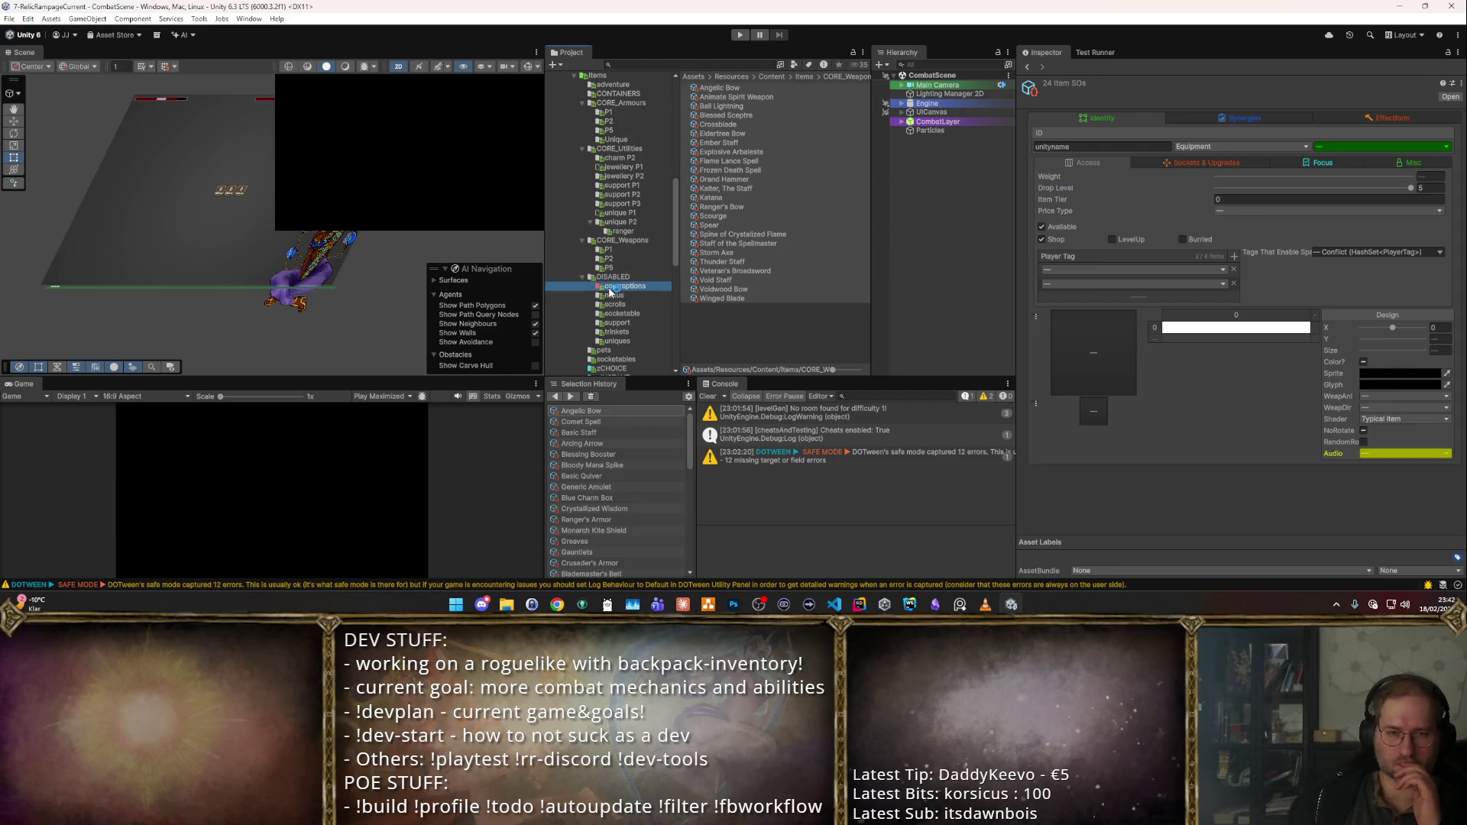
# - Review the disabled contraptions, nexus, seven scrolls and seven socketable gem and badge items
pyautogui.hotkey('ctrl', 'a')
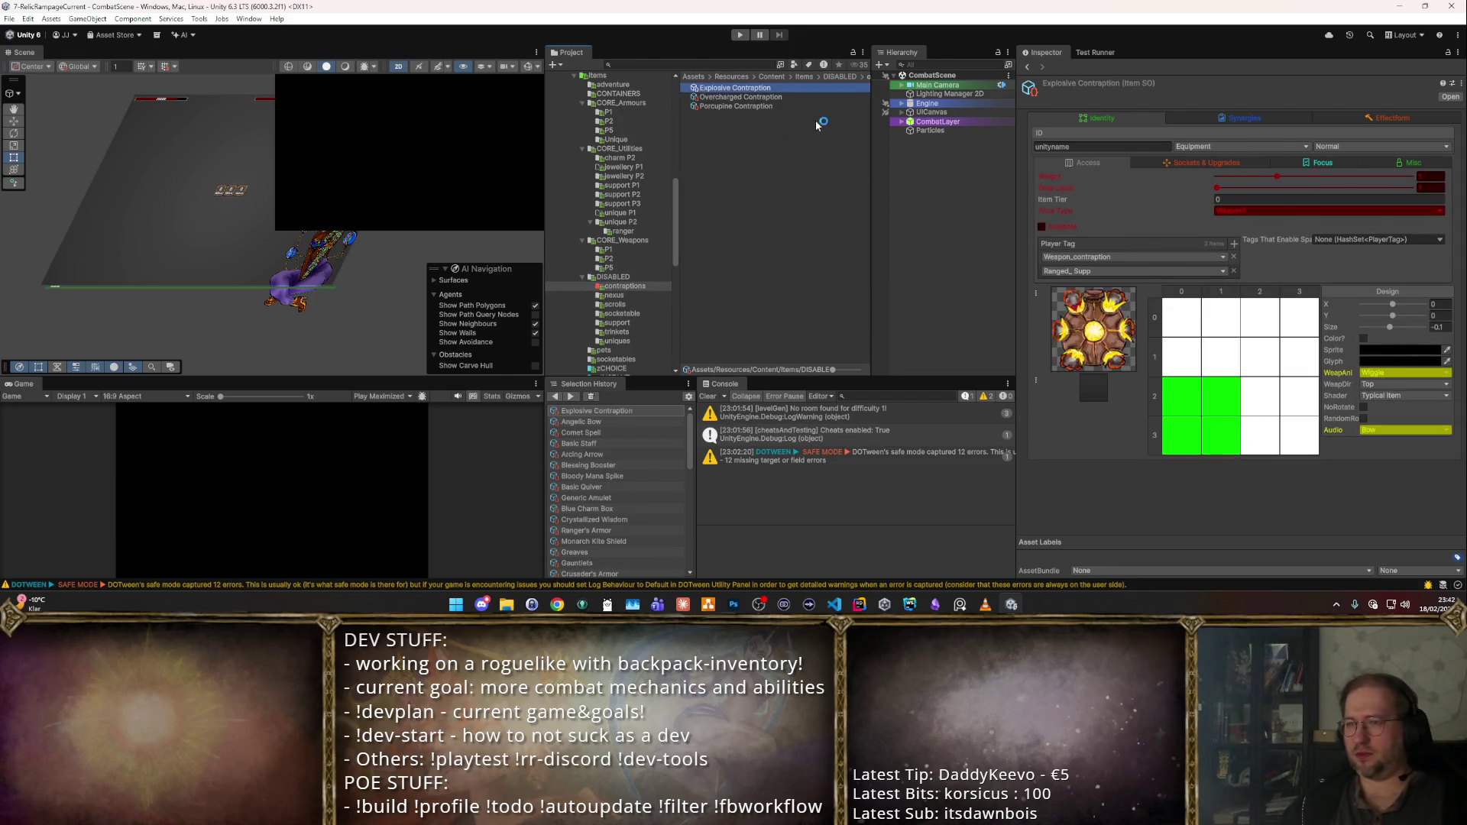
pyautogui.scroll(-2, 587, 285)
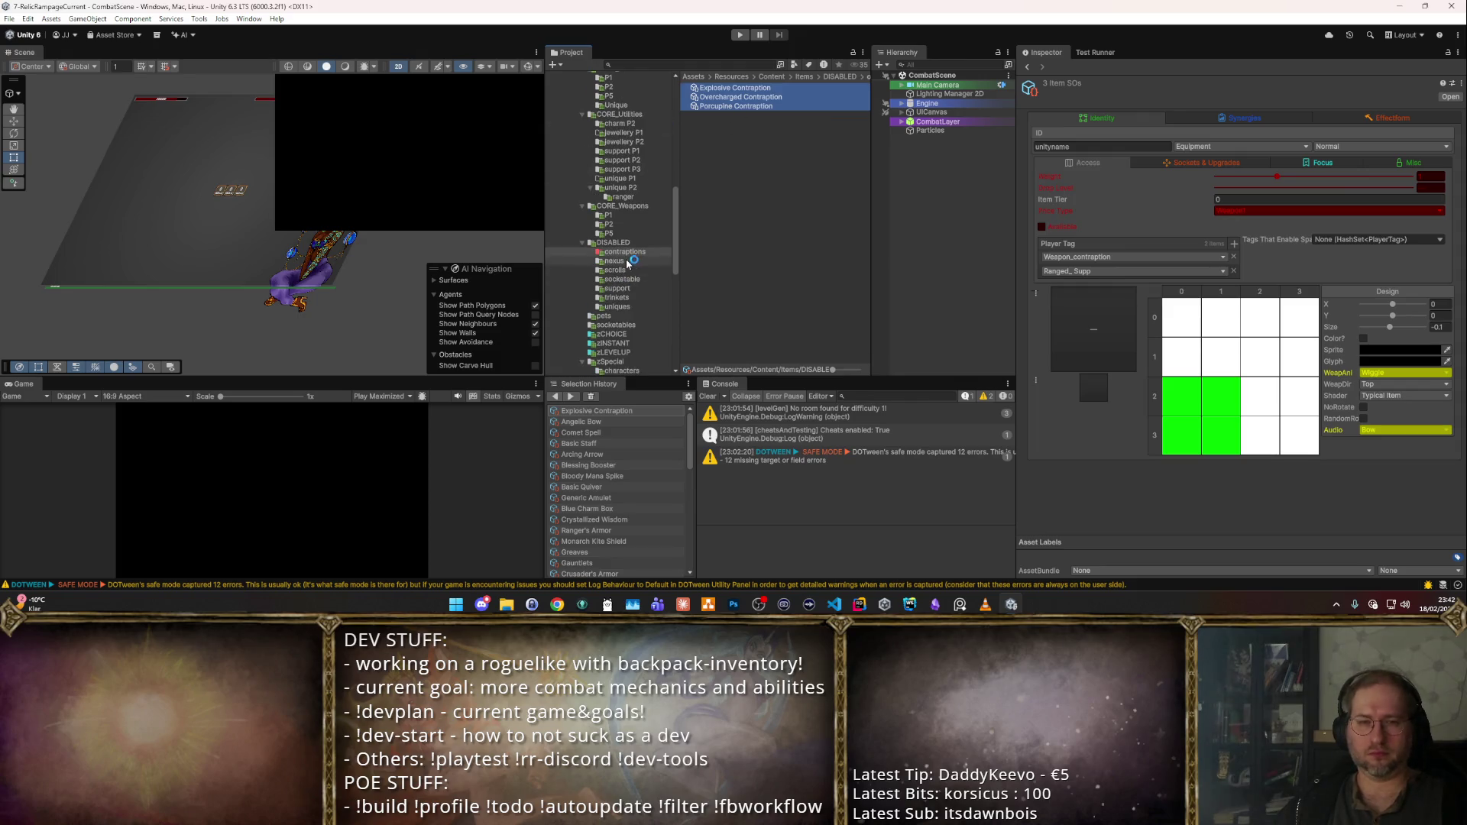
pyautogui.click(613, 261)
pyautogui.click(718, 88)
pyautogui.scroll(-2, 637, 219)
pyautogui.click(634, 233)
pyautogui.click(726, 87)
pyautogui.hotkey('ctrl', 'a')
pyautogui.scroll(-4, 647, 241)
pyautogui.click(620, 176)
pyautogui.click(732, 89)
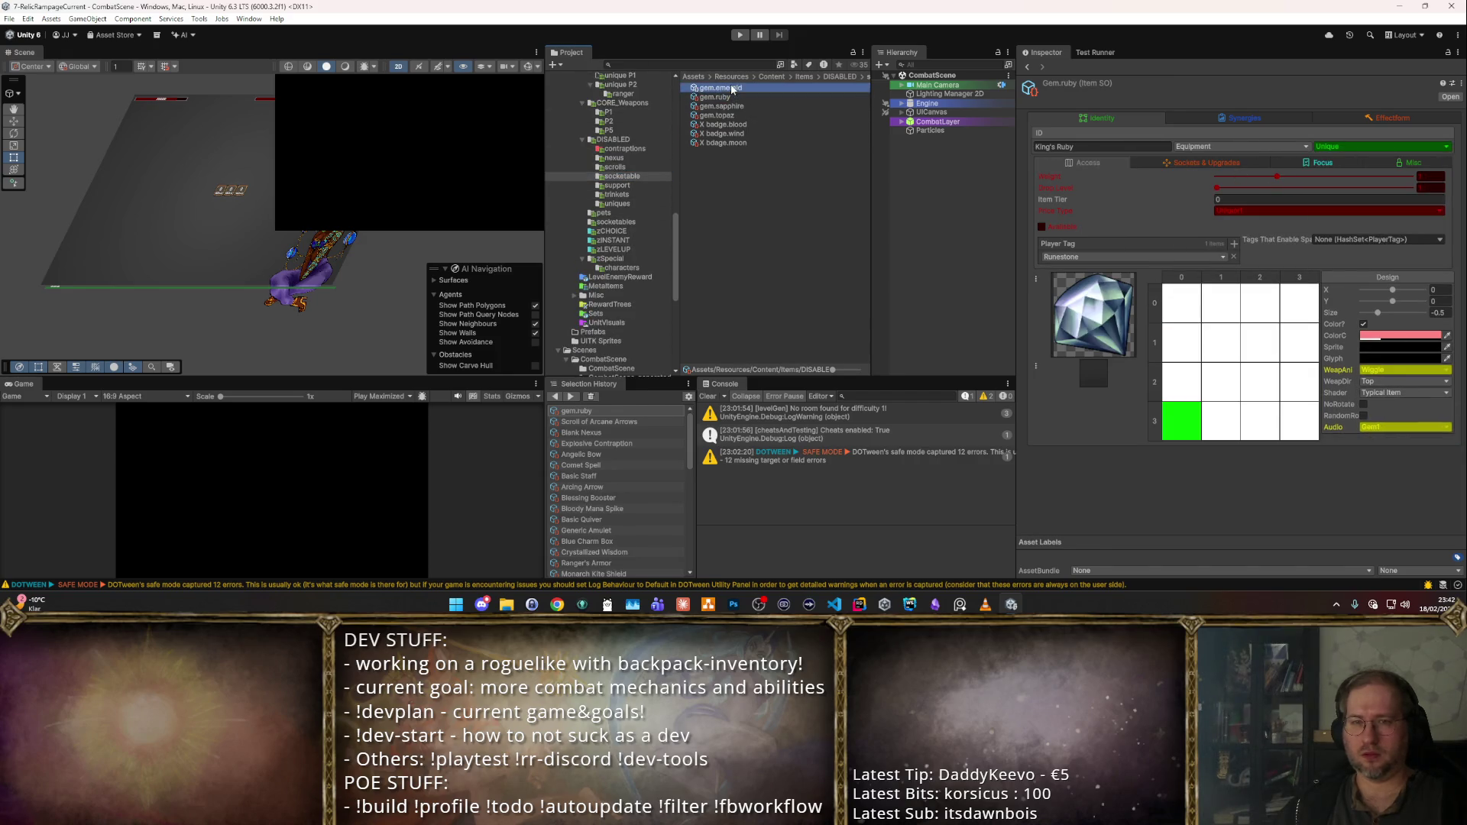
pyautogui.hotkey('ctrl', 'a')
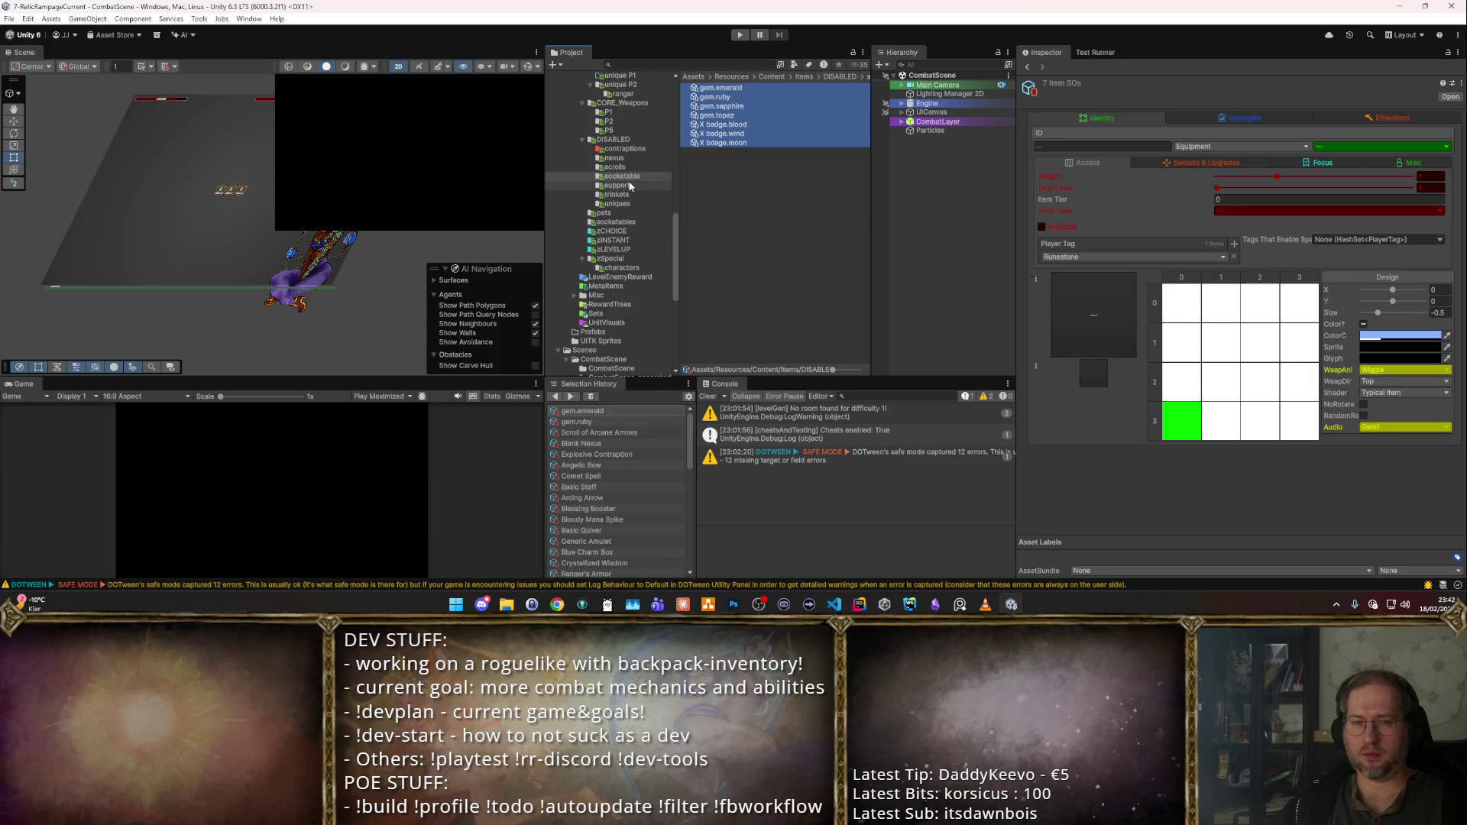
# - Make the ten disabled support items, including Burstshot Quiver, unavailable
pyautogui.click(617, 186)
pyautogui.click(712, 115)
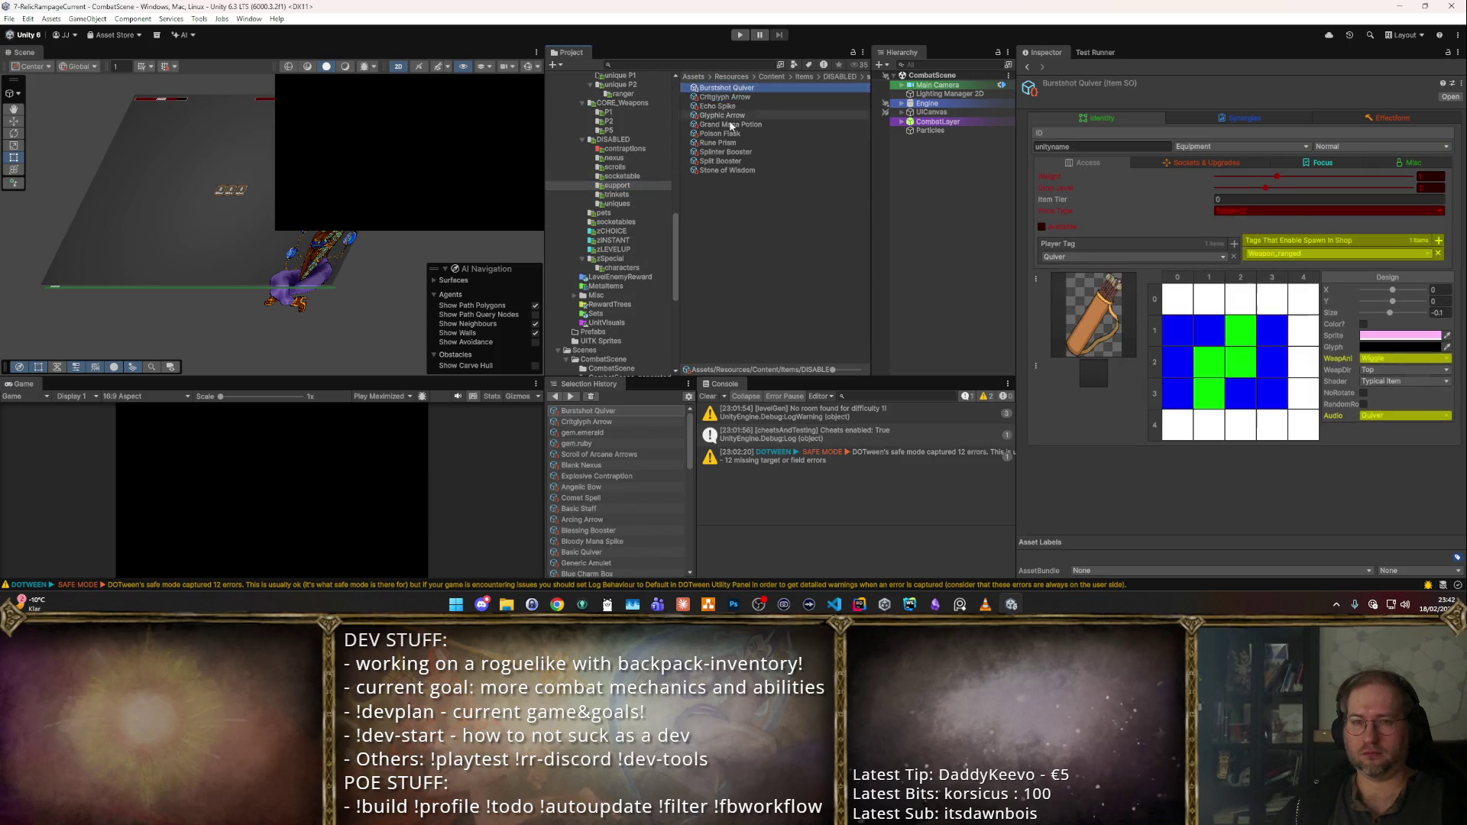
pyautogui.hotkey('ctrl', 'a')
pyautogui.click(1040, 226)
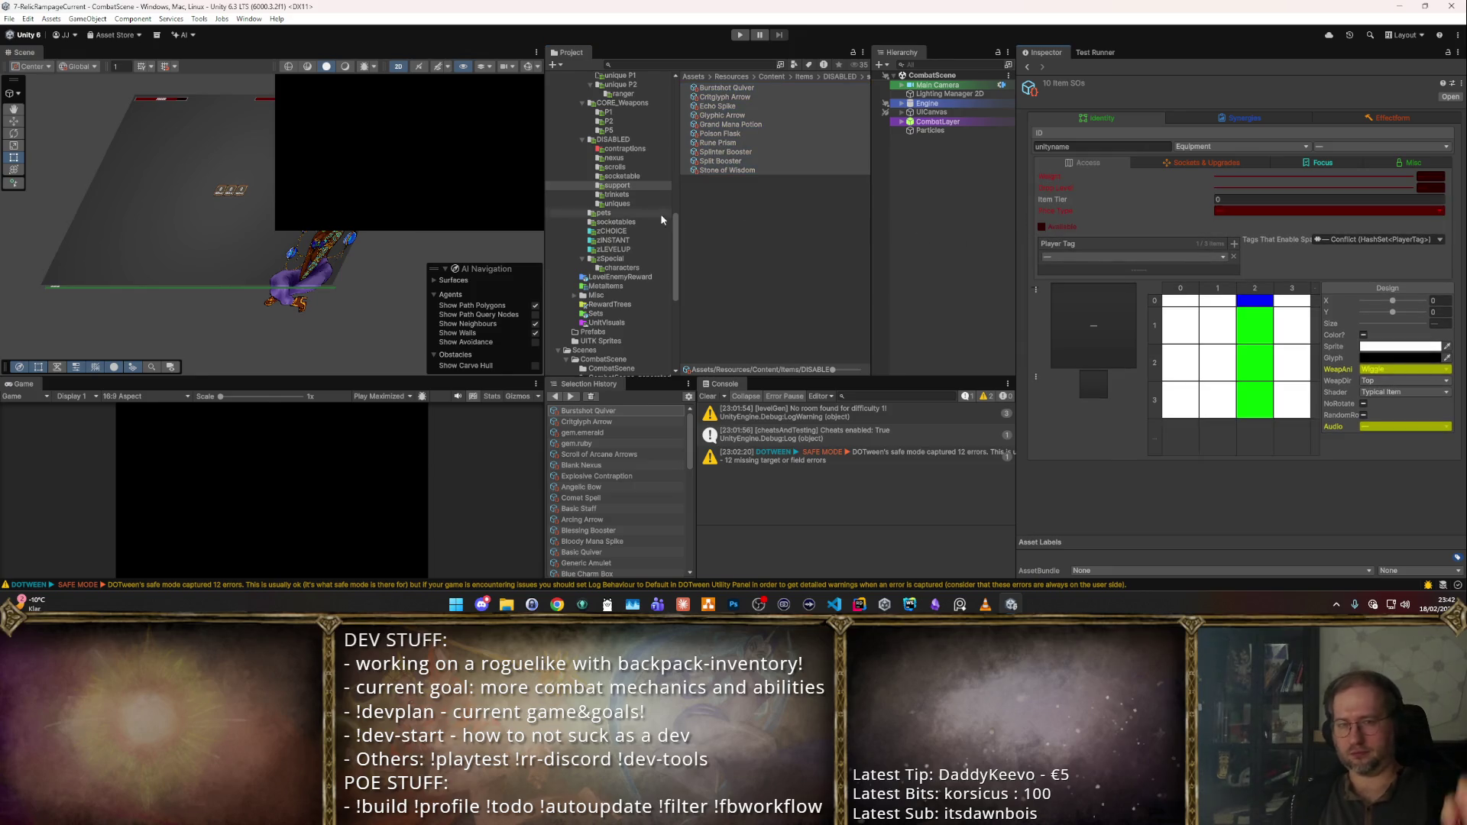
# - Review the six trinkets, including Arcane Locket, and the disabled unique items
pyautogui.click(637, 195)
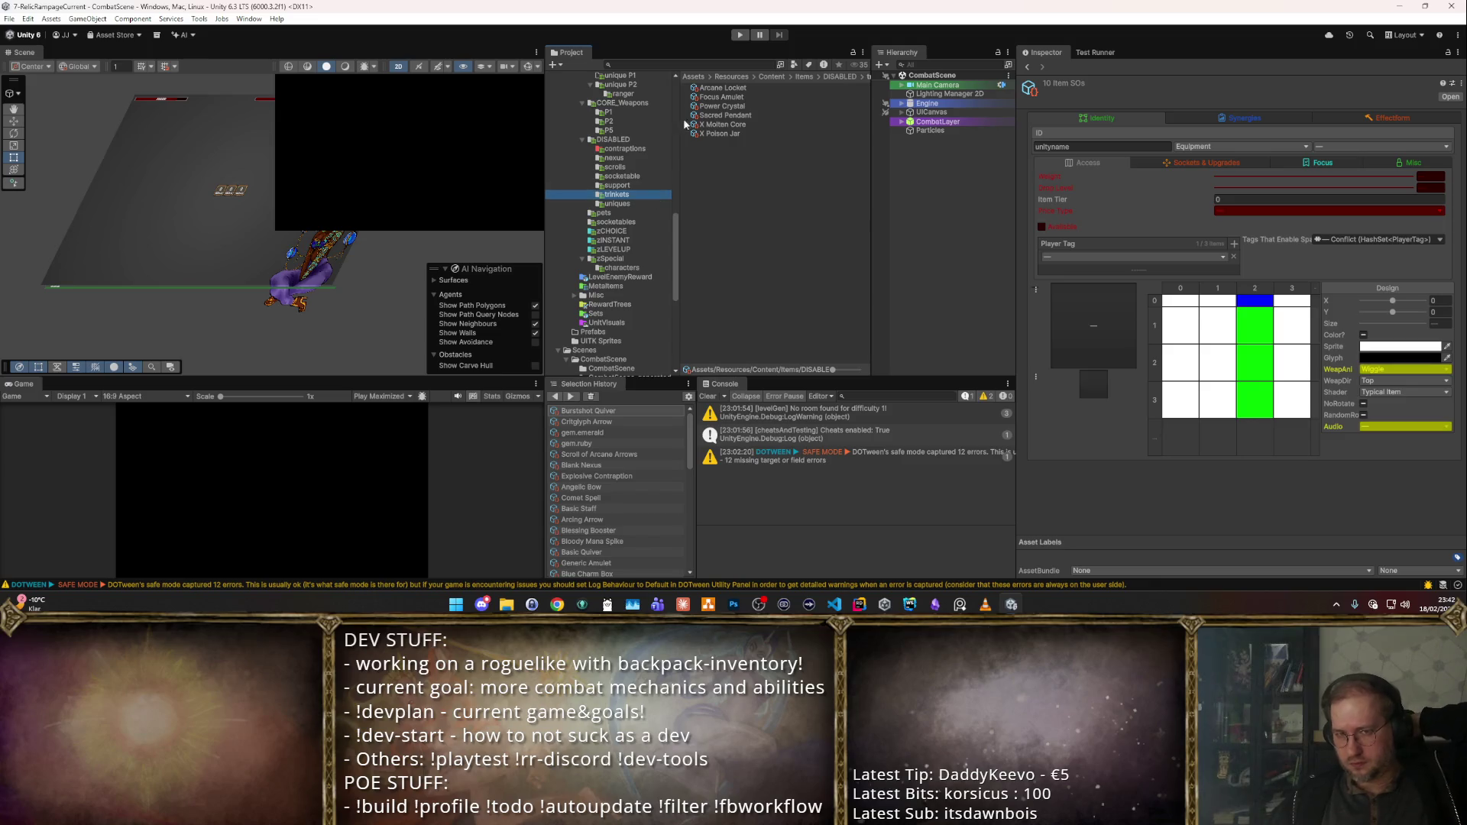
pyautogui.click(719, 89)
pyautogui.keyDown('shift'); pyautogui.click(751, 134); pyautogui.keyUp('shift')
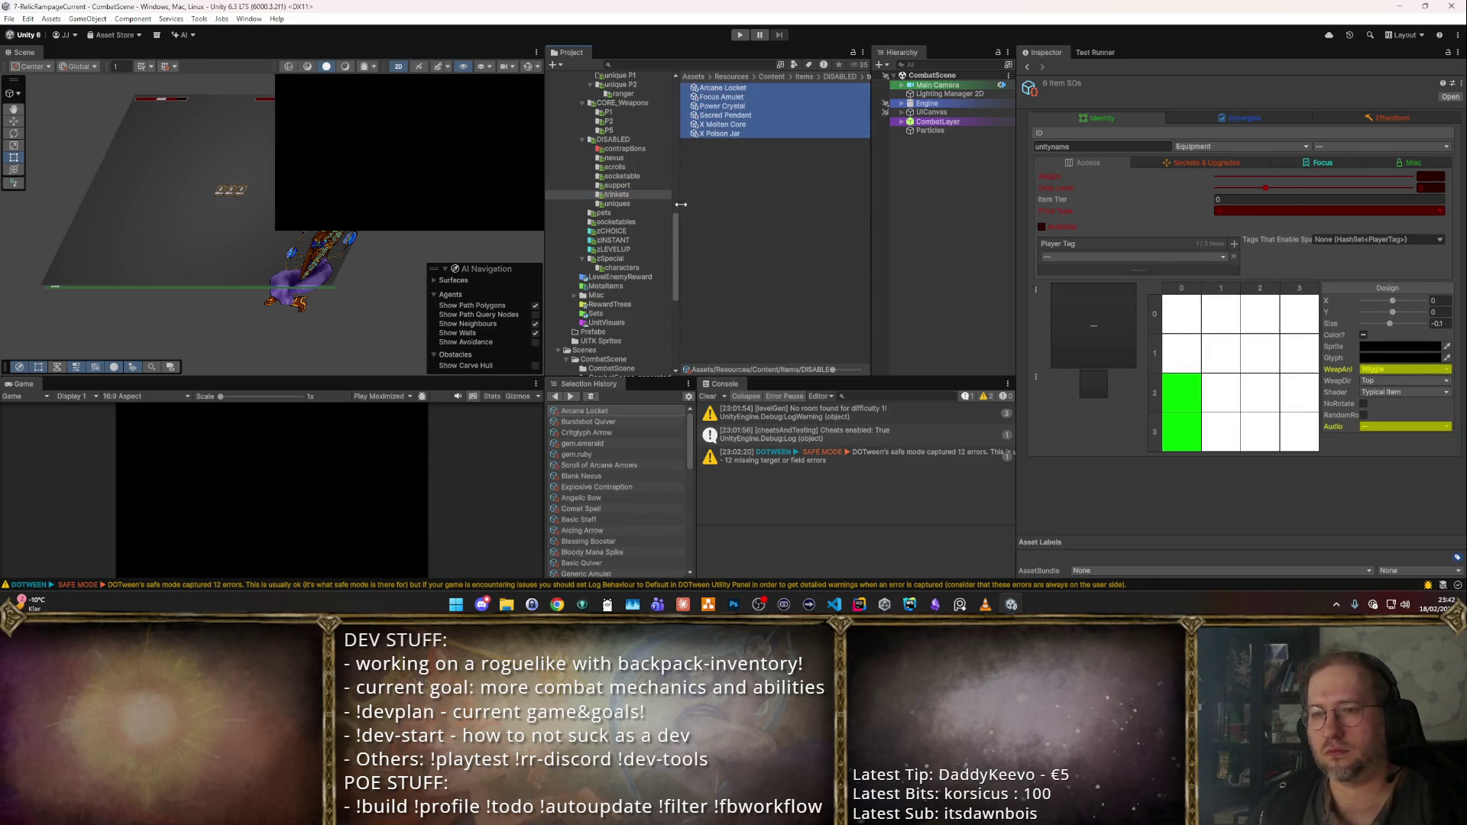
pyautogui.click(617, 204)
pyautogui.click(722, 88)
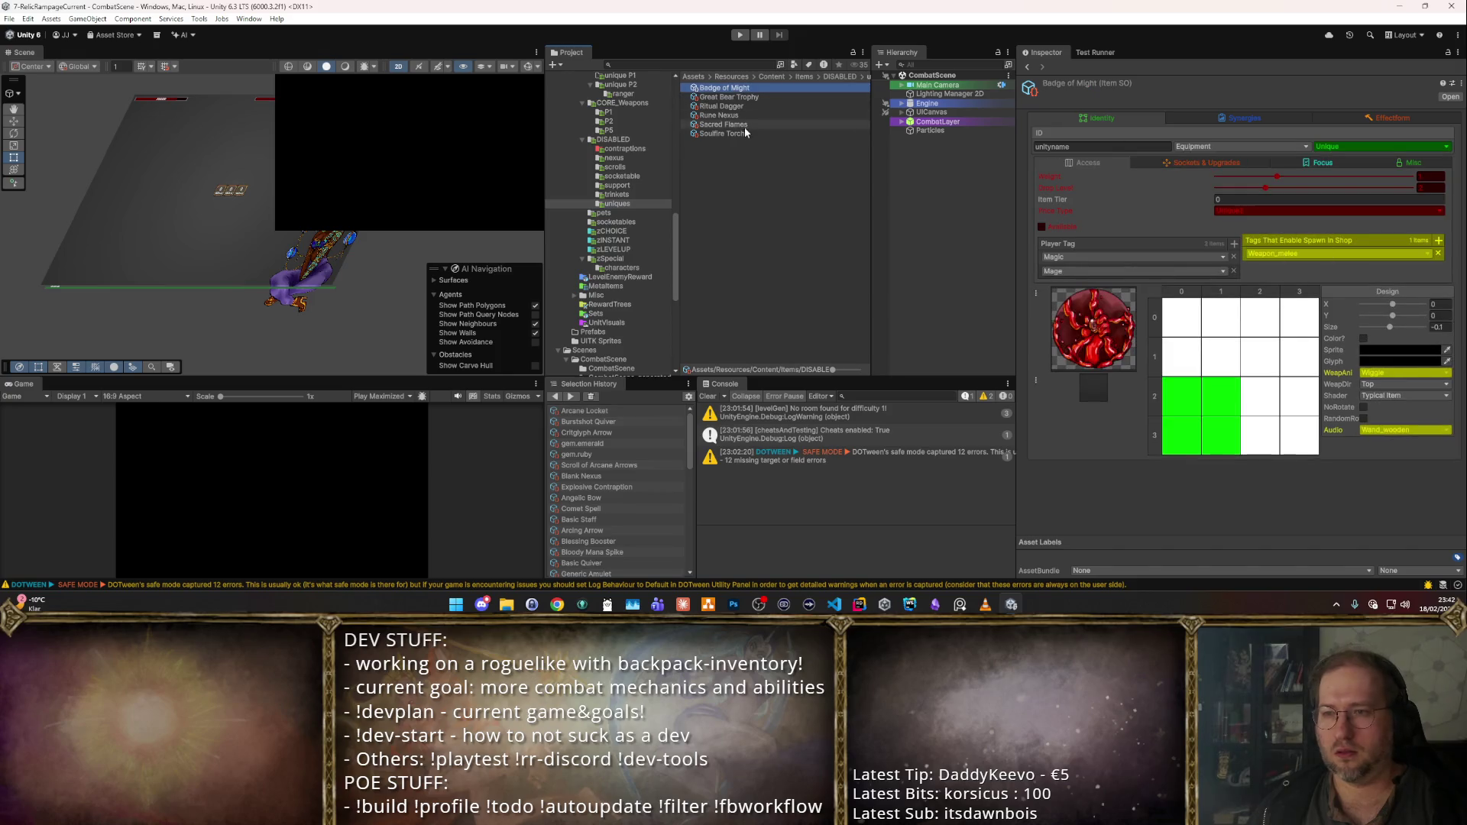
pyautogui.keyDown('shift'); pyautogui.click(746, 134); pyautogui.keyUp('shift')
# - Inspect the Daisy and noodle pets and a socketables rune, then enter play mode
pyautogui.click(644, 213)
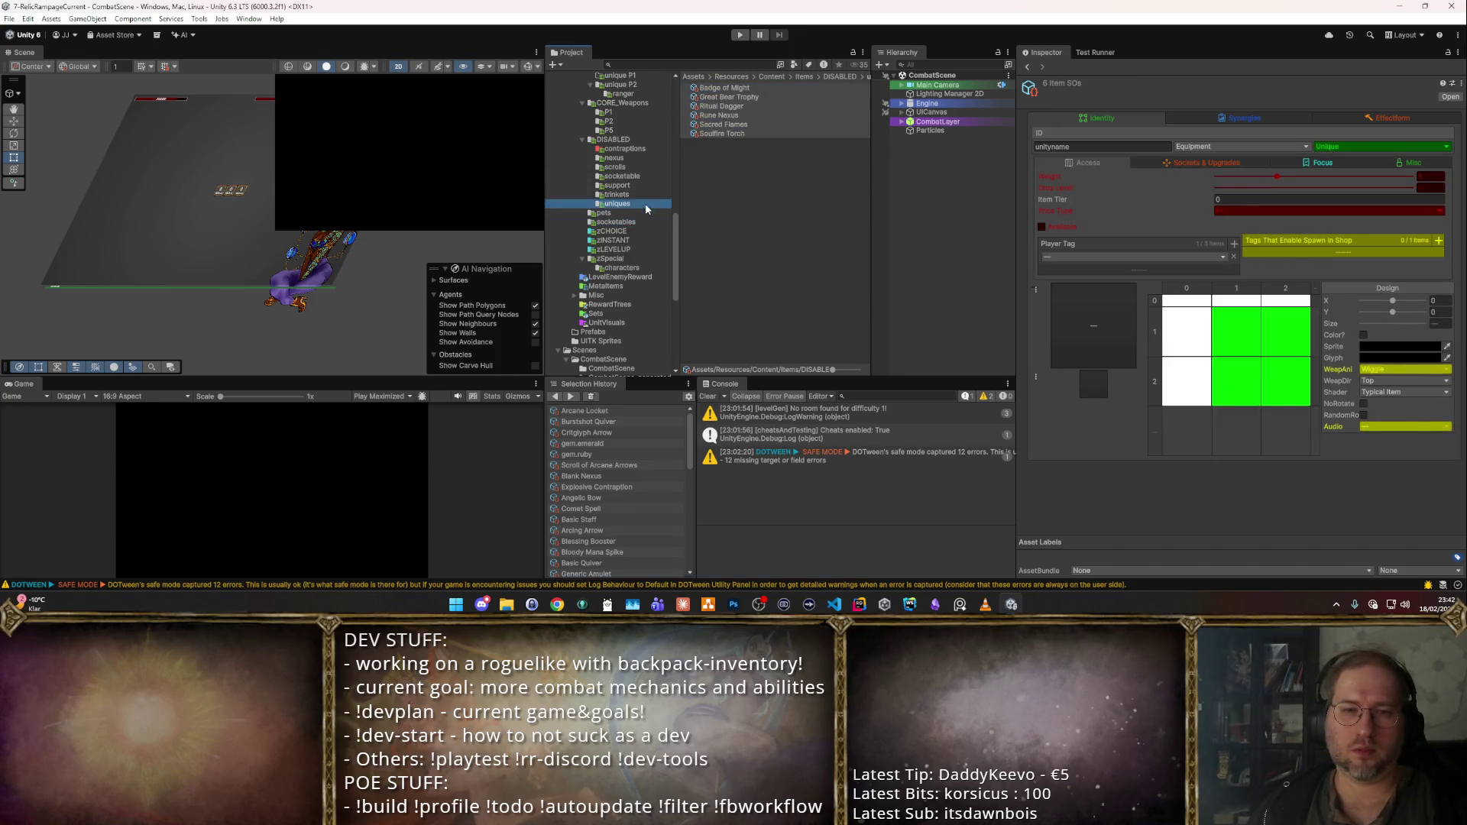
pyautogui.click(709, 88)
pyautogui.click(728, 116)
pyautogui.click(711, 143)
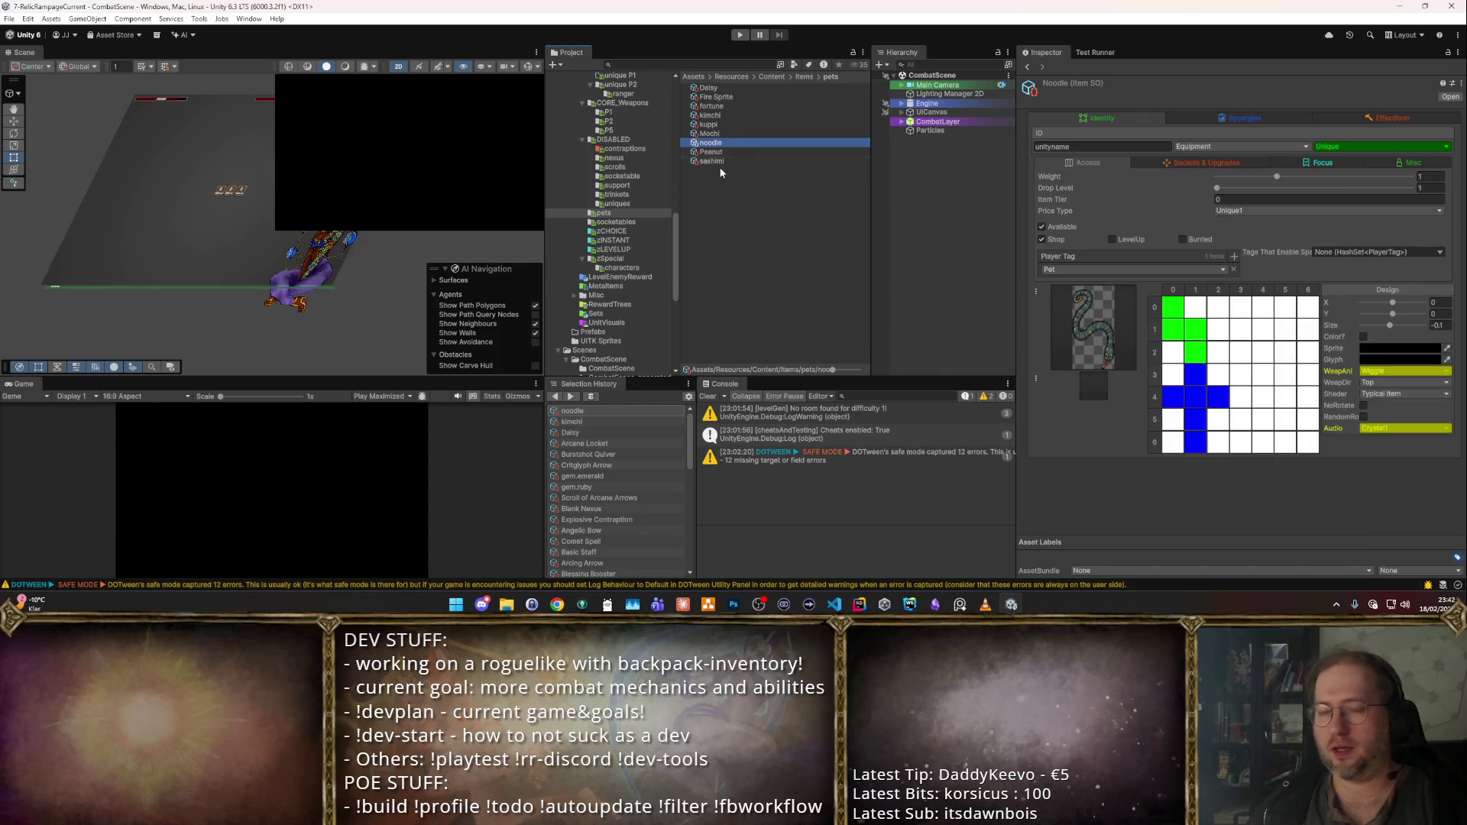
pyautogui.click(616, 221)
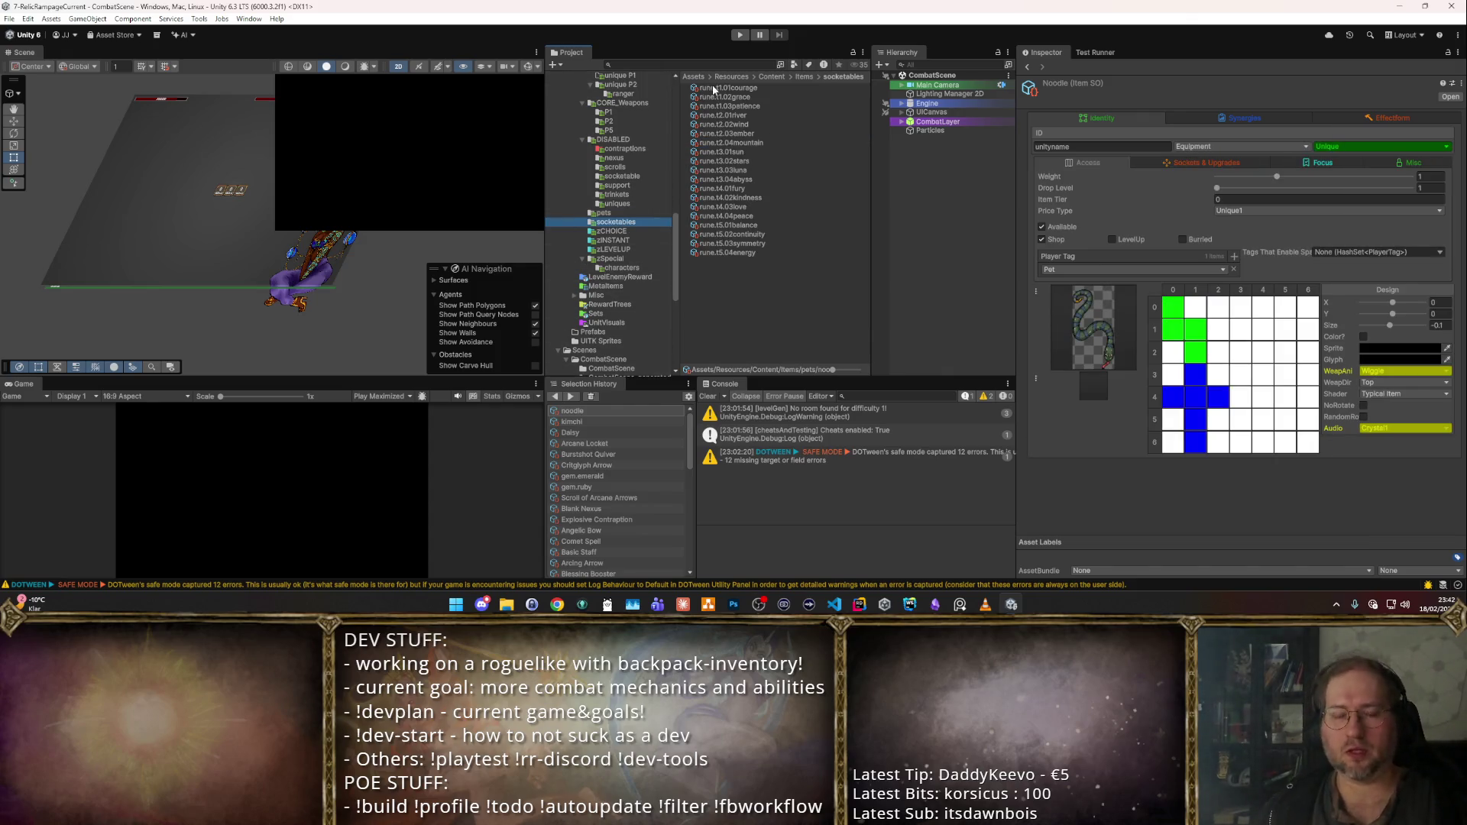
pyautogui.click(723, 115)
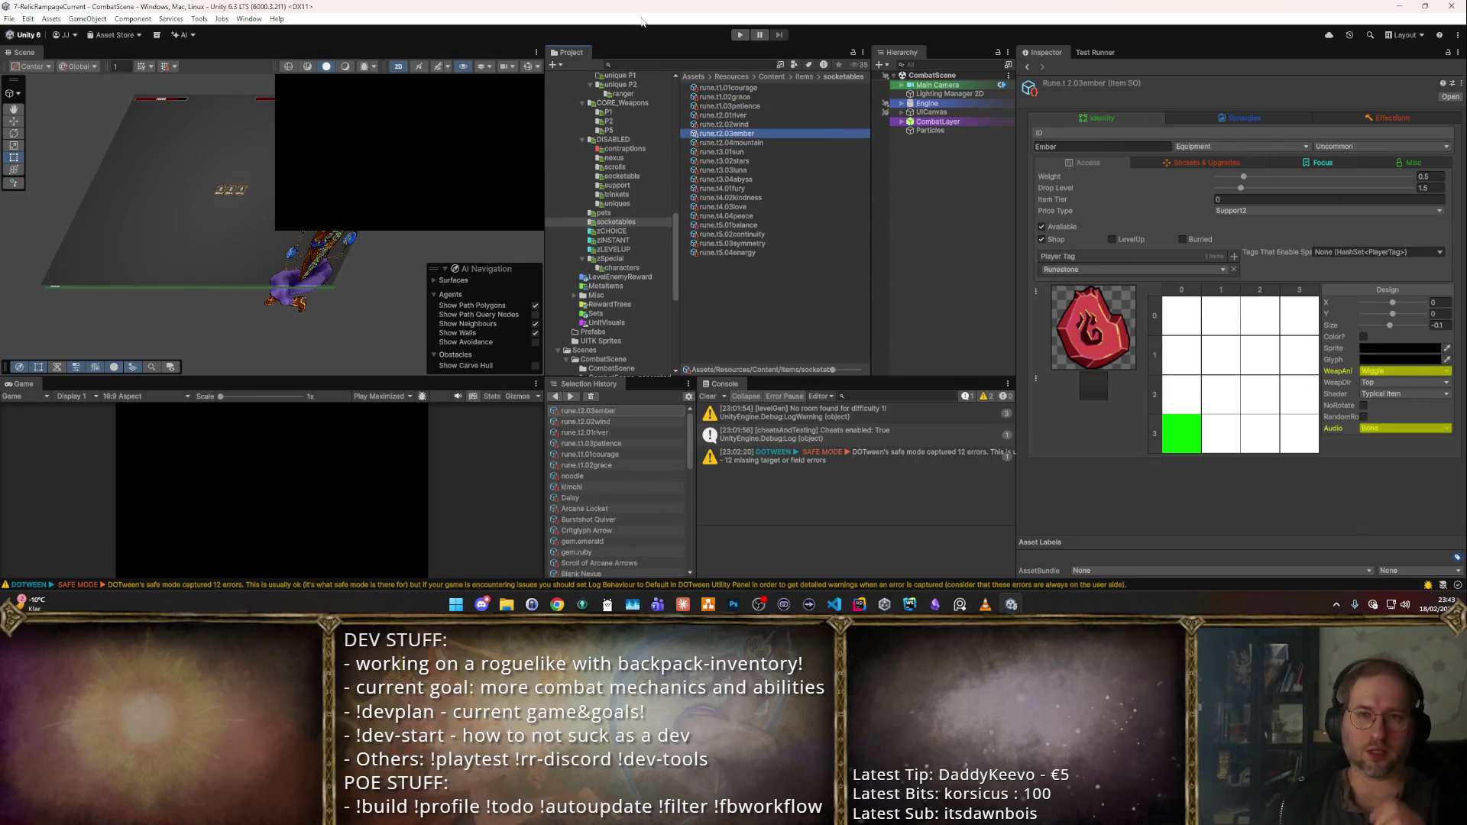
pyautogui.click(742, 34)
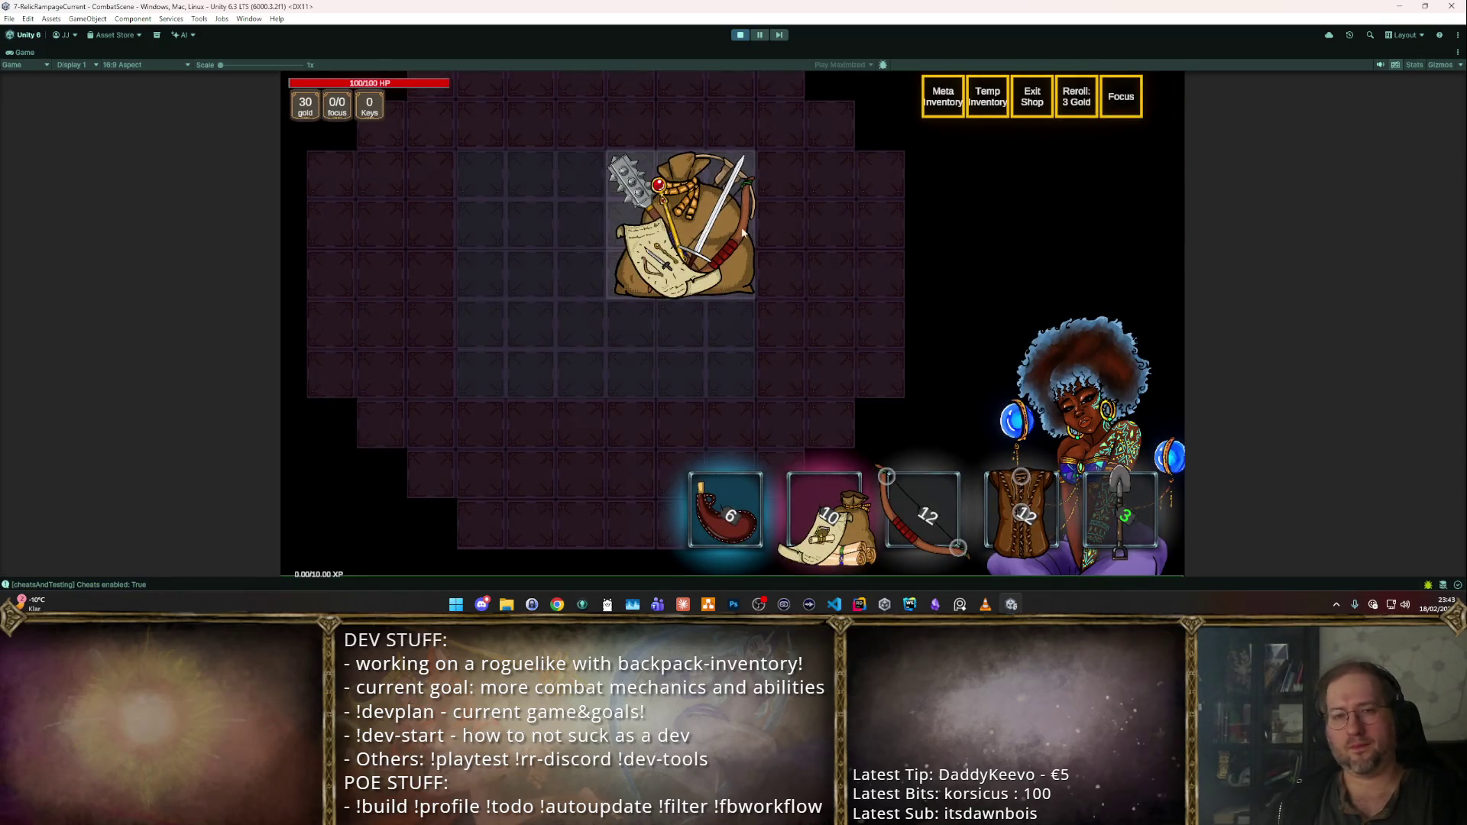
pyautogui.press('F3')
pyautogui.scroll(5, 508, 169)
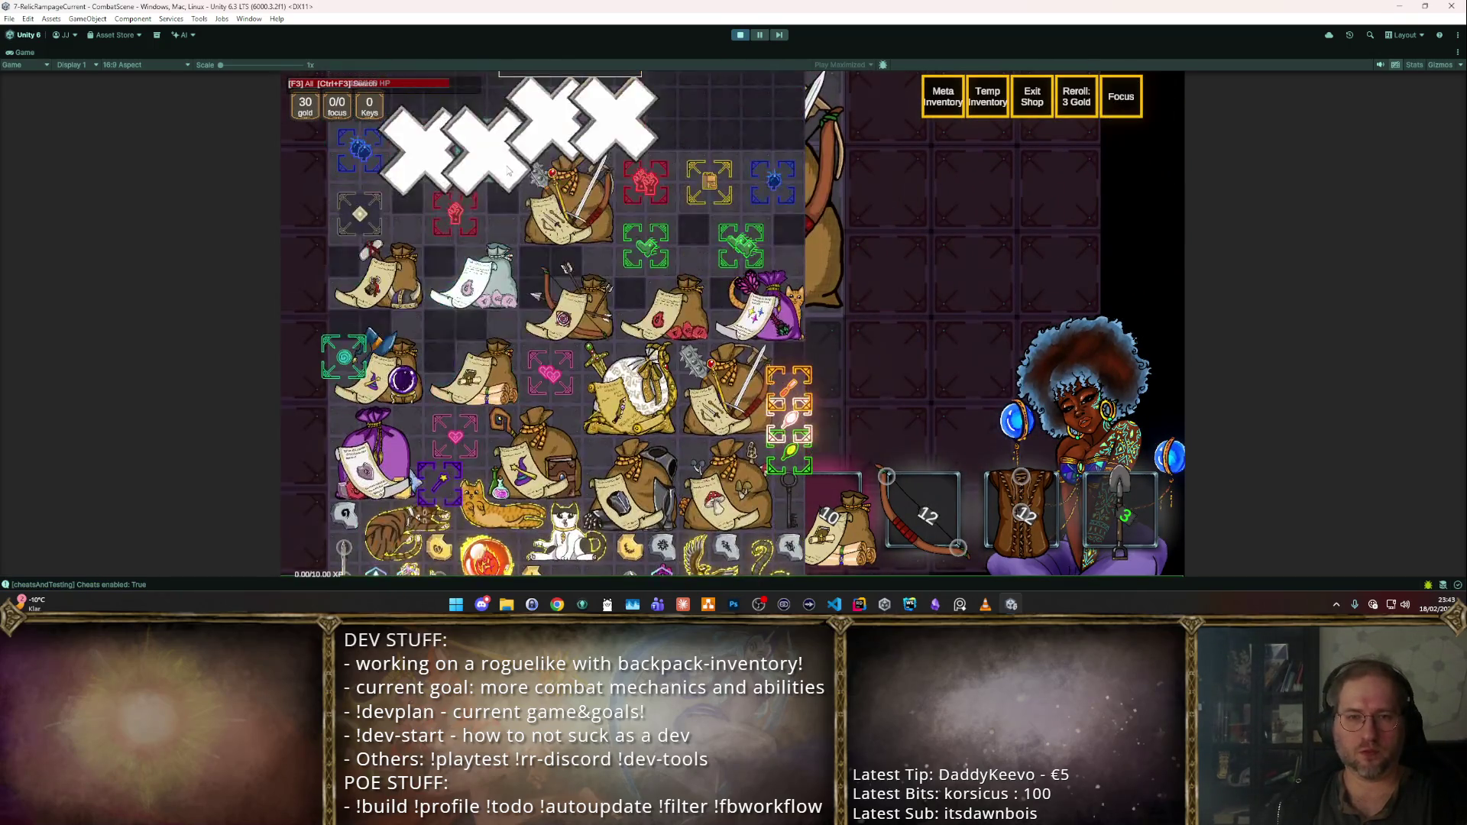
pyautogui.scroll(10, 535, 191)
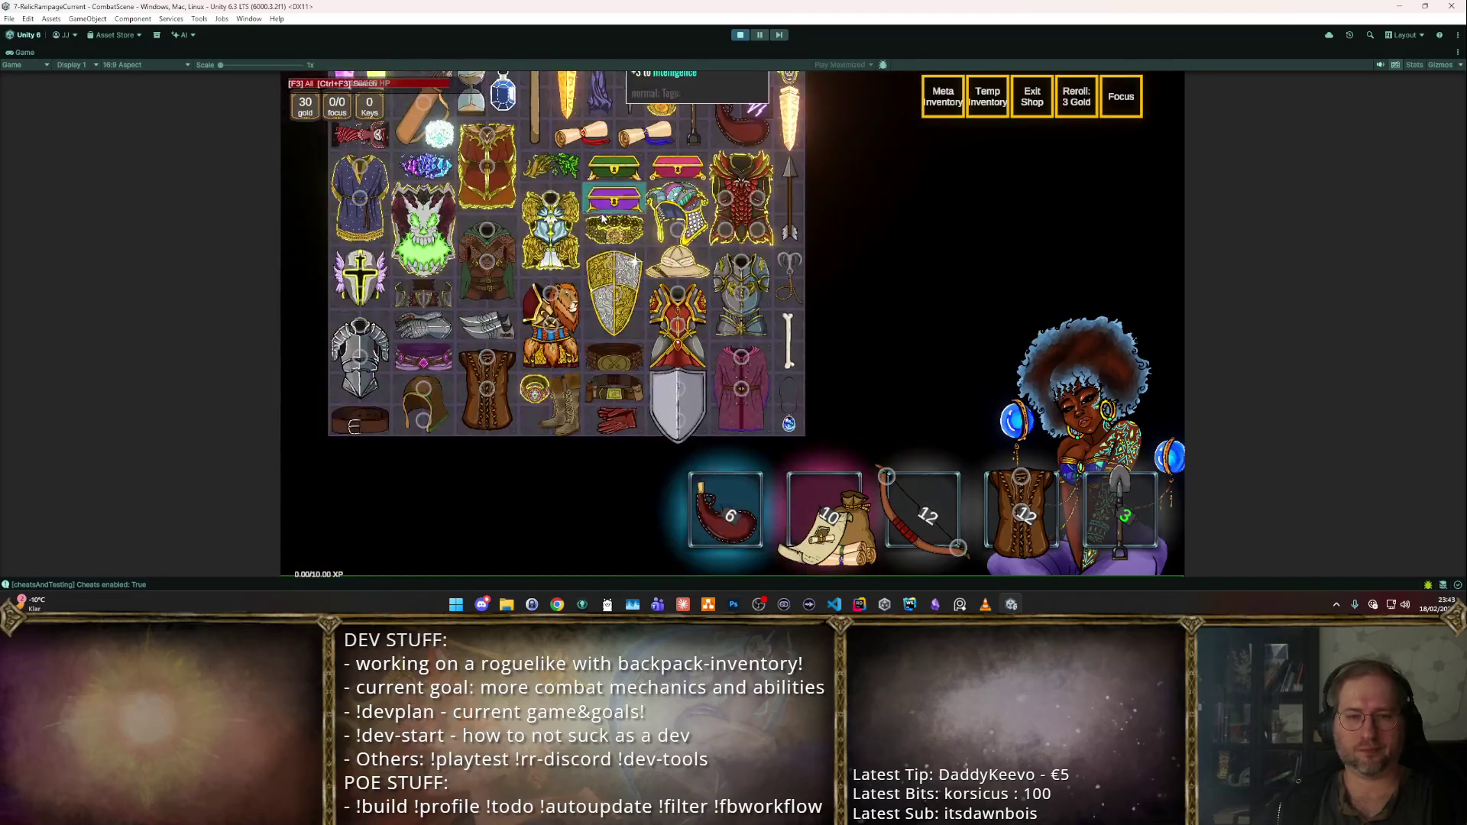
pyautogui.press('F3')
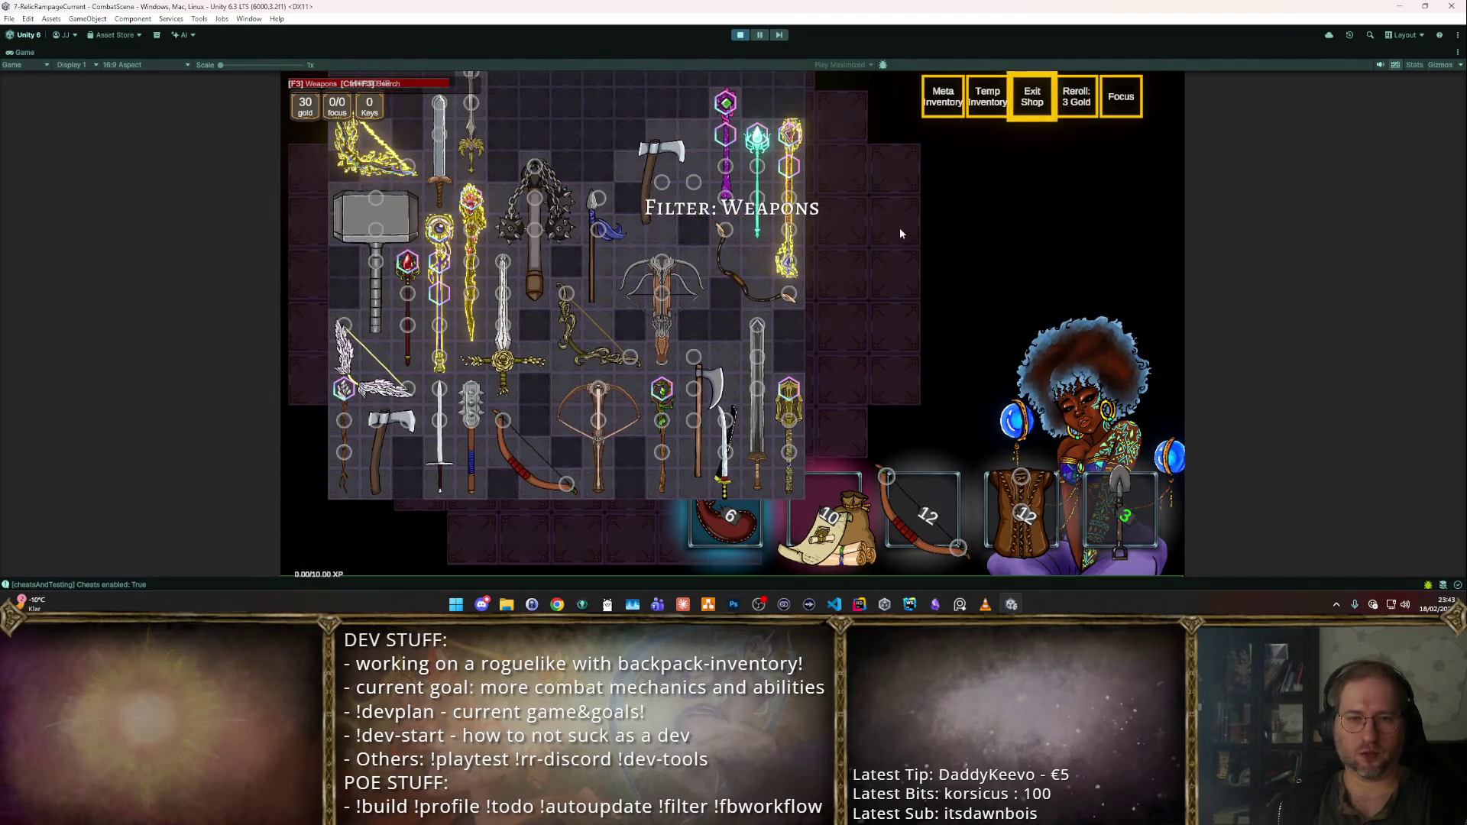
pyautogui.moveTo(773, 451)
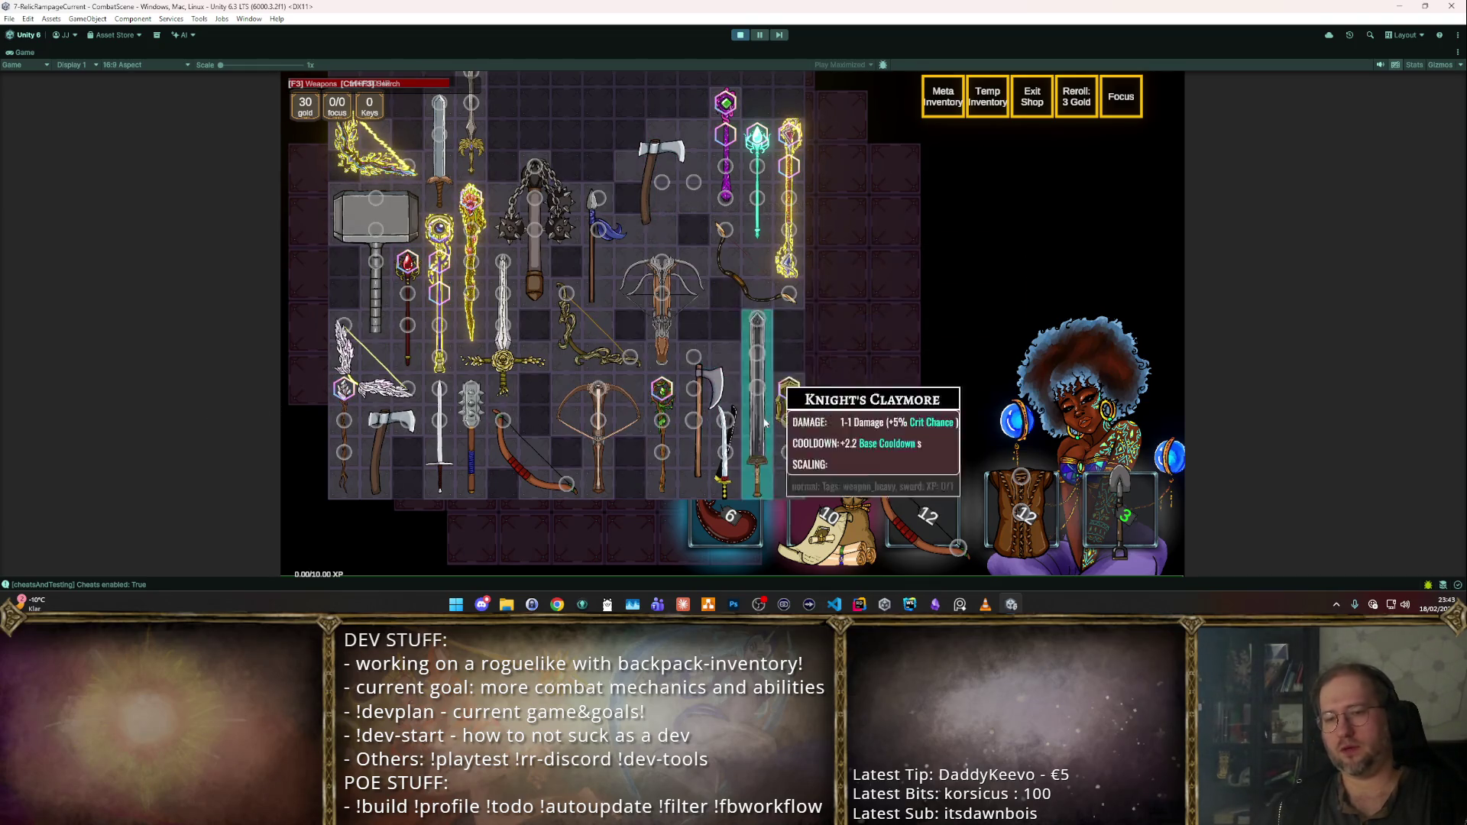
pyautogui.moveTo(745, 263)
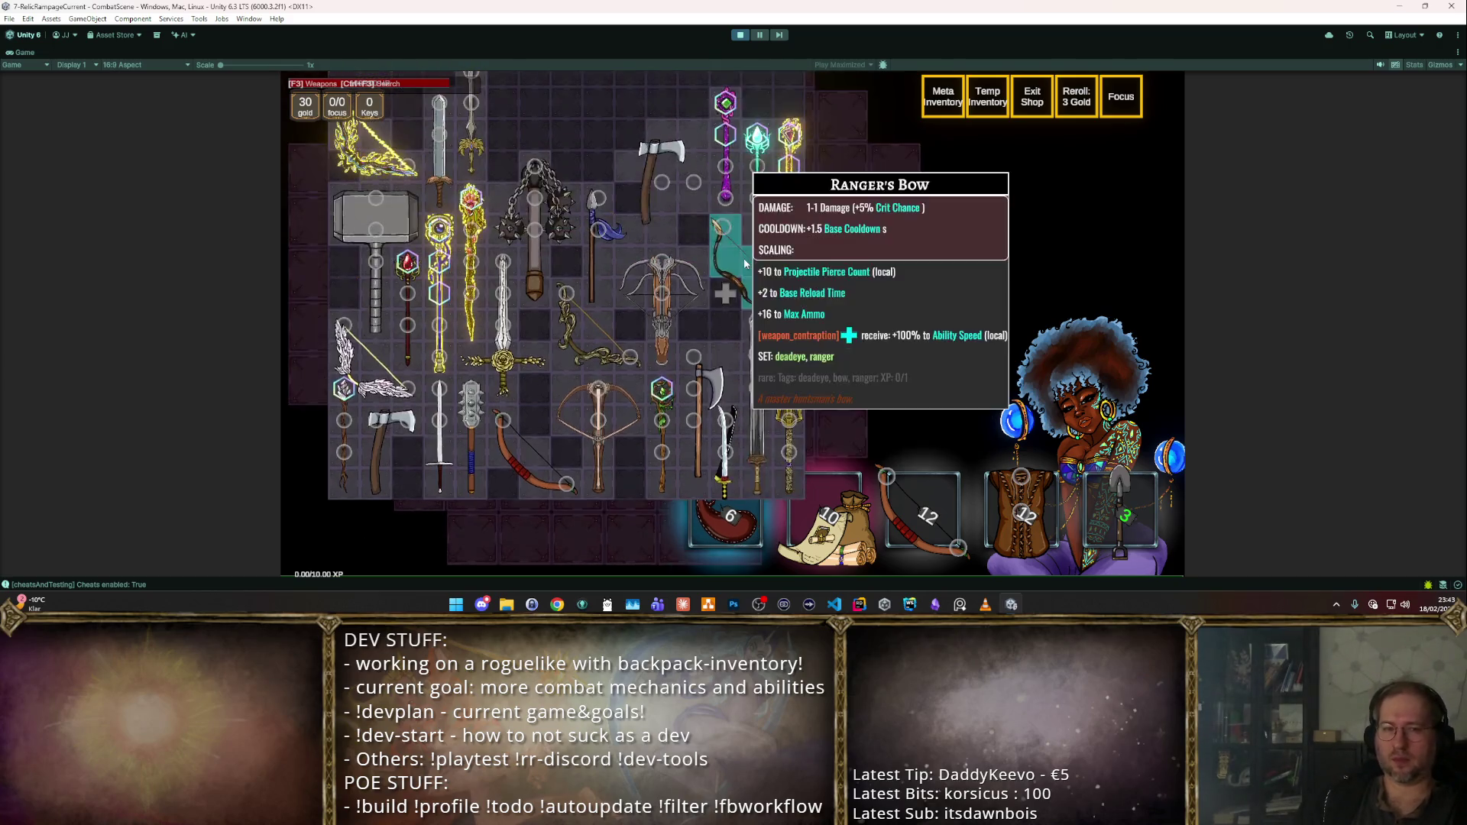
pyautogui.scroll(2, 744, 259)
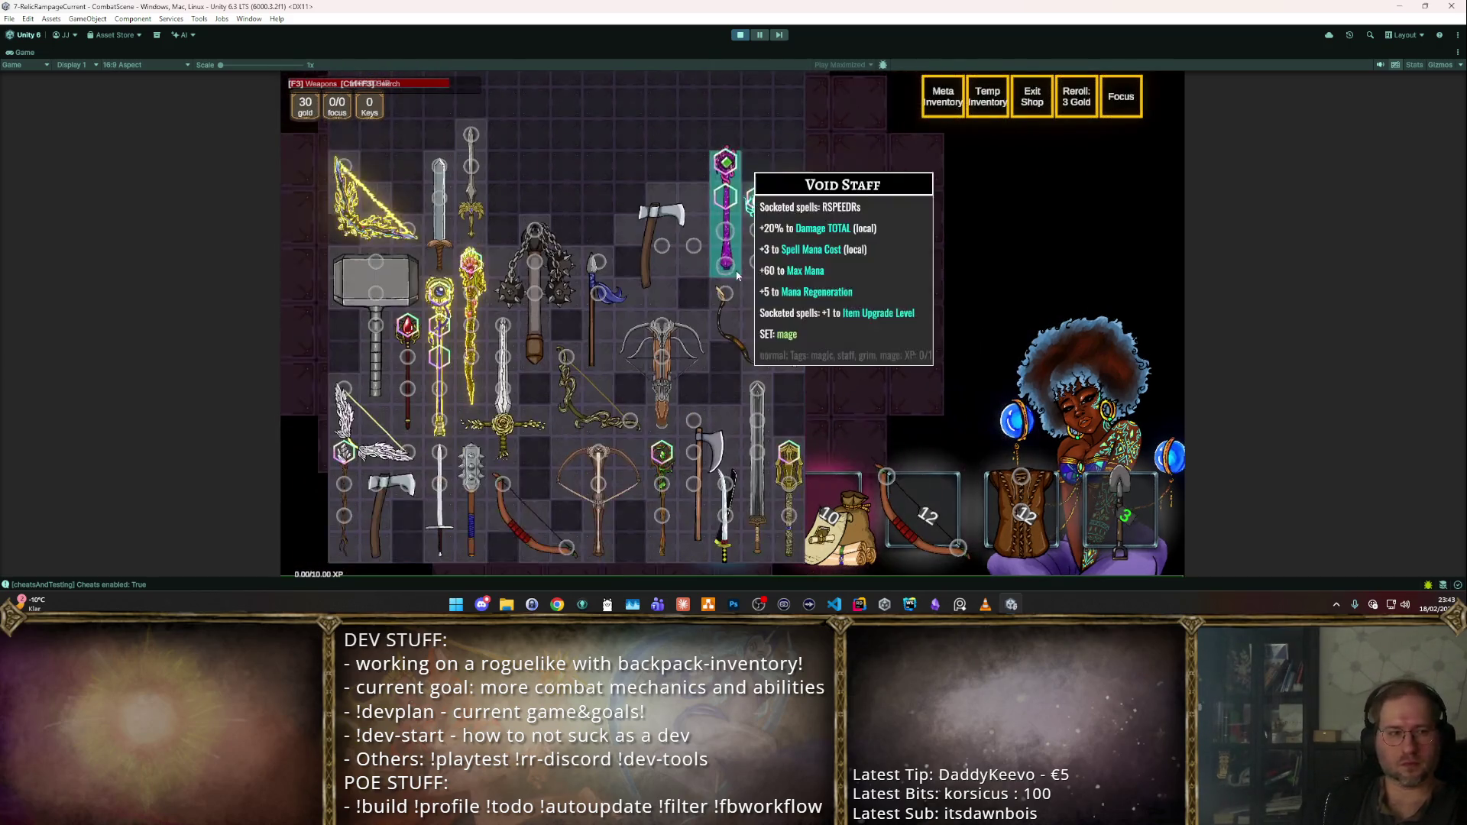
pyautogui.press('F3')
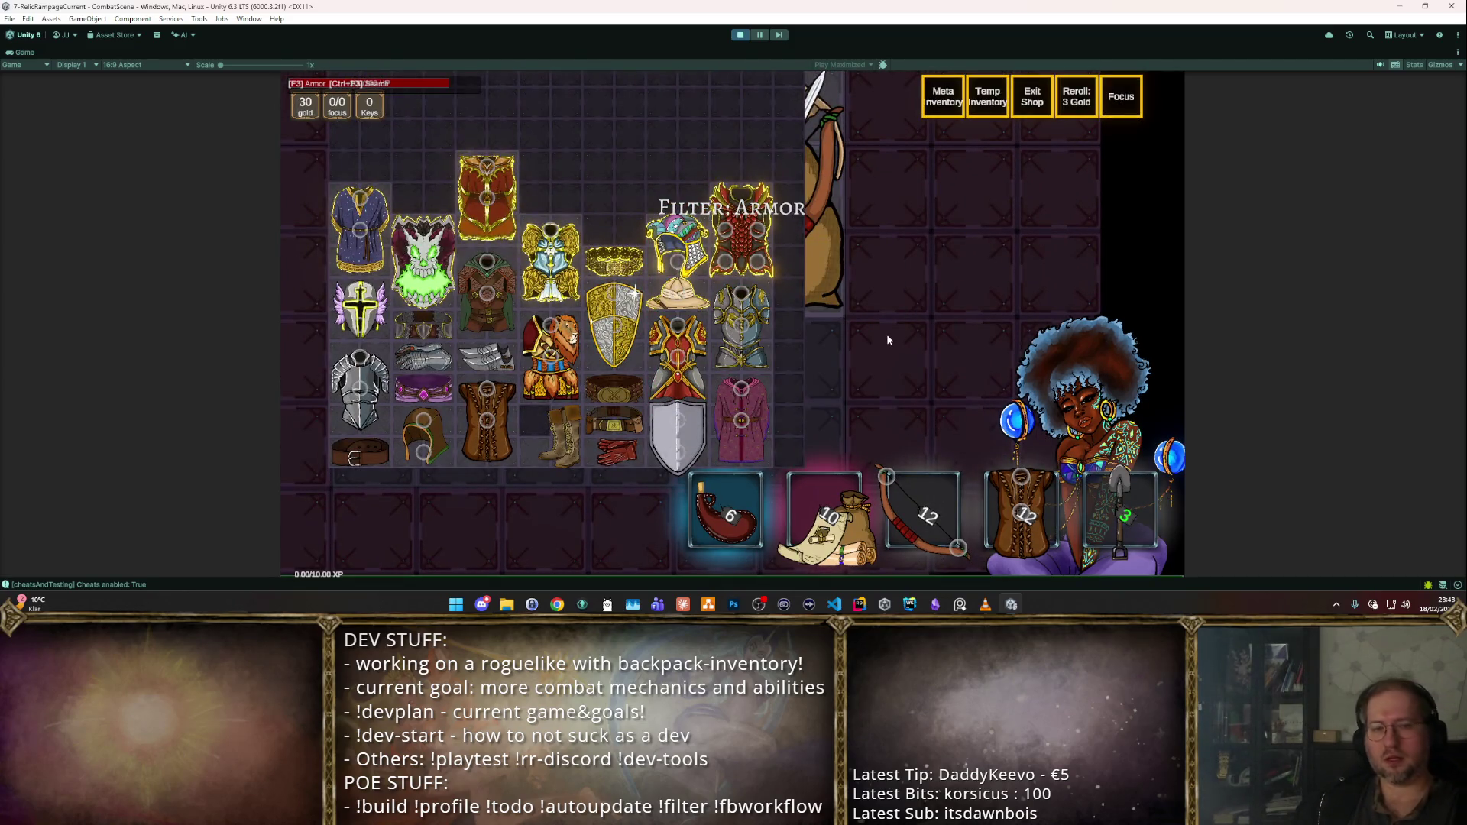
pyautogui.press('F3')
pyautogui.press('F3')
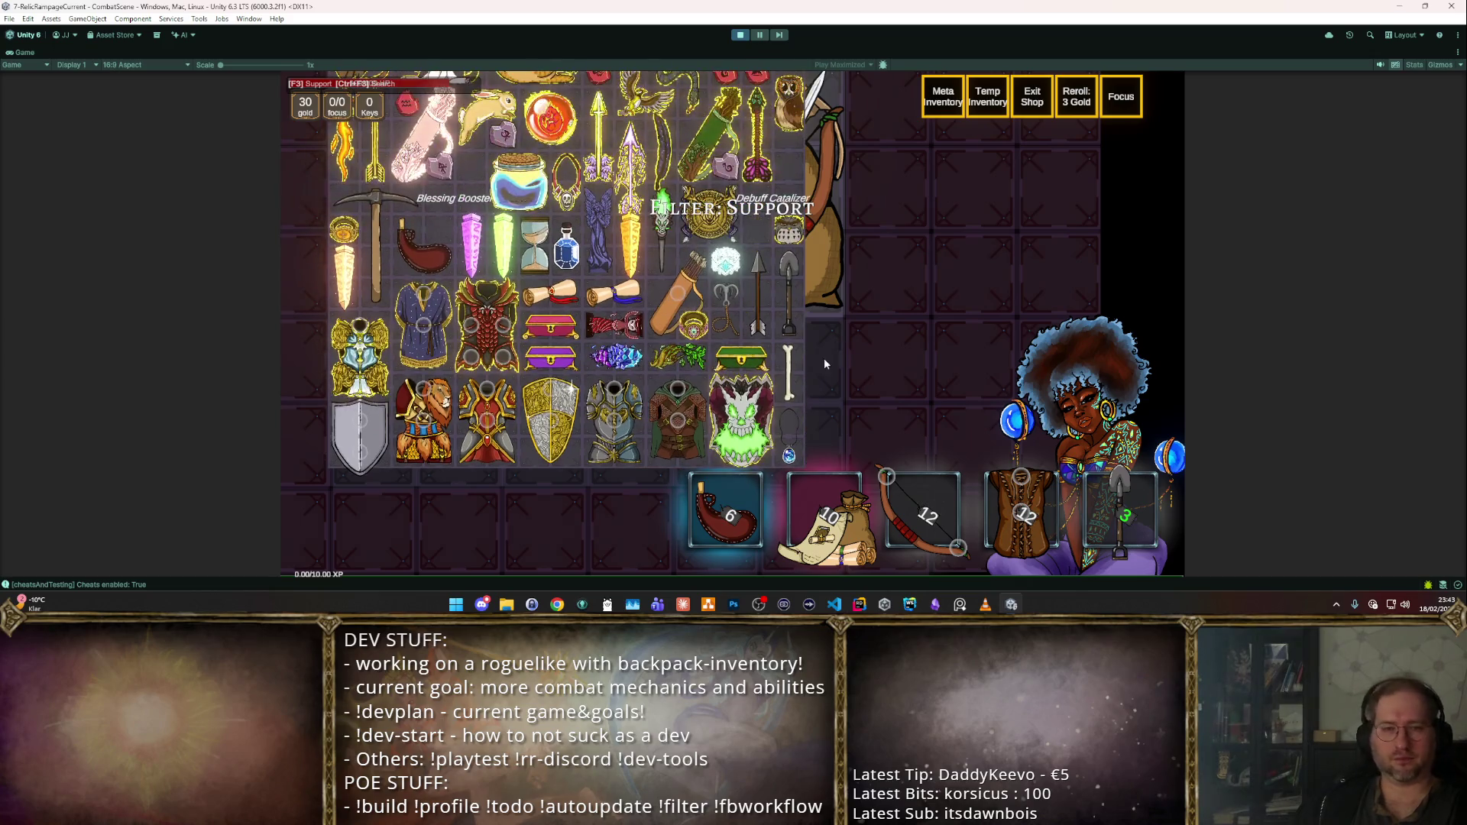
pyautogui.press('F3')
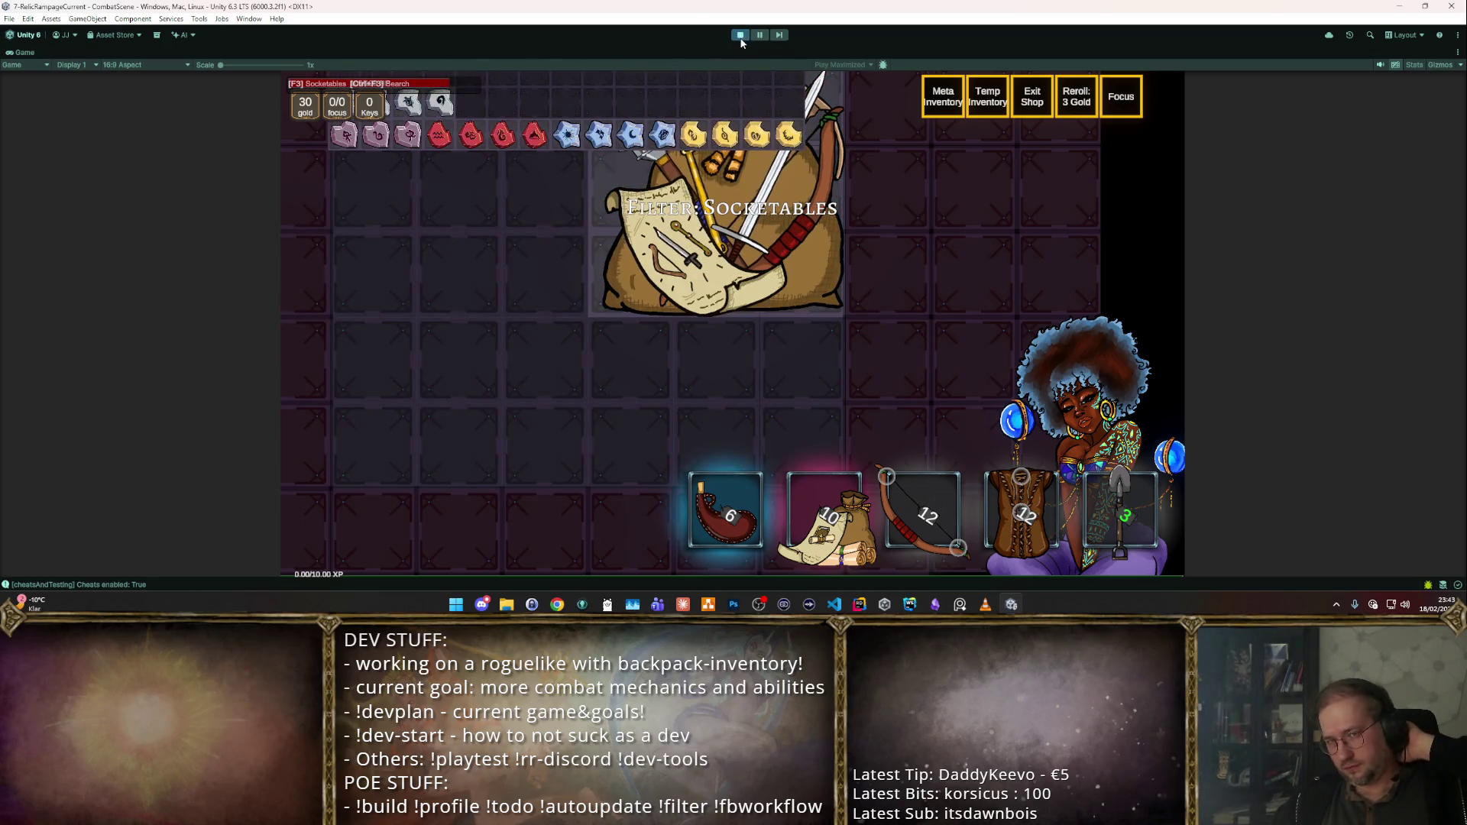
pyautogui.click(740, 35)
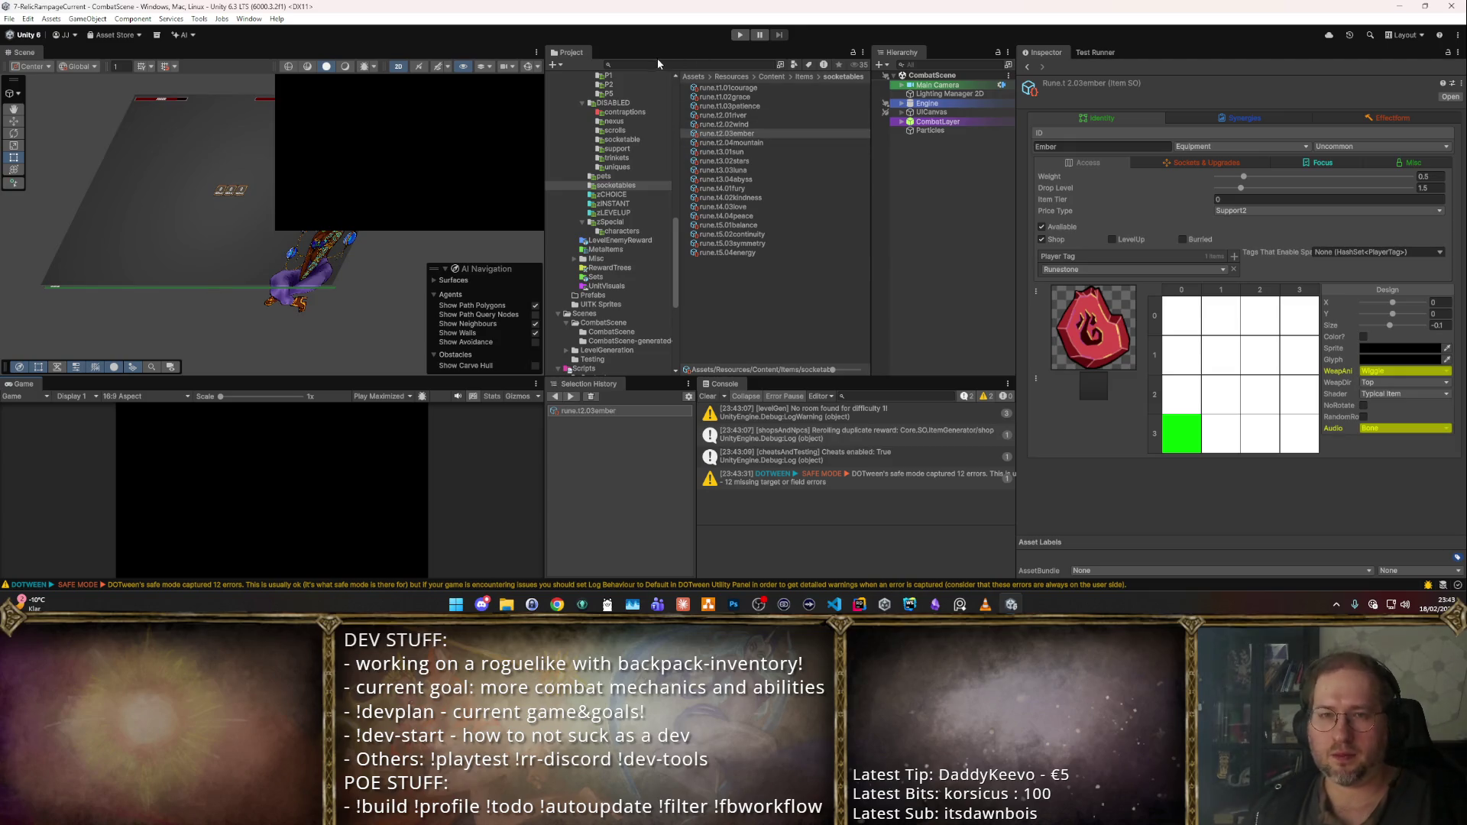
# - Select all 24 weapons in CORE_Weapons/P5 and untick Available
pyautogui.scroll(3, 630, 194)
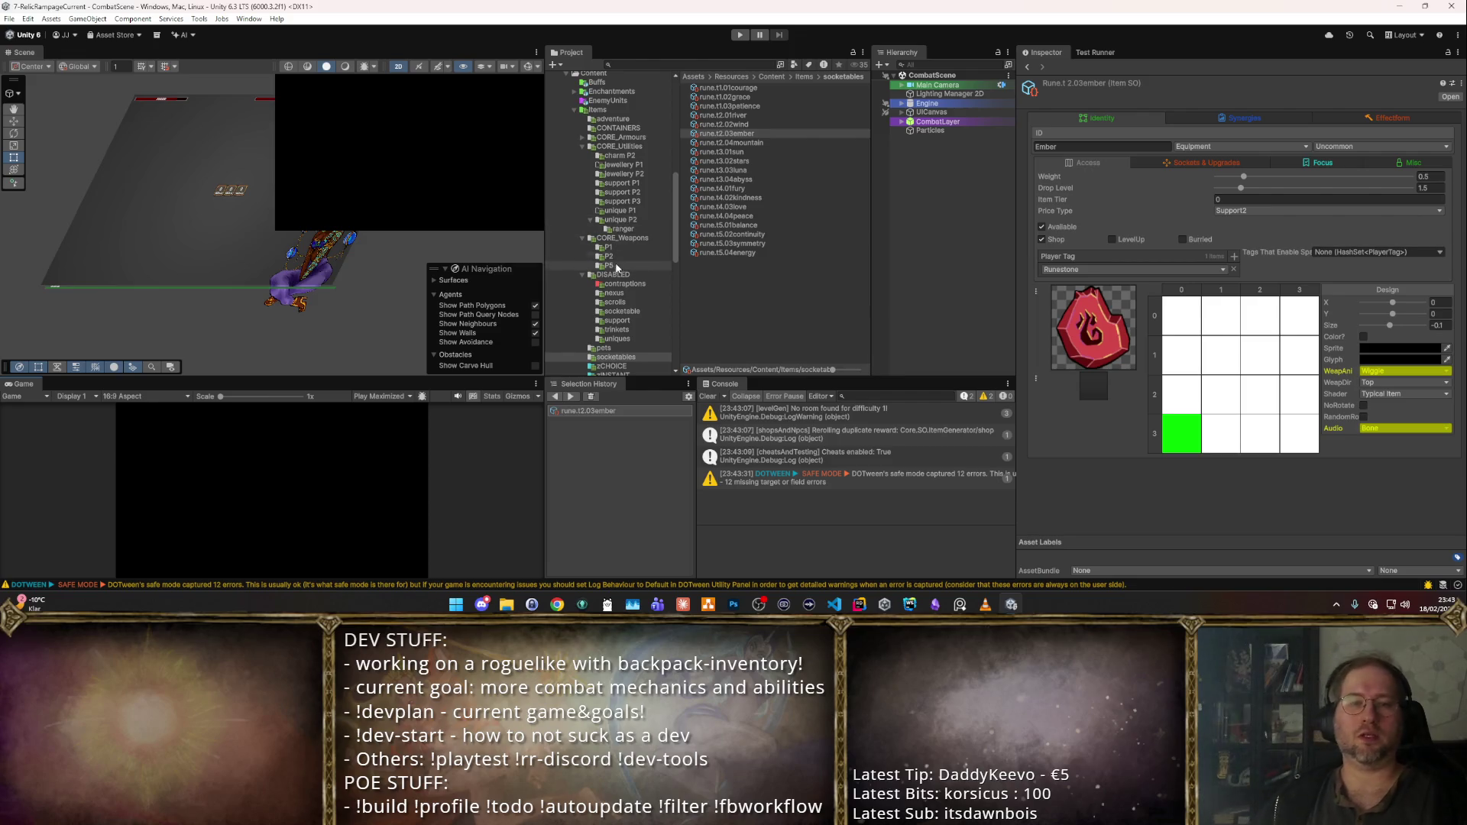
pyautogui.click(608, 265)
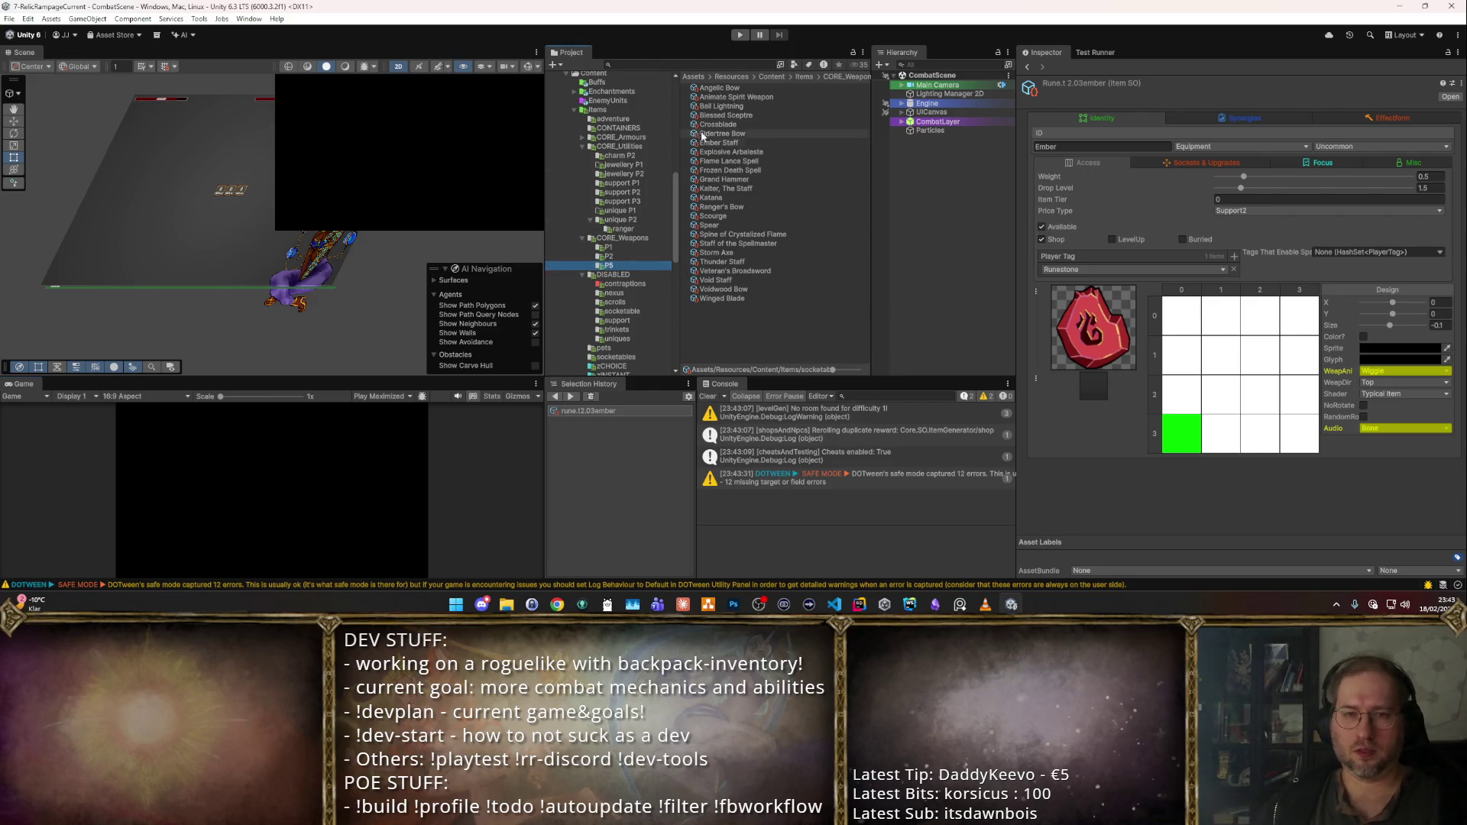
pyautogui.click(718, 290)
pyautogui.click(718, 298)
pyautogui.keyDown('shift'); pyautogui.click(856, 85); pyautogui.keyUp('shift')
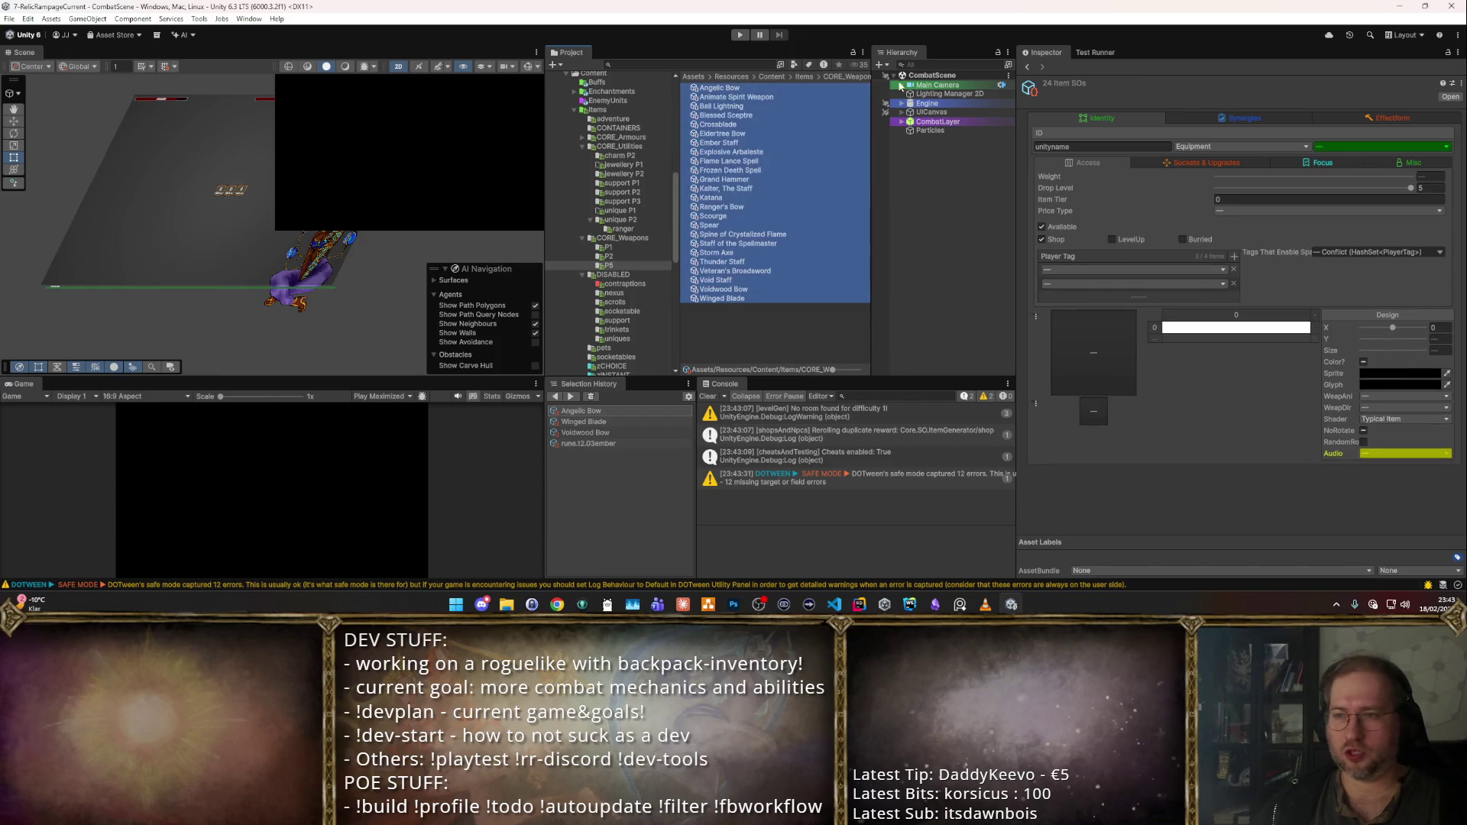
pyautogui.click(1042, 226)
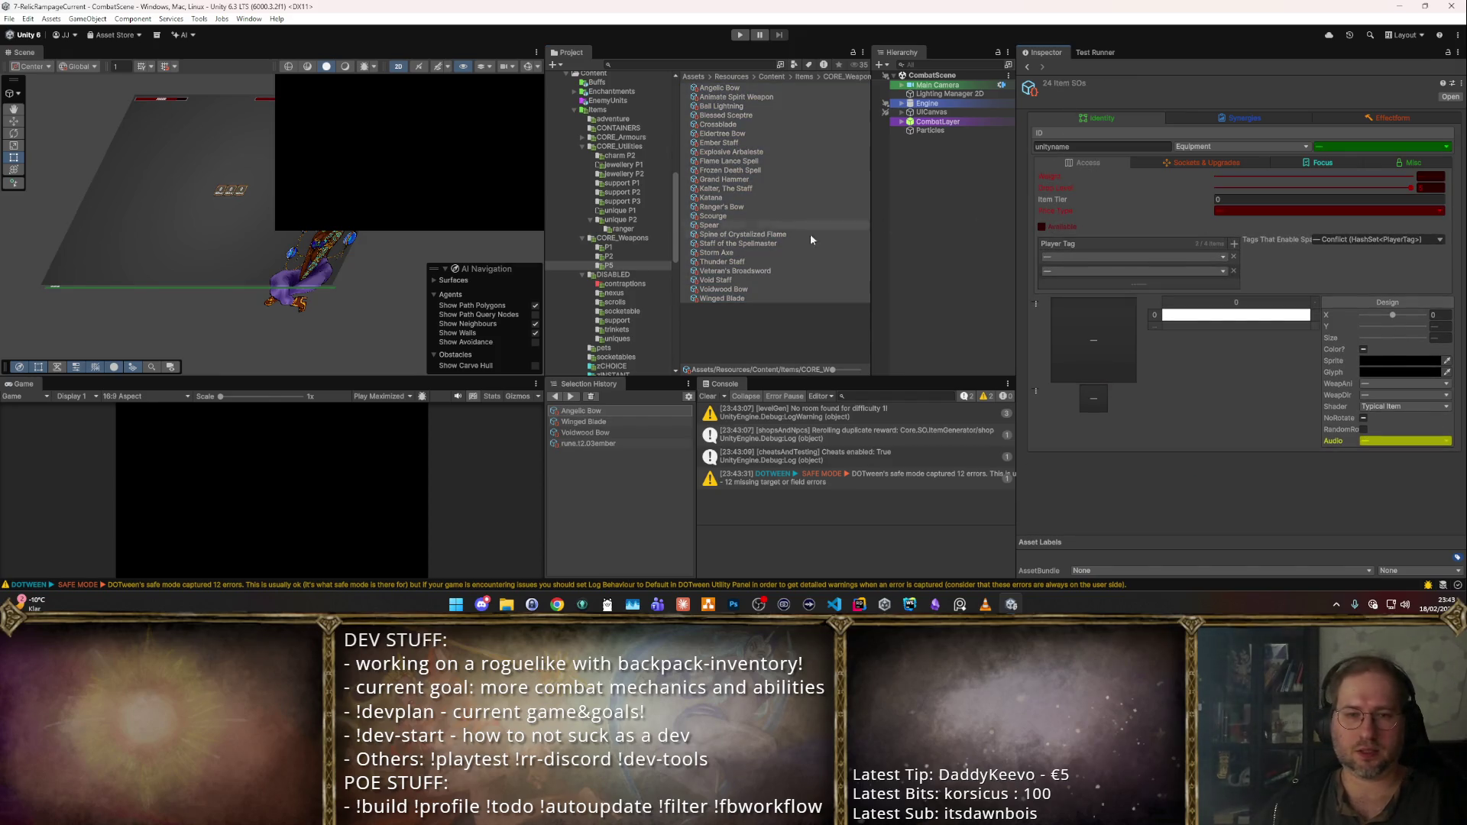
pyautogui.scroll(-3, 625, 240)
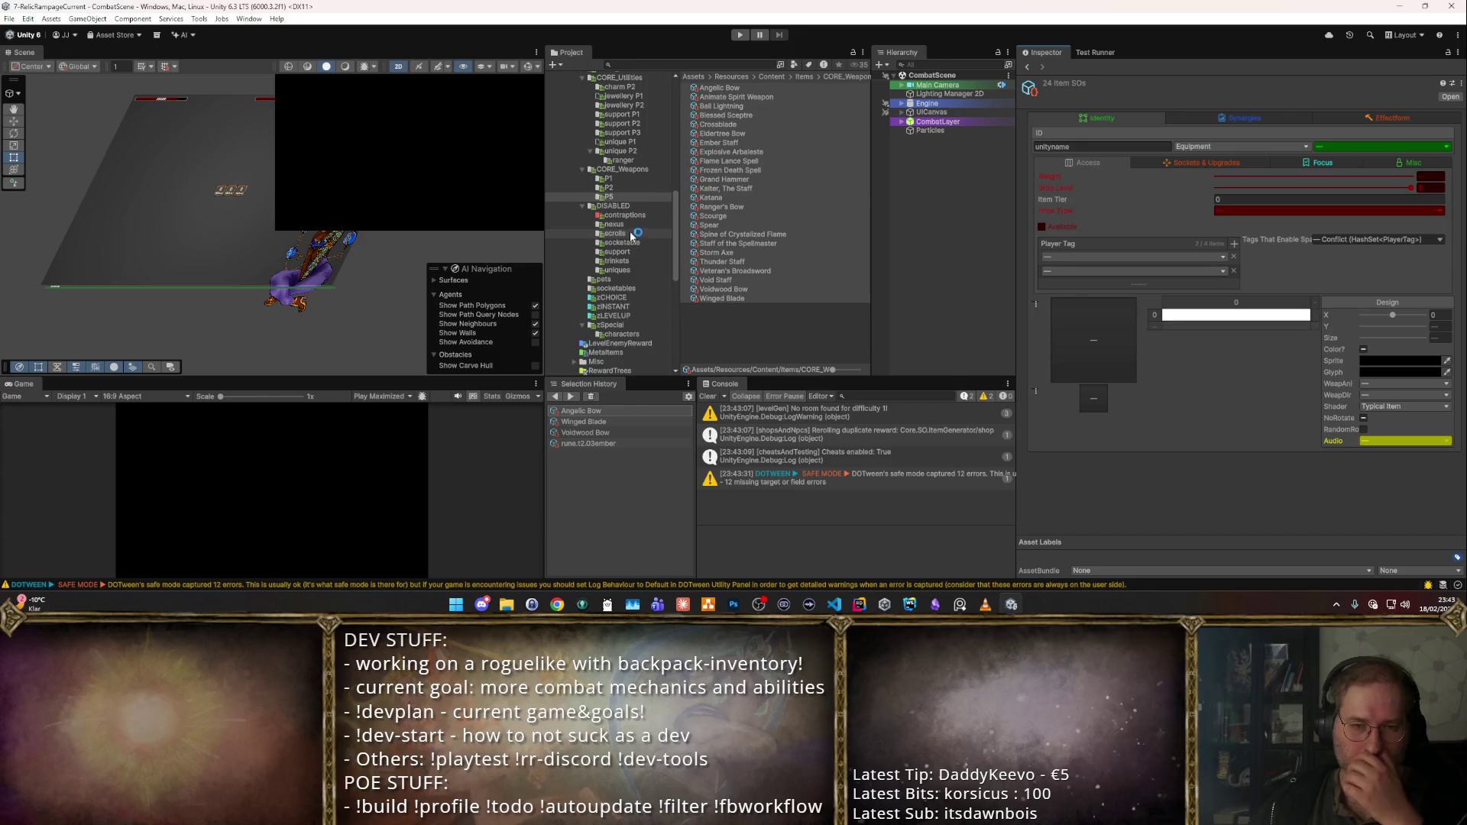
pyautogui.scroll(3, 628, 248)
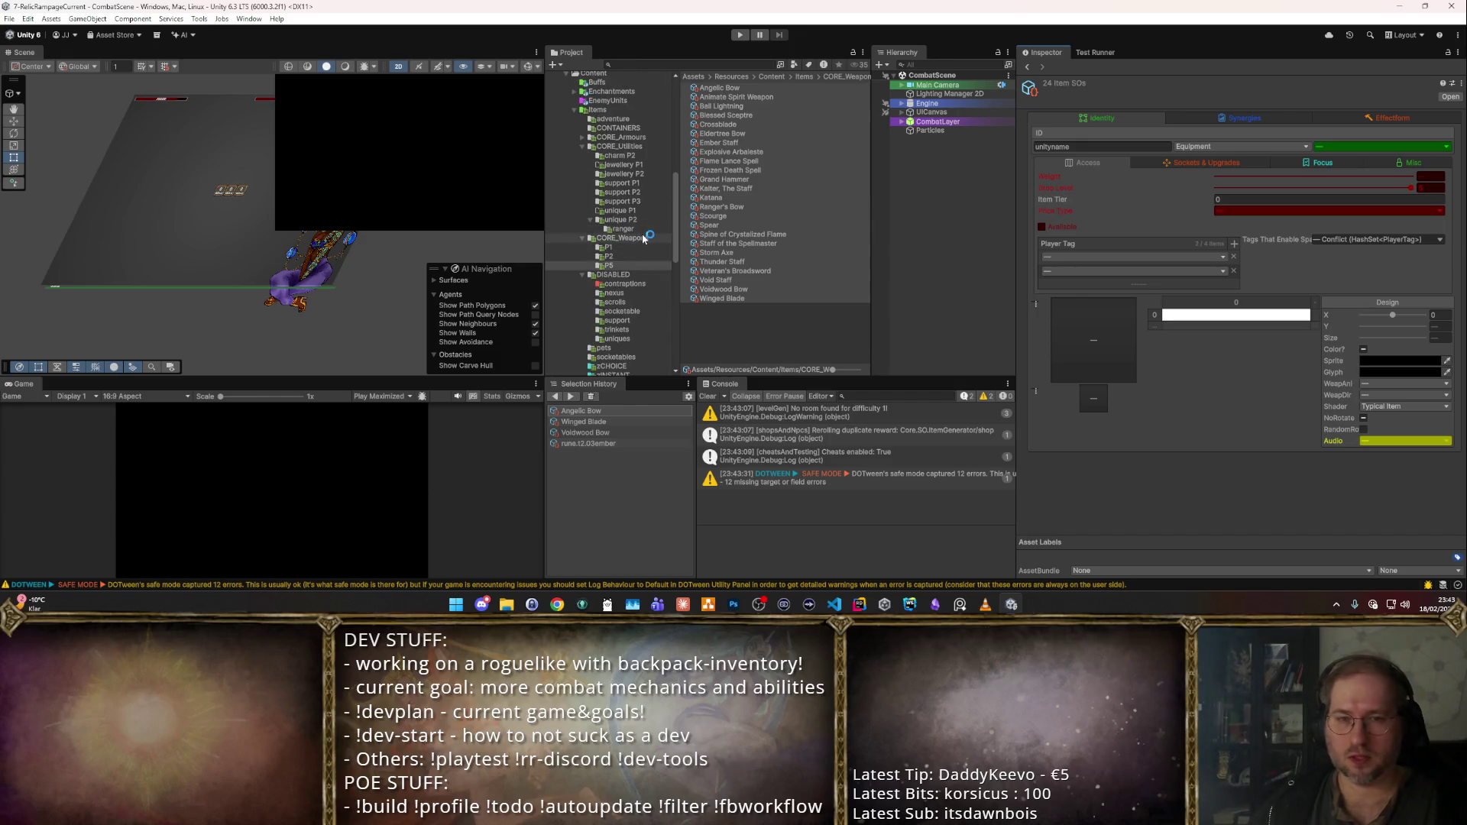
# - Untick Available on all 11 CORE_Armours/P5 armours, then enter play mode
pyautogui.click(623, 137)
pyautogui.press('Right')
pyautogui.press('Down')
pyautogui.press('Down')
pyautogui.press('Down')
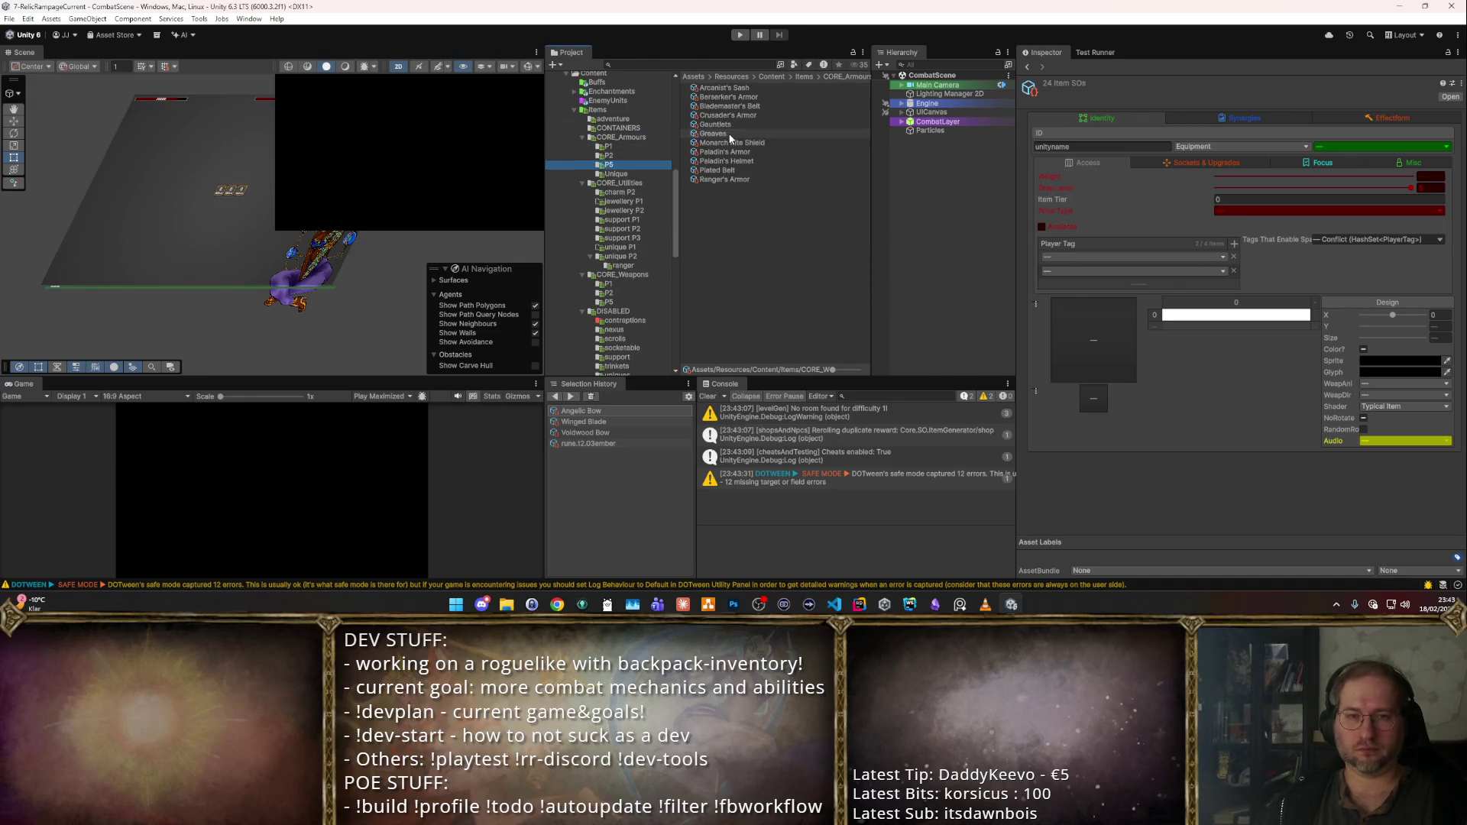
pyautogui.click(758, 87)
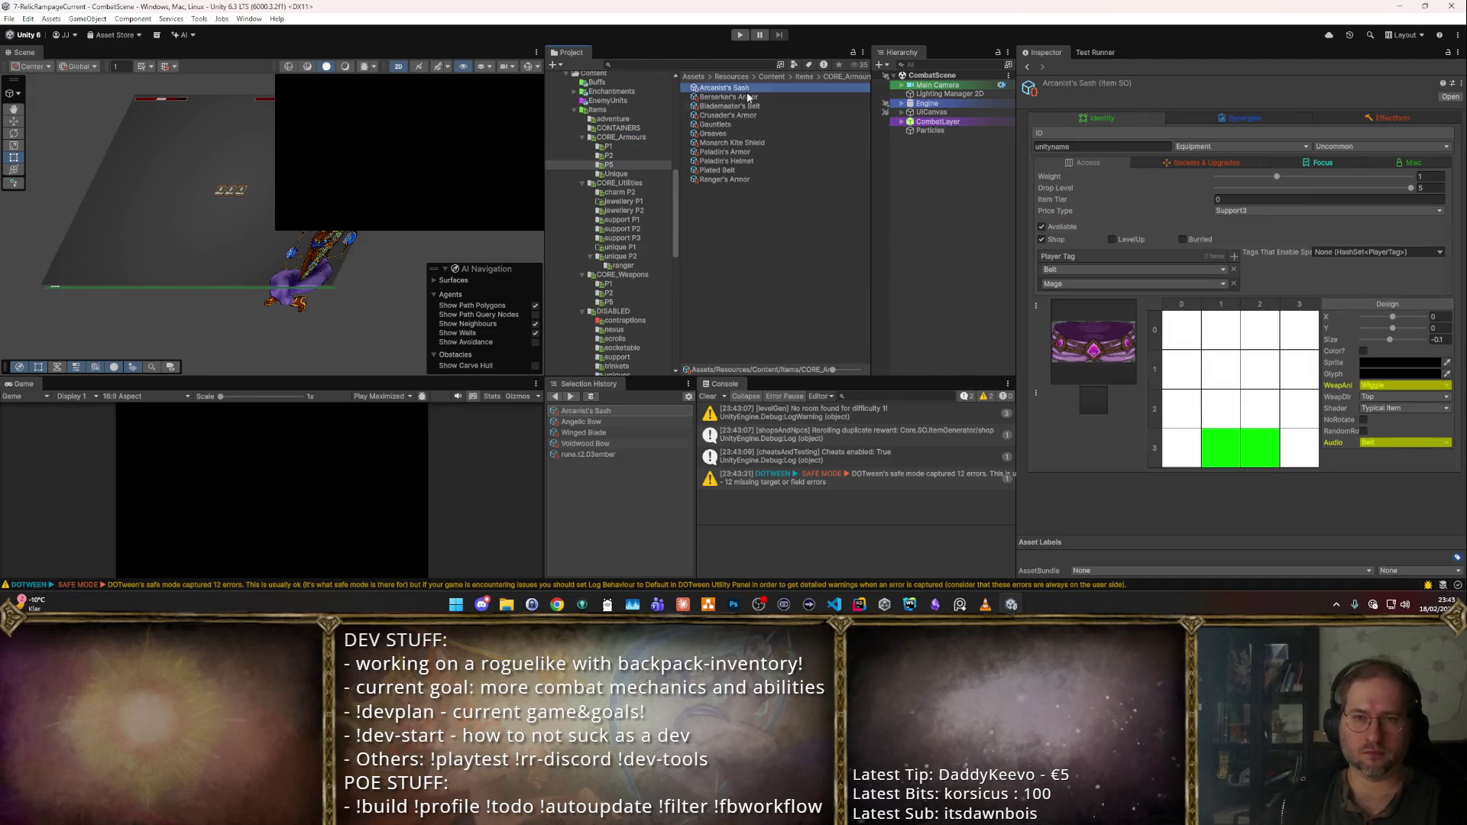
pyautogui.keyDown('shift'); pyautogui.click(738, 177); pyautogui.keyUp('shift')
pyautogui.click(1042, 227)
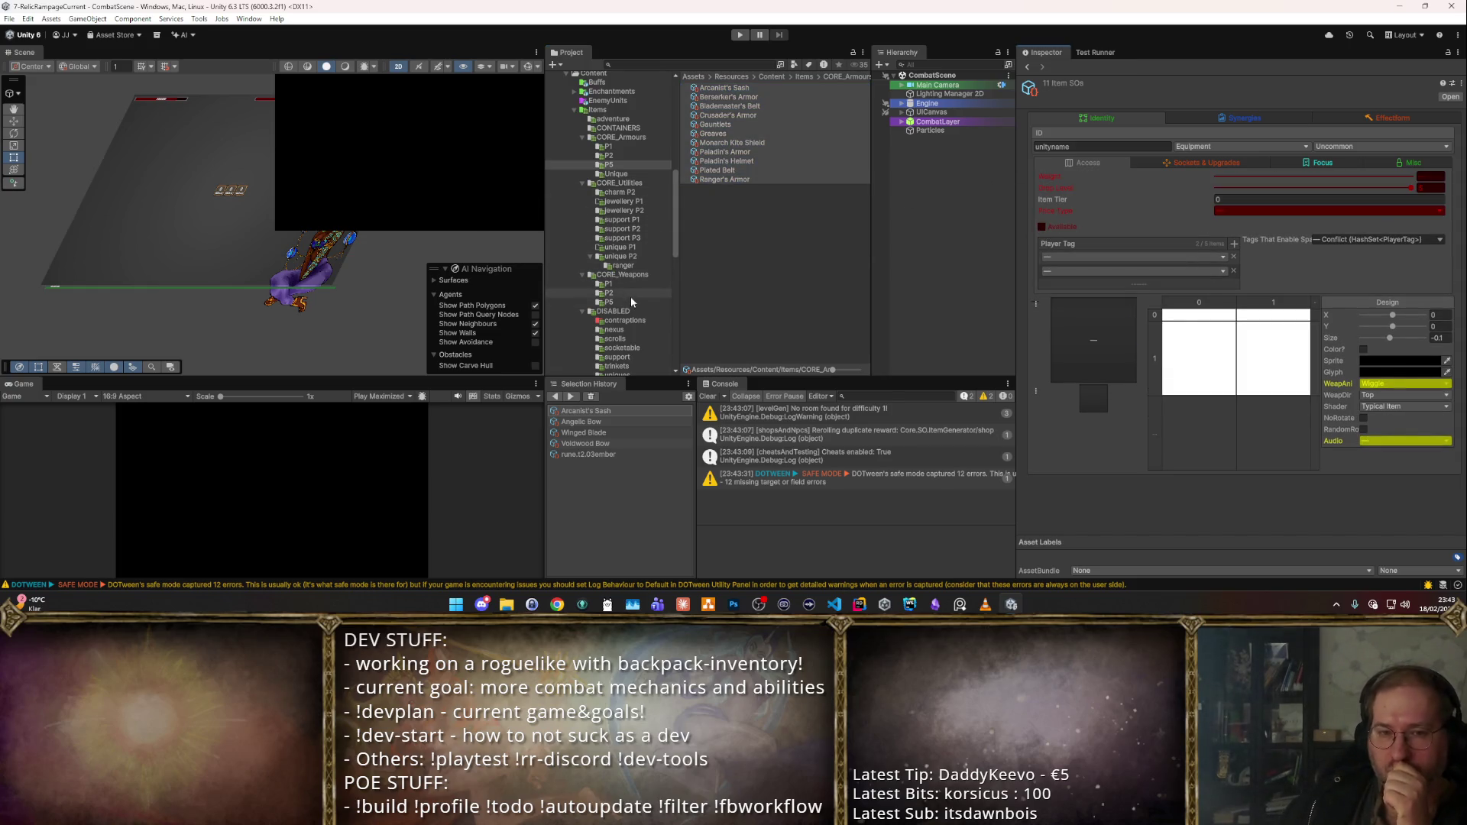
pyautogui.scroll(-3, 637, 257)
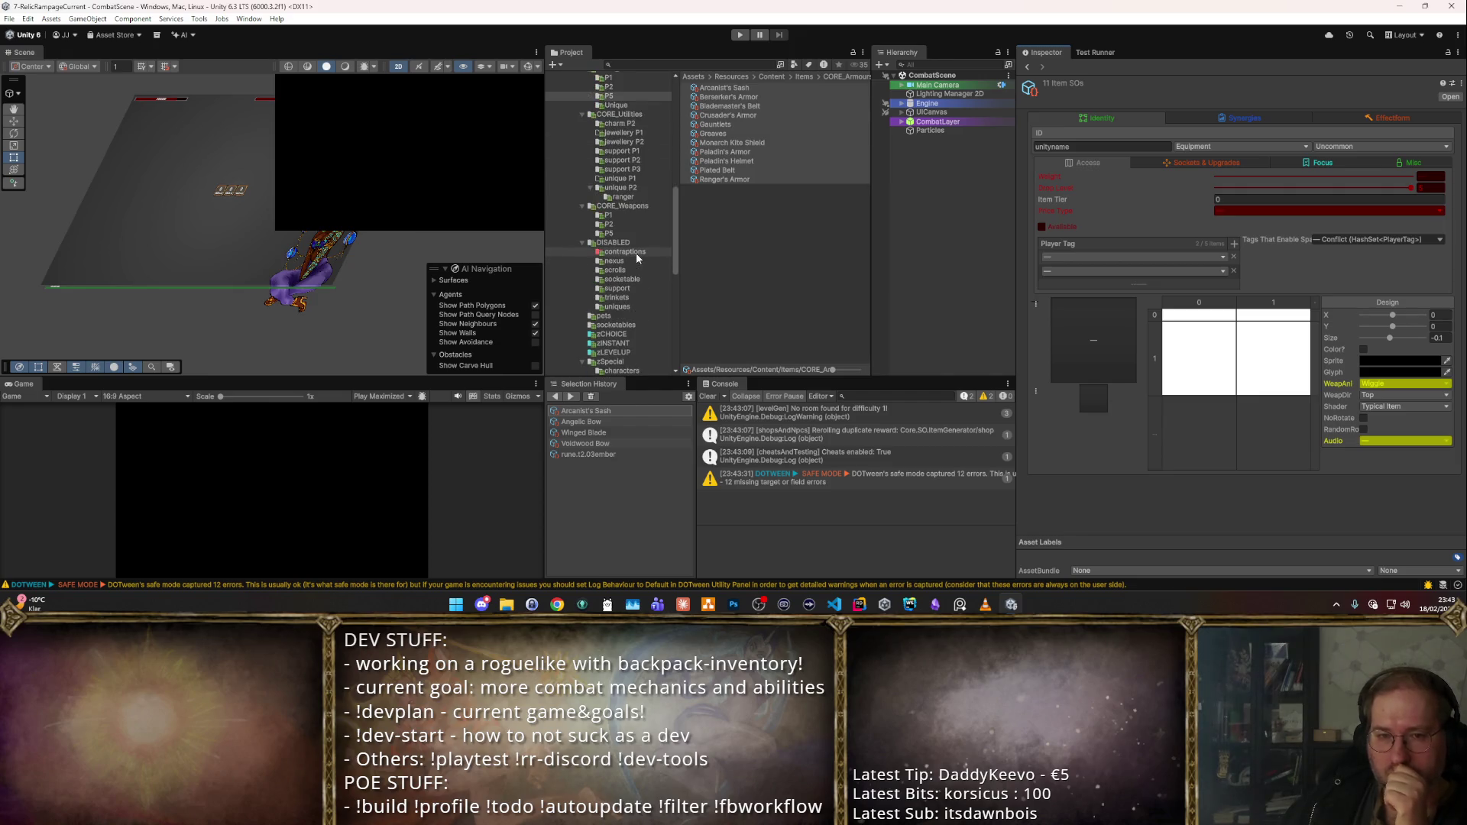
pyautogui.click(737, 36)
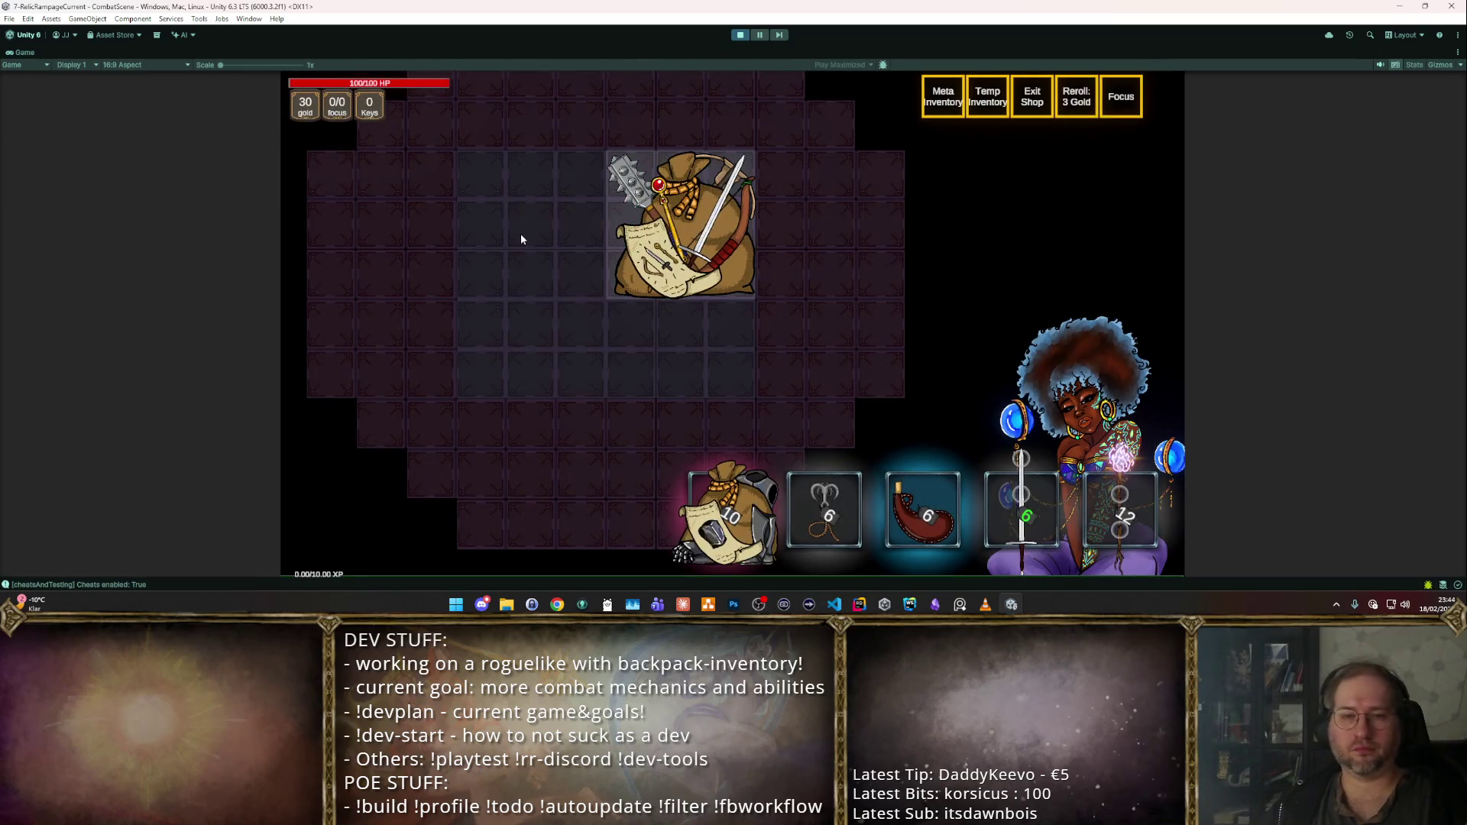
# - Use F3 to open the item grid and cycle through Armour, Trinkets, Support and Socketables
pyautogui.press('F3')
pyautogui.press('F3')
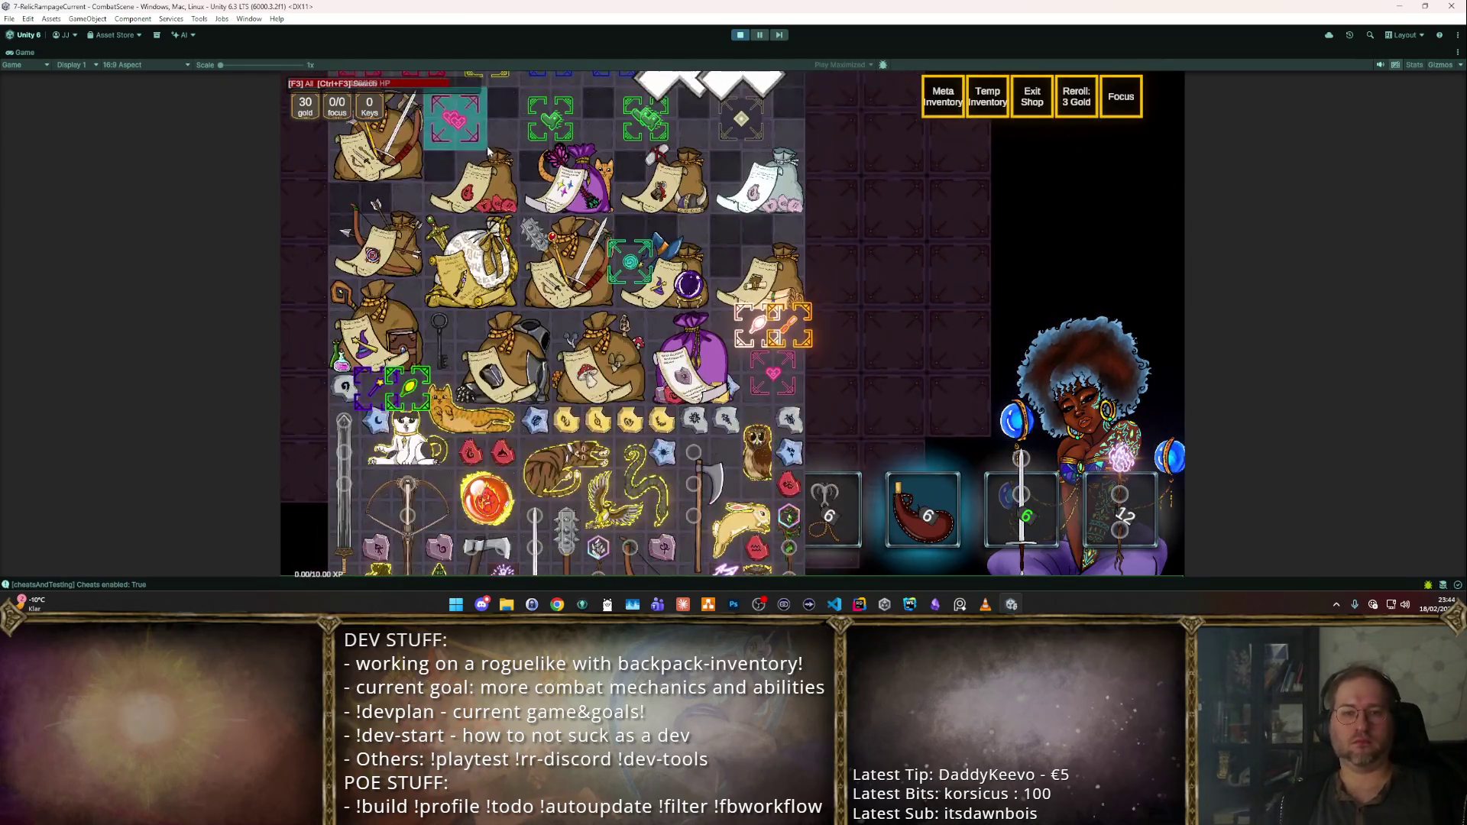
pyautogui.press('F3')
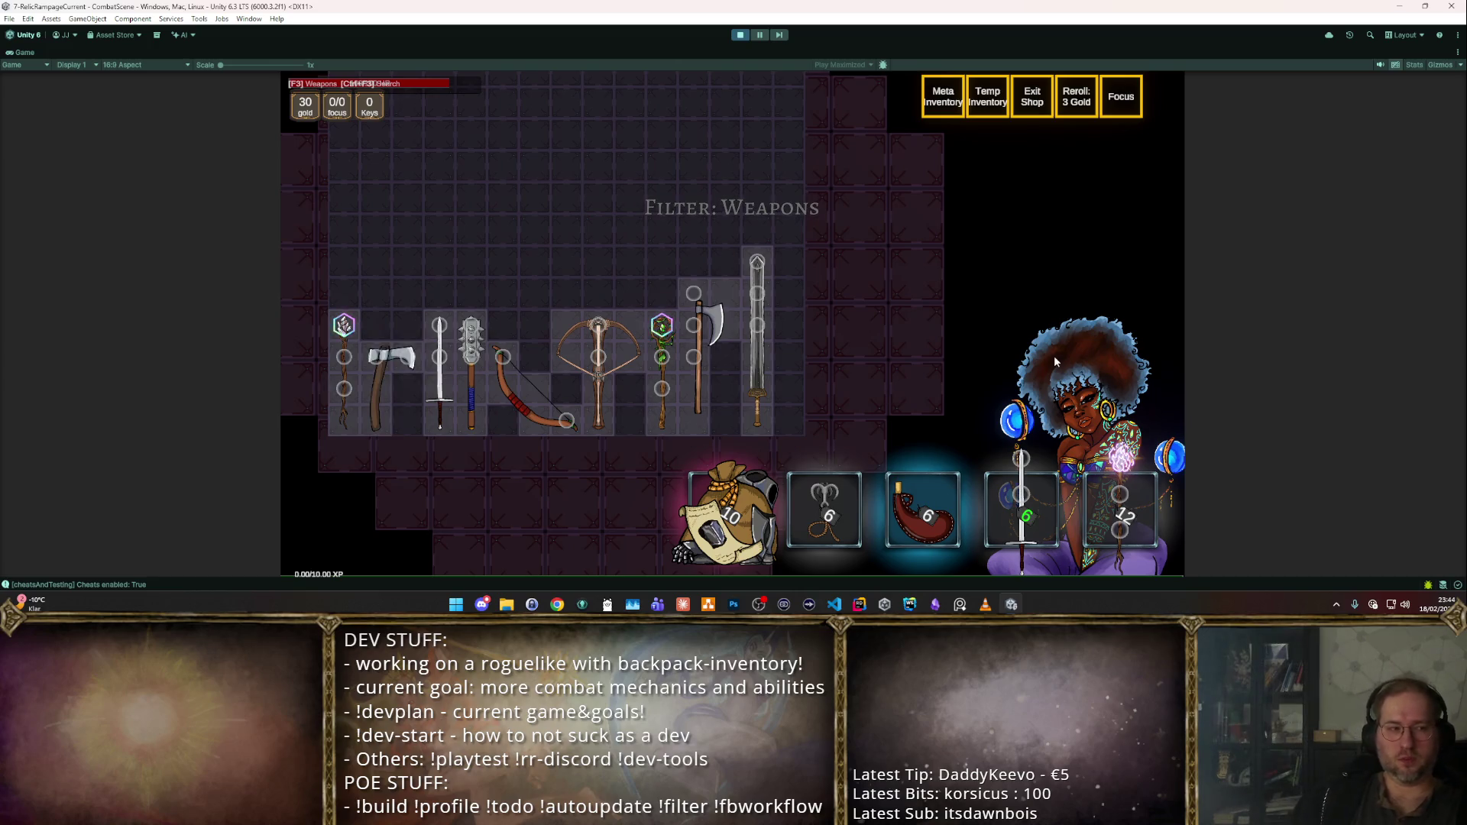
pyautogui.press('F3')
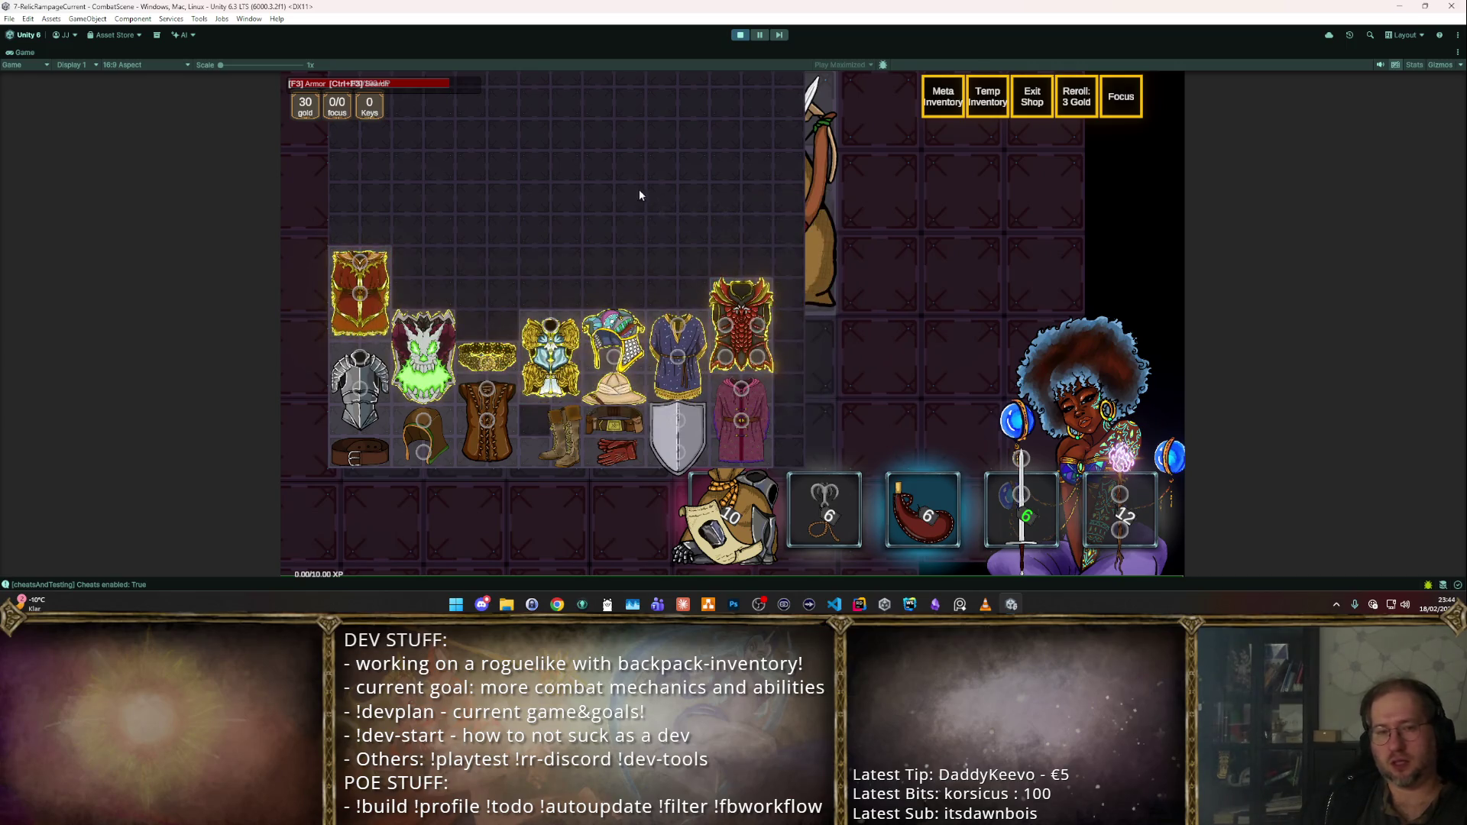
pyautogui.press('F3')
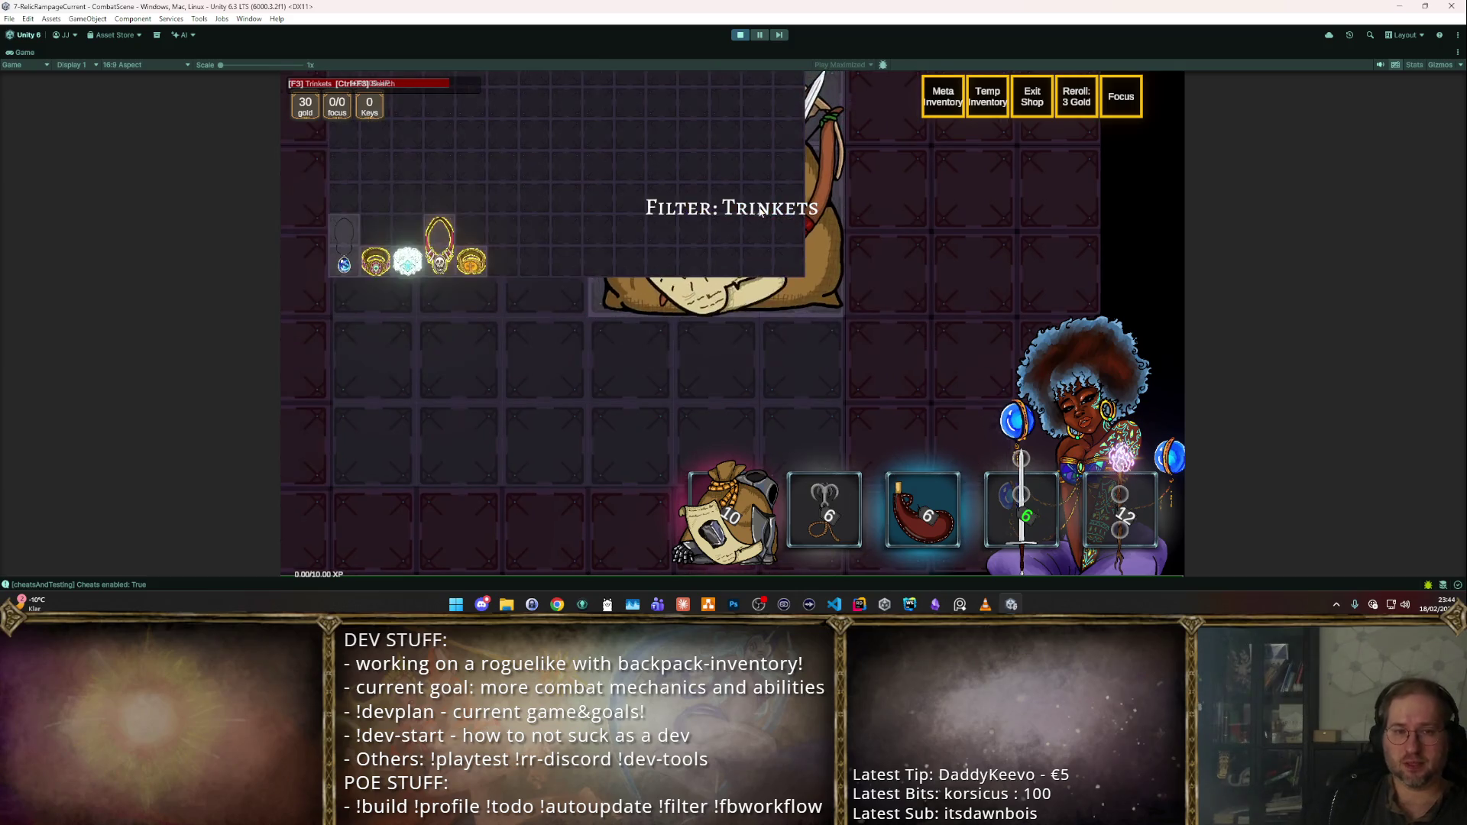
pyautogui.press('F3')
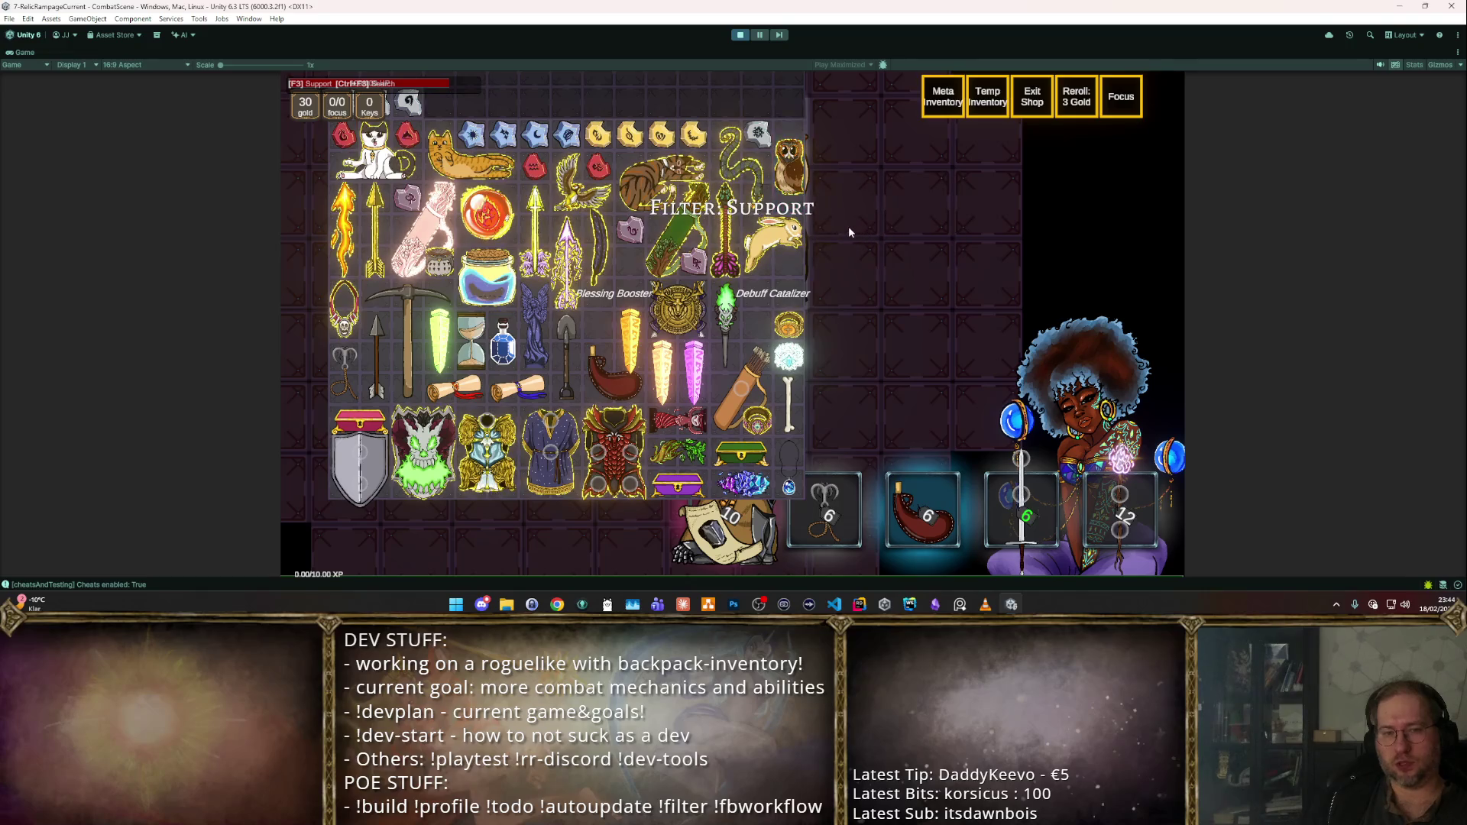
pyautogui.press('F3')
pyautogui.press('F3')
# - Close the grid, reroll the shop nine times with R, then stop play mode
pyautogui.press('r')
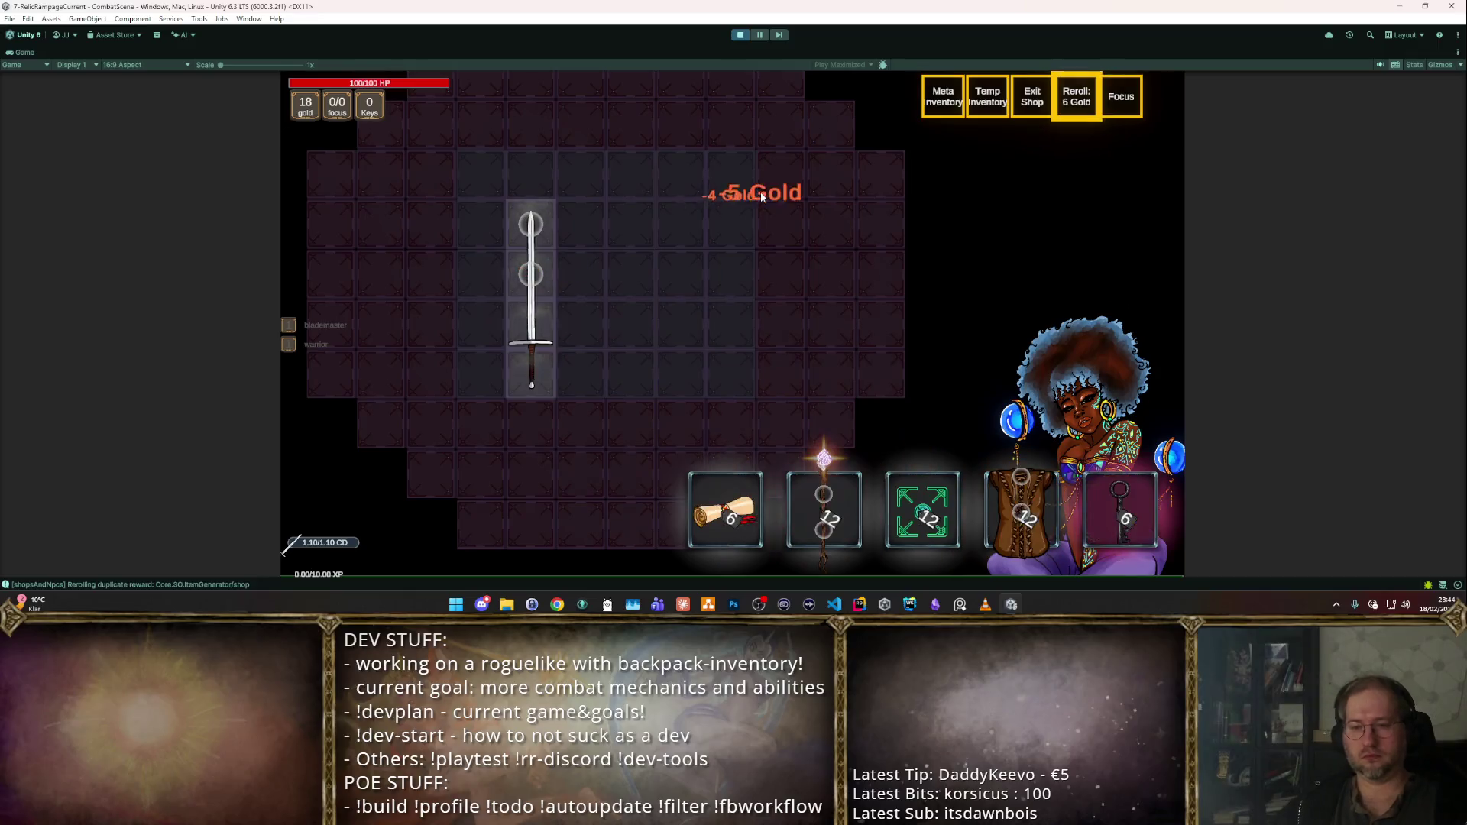
pyautogui.press('r')
pyautogui.press('r')
pyautogui.press('r')
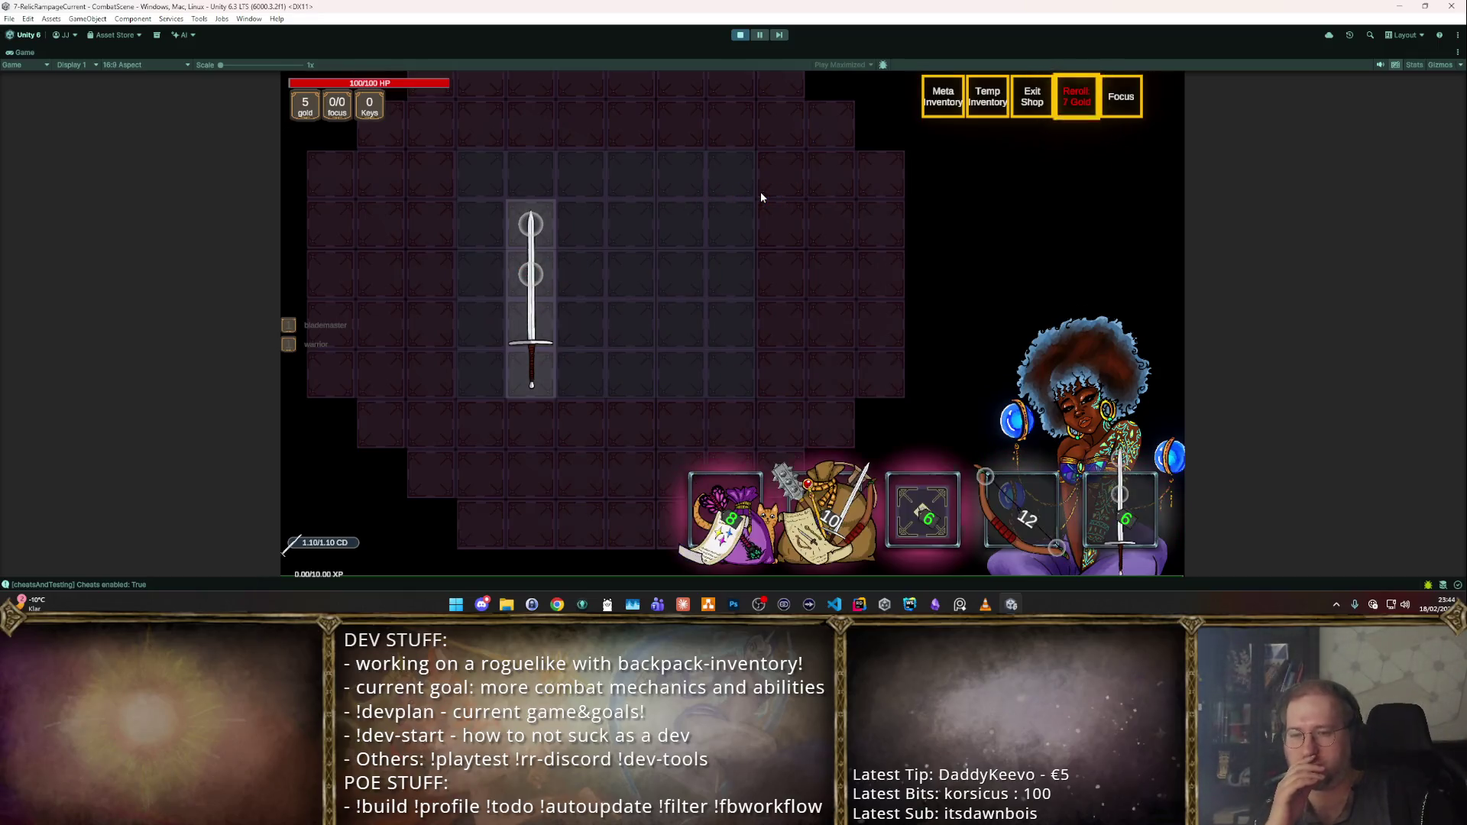
pyautogui.press('r')
pyautogui.press('r')
pyautogui.press('r')
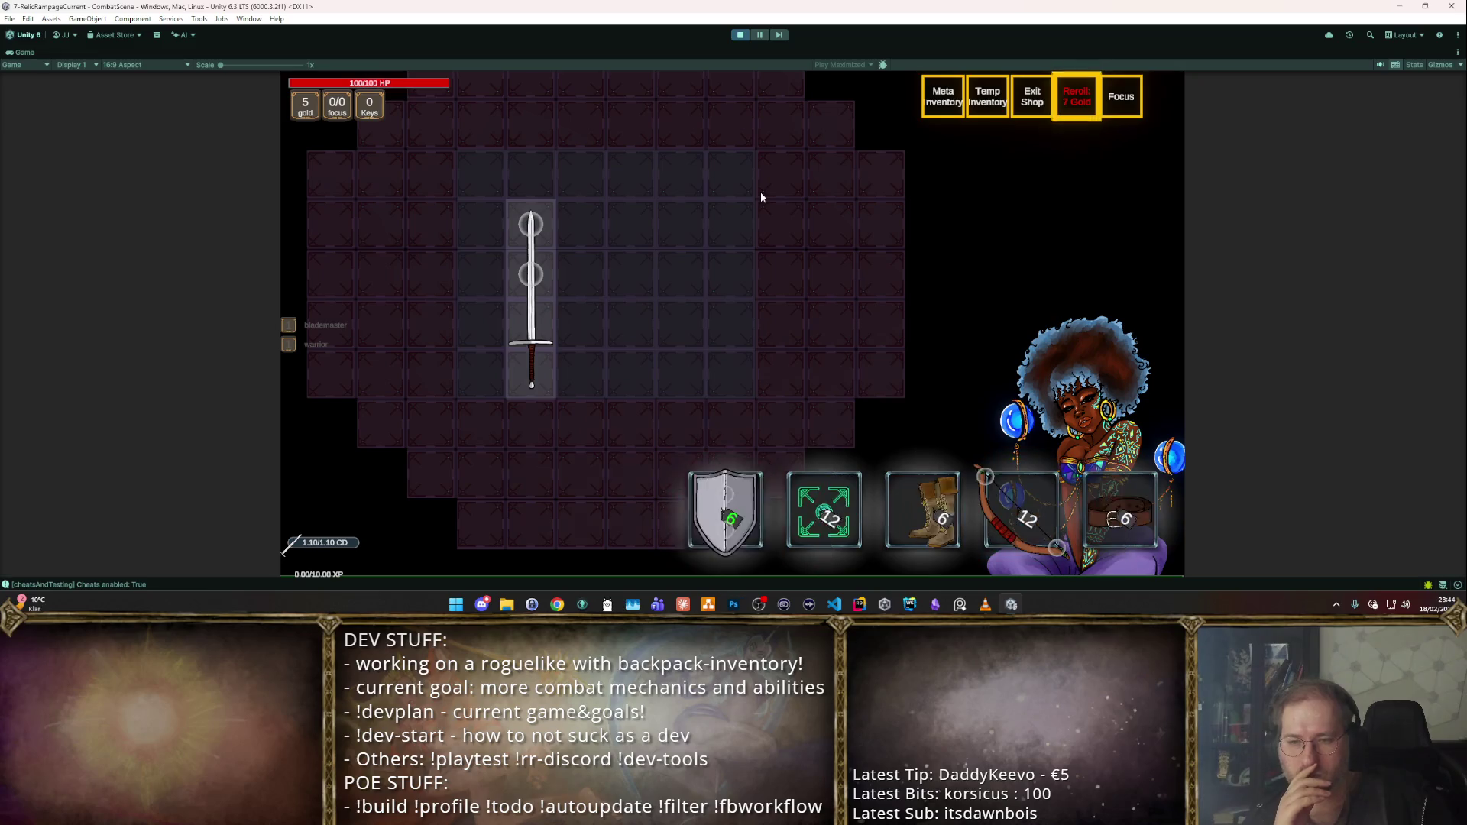
pyautogui.press('r')
pyautogui.press('r')
pyautogui.press('r')
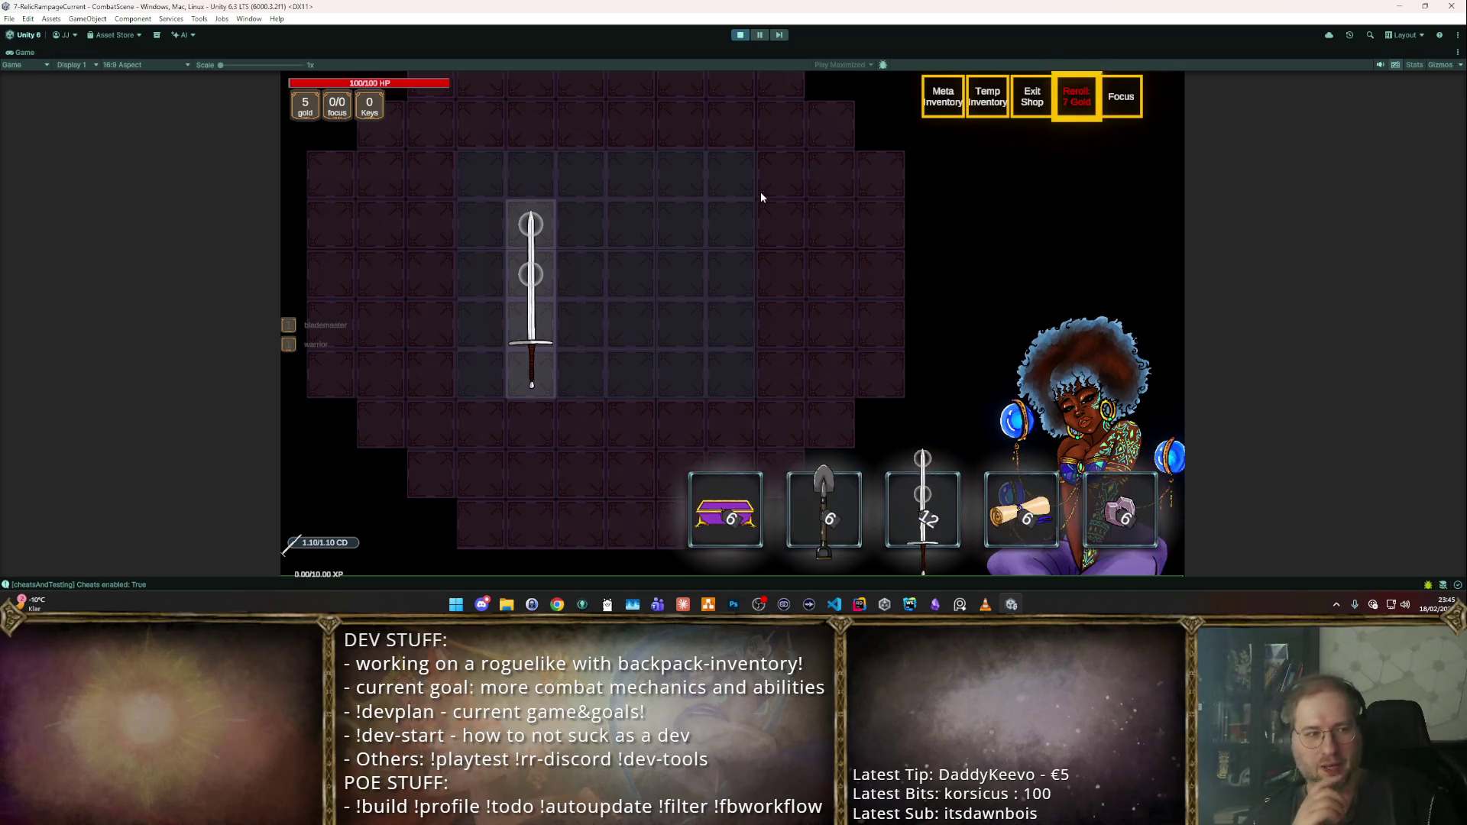
pyautogui.press('r')
pyautogui.press('r')
pyautogui.press('r')
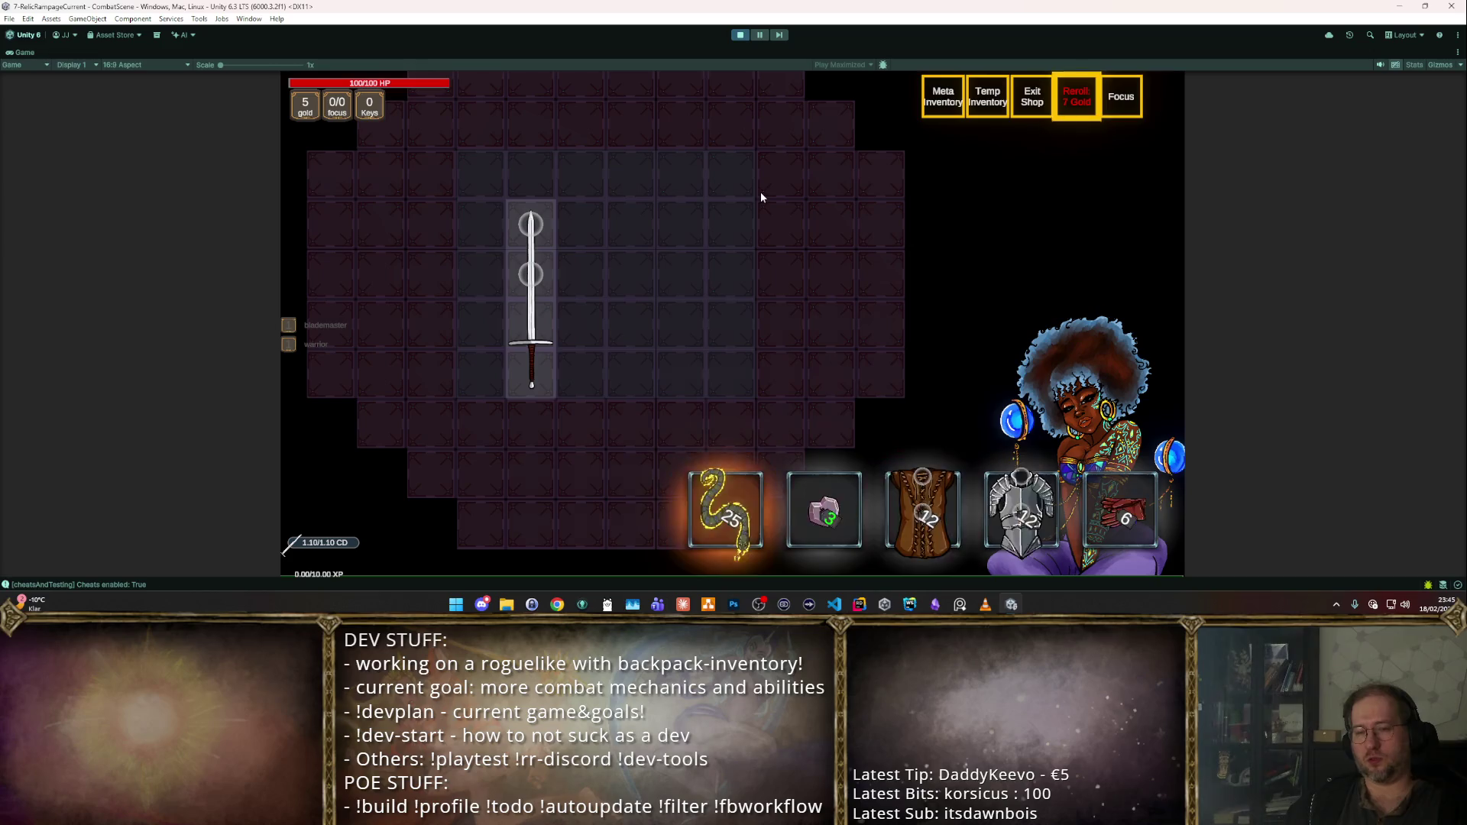
pyautogui.press('r')
pyautogui.press('r')
pyautogui.press('r')
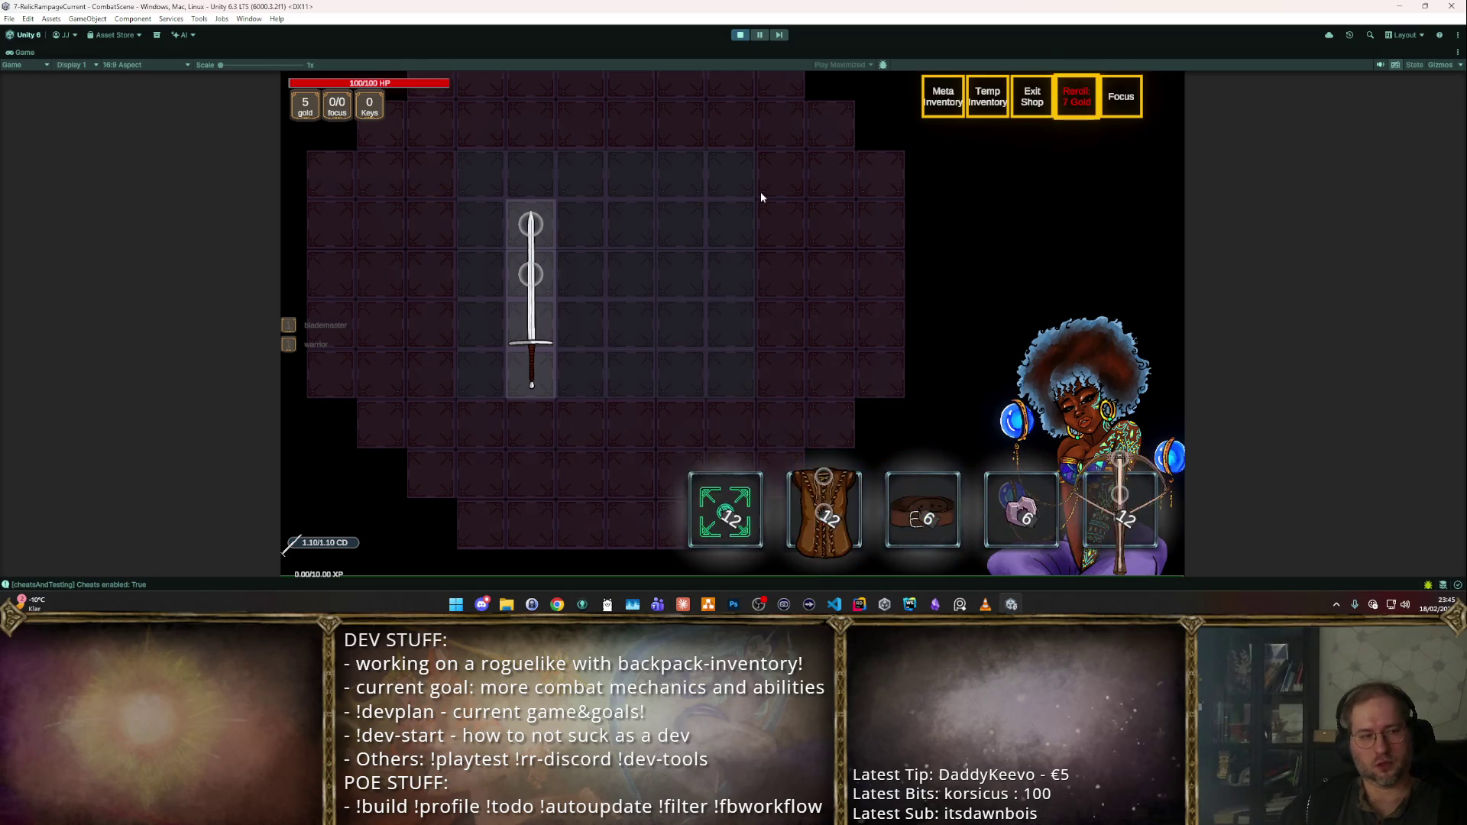
pyautogui.press('r')
pyautogui.press('r')
pyautogui.press('r')
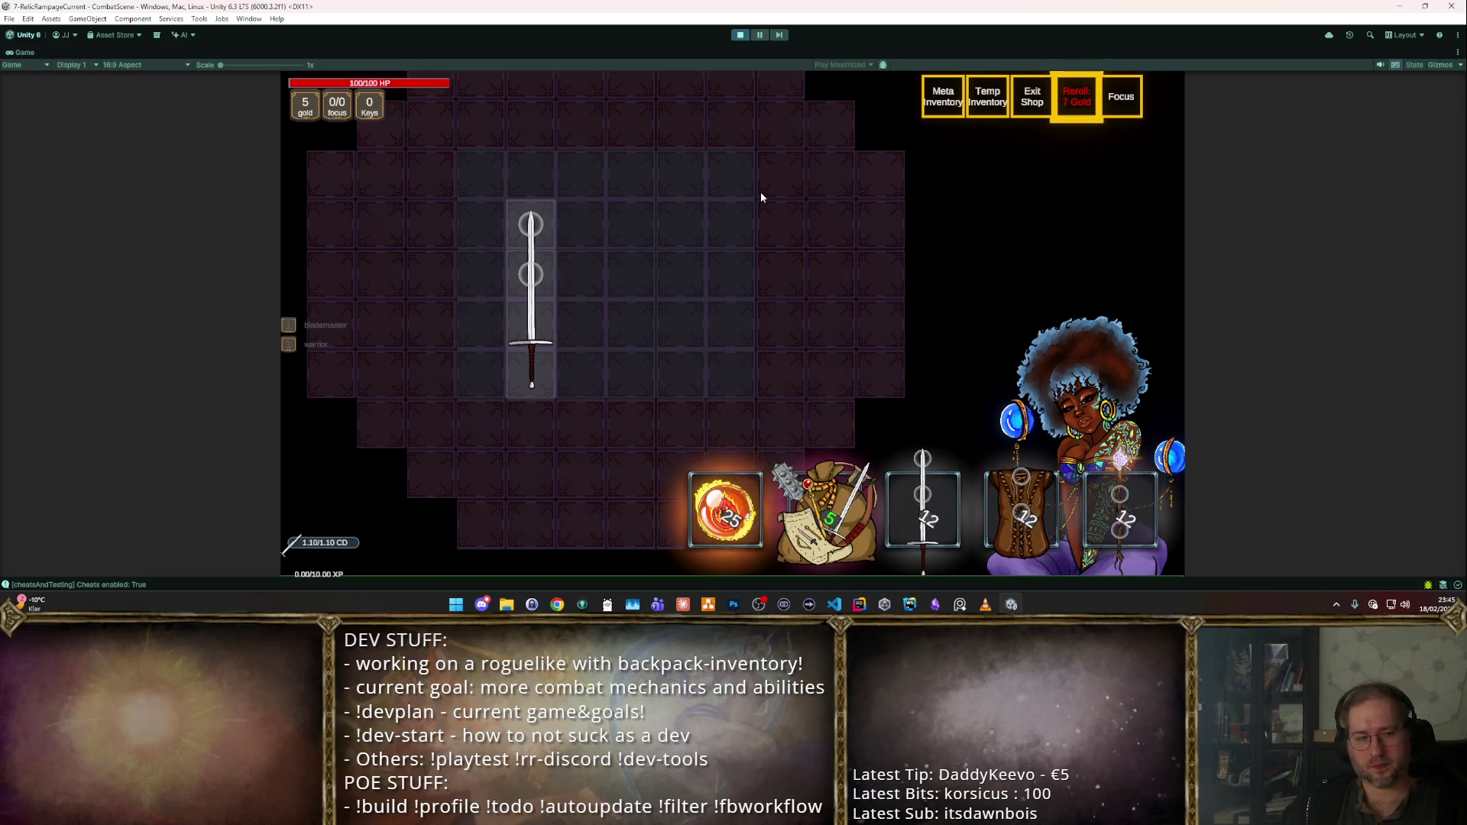
pyautogui.press('r')
pyautogui.press('r')
pyautogui.press('r')
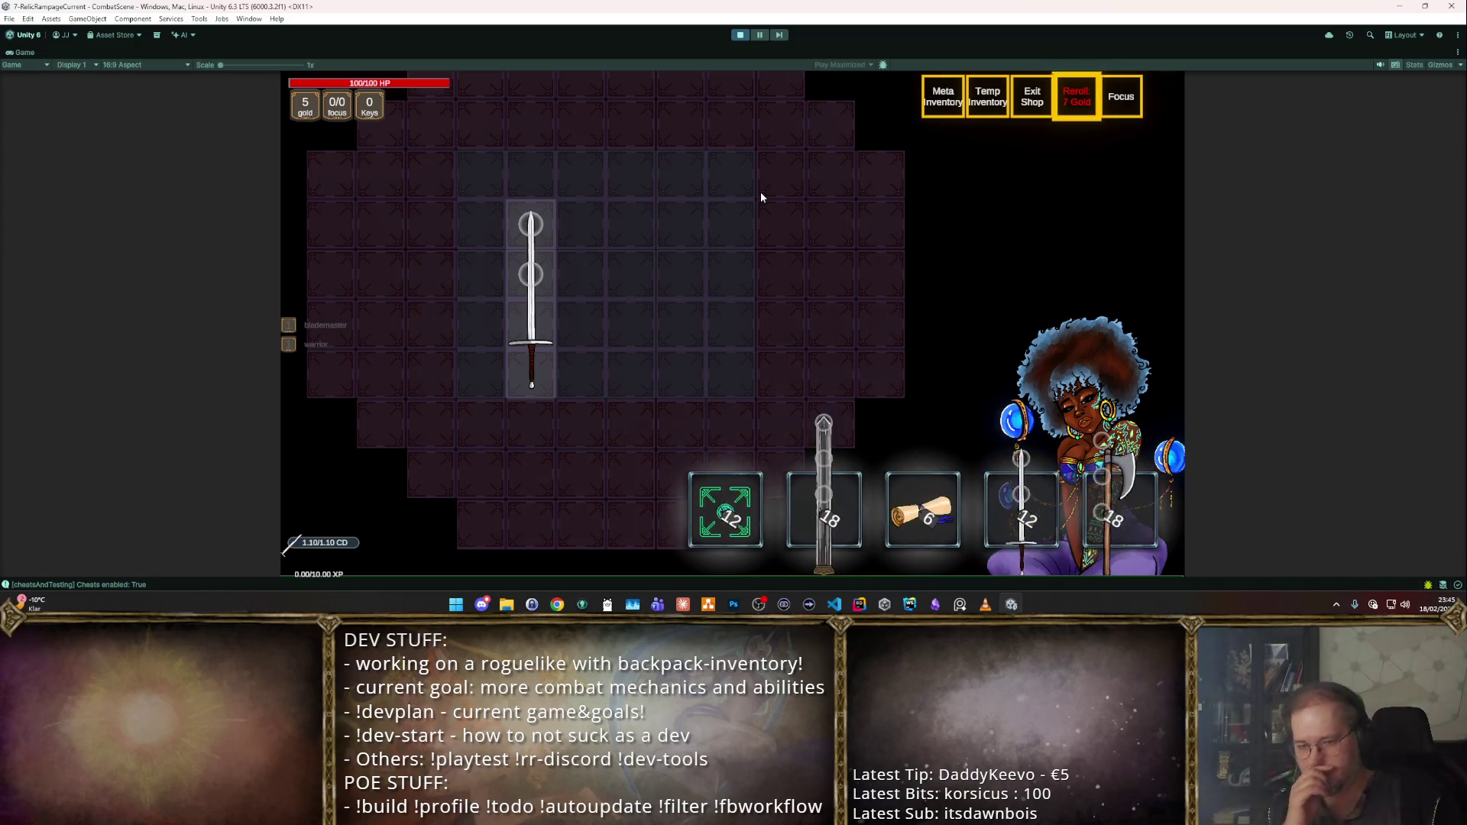
pyautogui.press('r')
pyautogui.press('r')
pyautogui.press('r')
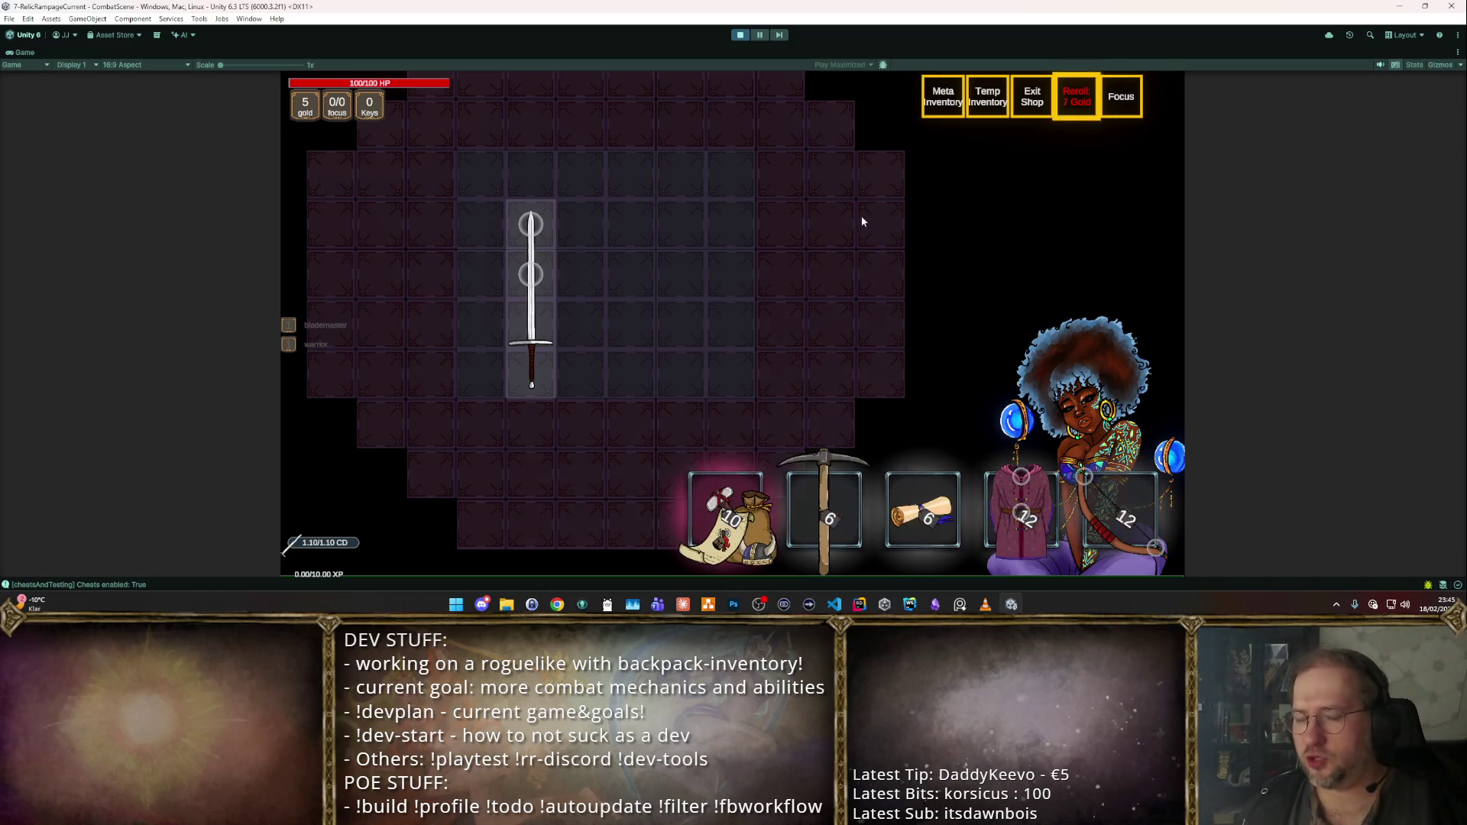
pyautogui.press('r')
pyautogui.click(739, 36)
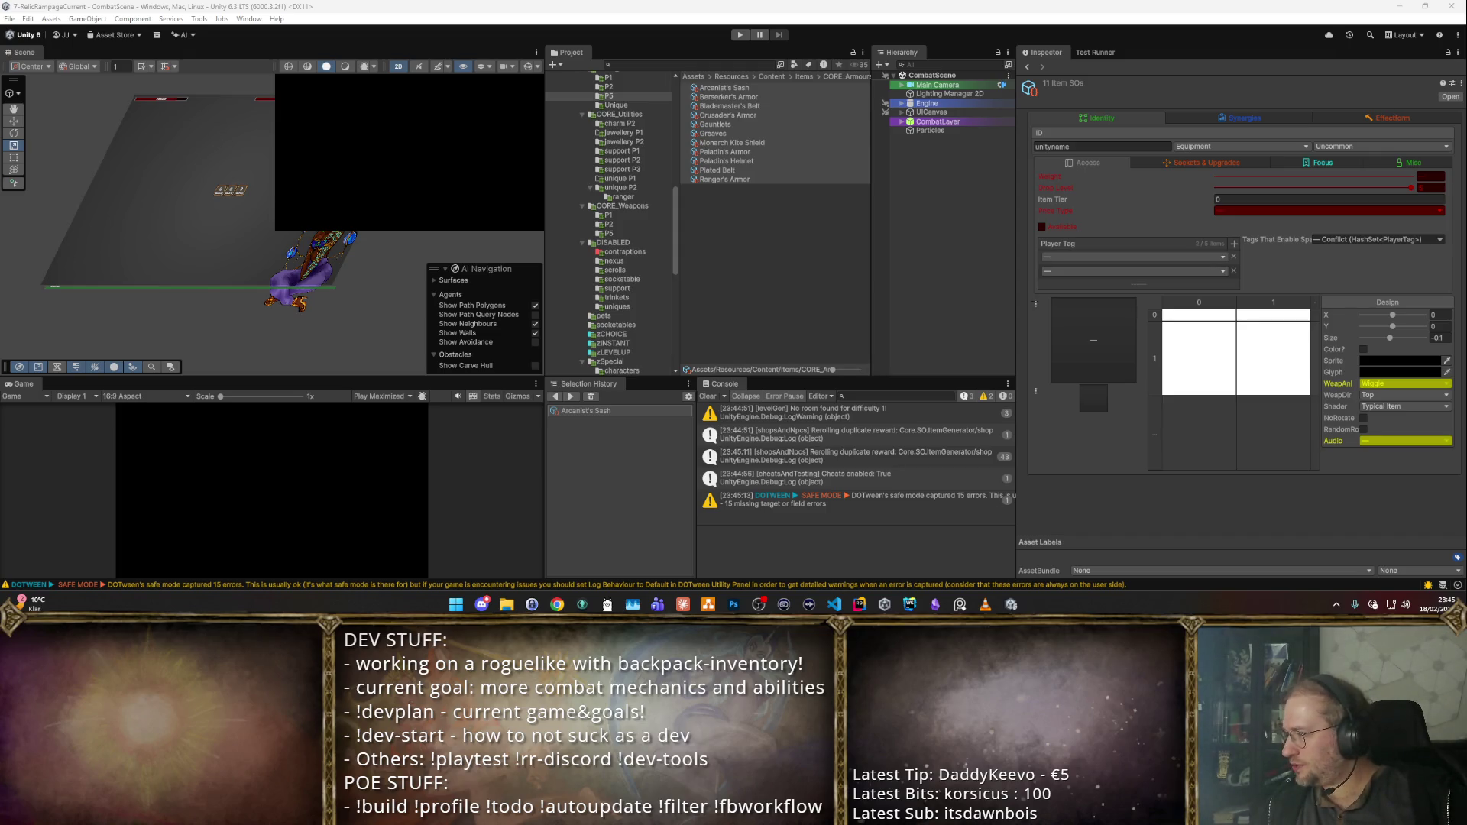
# - Alt-tab away and back to Unity, then start play mode again
pyautogui.hotkey('alt', 'Tab')
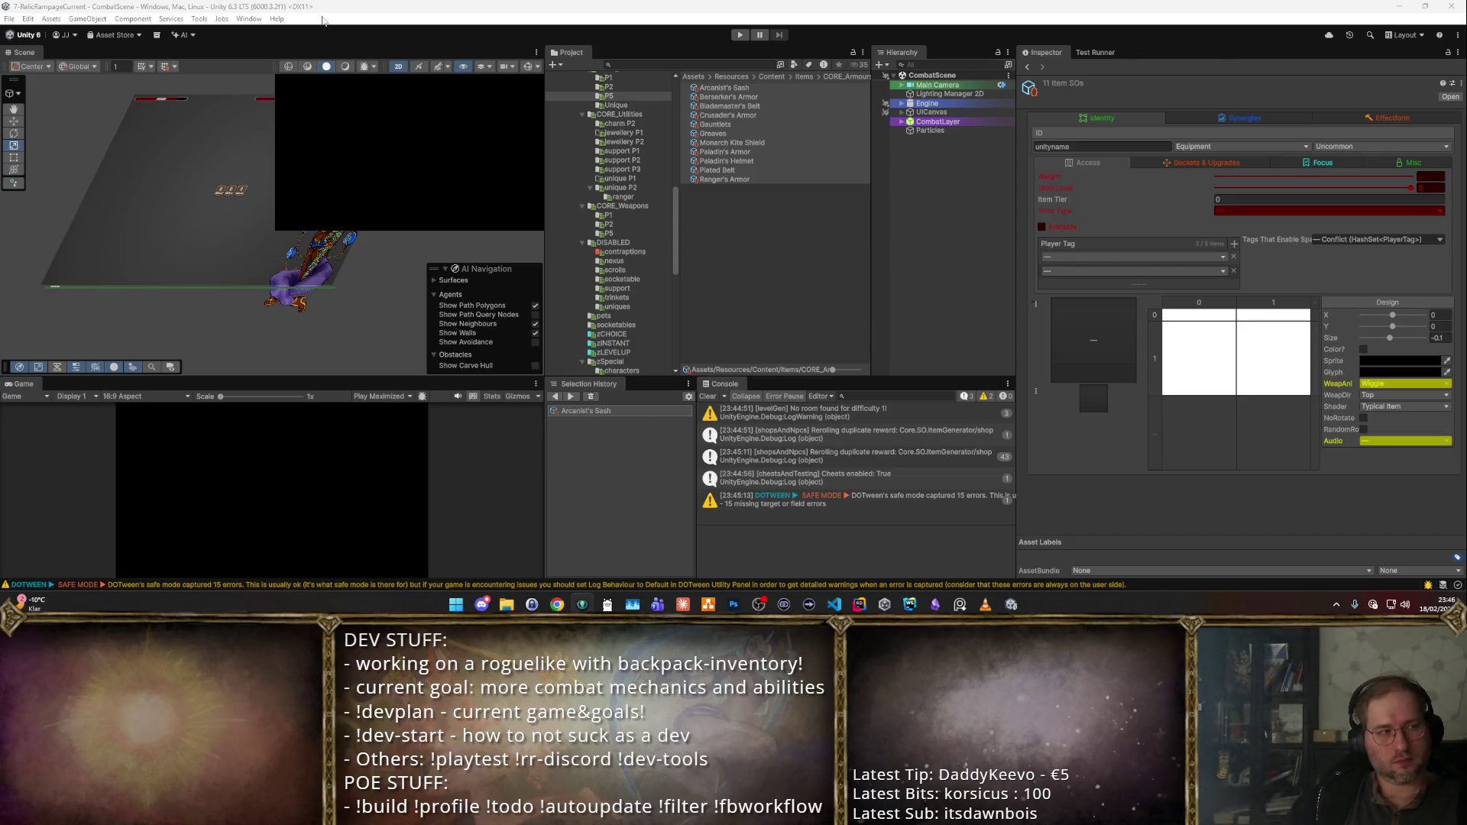
pyautogui.click(740, 35)
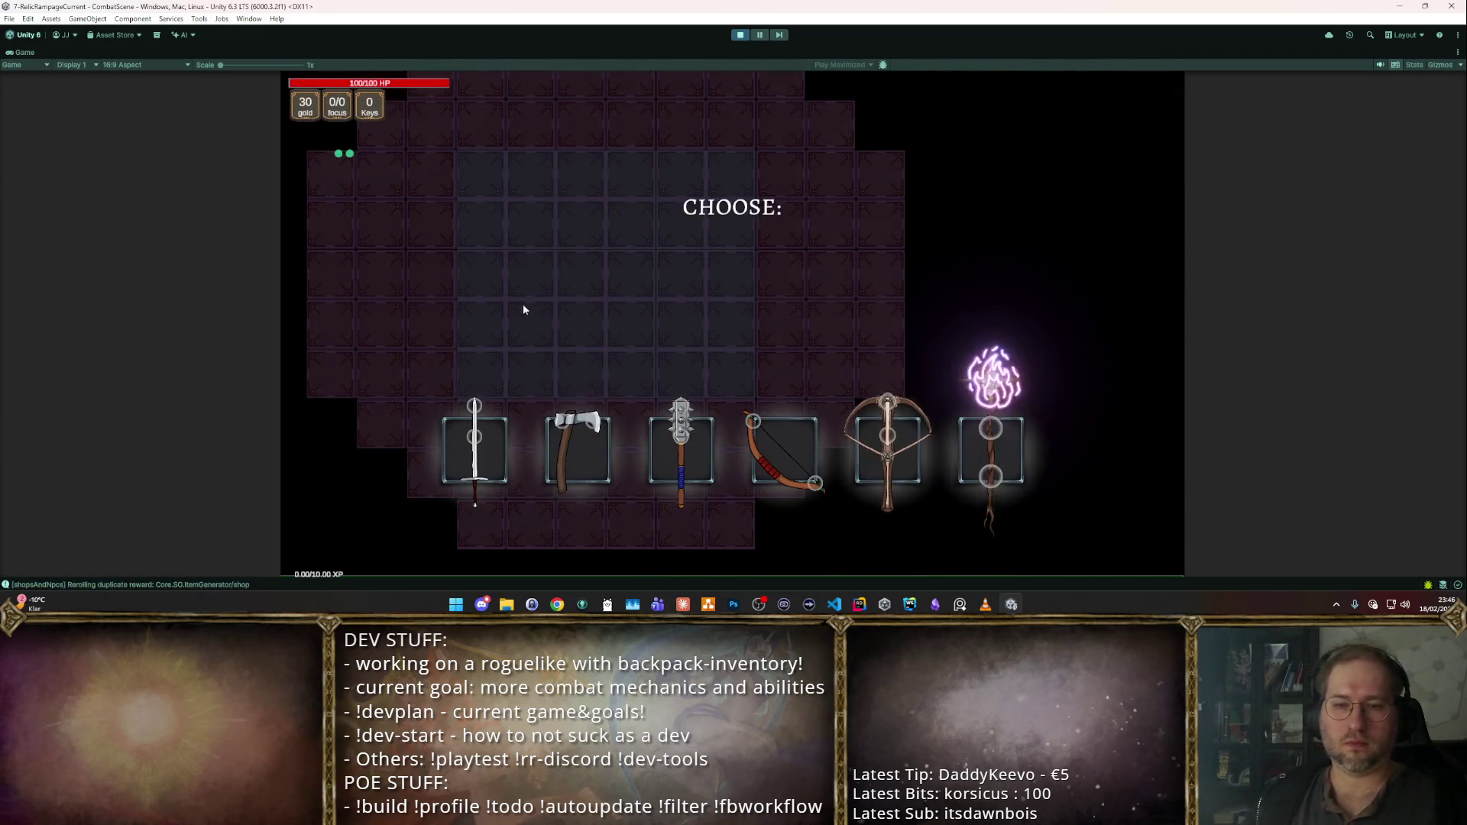
# - Choose the sword as starting weapon, reroll the shop three times, then stop play mode
pyautogui.click(486, 457)
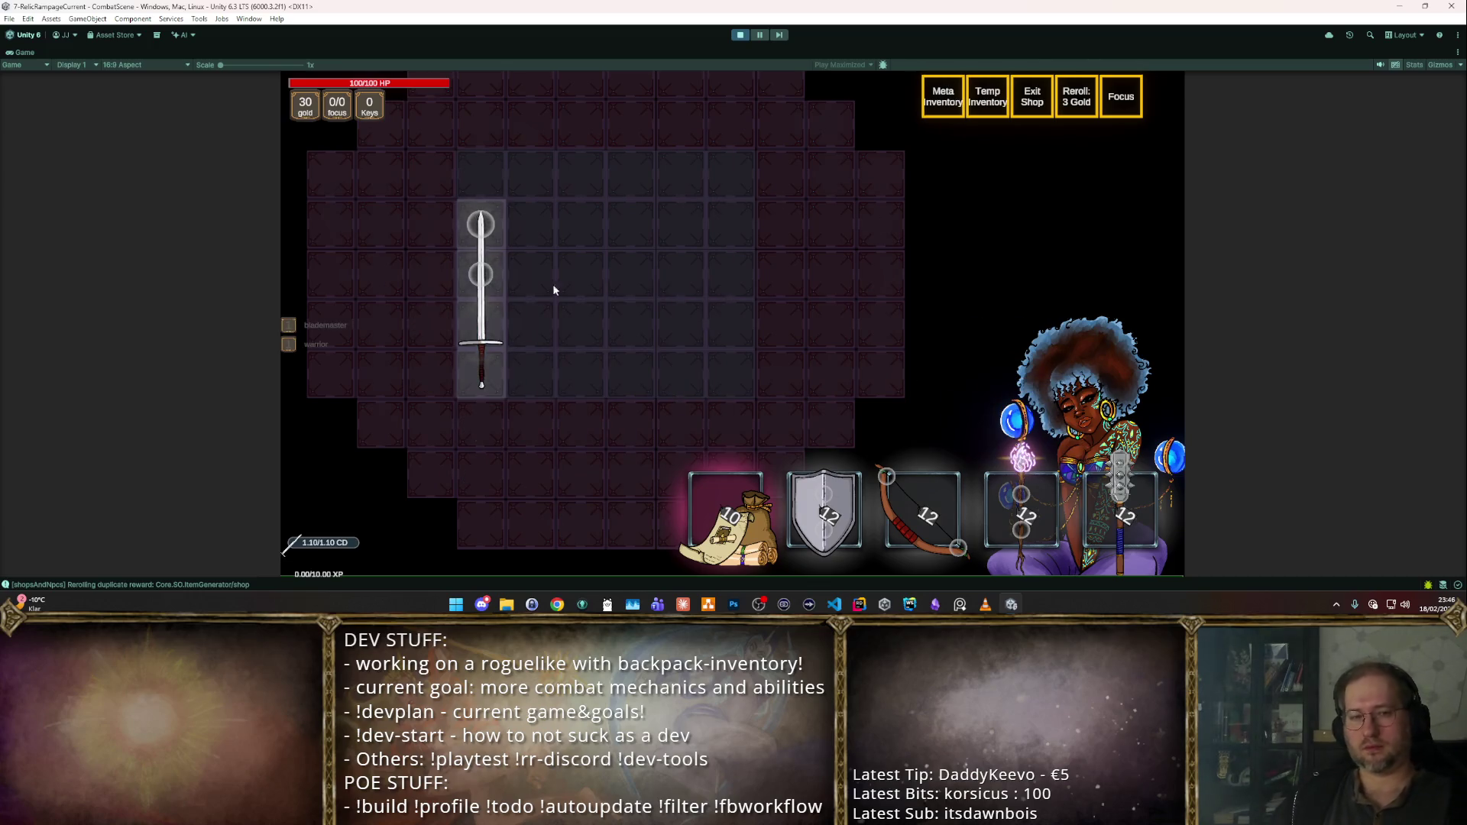
pyautogui.press('r')
pyautogui.press('r')
pyautogui.press('r')
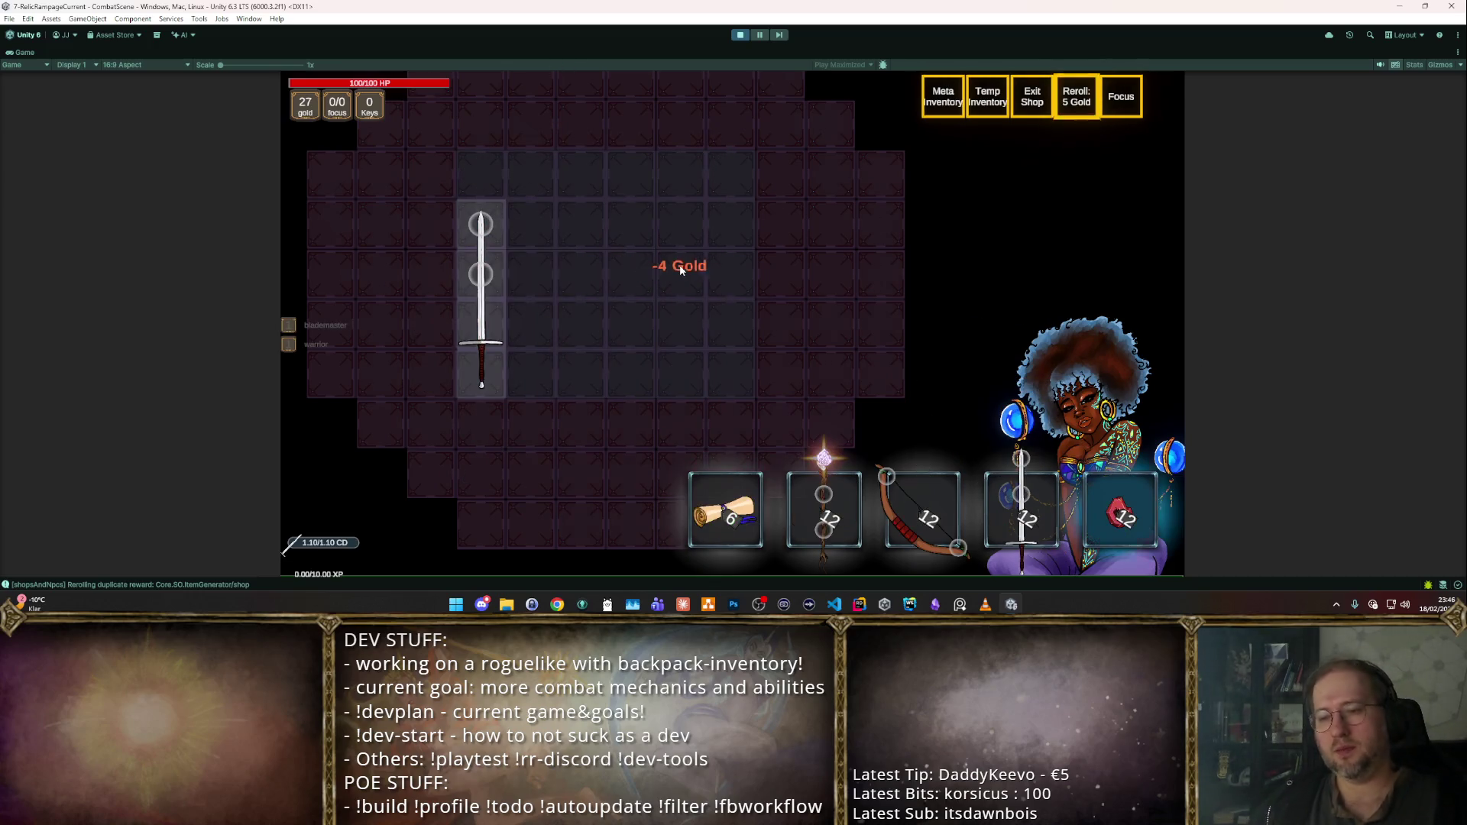
pyautogui.press('r')
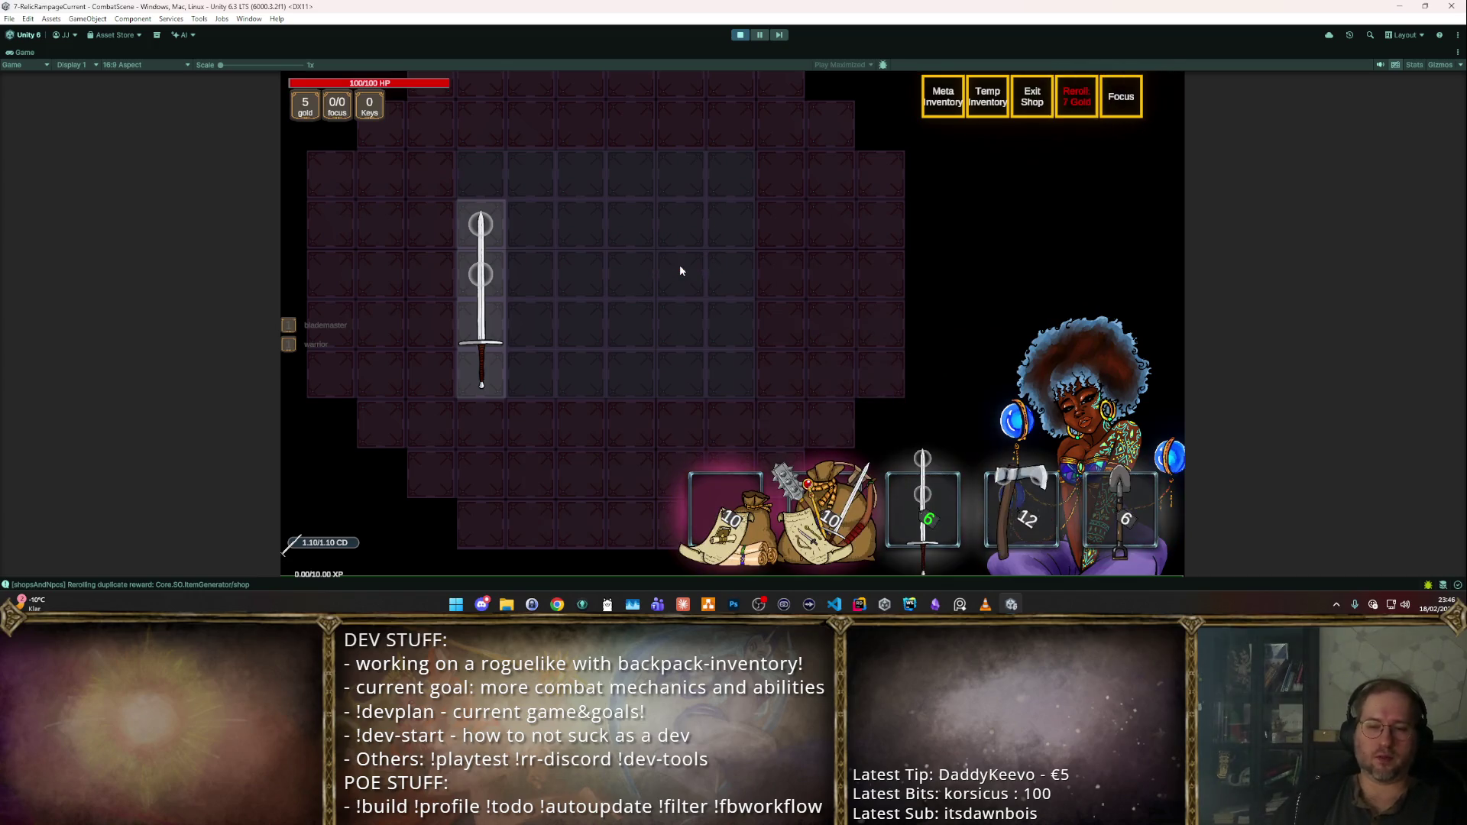
pyautogui.press('r')
pyautogui.press('r')
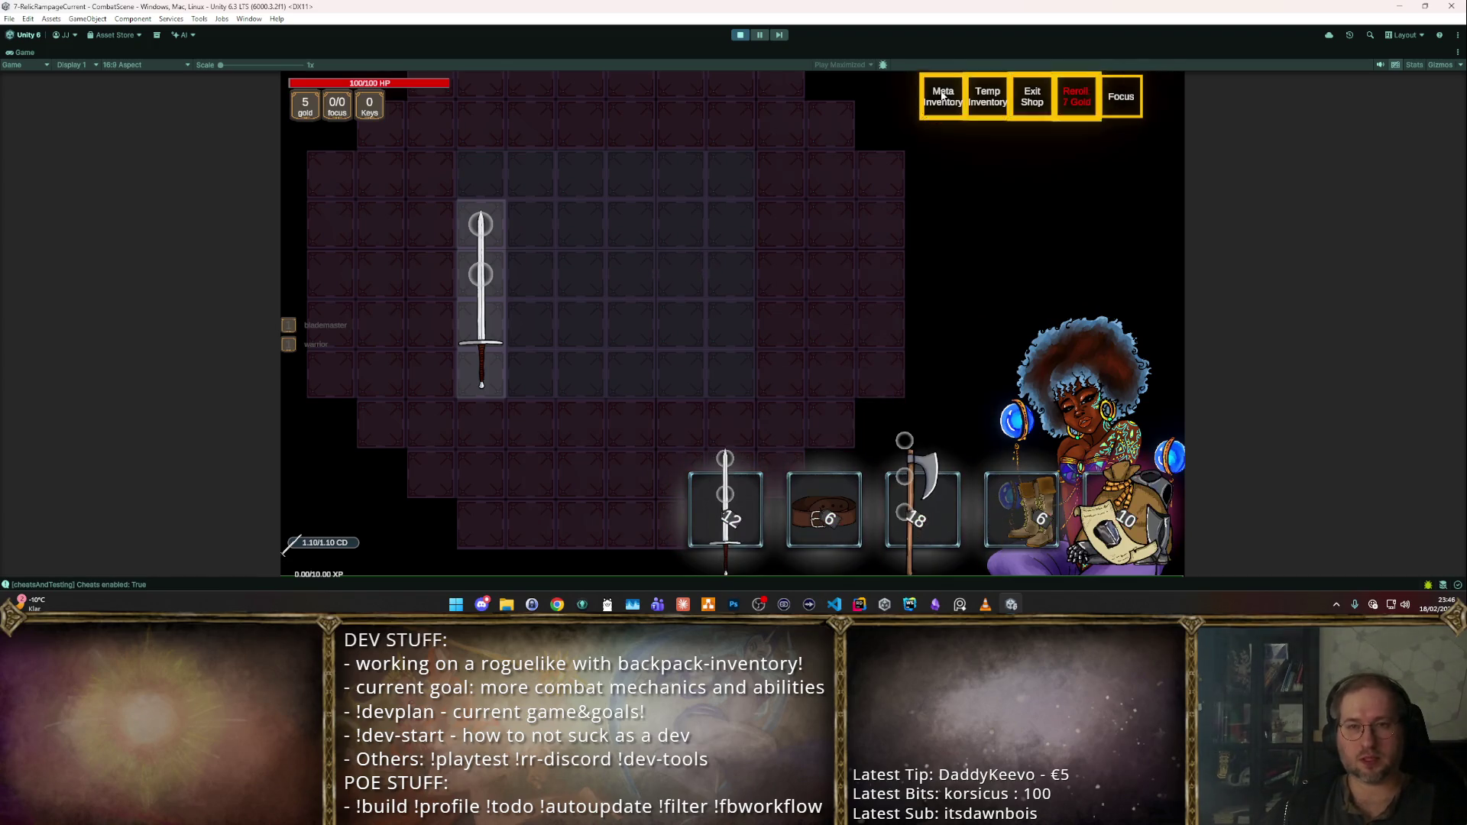
pyautogui.click(739, 34)
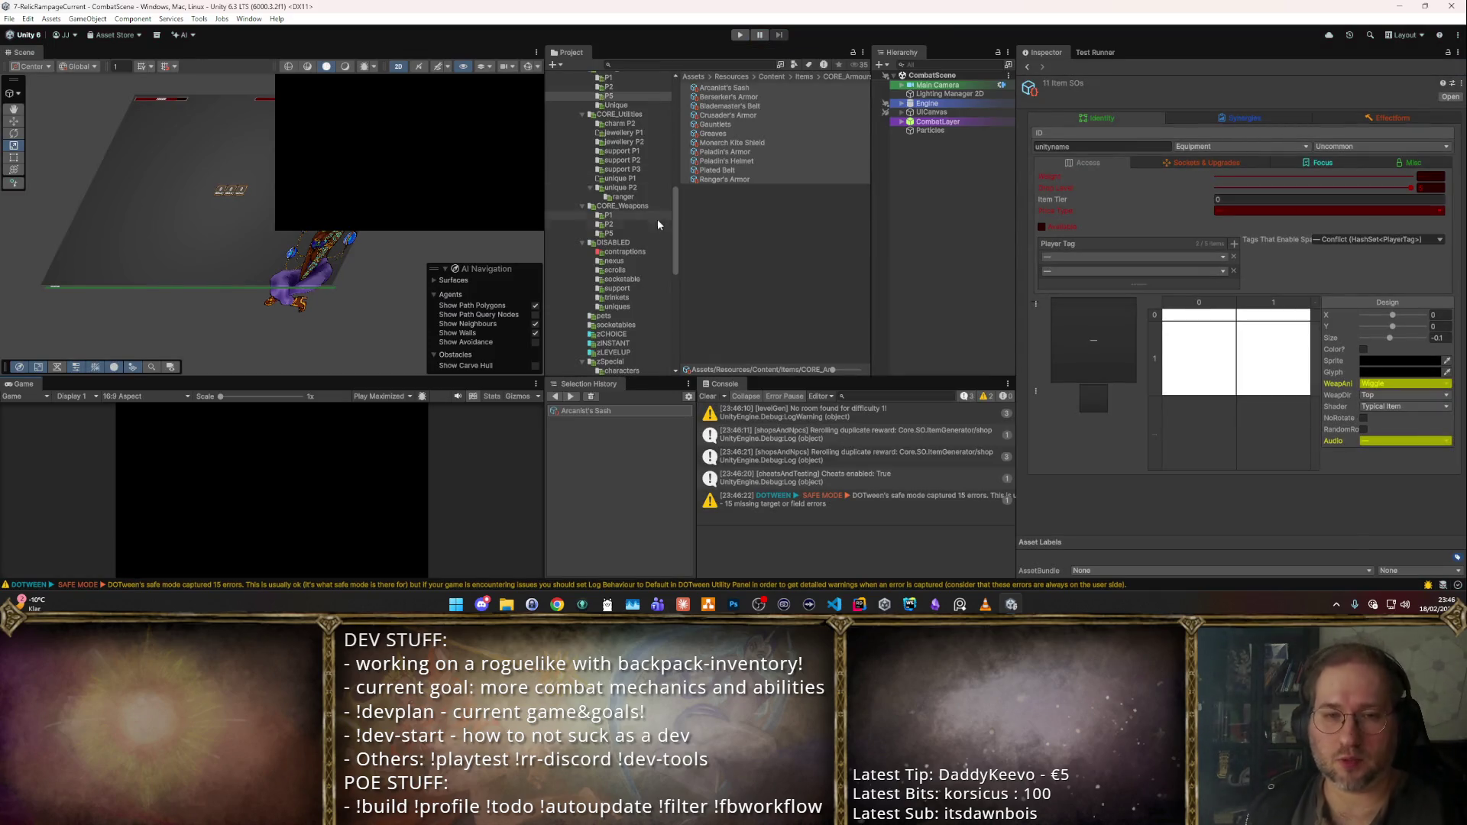
# - Open the pets folder and inspect Daisy, Noodle, Kuppi and Peanut's drop settings
pyautogui.click(613, 316)
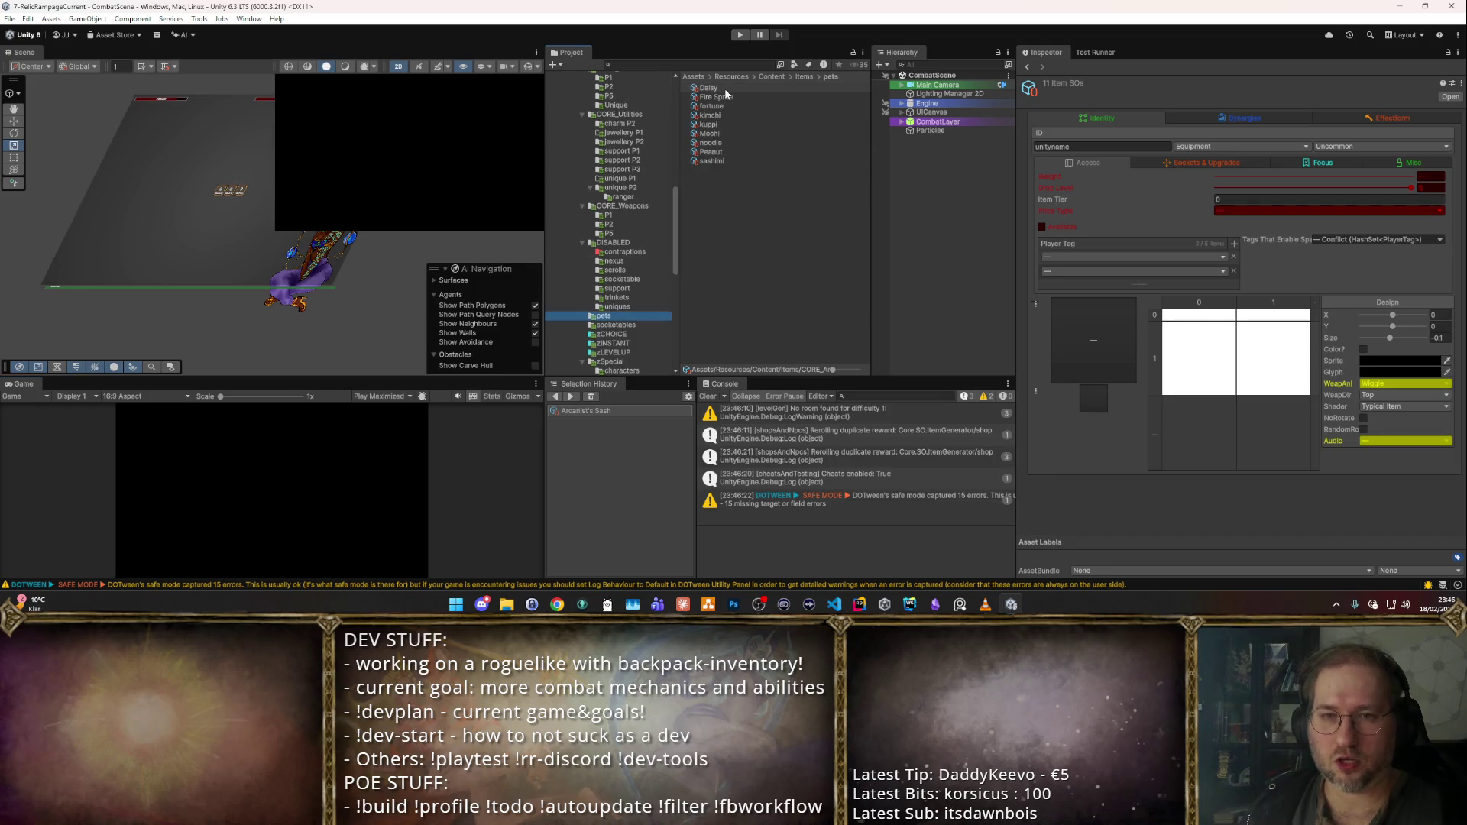
pyautogui.click(723, 88)
pyautogui.press('Down')
pyautogui.press('Down')
pyautogui.press('Down')
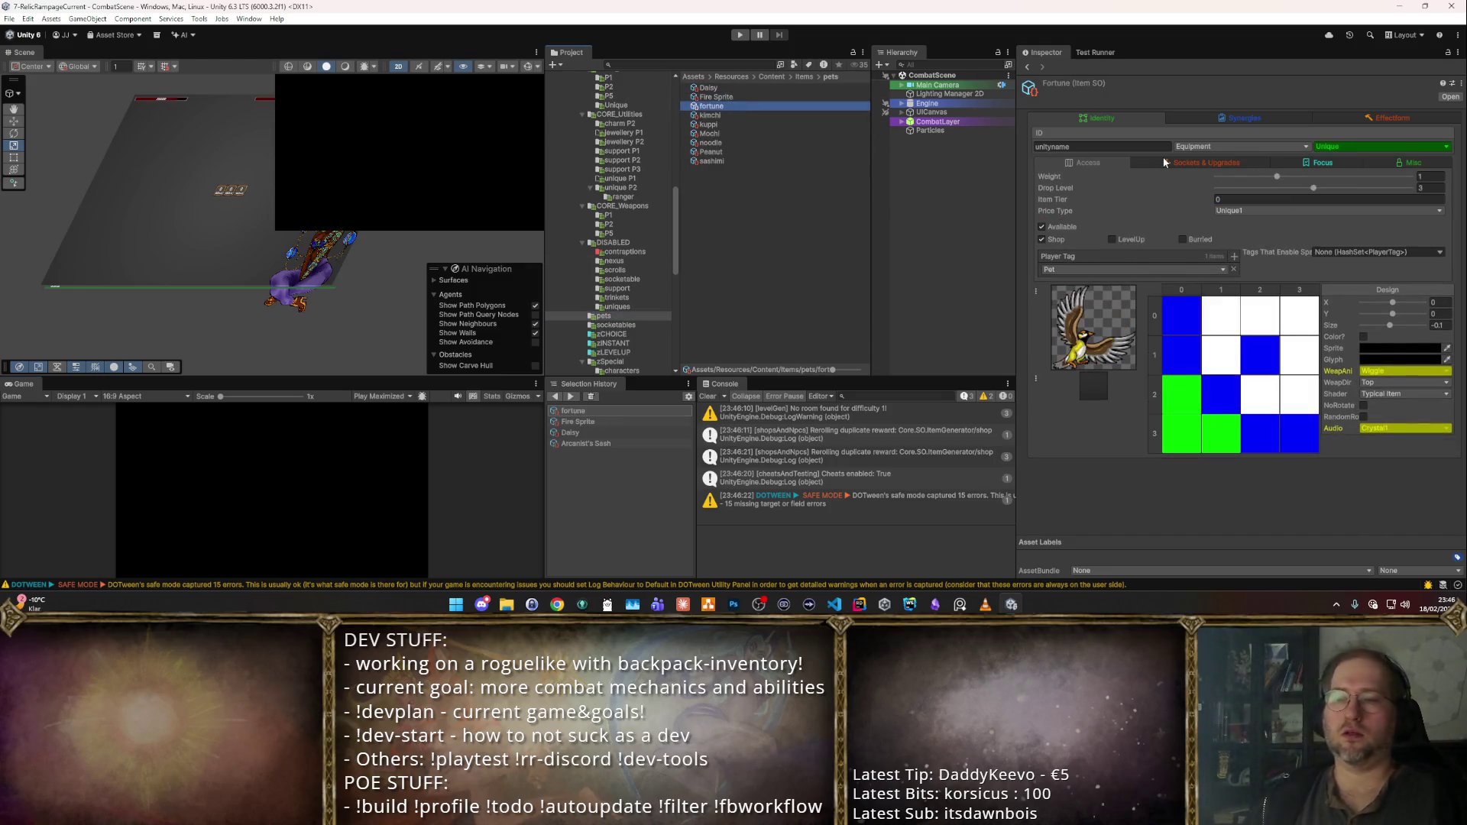
pyautogui.press('Down')
pyautogui.press('Down')
pyautogui.press('Up')
pyautogui.press('Up')
pyautogui.press('Up')
pyautogui.press('Up')
pyautogui.press('Up')
pyautogui.press('Up')
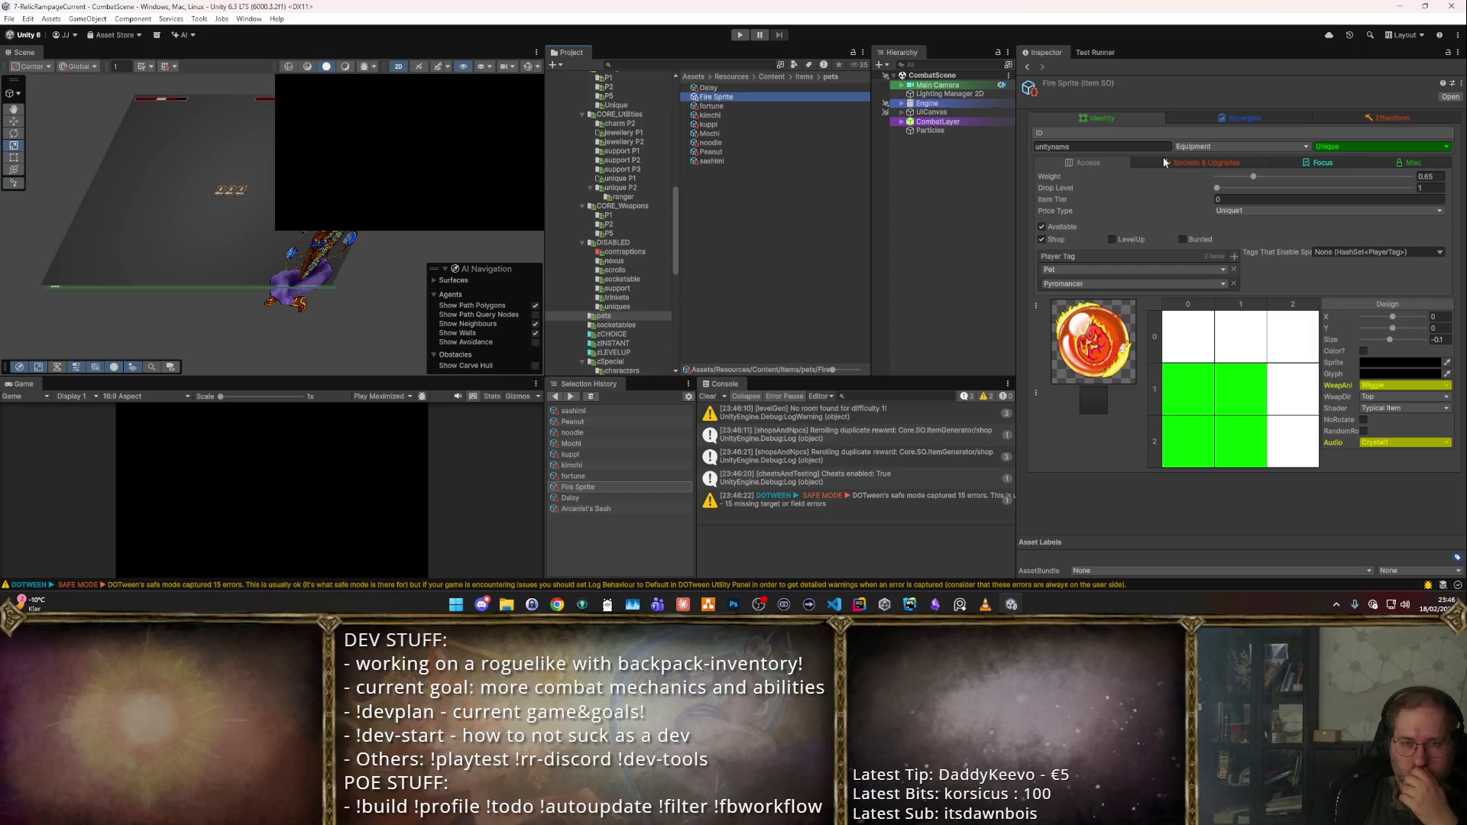
pyautogui.press('Down')
pyautogui.press('Down')
pyautogui.press('Down')
pyautogui.press('Down')
pyautogui.press('Up')
pyautogui.press('Down')
pyautogui.press('Up')
# - Compare Kimchi, Fortune and Fire Sprite, then check Noodle and Sashimi's settings
pyautogui.press('Up')
pyautogui.press('Up')
pyautogui.press('Up')
pyautogui.press('Down')
pyautogui.press('Down')
pyautogui.press('Down')
pyautogui.press('Up')
pyautogui.press('Up')
pyautogui.press('Up')
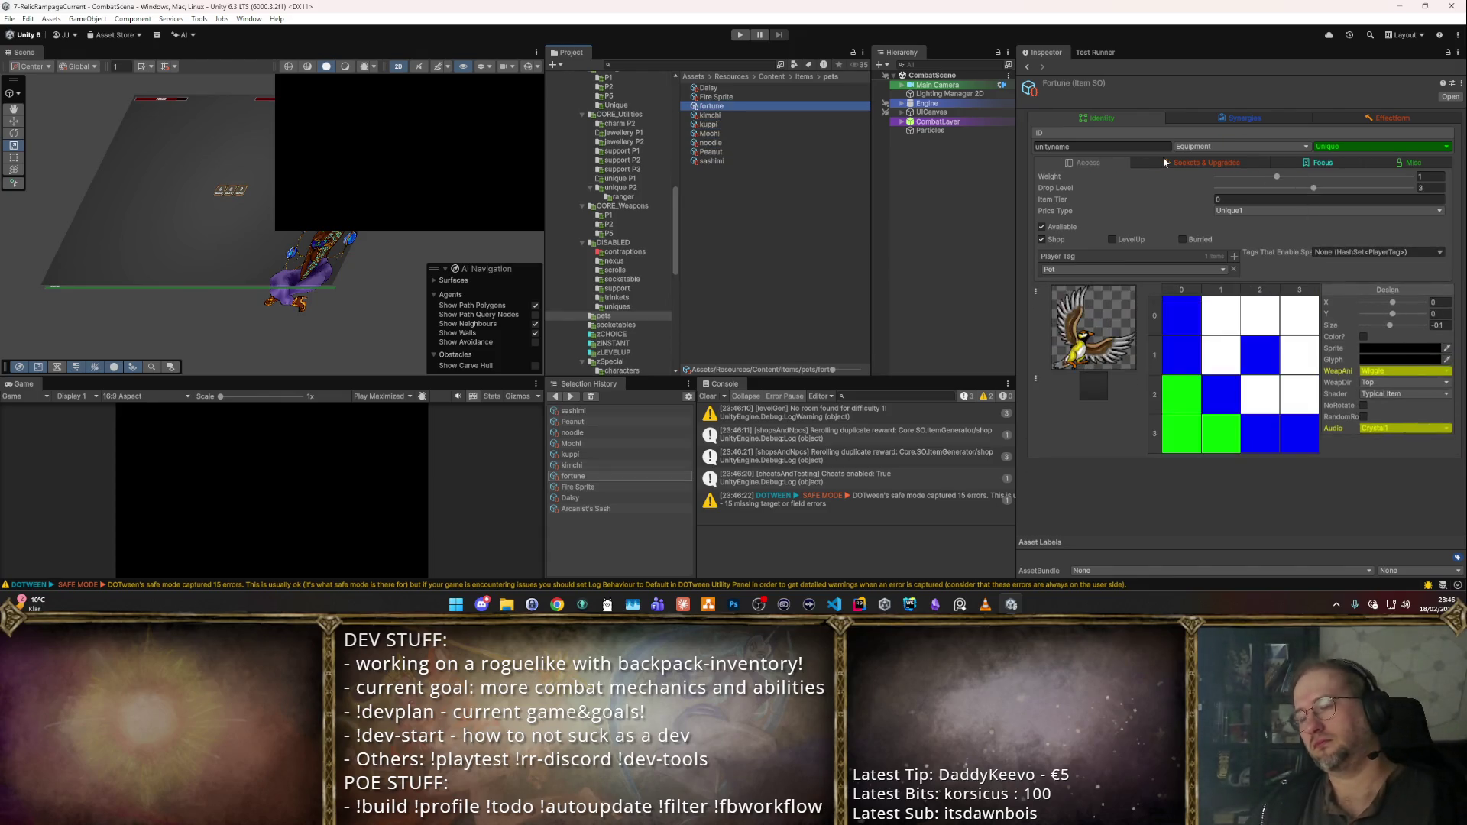
pyautogui.press('Up')
pyautogui.press('Up')
pyautogui.press('Down')
pyautogui.press('Down')
pyautogui.press('Up')
pyautogui.press('Down')
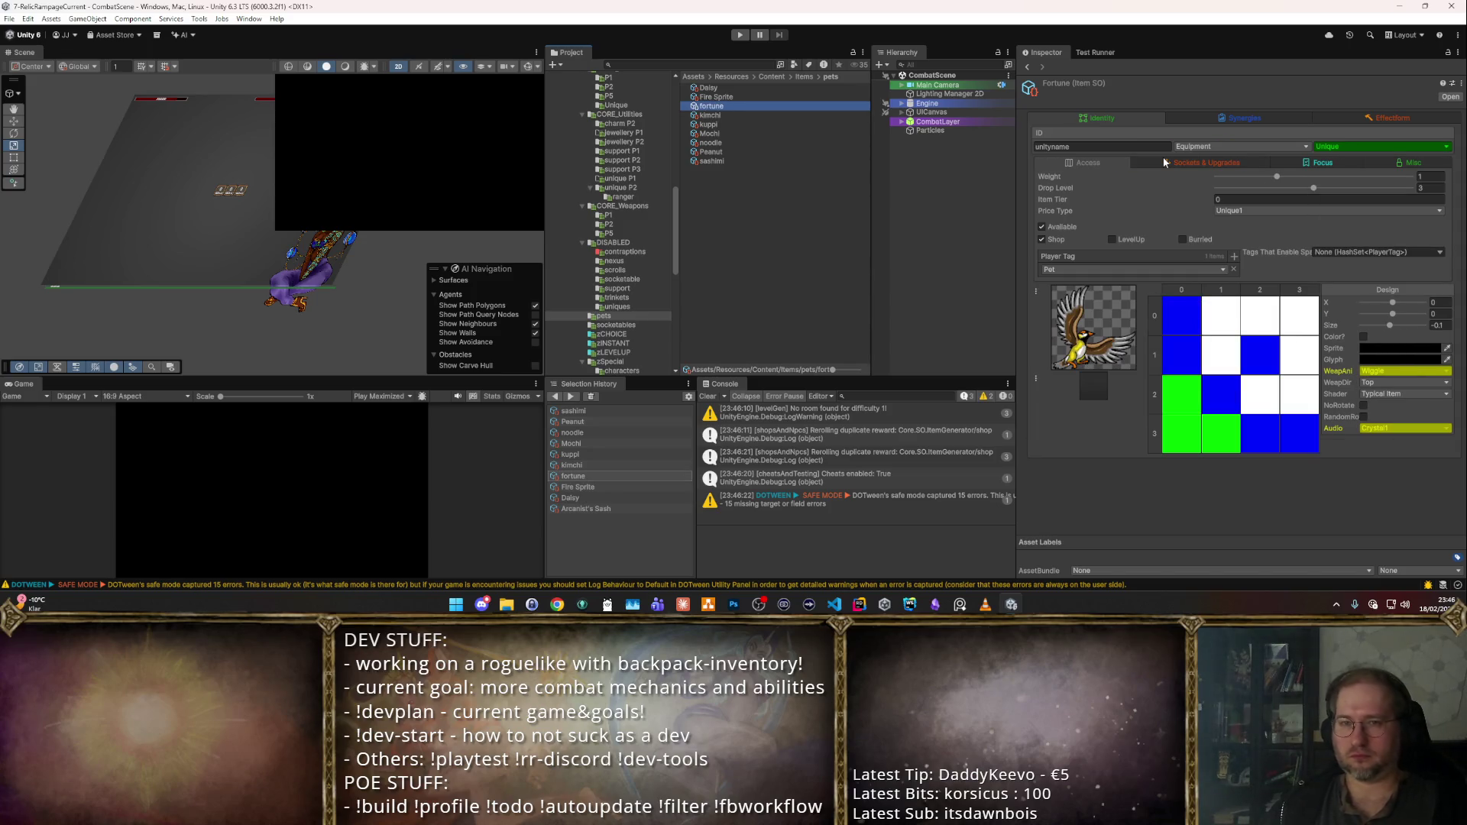
pyautogui.hotkey('shift', 'Up')
pyautogui.press('Down')
pyautogui.press('Down')
pyautogui.press('Down')
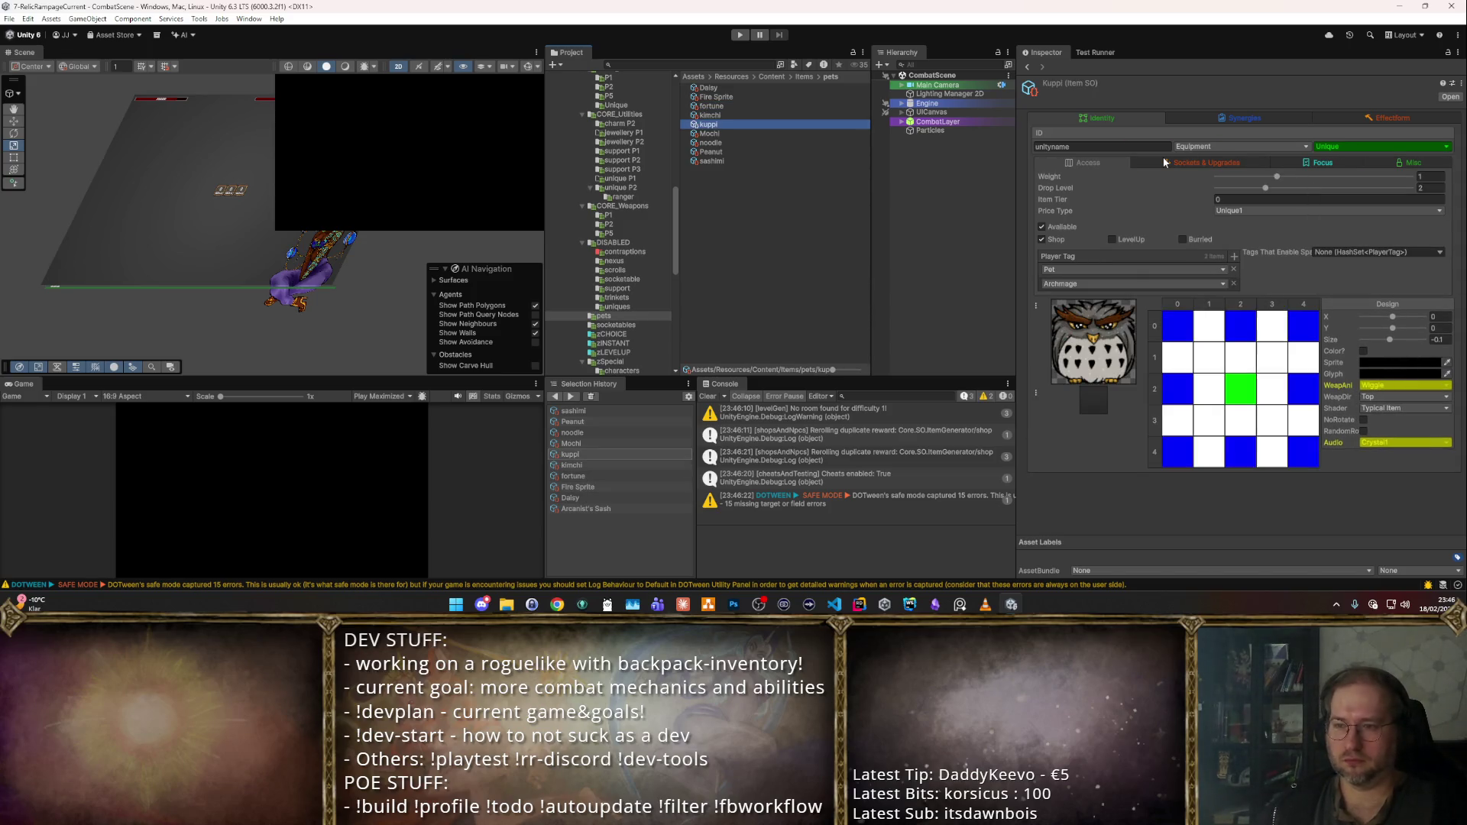
pyautogui.press('Down')
pyautogui.press('Down')
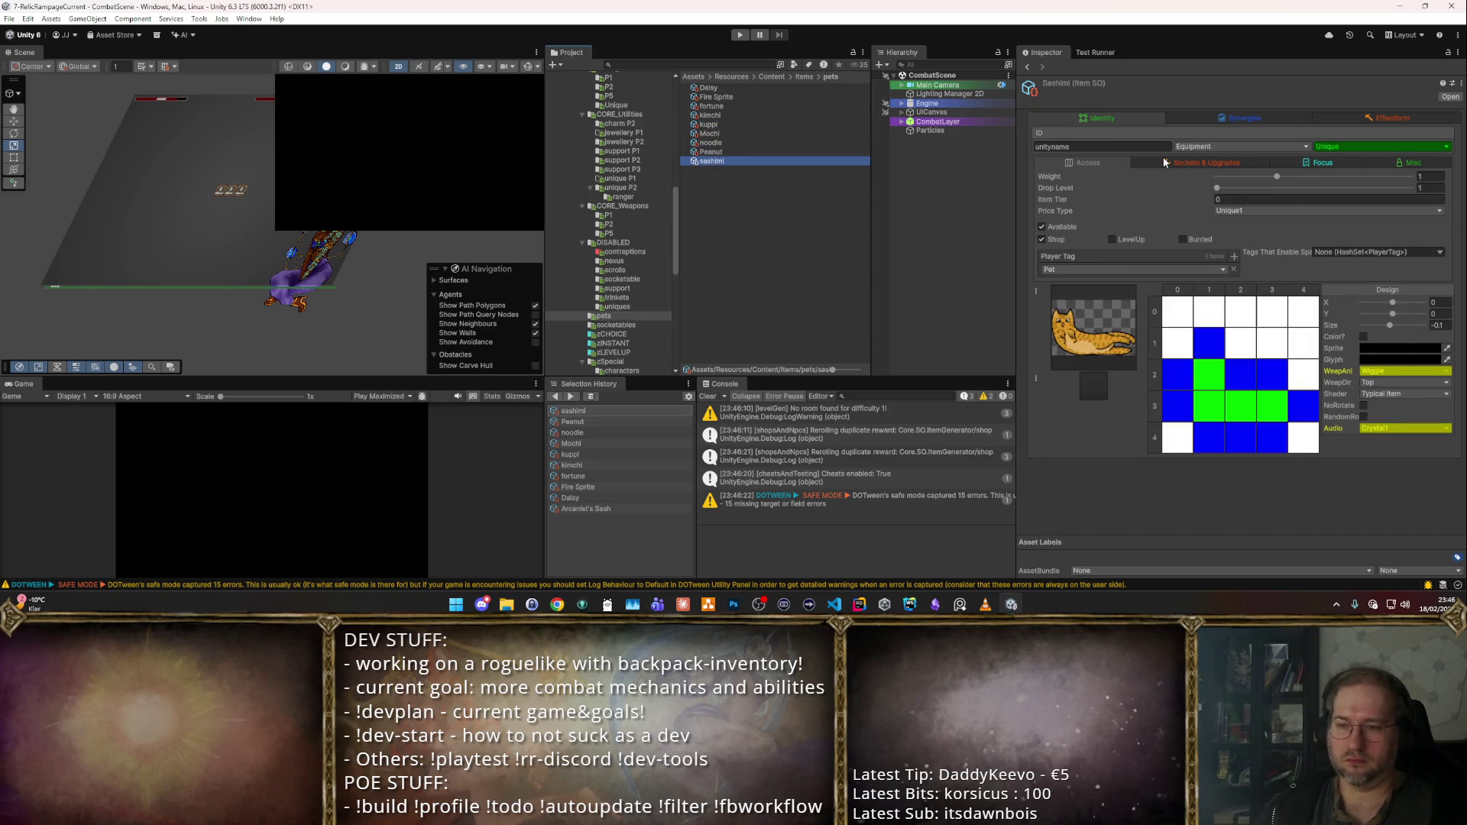